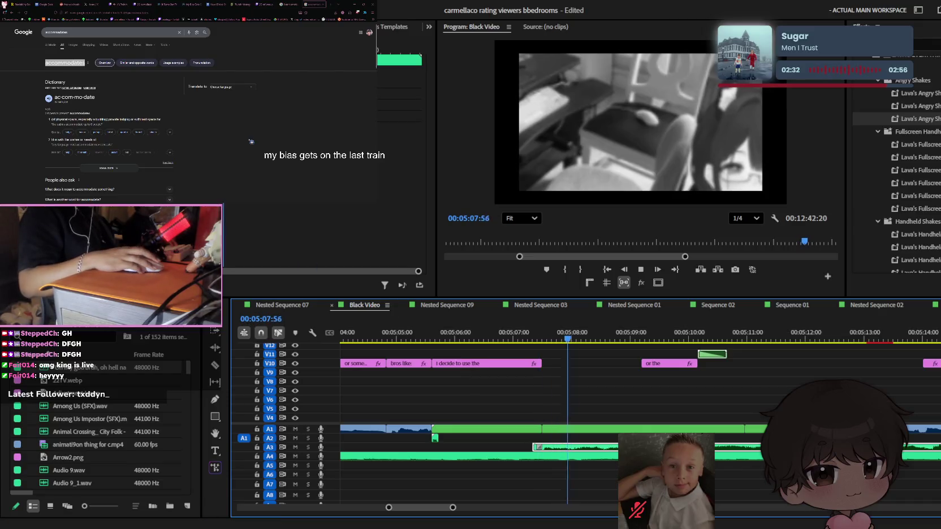
Nudge the clip on audio track A3 slightly earlier and replay the edit around the caption
key("space")
left_click_drag(512, 334, 579, 335)
key("equal")
left_click_drag(569, 449, 554, 448)
left_click(504, 334)
key("space")
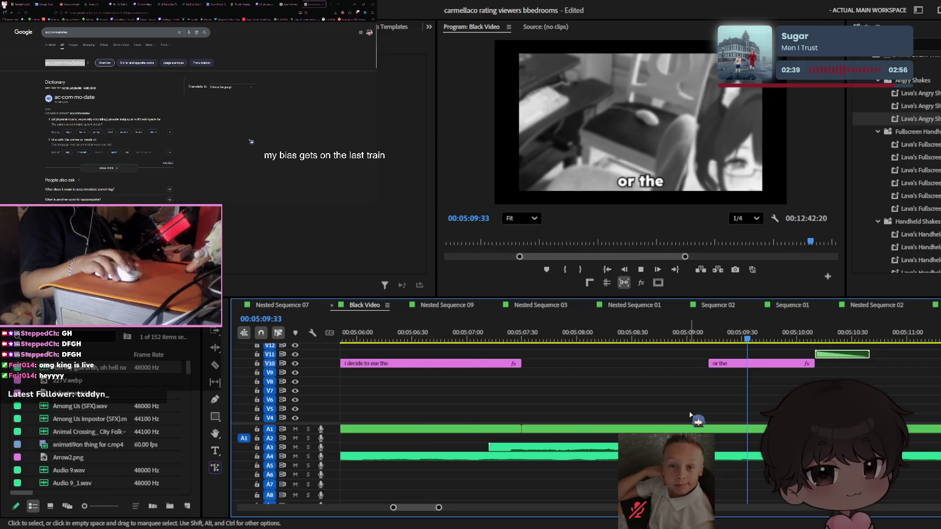
key("minus")
left_click(673, 334)
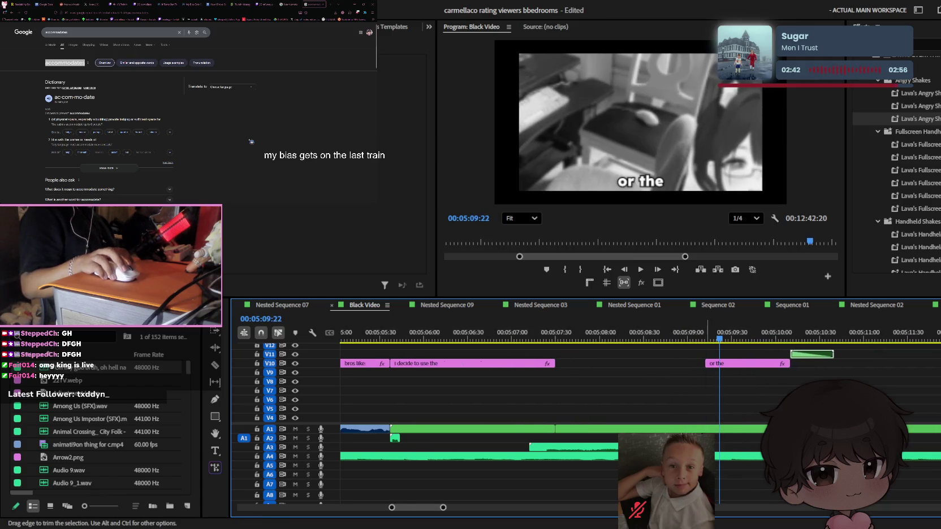
key("minus")
key("space")
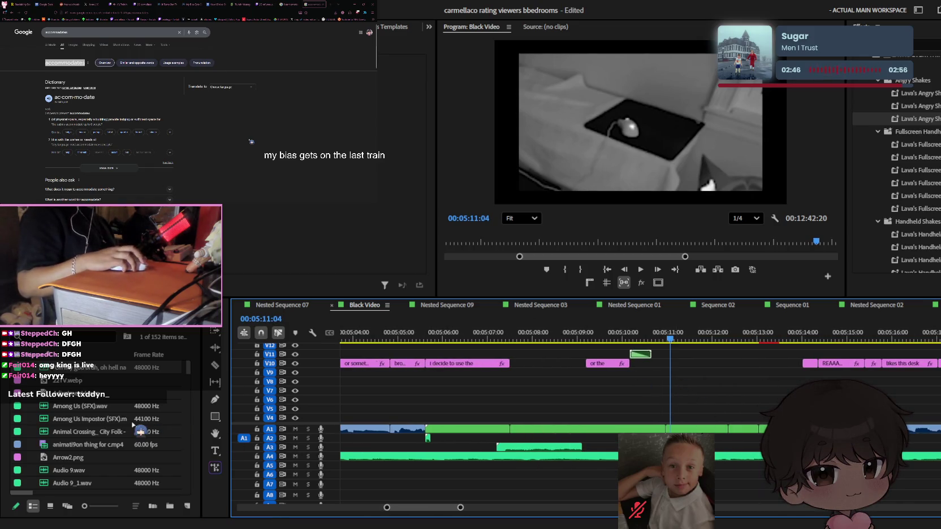
Search the project for 'vine boom' and place vine-boom (SFX).mp3 on track A3 after 'or the'
left_click(107, 337)
left_click(90, 333)
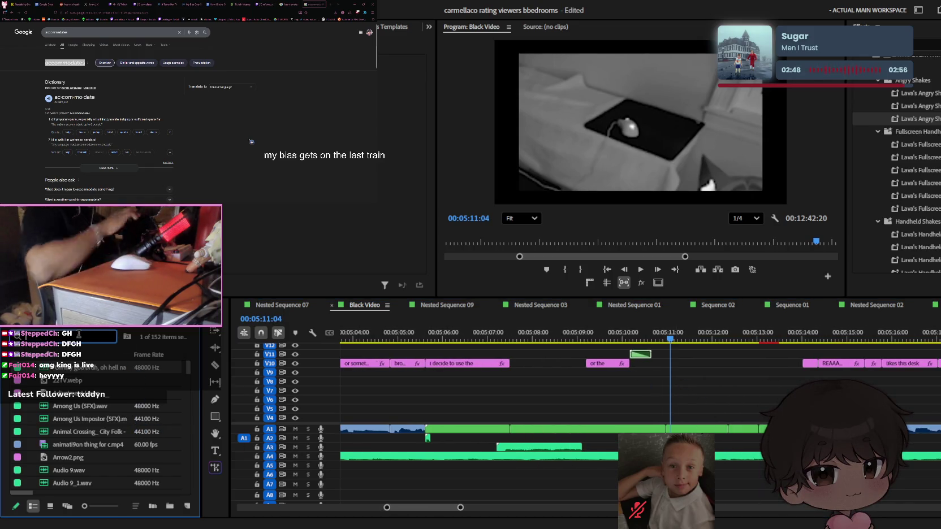
type("vine boom")
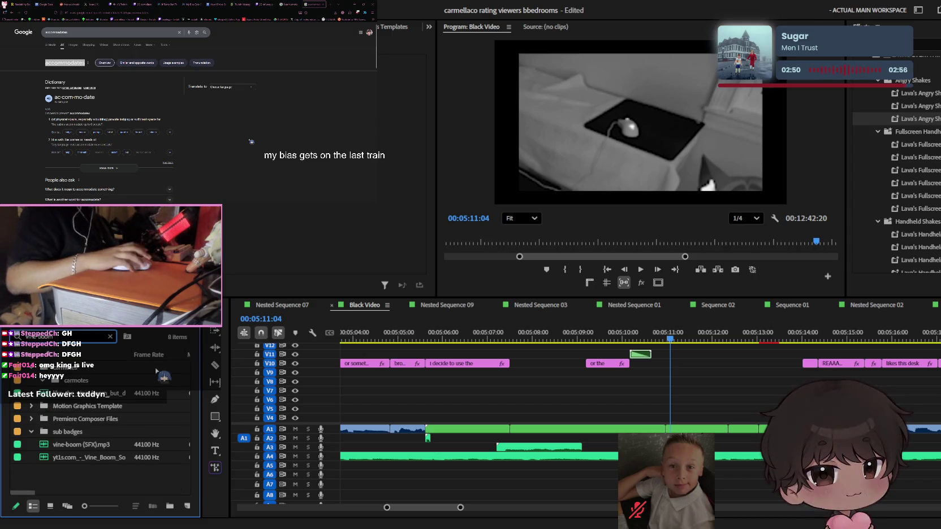
mouse_move(113, 393)
left_mouse_down()
mouse_move(666, 428)
mouse_move(735, 447)
left_mouse_up()
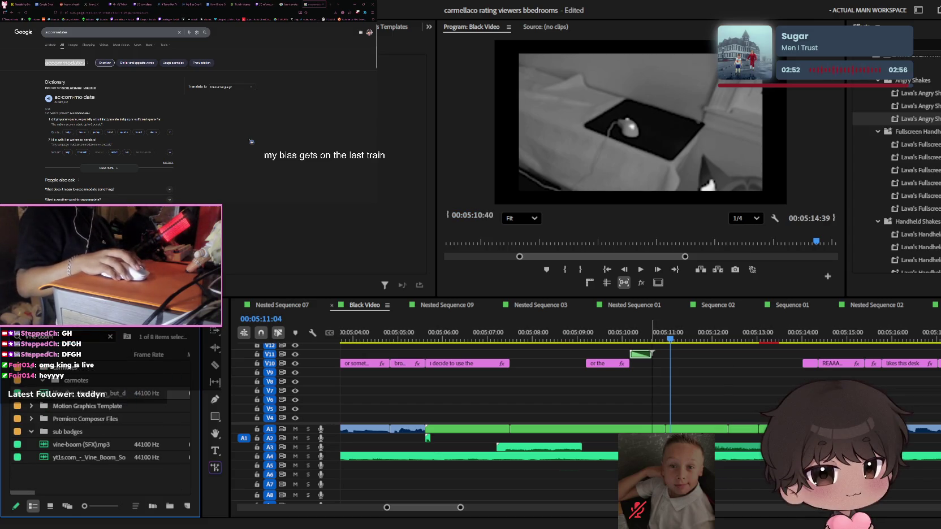
key("space")
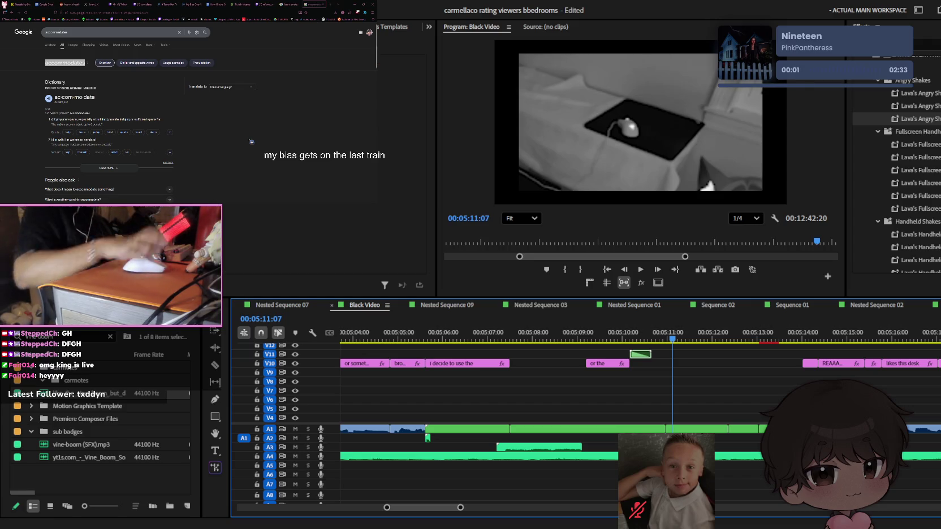
left_click_drag(79, 445, 724, 447)
key("=")
key("=")
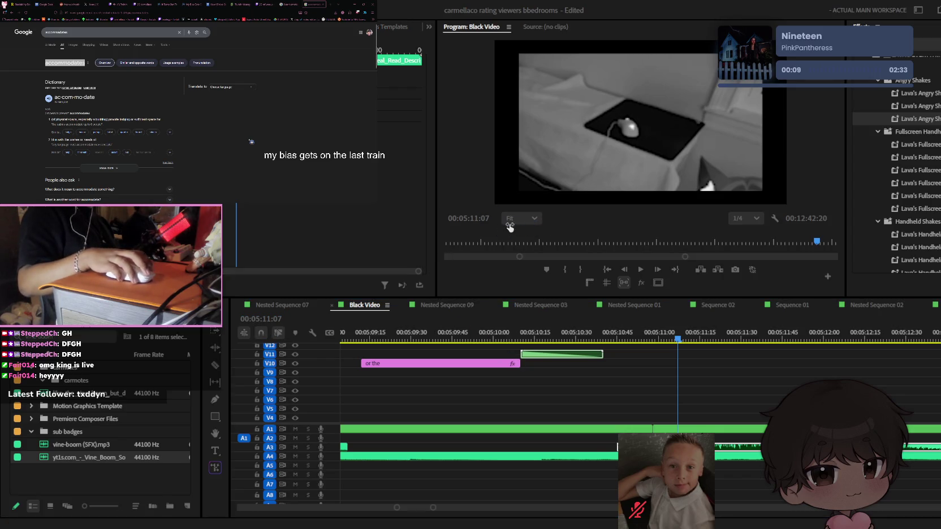
left_click(758, 461)
key("-")
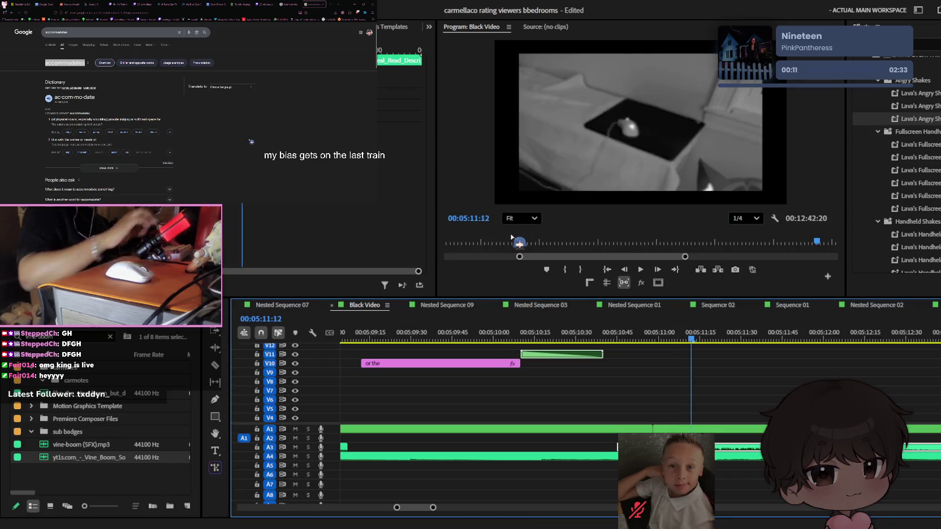
Play back the sound effect, then return the playhead to 05:06:57 and zoom in
key("space")
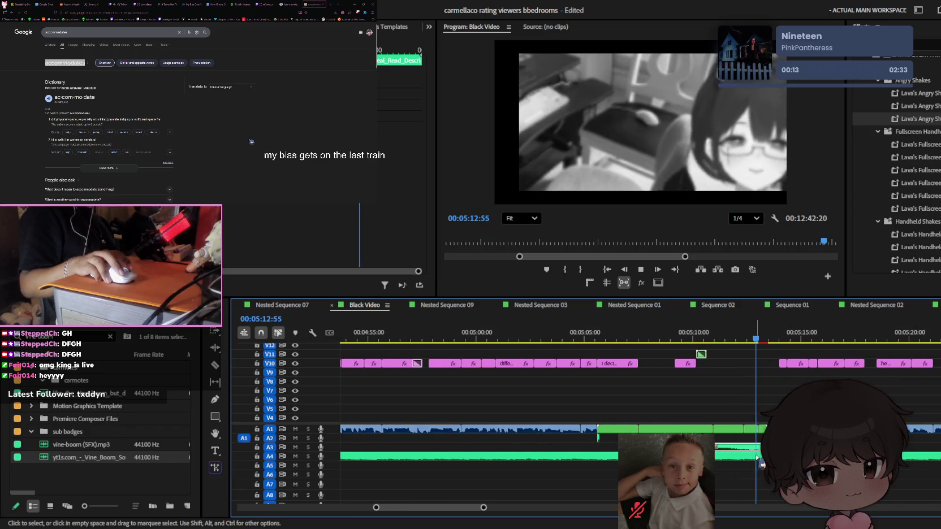
key("-")
scroll(758, 461, "down", 3)
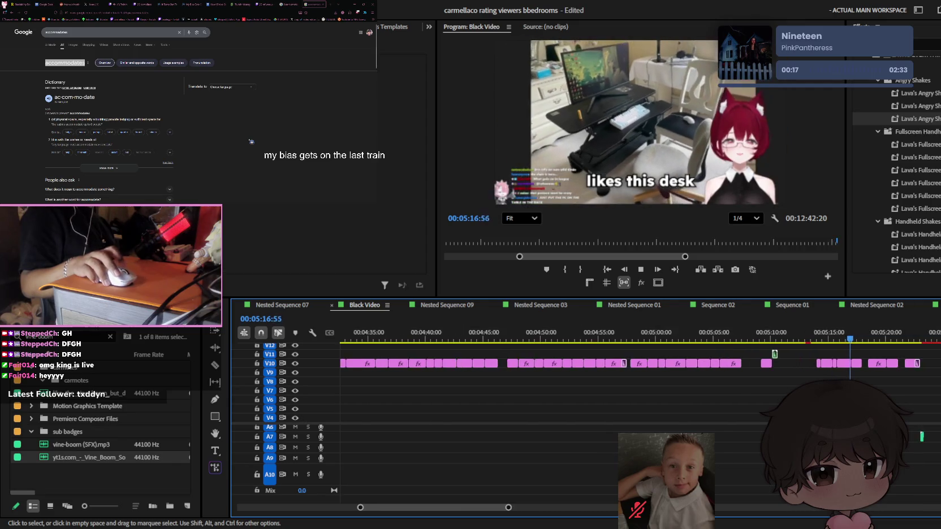
scroll(755, 396, "up", 3)
left_click(735, 337)
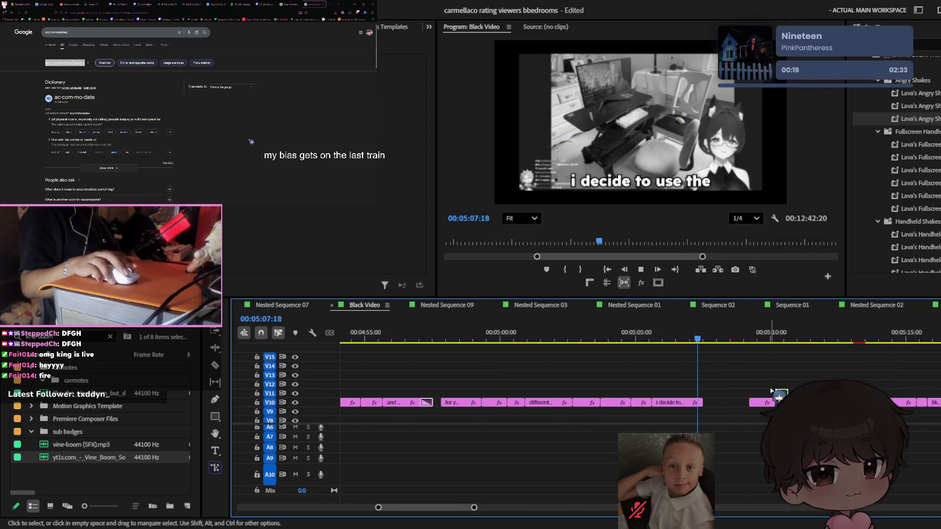
key("=")
scroll(746, 430, "up", 3)
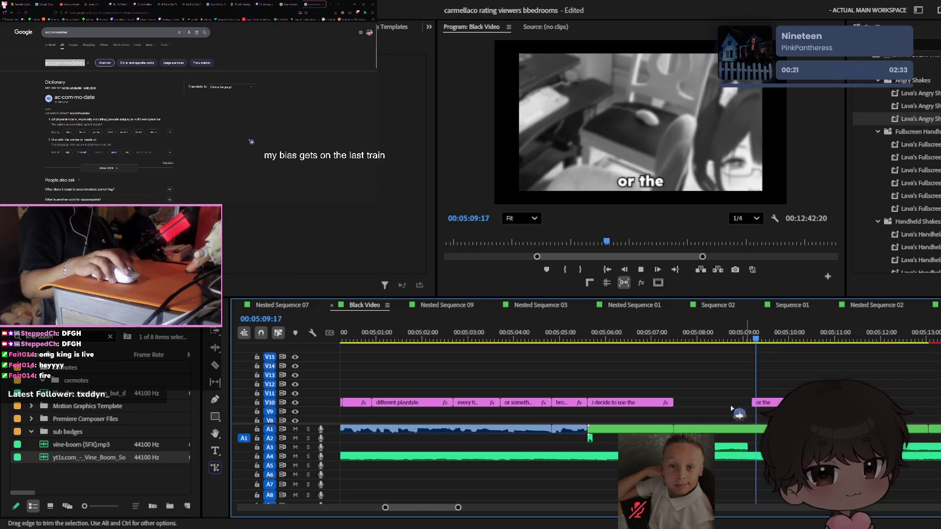
key("=")
Extend the 'i decide to use the' caption to the next clip and cut it at the playhead
left_click_drag(679, 402, 762, 394)
key("space")
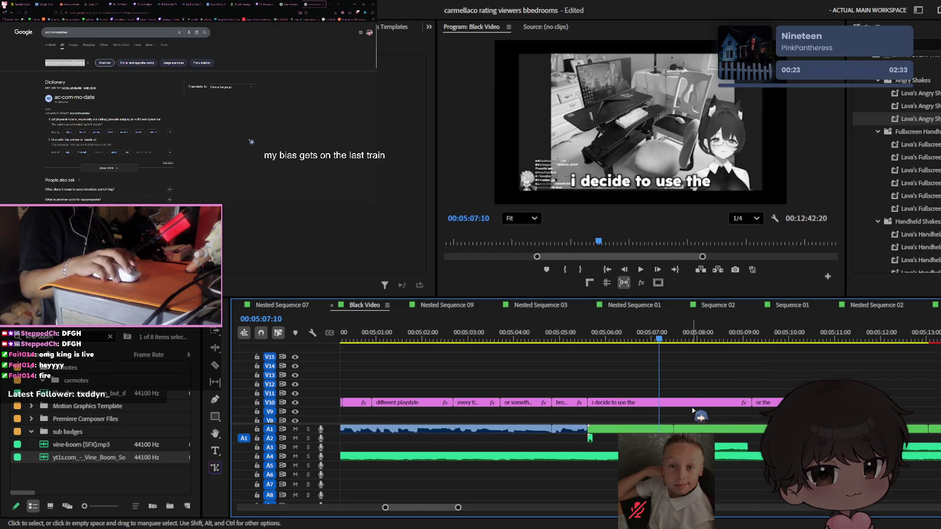
key("ctrl+k")
left_click(716, 399)
Retype the split caption to read 'chair mouse today' and preview it
key("t")
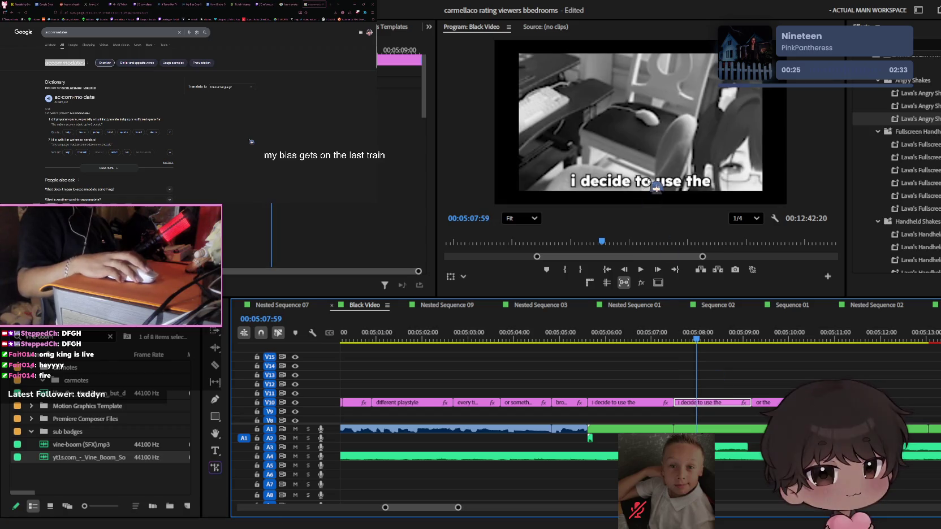
double_click(649, 177)
type("cjaor")
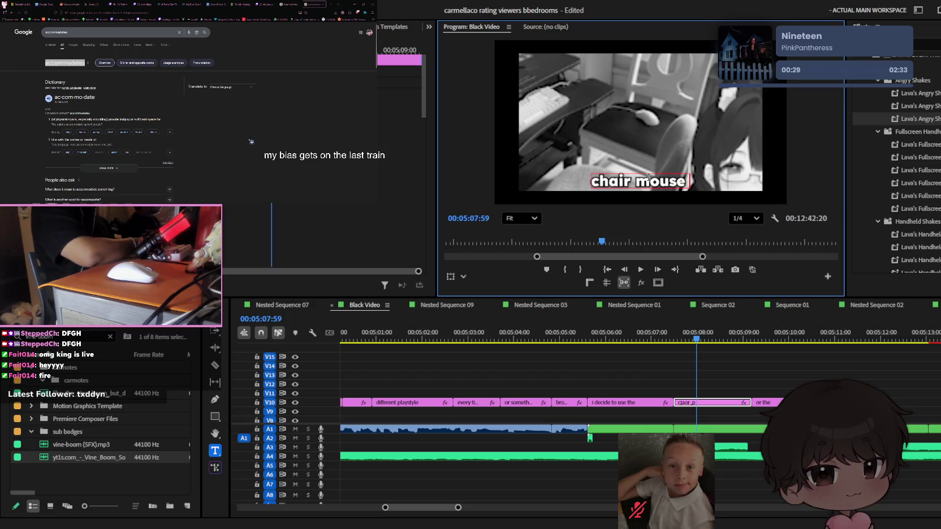
type("y")
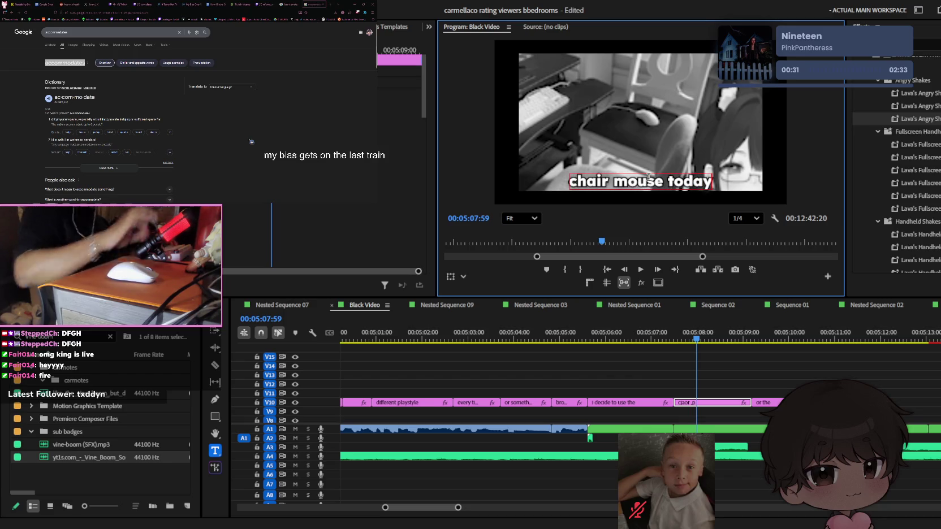
left_click(749, 384)
key("space")
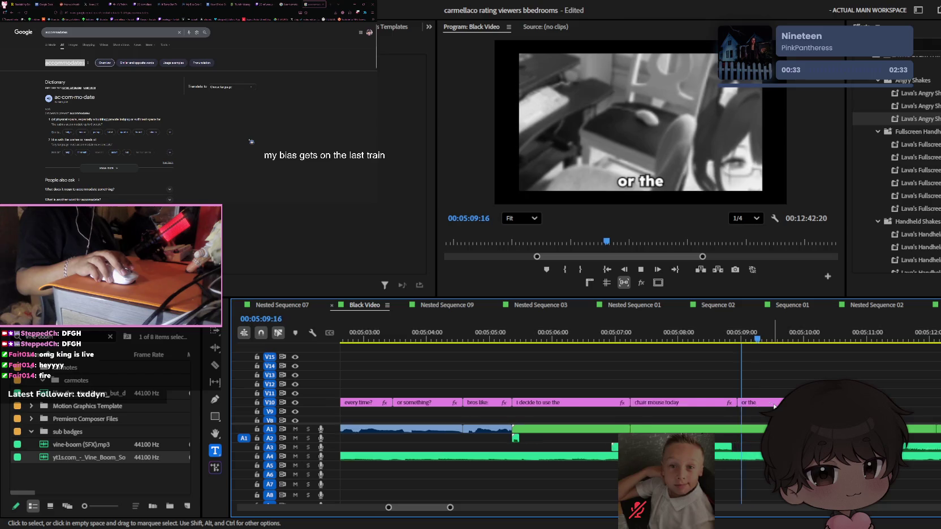
key("space")
Place a copy of the caption after 'or the' and retype it as 'table mouse'
left_click_drag(604, 405, 776, 402)
key("space")
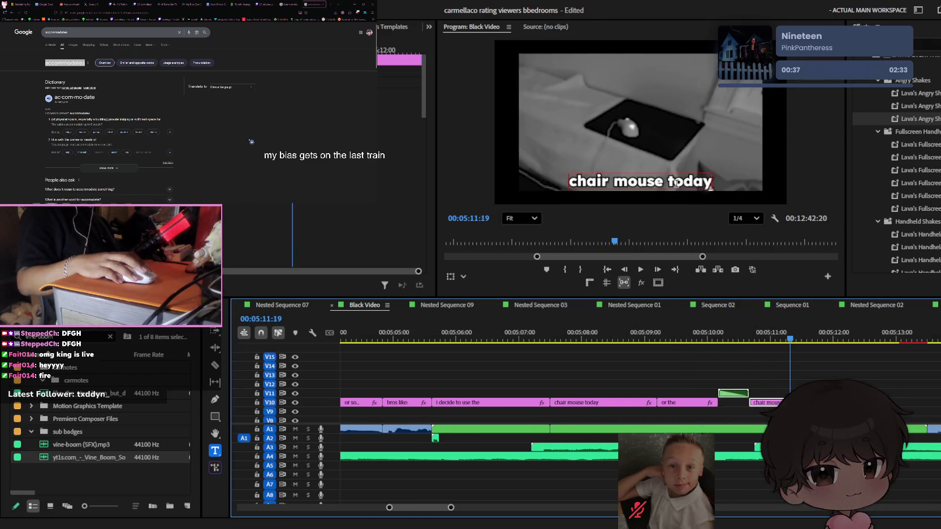
left_click(677, 183)
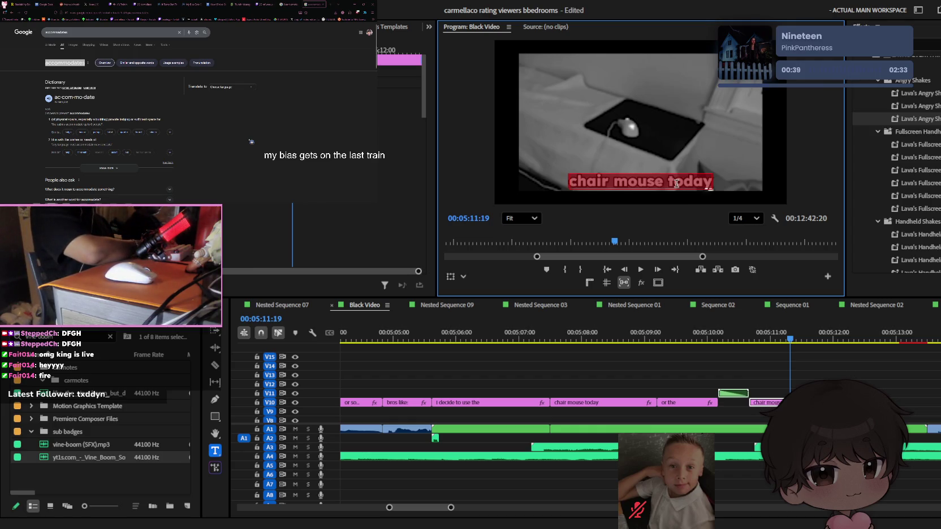
type("tabl")
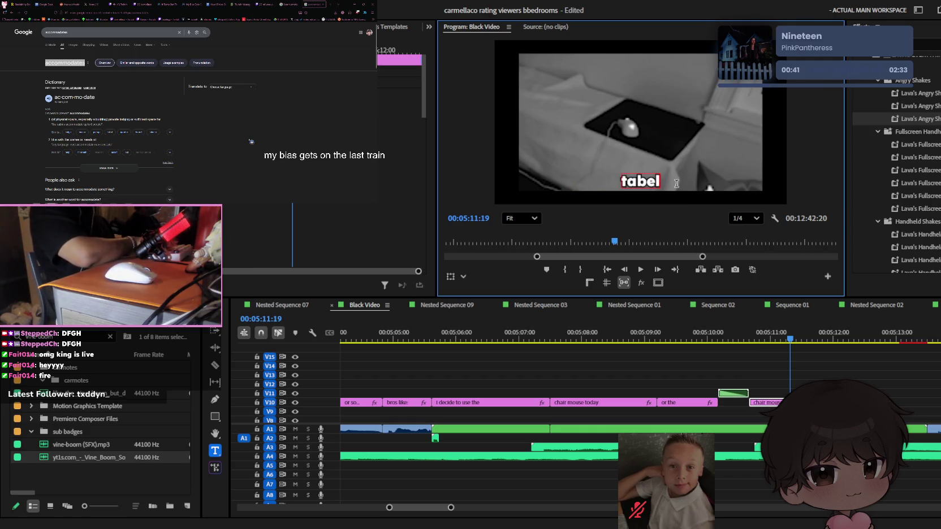
type("e mouse")
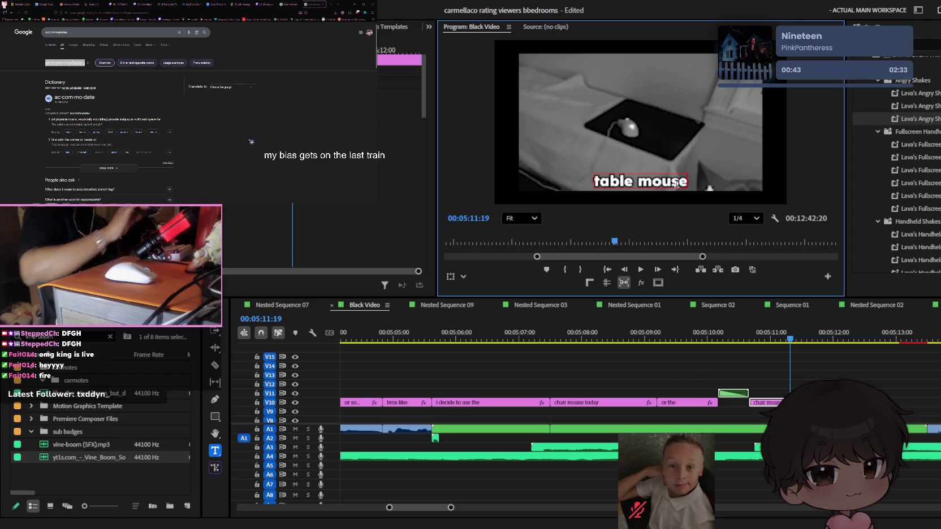
key("space")
left_click(664, 337)
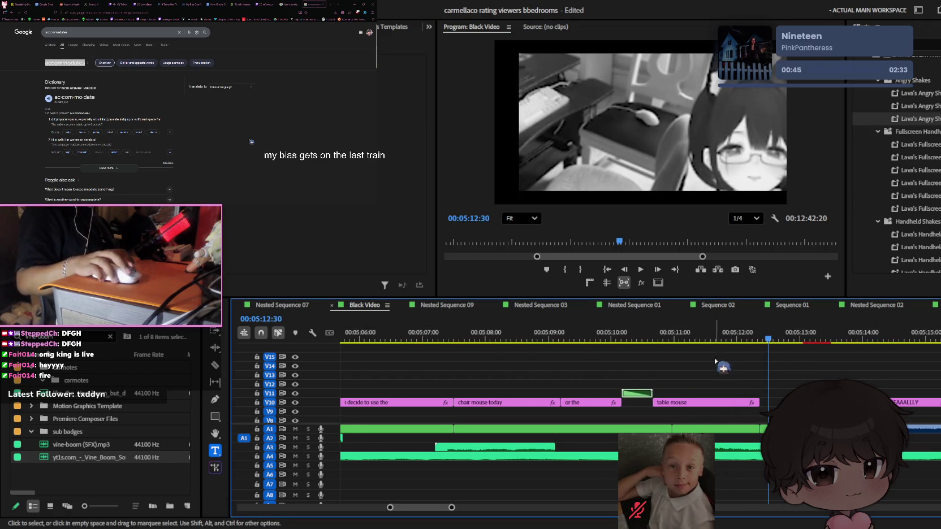
Delete 'mouse' so the caption reads just 'table', then play it back
key("space")
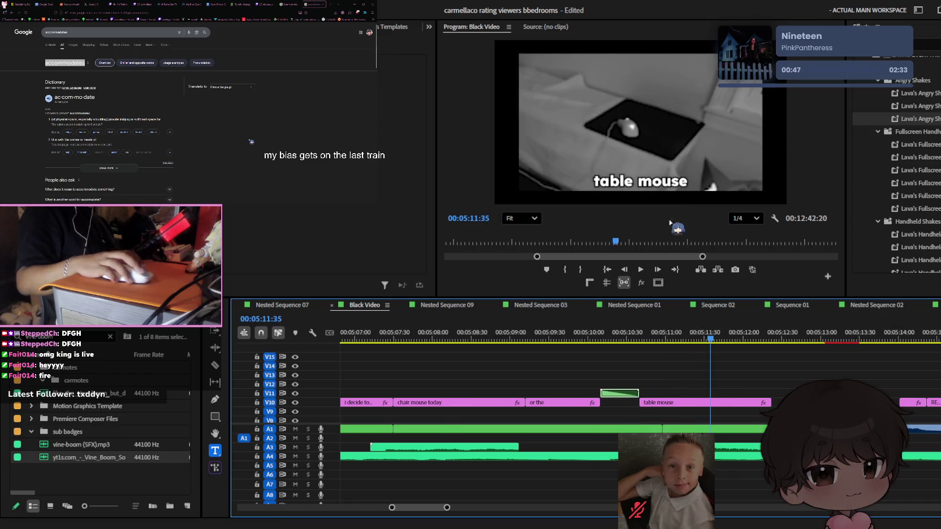
left_click(642, 181)
key("BackSpace")
key("Escape")
key("space")
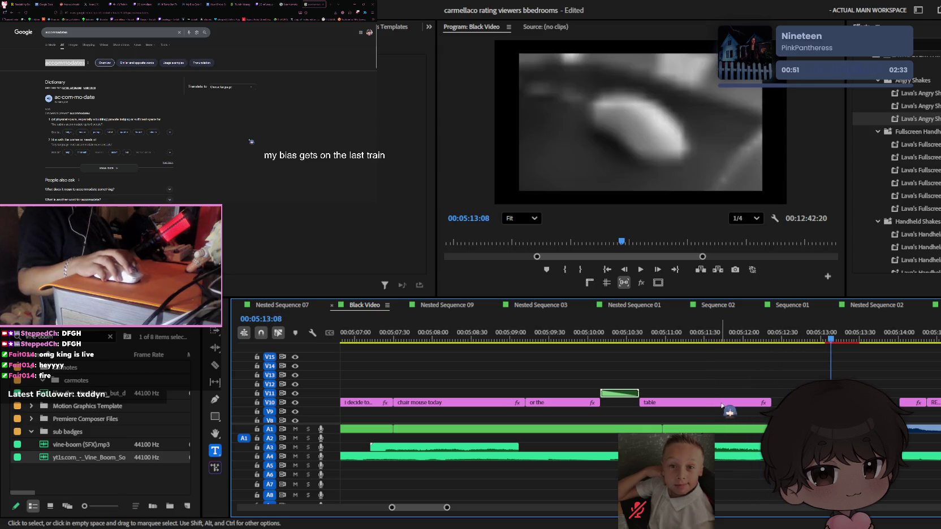
Copy the 'table' caption onto a higher video track and save the project
mouse_move(724, 403)
left_mouse_down()
mouse_move(827, 376)
mouse_move(845, 393)
left_mouse_up()
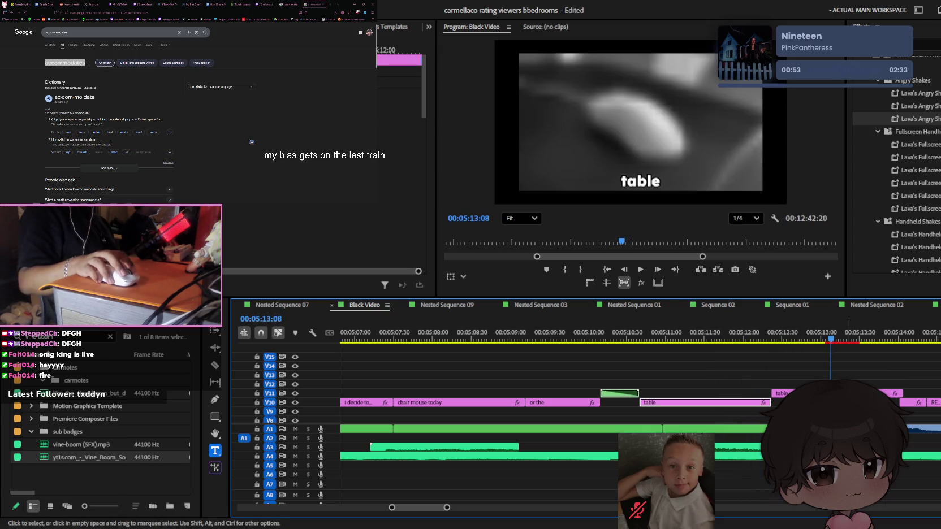
key("Up")
key("ctrl+s")
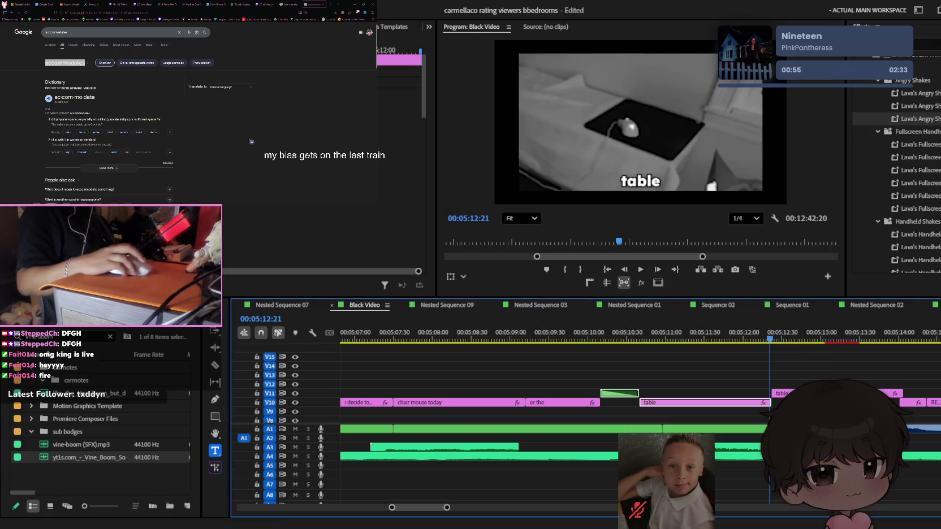
left_click(251, 142)
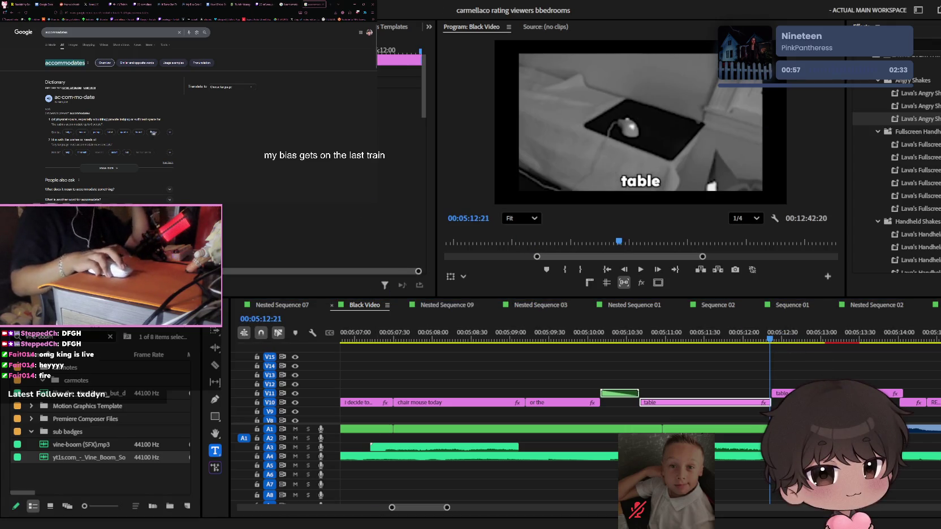
Open and close the Google Images tab, then switch to the live carmellaco stream tab
left_click(237, 6)
left_click(261, 5)
left_click(287, 5)
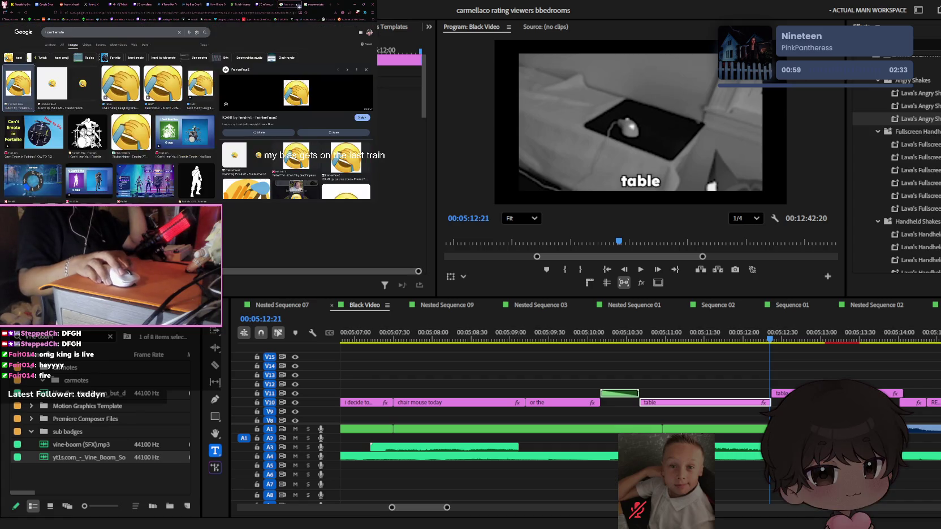
left_click(300, 5)
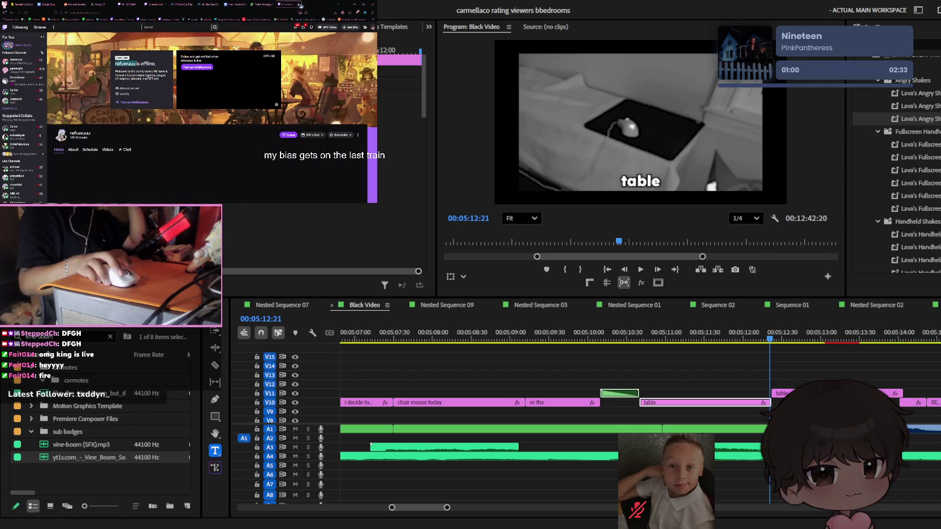
left_click(153, 5)
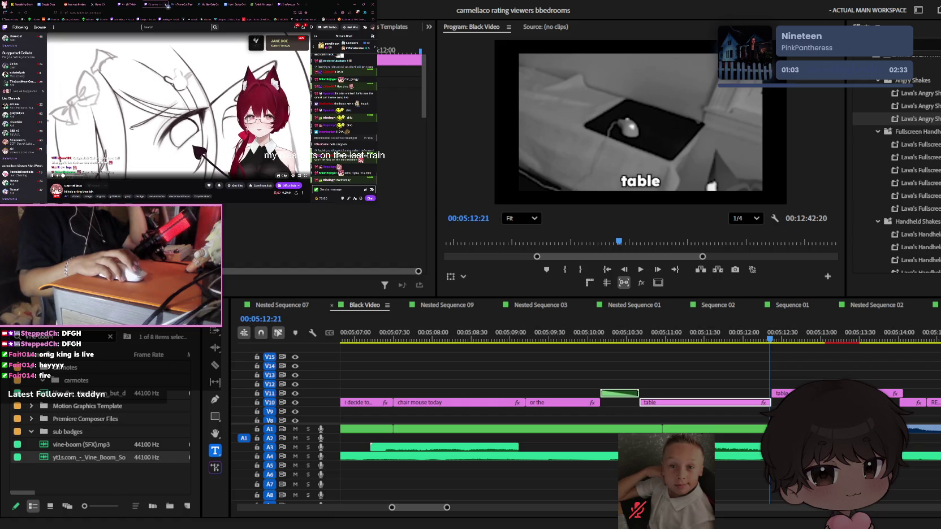
Step back through the tabs past the offline channel page, ending on the creator dashboard
left_click(130, 5)
left_click(104, 5)
left_click(82, 5)
left_click(54, 4)
left_click(33, 5)
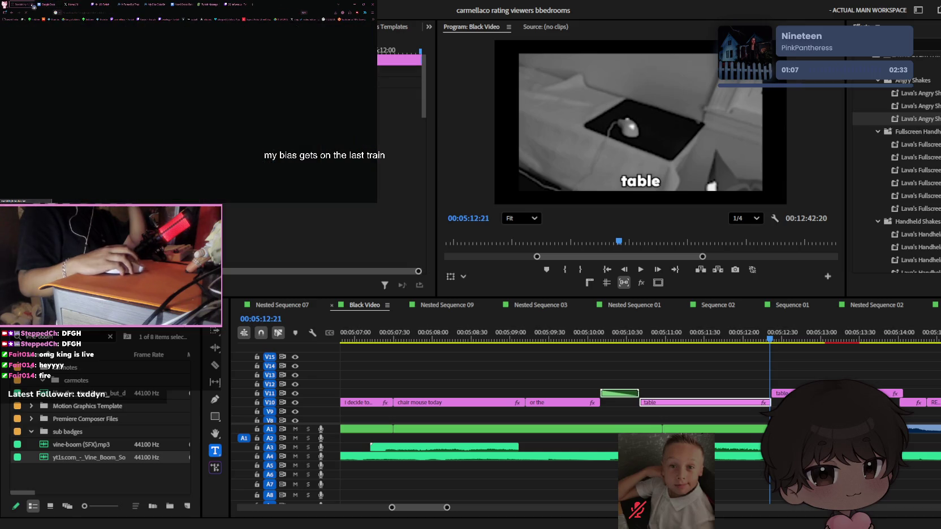
left_click(209, 4)
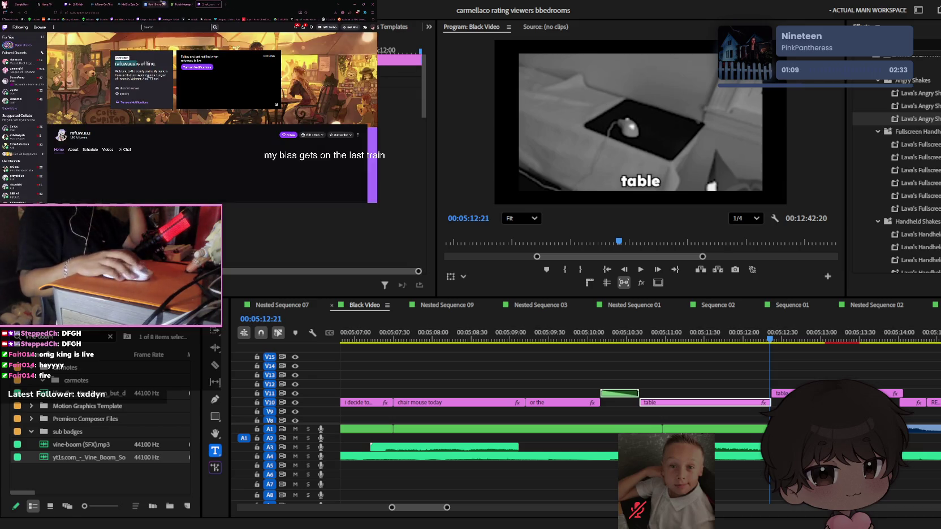
left_click(77, 4)
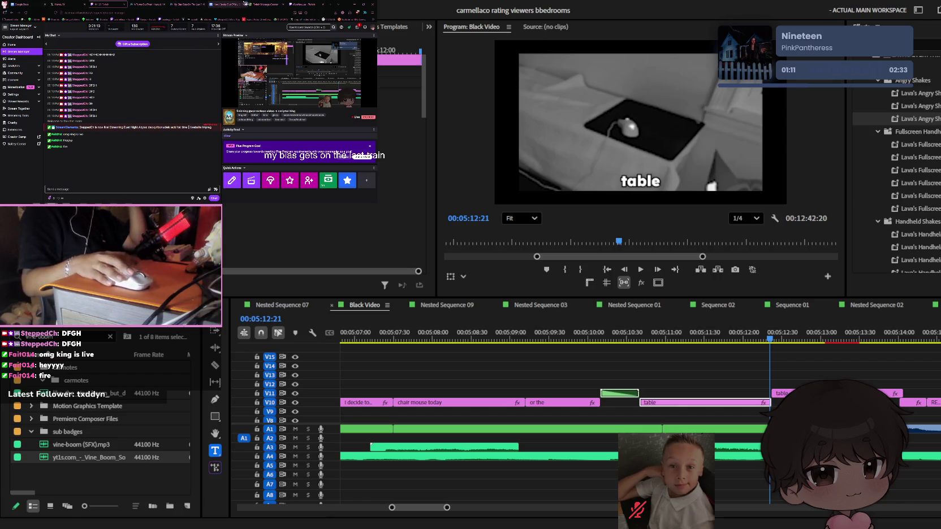
left_click(201, 5)
key("alt+Tab")
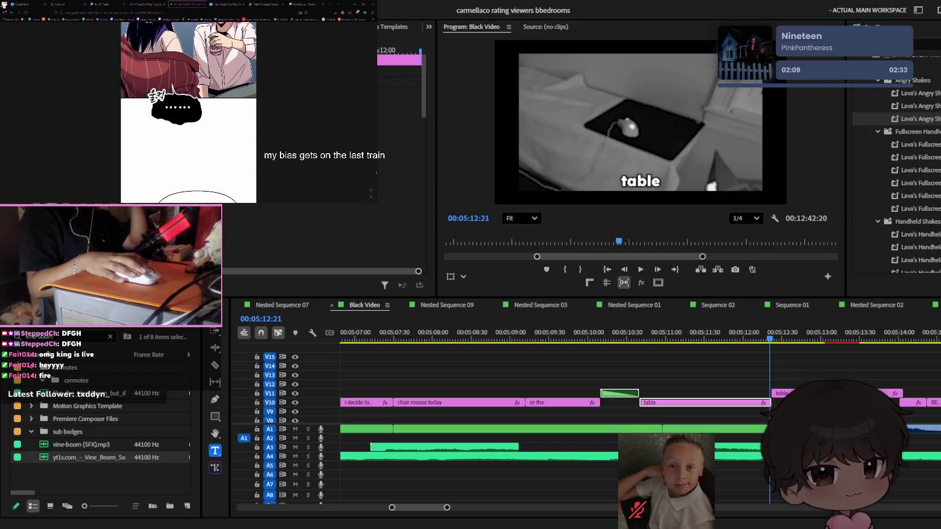
Clear the table caption selection and park the playhead at 00:05:11:06
left_click(779, 375)
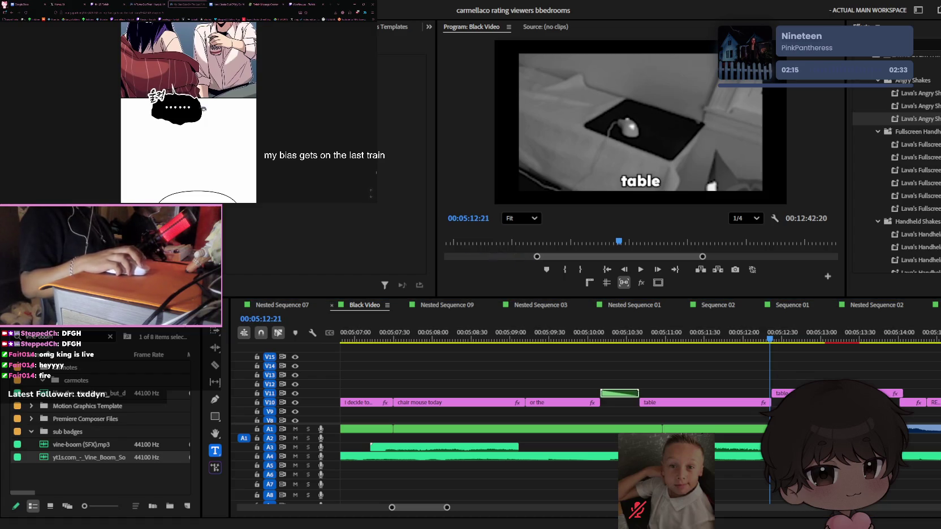
left_click(789, 351)
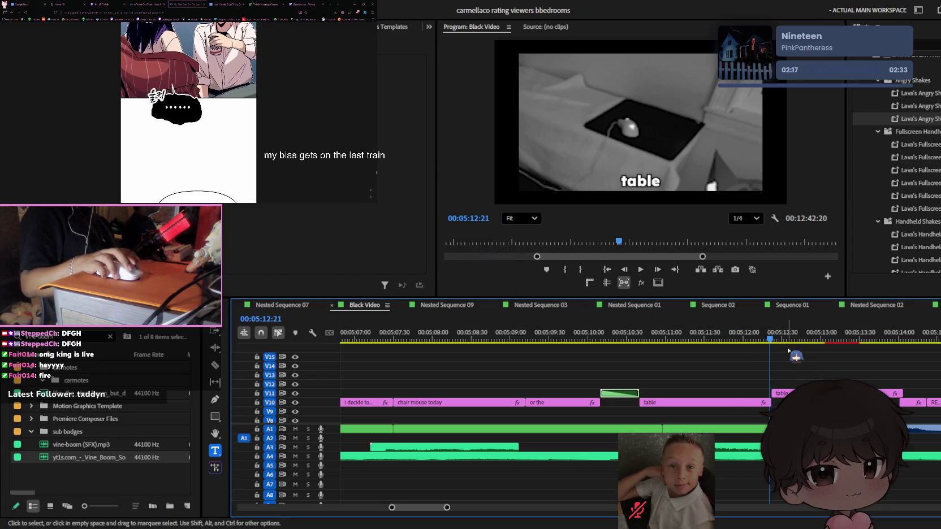
left_click(673, 334)
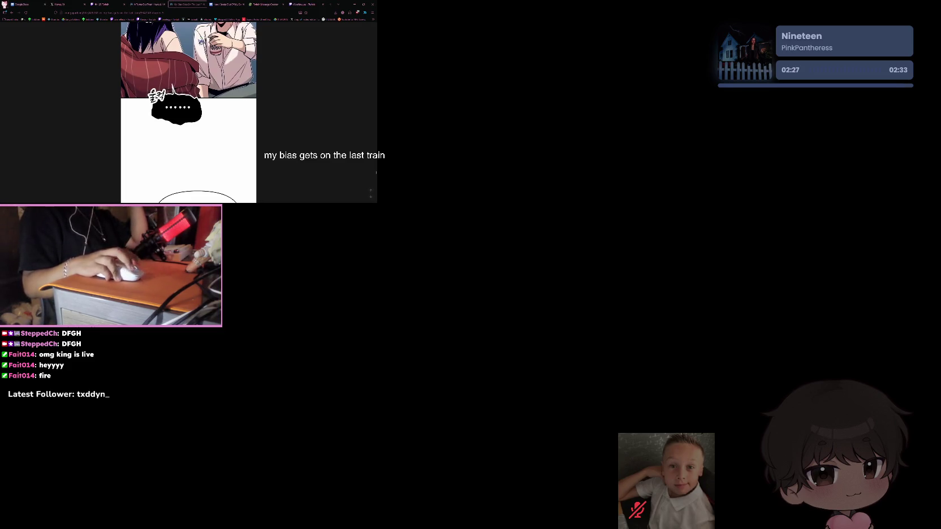
Scroll the manga site's history and open a chapter of My Bias Gets On The Last Train
scroll(188, 113, "down", 3)
scroll(188, 113, "down", 1)
scroll(188, 113, "down", 2)
scroll(188, 113, "down", 2)
scroll(188, 113, "down", 2)
scroll(188, 113, "down", 3)
scroll(189, 113, "down", 3)
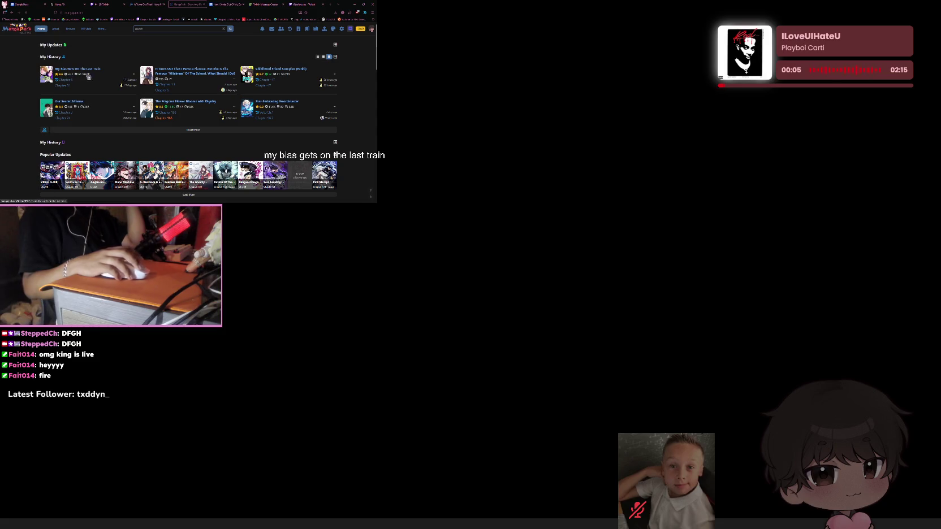
scroll(59, 113, "down", 2)
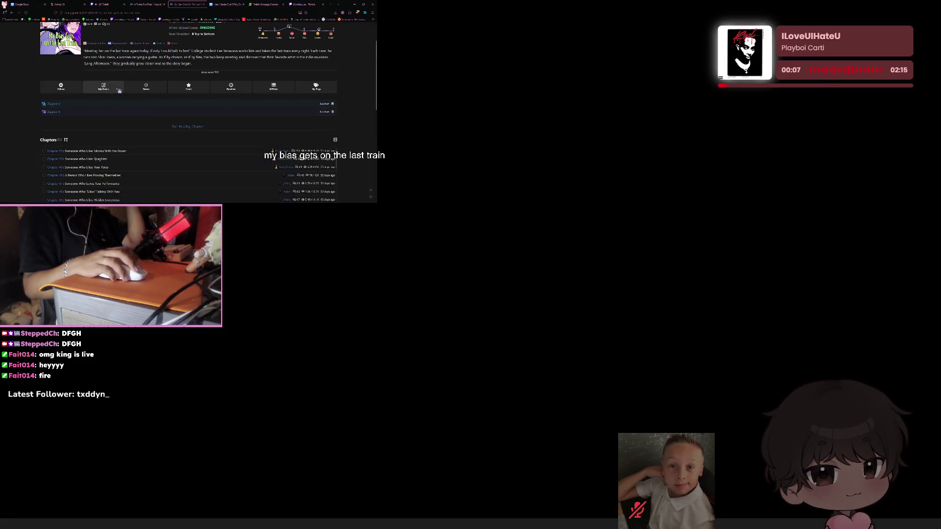
left_click(56, 112)
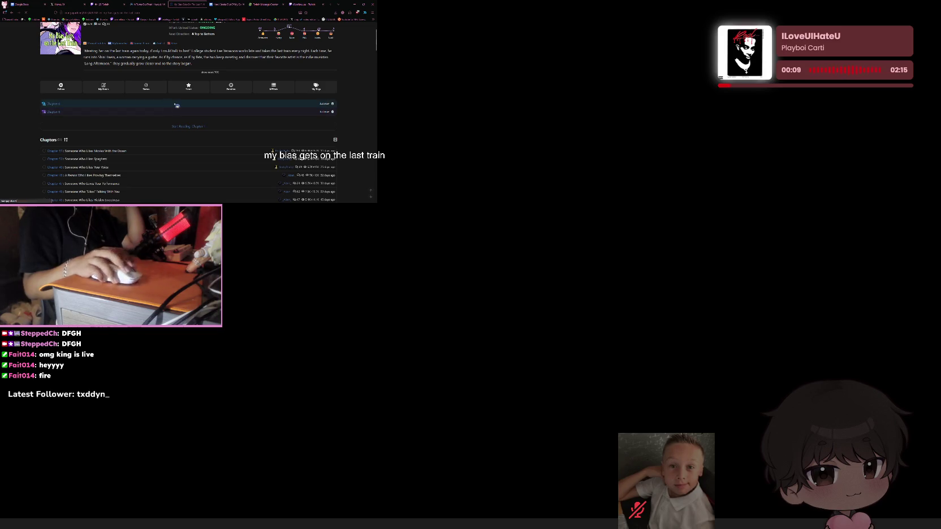
Scroll down through the chapter's panels in the reader
scroll(192, 101, "down", 5)
scroll(192, 102, "down", 5)
scroll(191, 101, "down", 5)
scroll(192, 101, "down", 5)
scroll(192, 101, "down", 5)
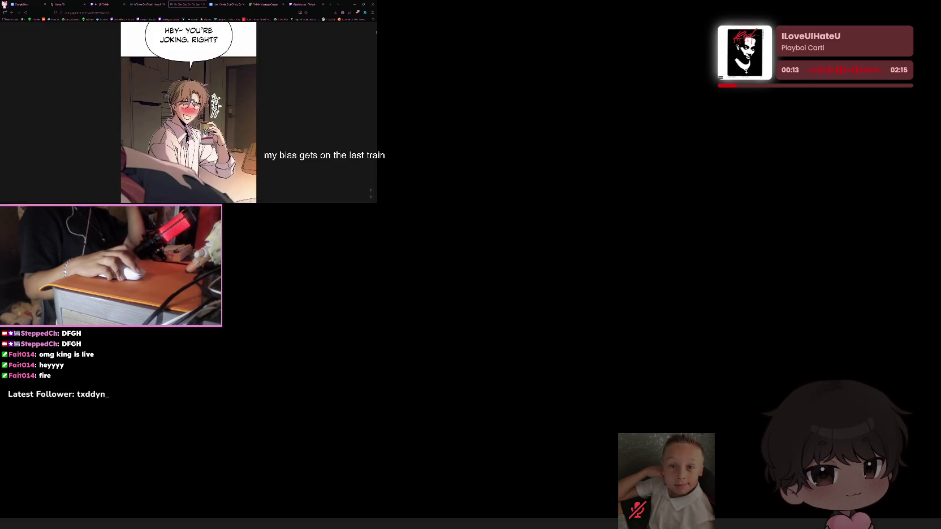
scroll(192, 100, "down", 5)
scroll(193, 99, "down", 5)
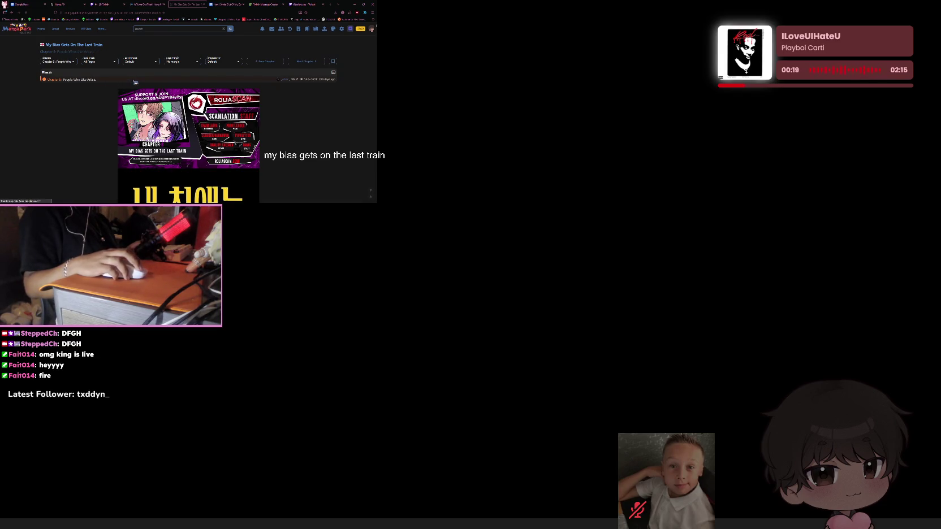
scroll(141, 82, "down", 5)
scroll(141, 82, "down", 5)
scroll(141, 82, "down", 5)
scroll(144, 83, "down", 3)
scroll(145, 84, "down", 2)
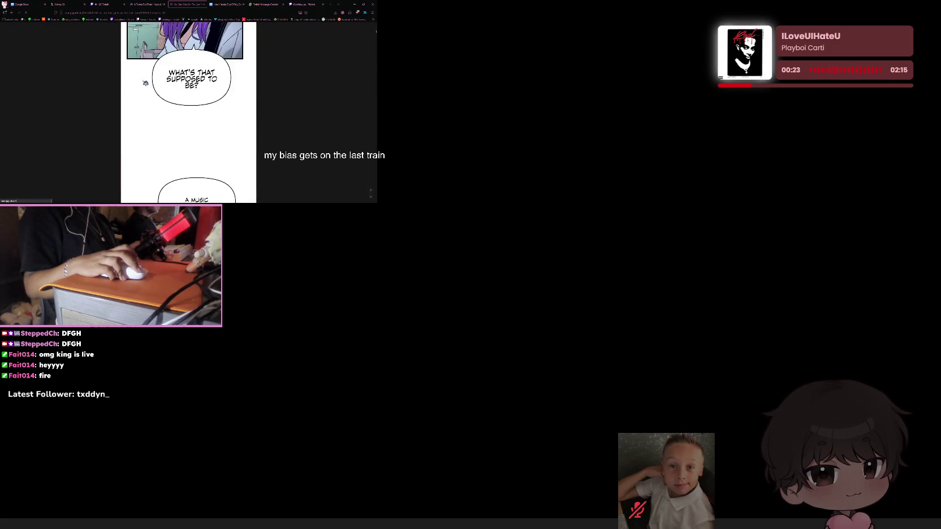
scroll(145, 83, "up", 15)
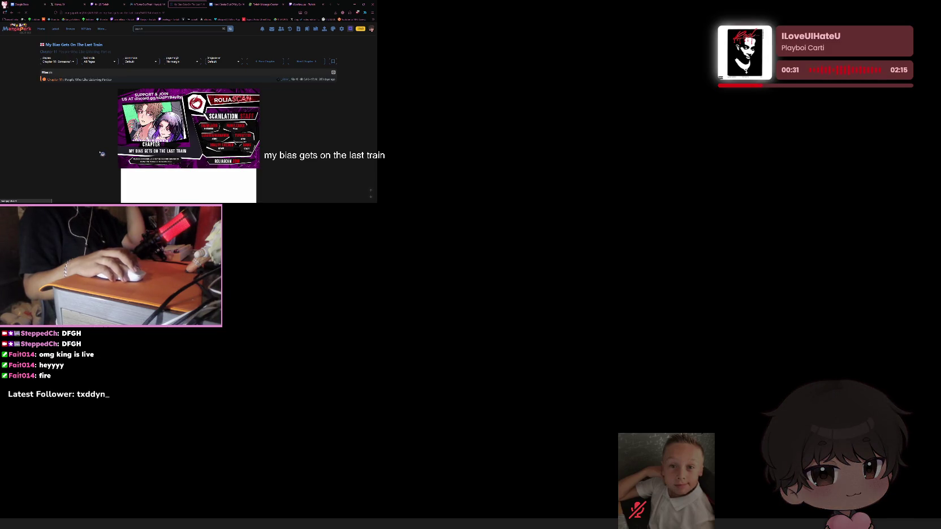
scroll(119, 145, "down", 5)
scroll(130, 133, "down", 5)
scroll(132, 134, "down", 5)
scroll(132, 134, "down", 5)
scroll(132, 134, "down", 5)
scroll(132, 134, "down", 5)
scroll(132, 134, "down", 5)
scroll(132, 134, "down", 5)
scroll(131, 133, "down", 5)
scroll(132, 133, "down", 5)
scroll(132, 134, "down", 5)
scroll(131, 132, "down", 5)
scroll(132, 133, "down", 5)
scroll(132, 133, "down", 5)
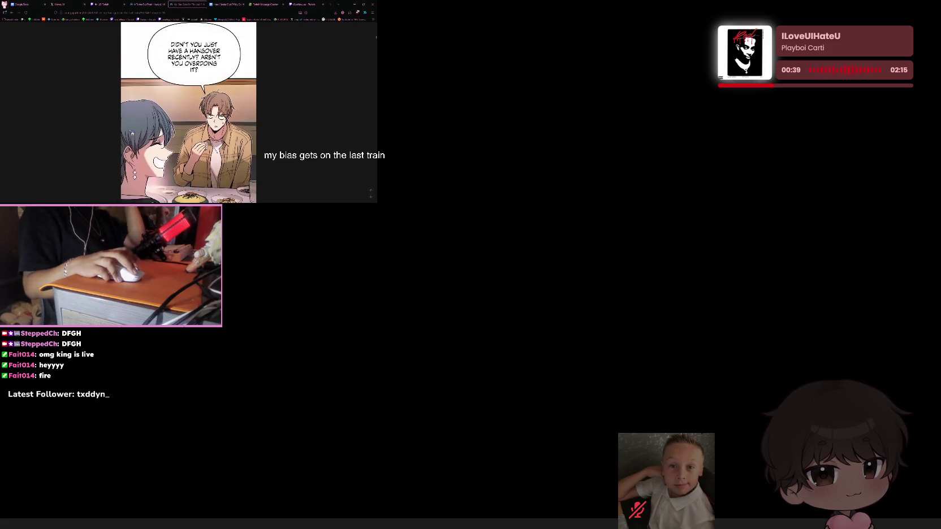
scroll(132, 133, "down", 5)
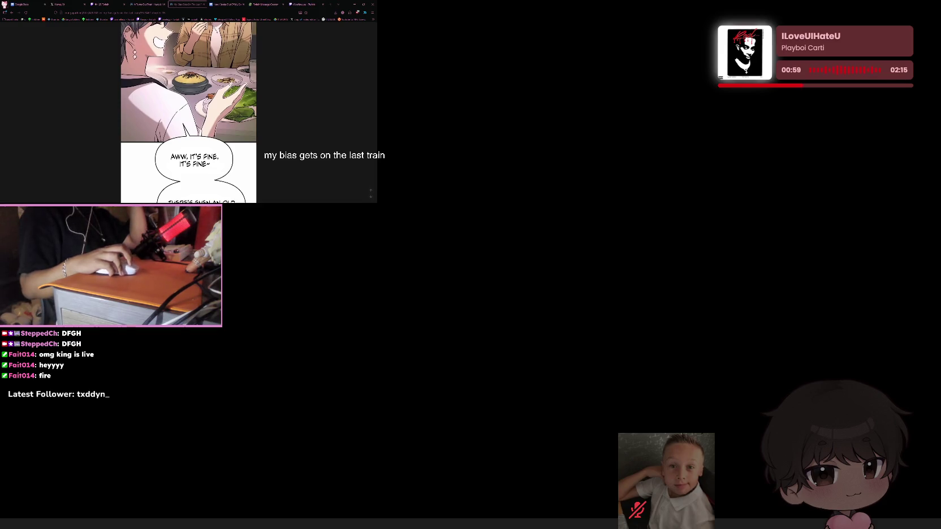
scroll(139, 152, "down", 5)
scroll(139, 152, "down", 5)
scroll(138, 152, "down", 5)
scroll(139, 152, "down", 3)
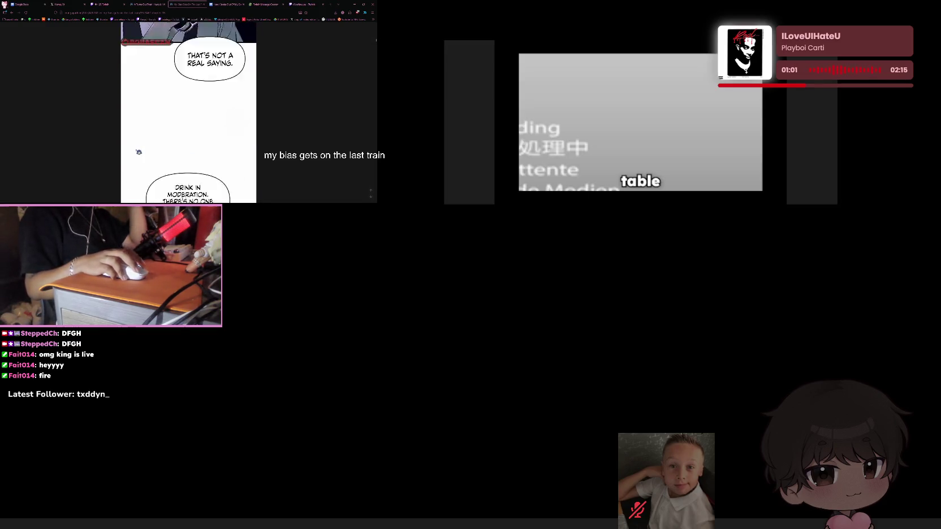
scroll(138, 152, "down", 2)
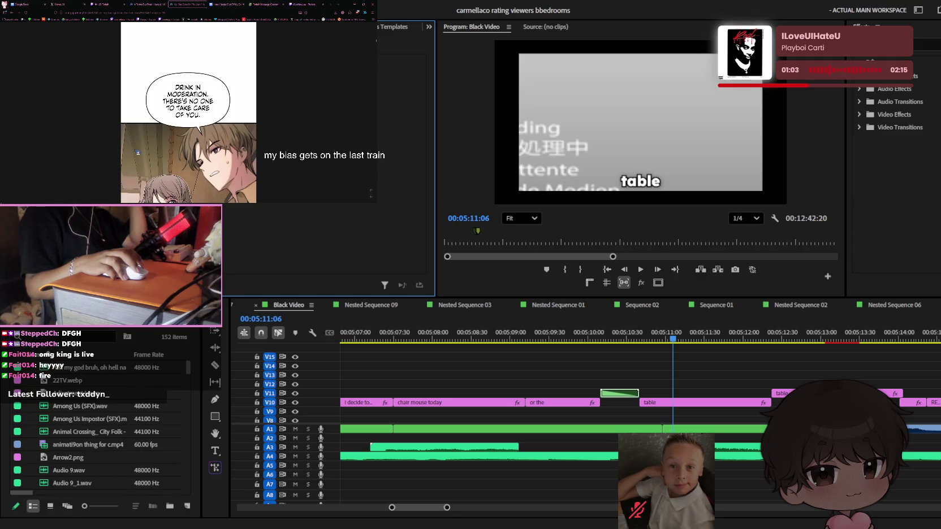
Play the section around the 'table' caption from slightly earlier, stopping at 00:05:12:35
scroll(137, 152, "down", 2)
scroll(137, 152, "down", 3)
scroll(137, 152, "down", 2)
scroll(137, 152, "down", 3)
scroll(137, 153, "down", 3)
scroll(134, 154, "down", 3)
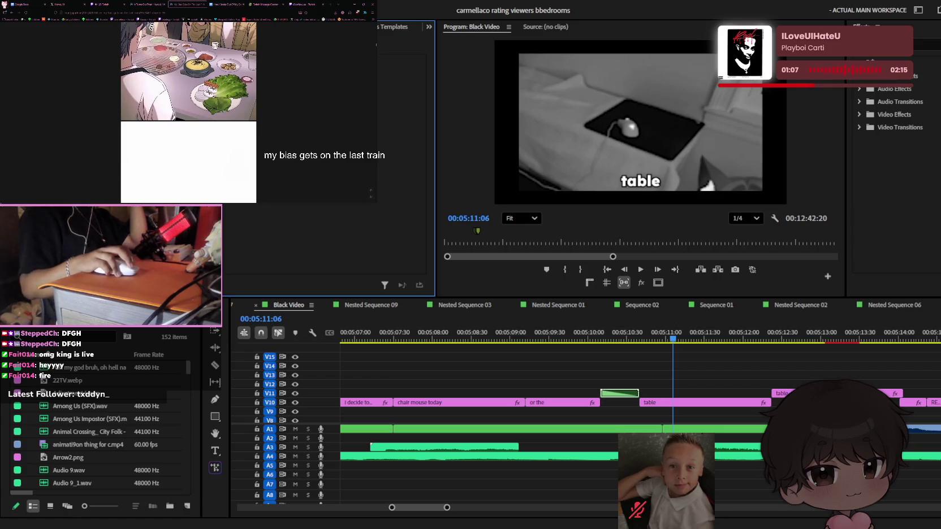
left_click_drag(669, 333, 641, 339)
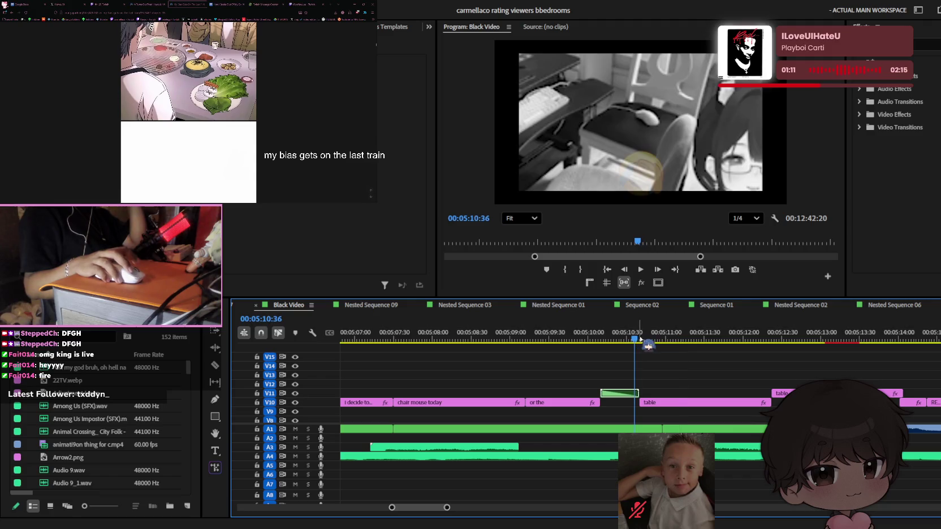
key("space")
key("minus")
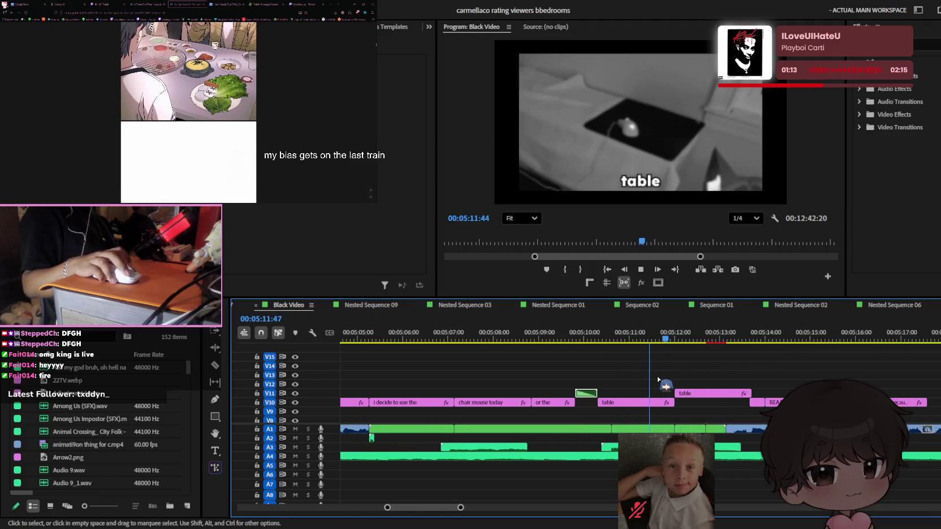
key("space")
key("equal")
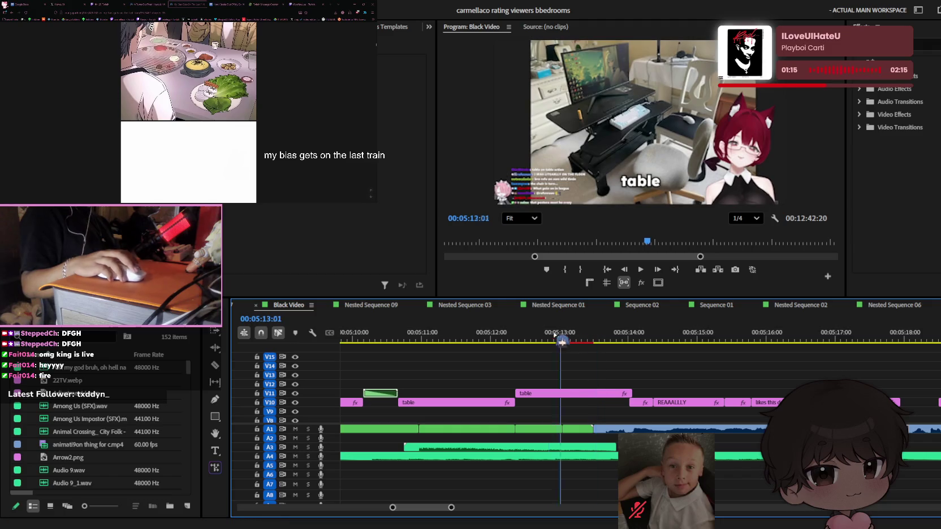
double_click(638, 180)
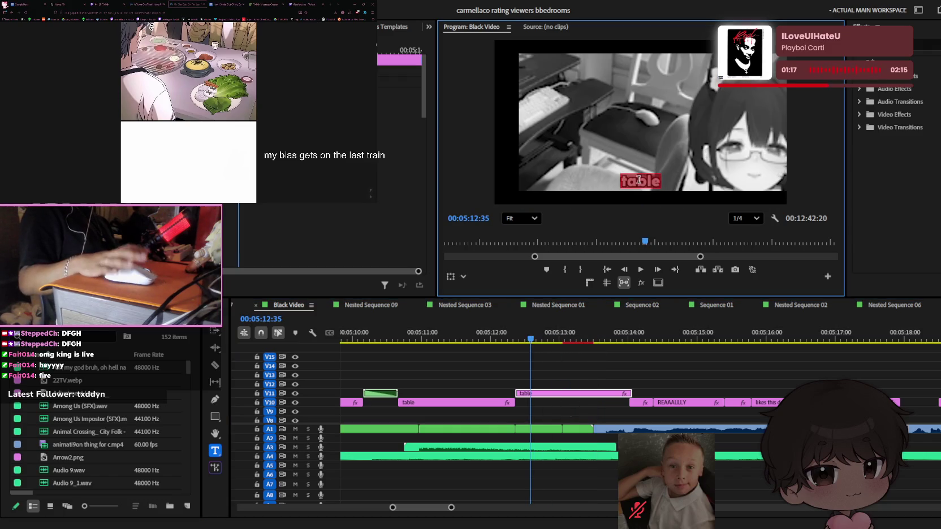
Finish the 'for my mouse' caption, shorten its clip end, and play it back
type("for my")
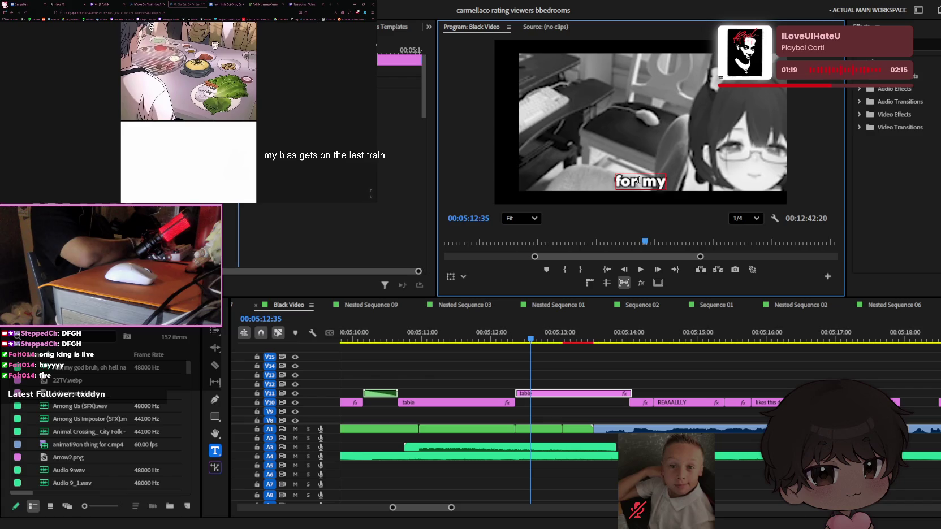
type(" mouse")
left_click(635, 396)
key("space")
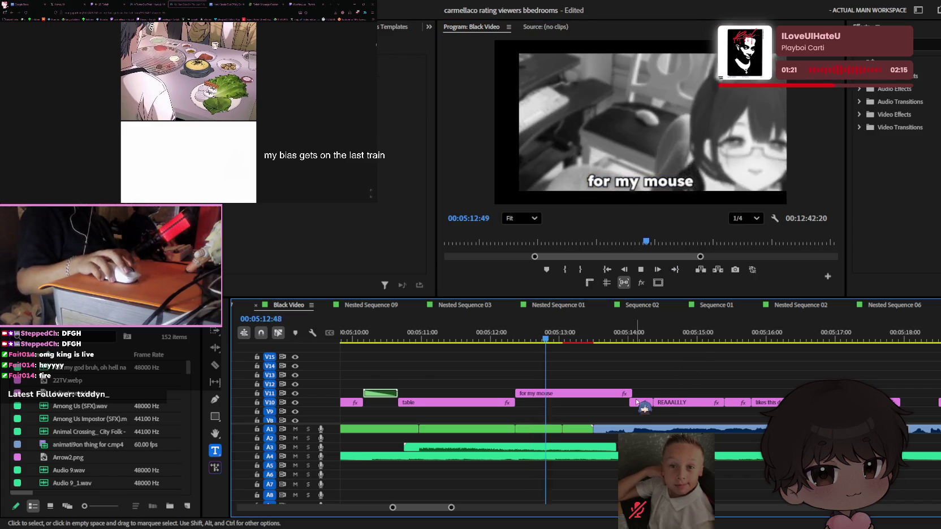
left_click_drag(635, 396, 599, 397)
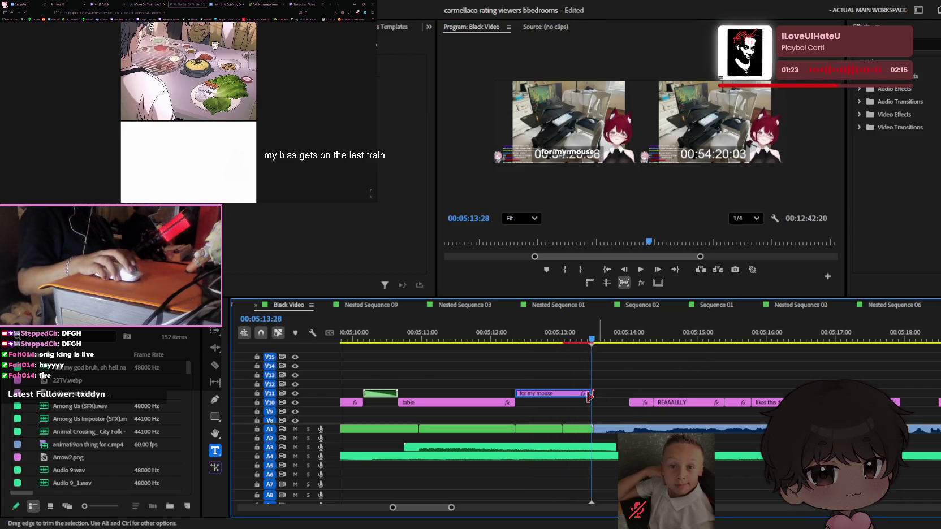
key("space")
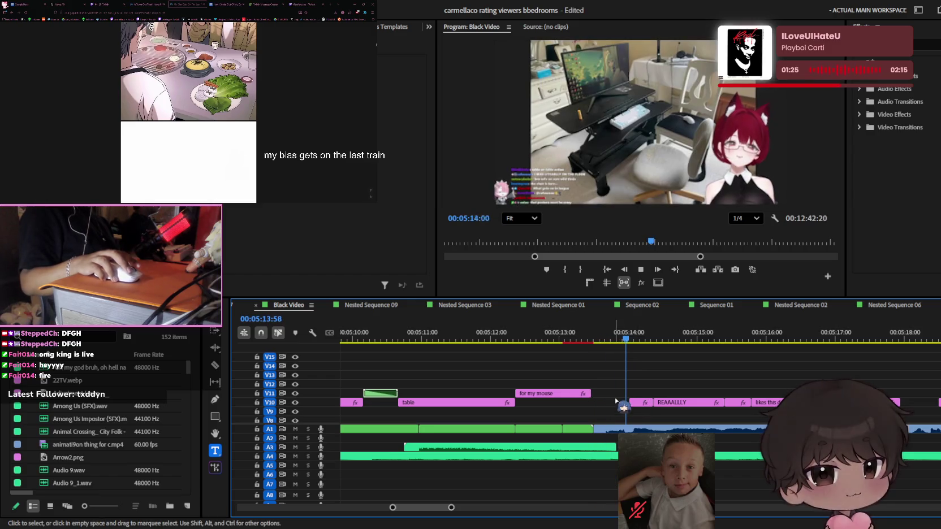
Play and zoom through the following pink captions, stopping around 05:32
scroll(634, 396, "down", 2)
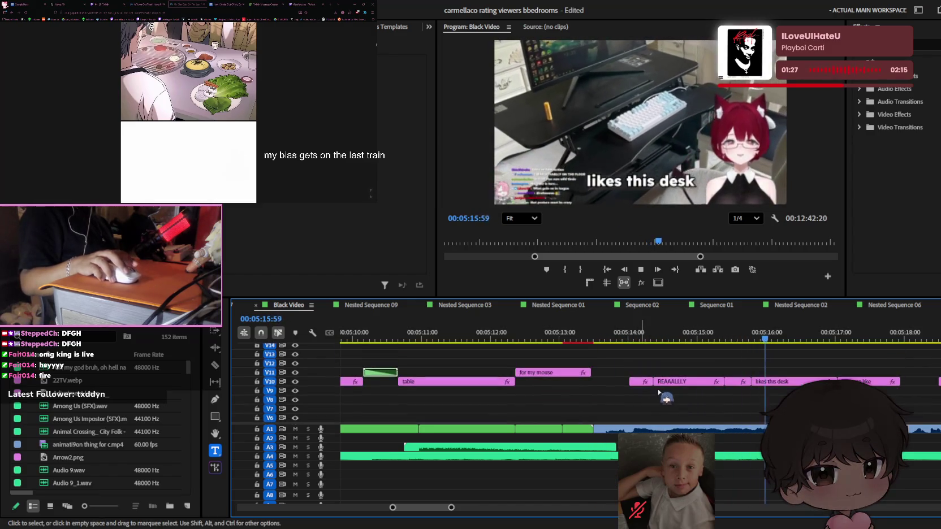
key("minus")
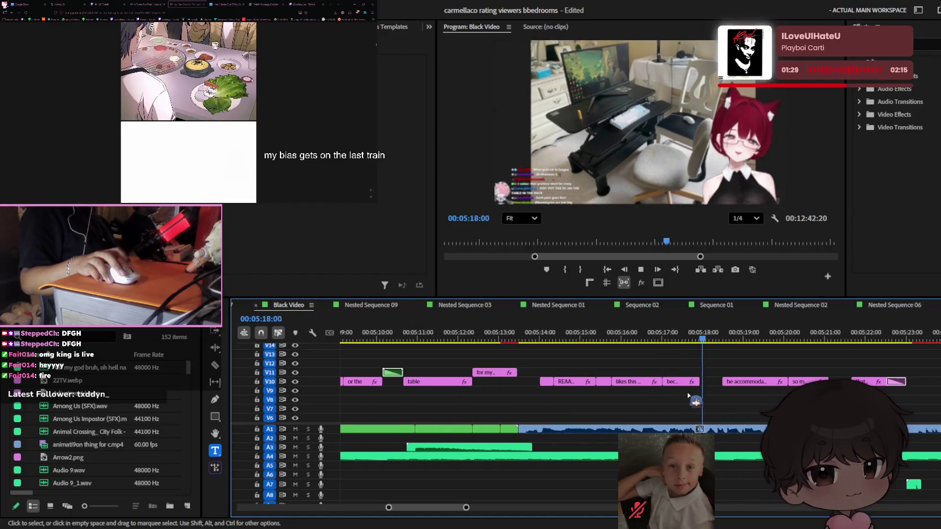
key("equal")
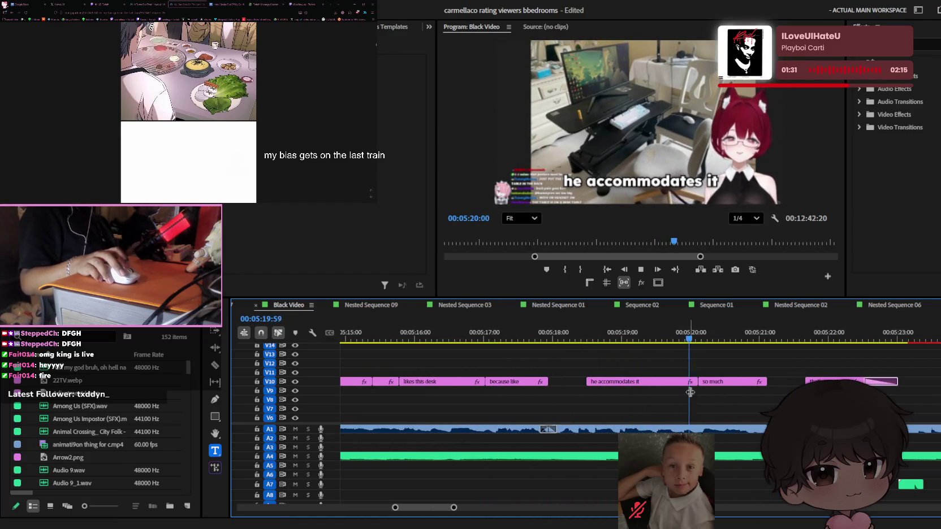
key("equal")
key("minus")
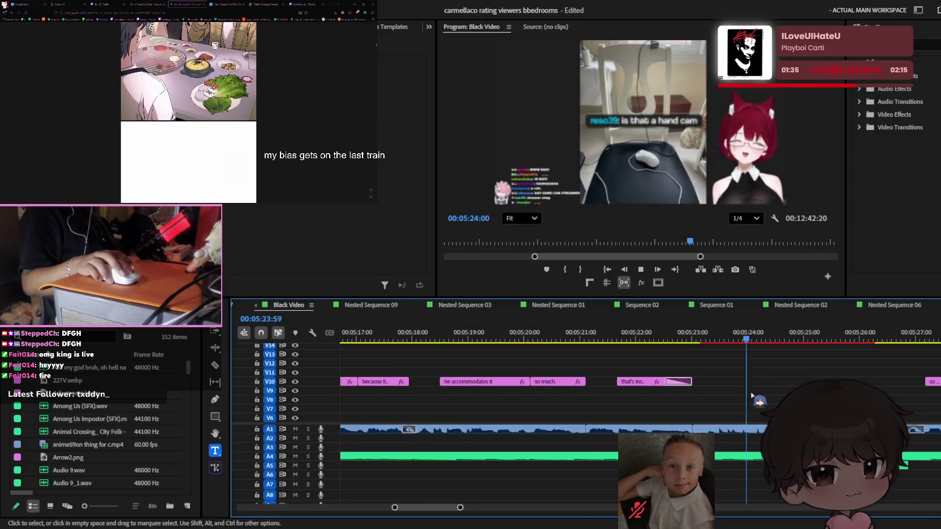
key("equal")
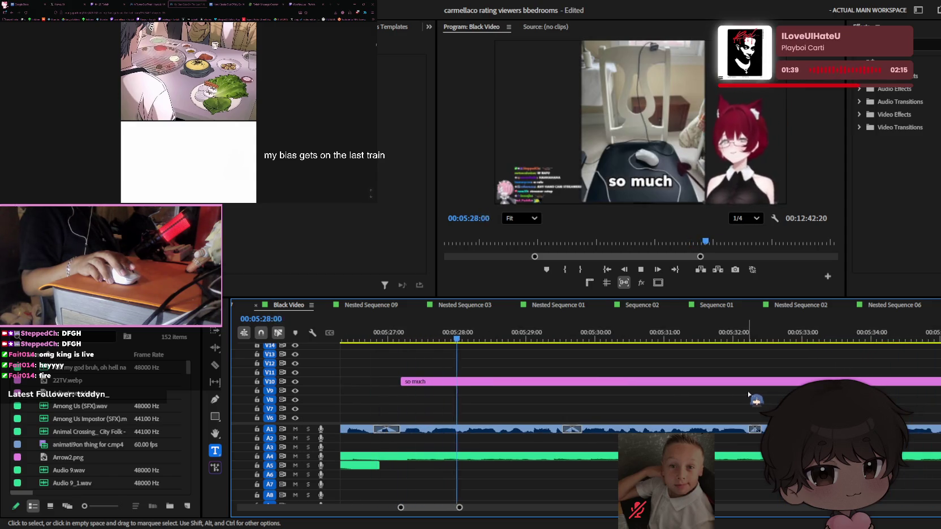
key("minus")
key("space")
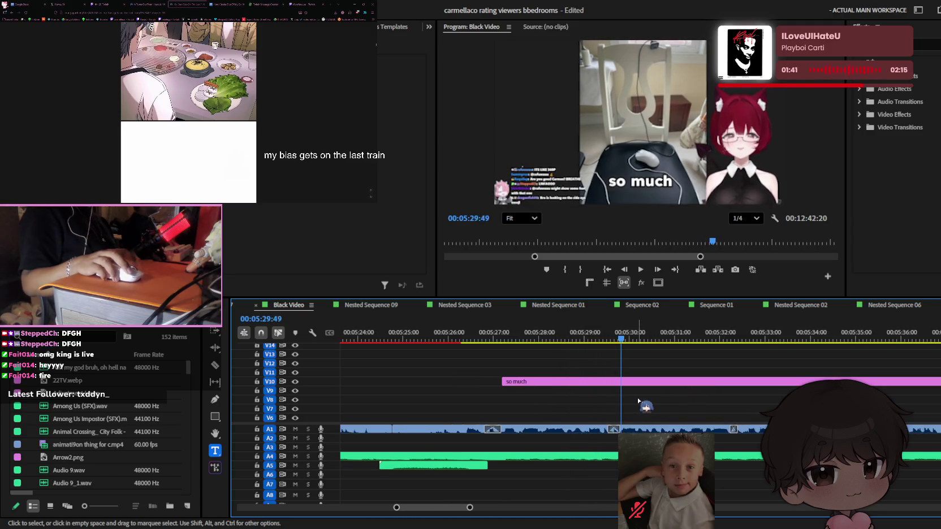
key("minus")
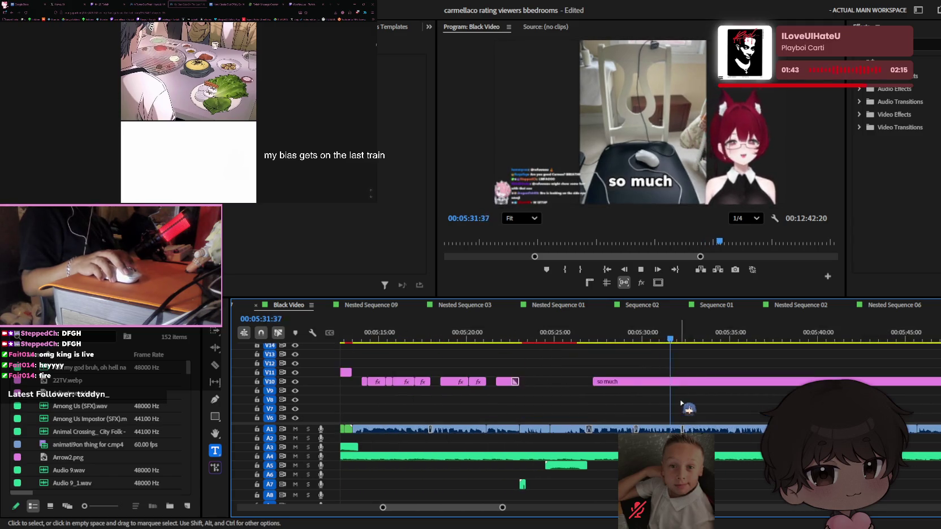
key("space")
Replay from about 05:27 and open the 'so much' caption's text for editing
left_click(610, 340)
key("space")
key("equal")
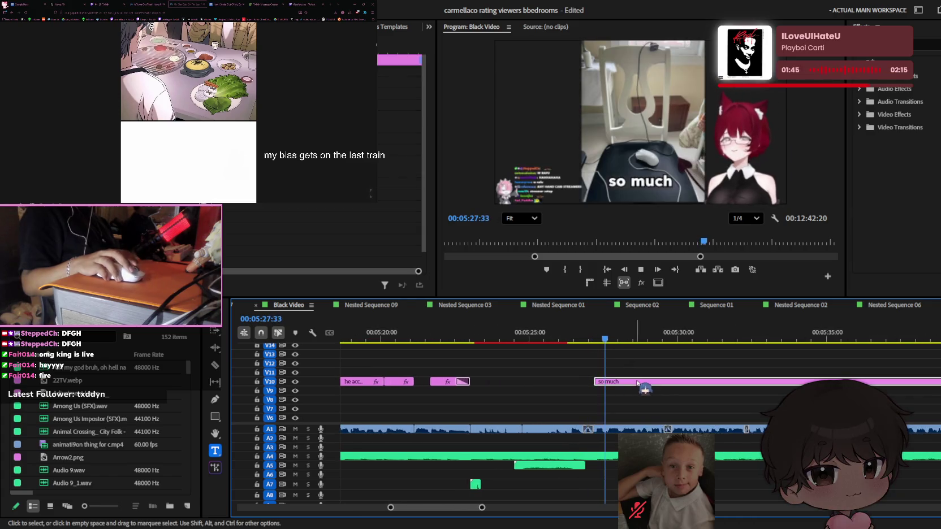
key("space")
key("equal")
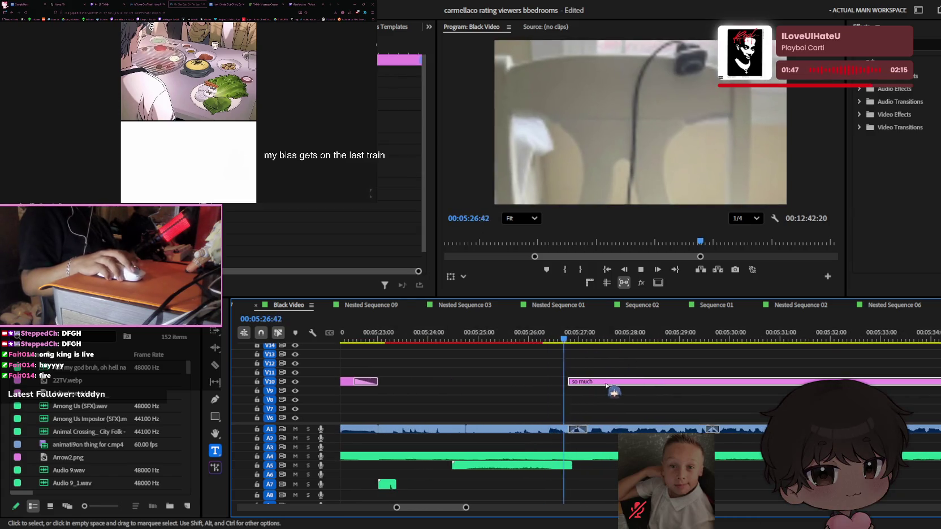
left_click(699, 178)
type("im so curio")
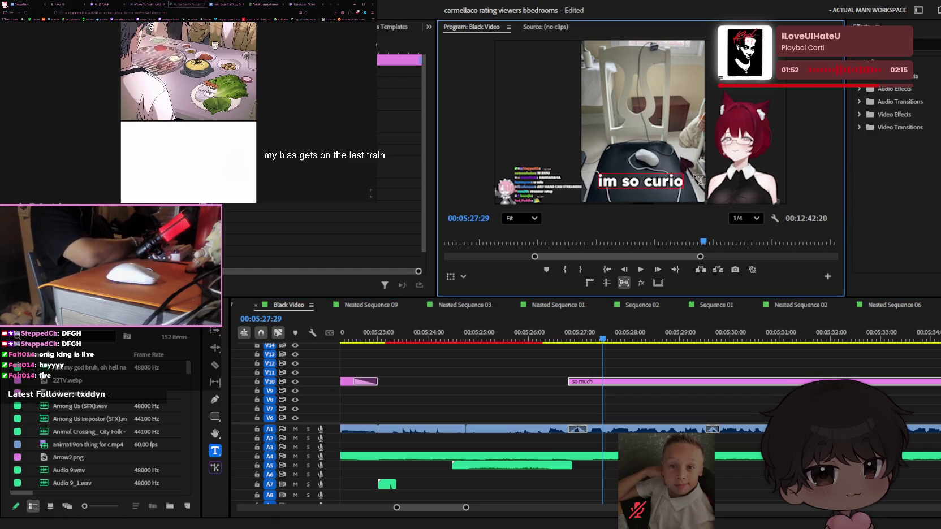
Finish retyping the caption as 'im so curious-' and play it back
type("us-")
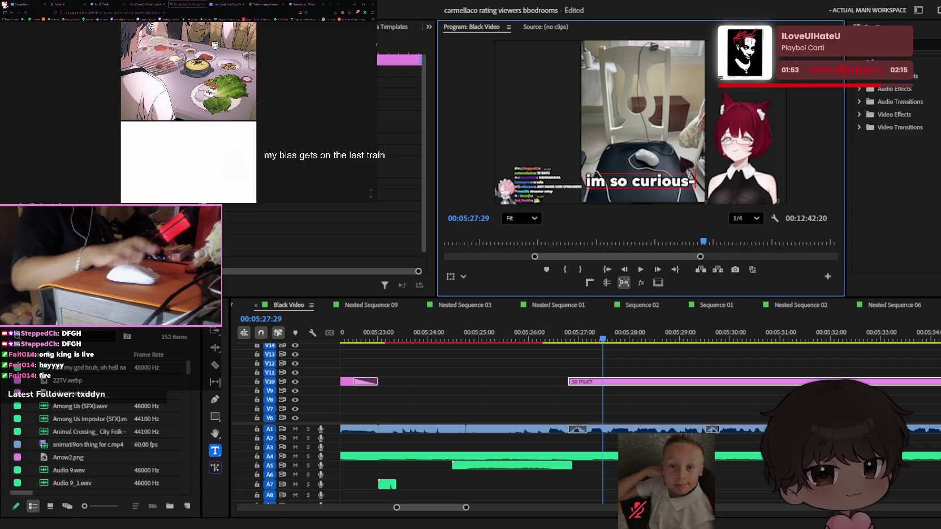
left_click(651, 391)
key("equal")
key("space")
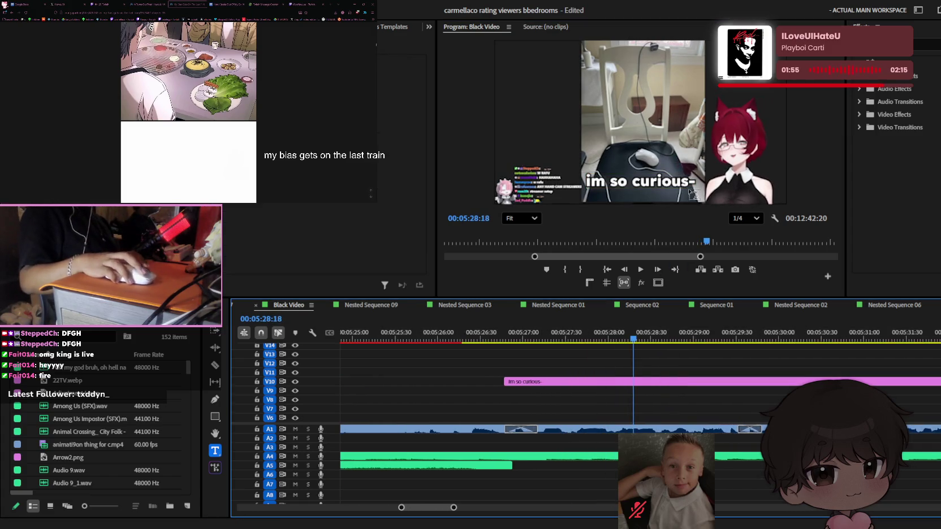
Select the 'im so curious-' caption, then start a new web search in the browser
left_click(683, 182)
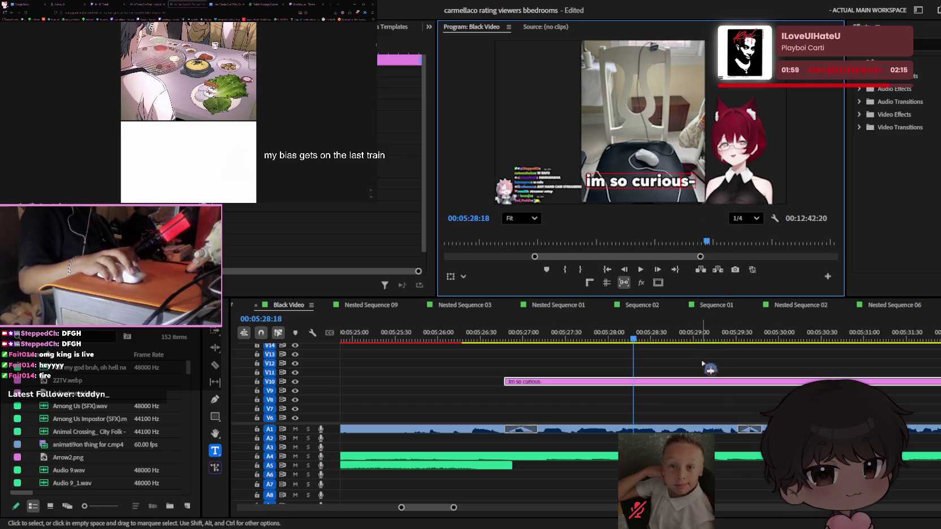
left_click(676, 403)
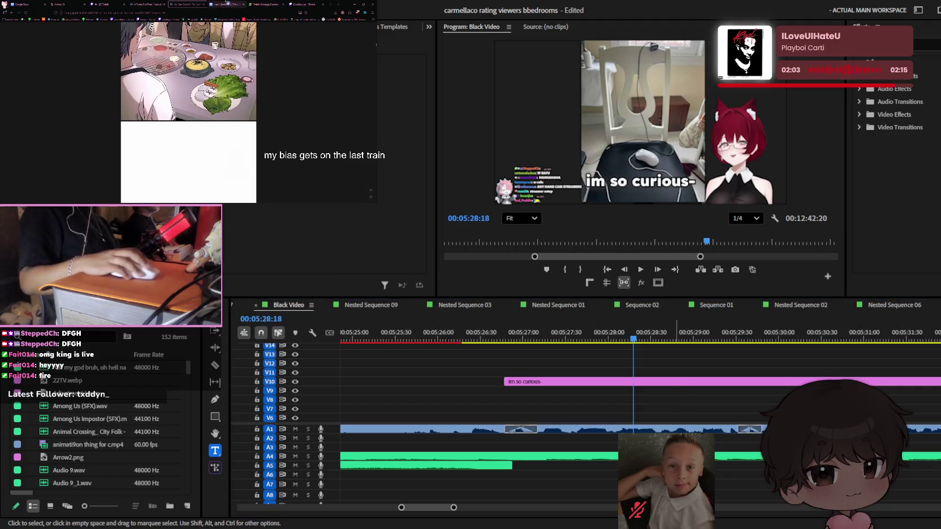
left_click(305, 4)
left_click(169, 13)
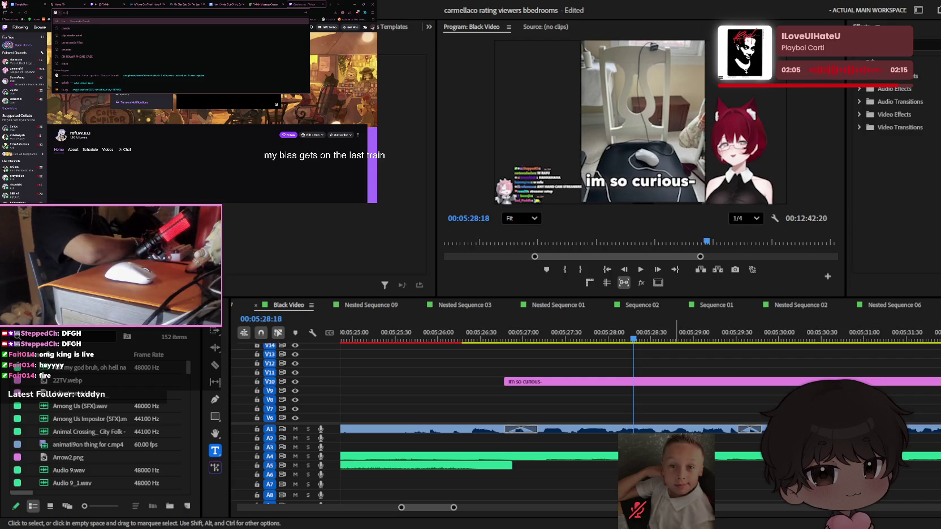
Look up the spelling of 'curious' online and close the results tab
key("Return")
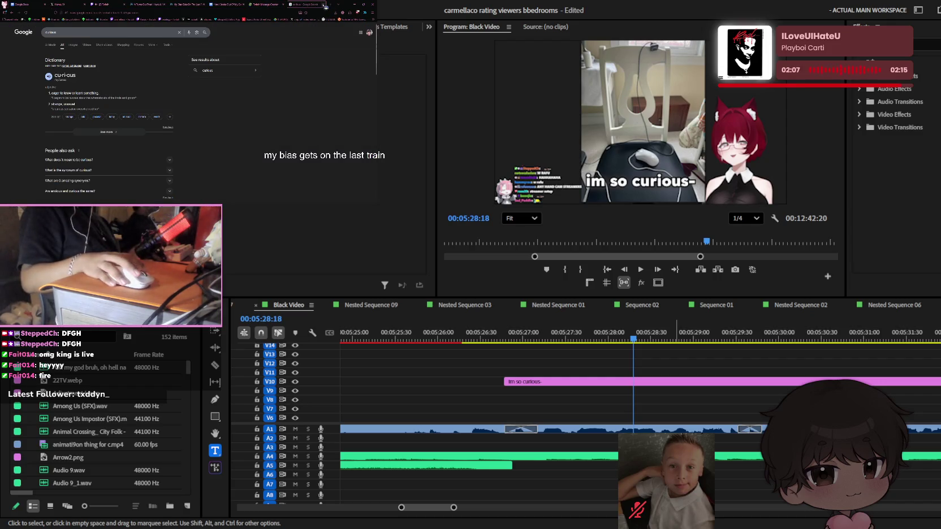
left_click(323, 5)
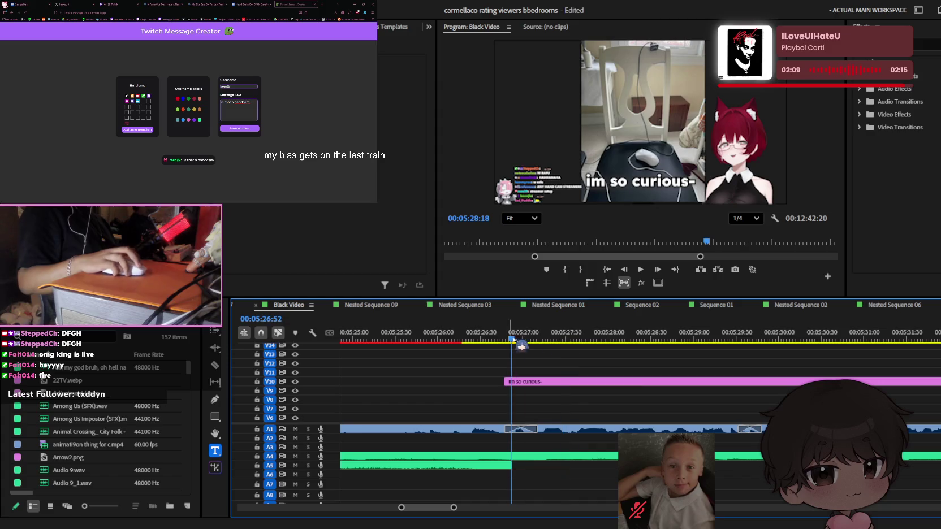
key("alt+Tab")
key("alt+Tab")
Split the 'im so curious-' caption at 05:28:00 and open the second piece's text
key("space")
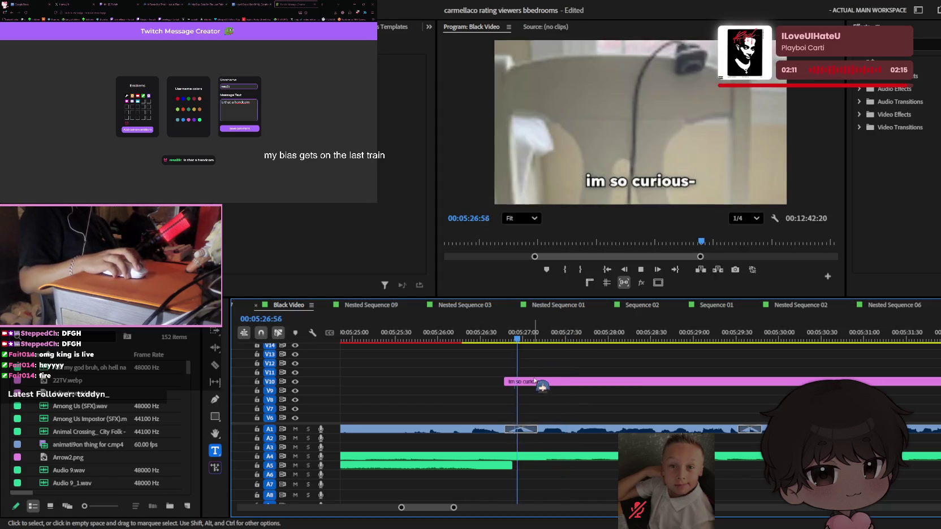
key("=")
key("space")
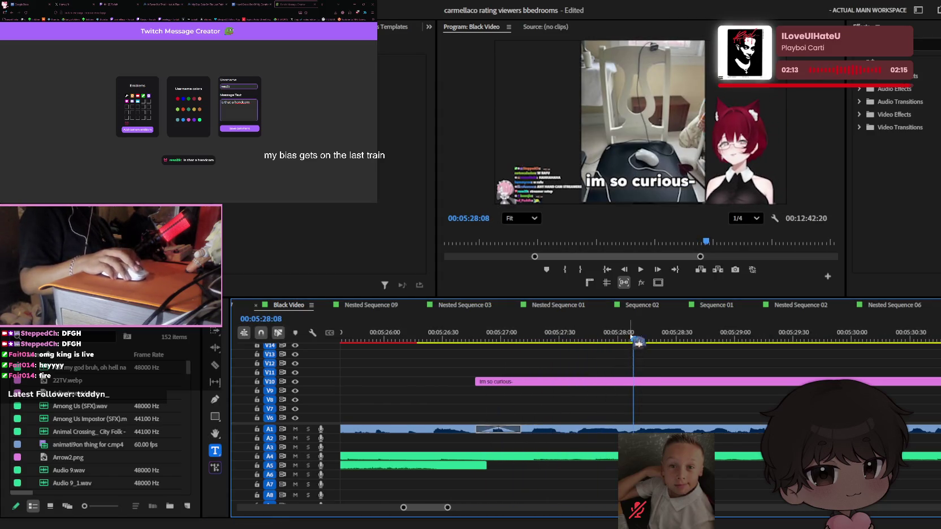
key("Up")
key("v")
key("space")
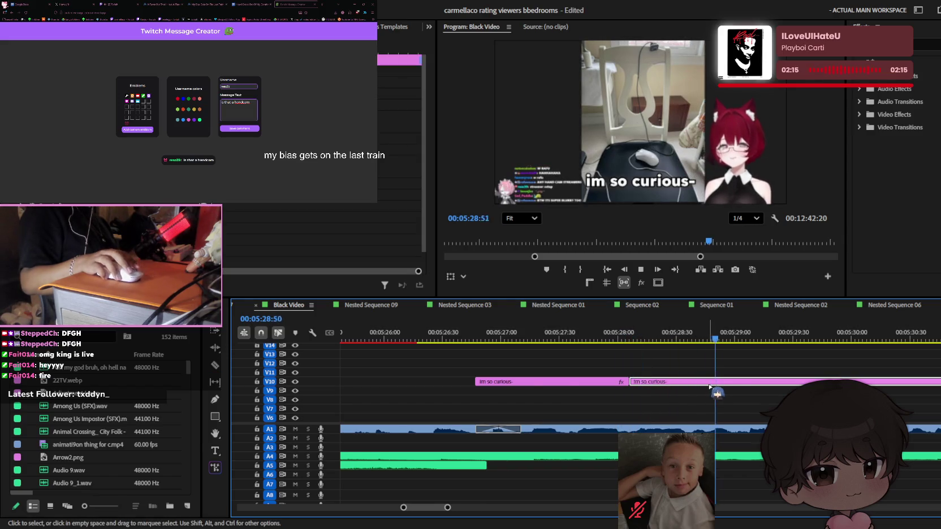
key("minus")
left_click(704, 339)
left_click(686, 182)
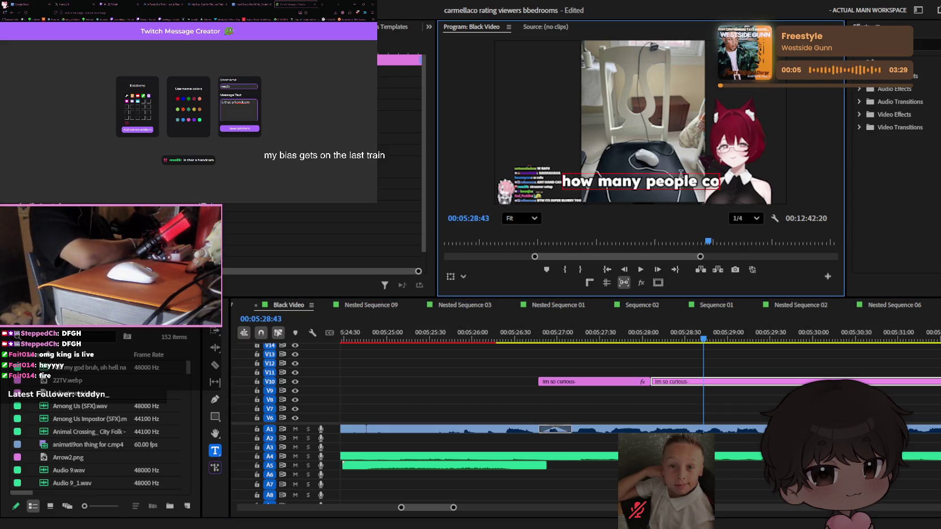
Finish the caption as 'how many people comment-' and split it at 05:29:31
type("mment")
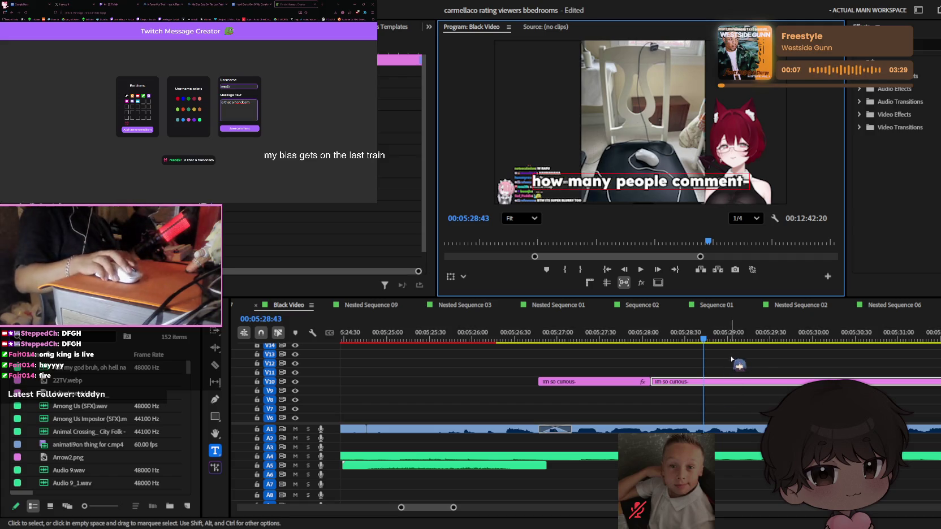
left_click(744, 384)
key("space")
key("space")
key("c")
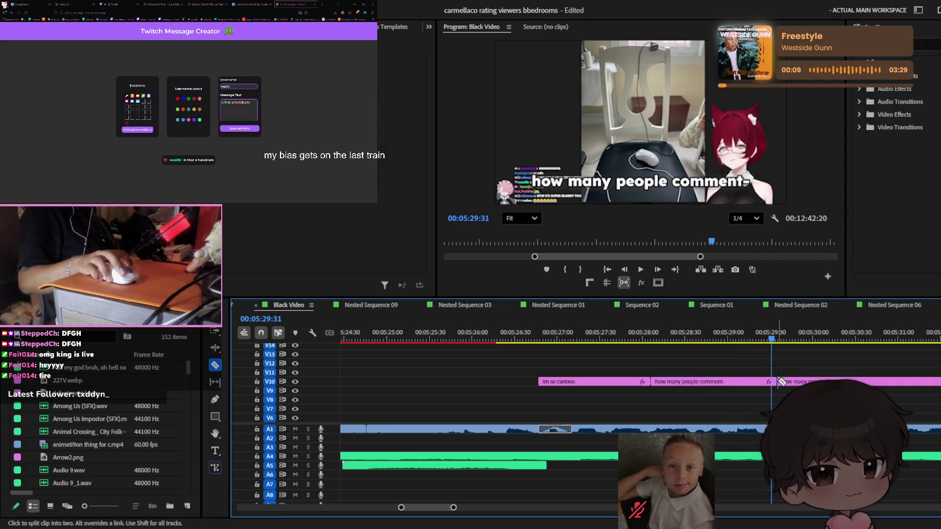
key("v")
key("minus")
key("space")
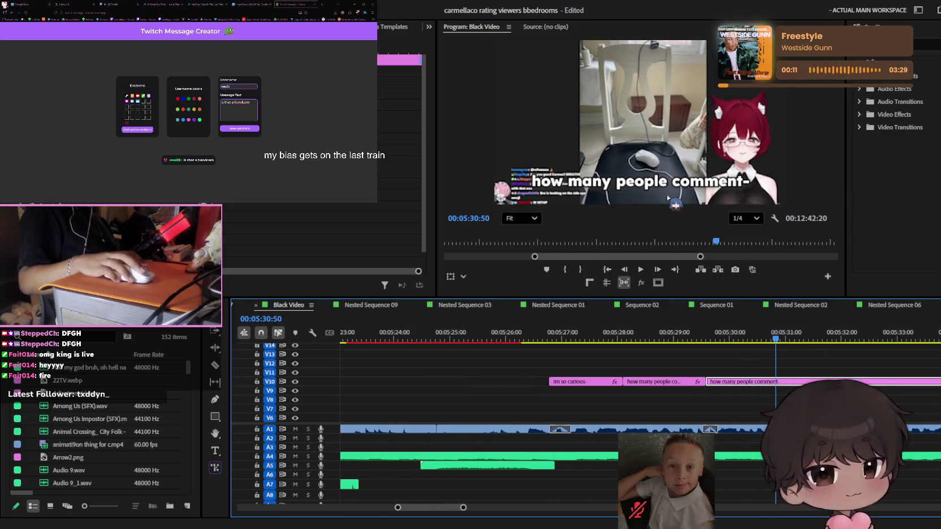
Open the third caption piece's text, then replay it from around 05:30
key("t")
key("j")
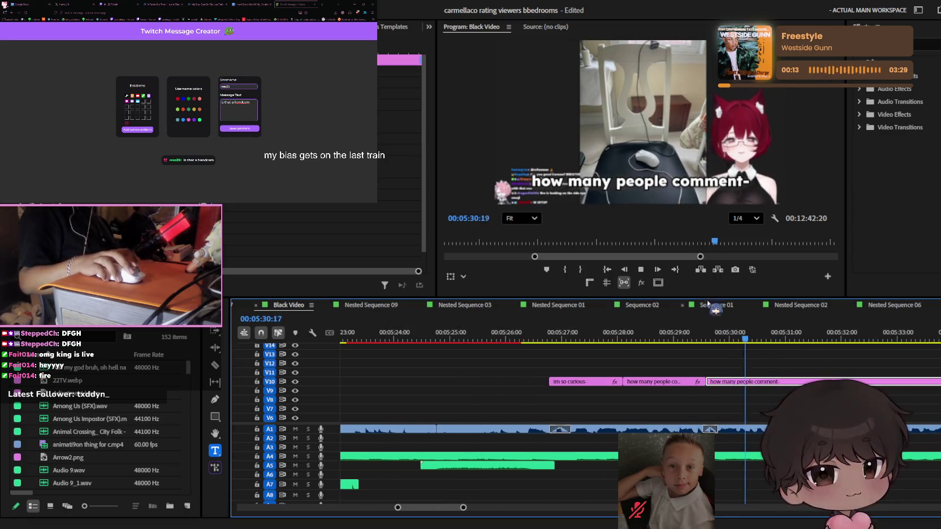
left_click(698, 182)
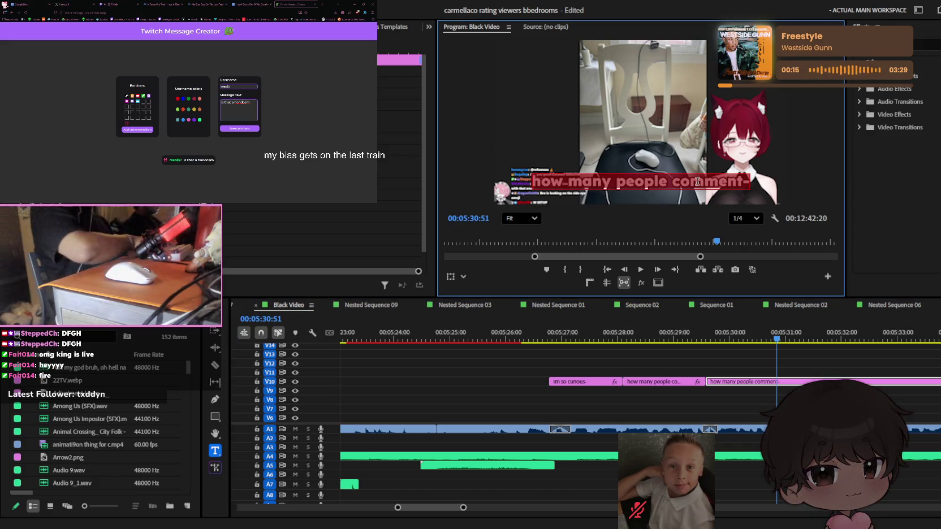
left_click(804, 362)
key("space")
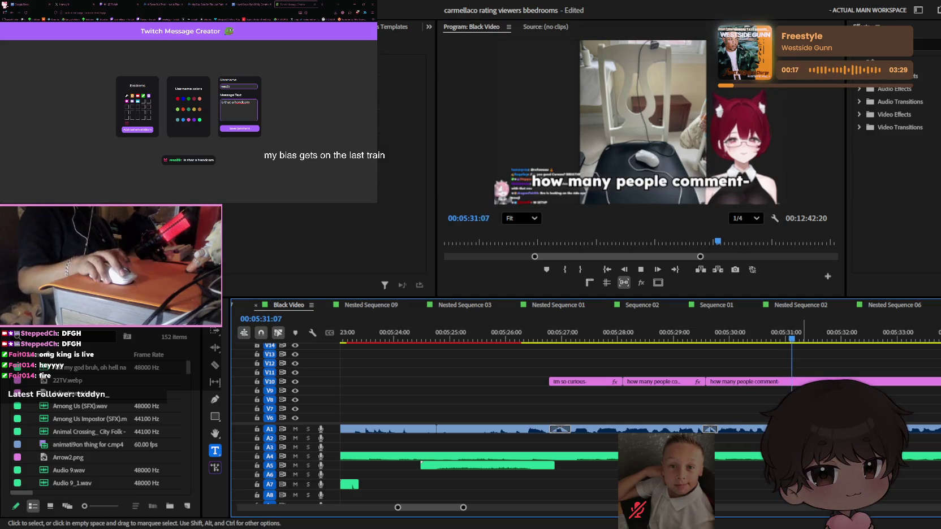
key("j")
key("=")
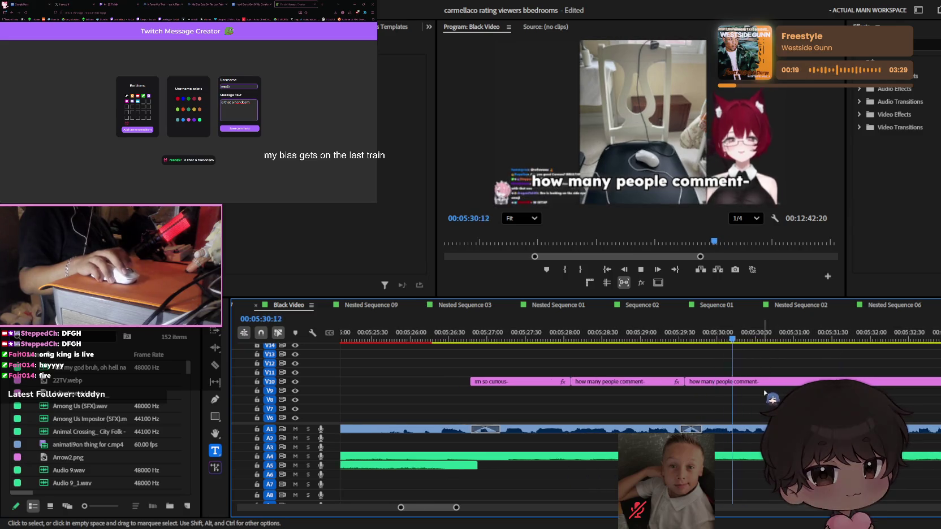
key("space")
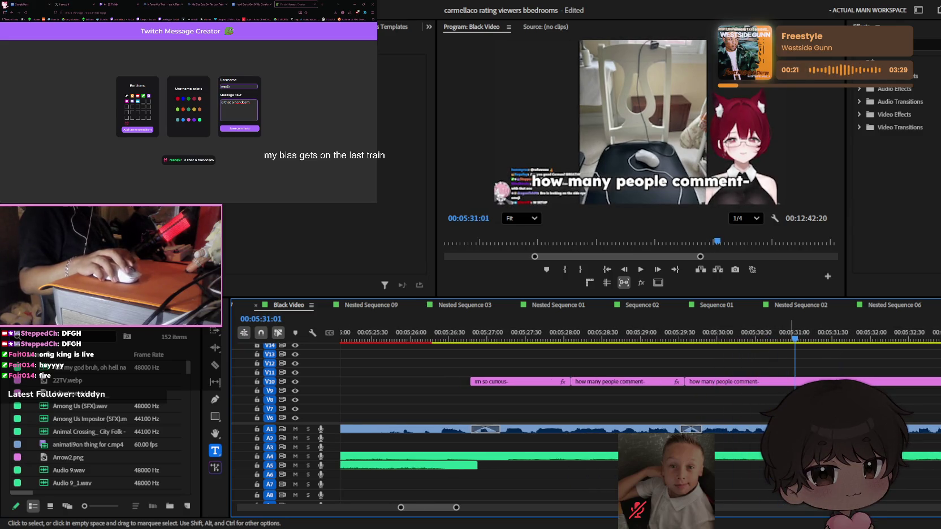
Trim the 'stream.' caption clip and retype it as the 'and their' caption
mouse_move(818, 381)
left_mouse_down()
mouse_move(910, 383)
mouse_move(899, 386)
left_mouse_up()
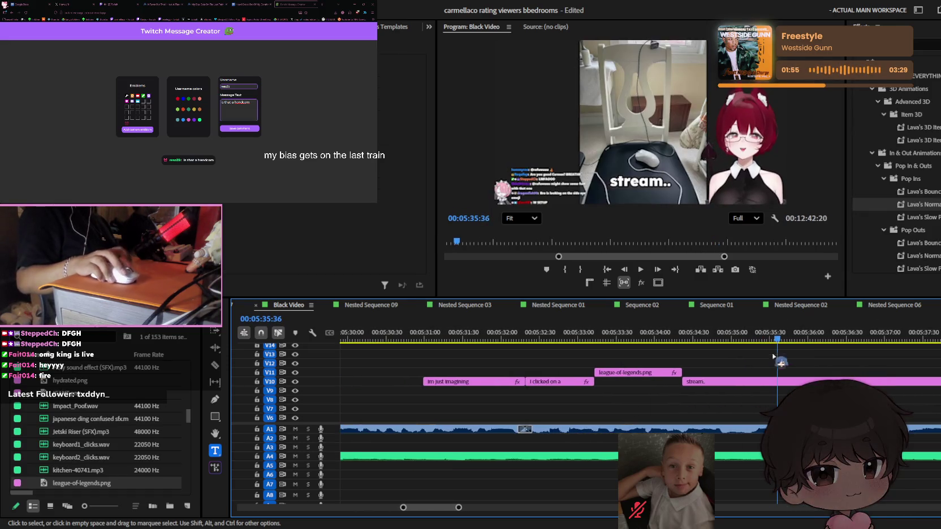
left_click(783, 385)
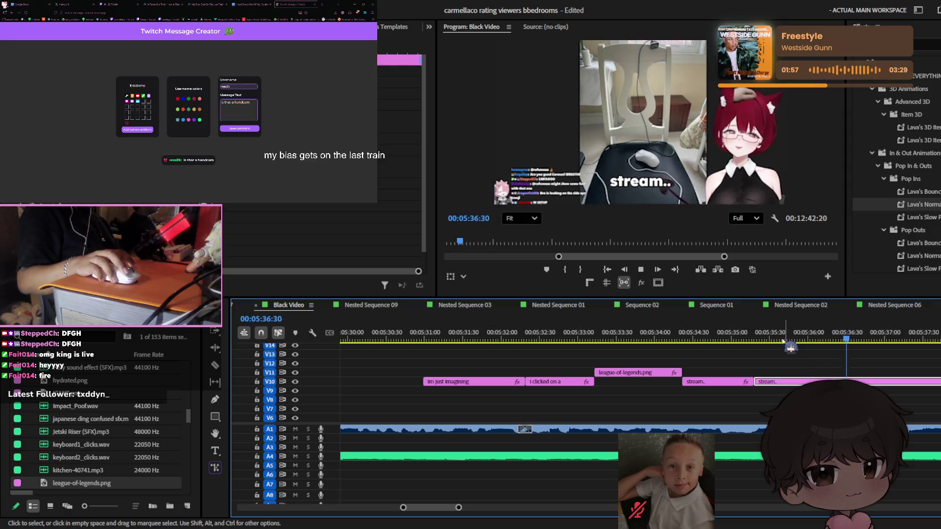
key("t")
left_click(651, 179)
type("and their")
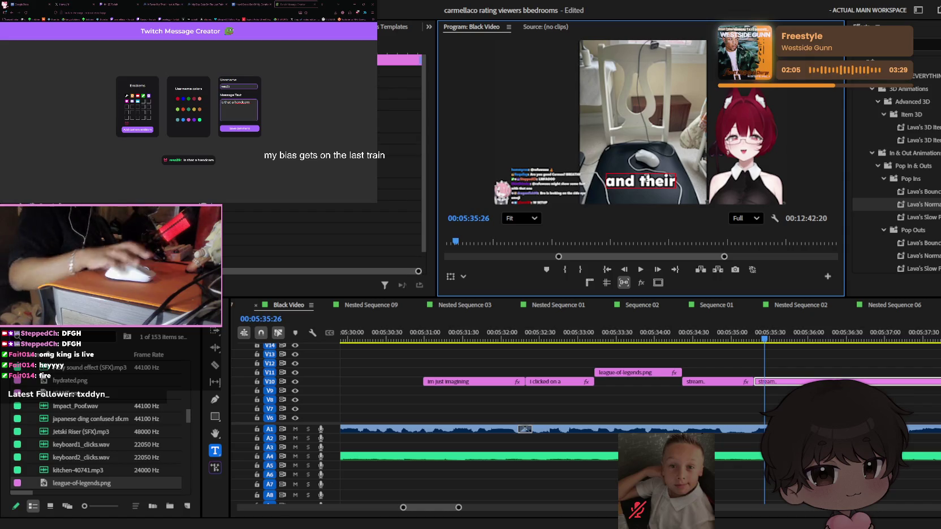
key("Escape")
Split off the next caption clip and retype it as 'fucking'
key("space")
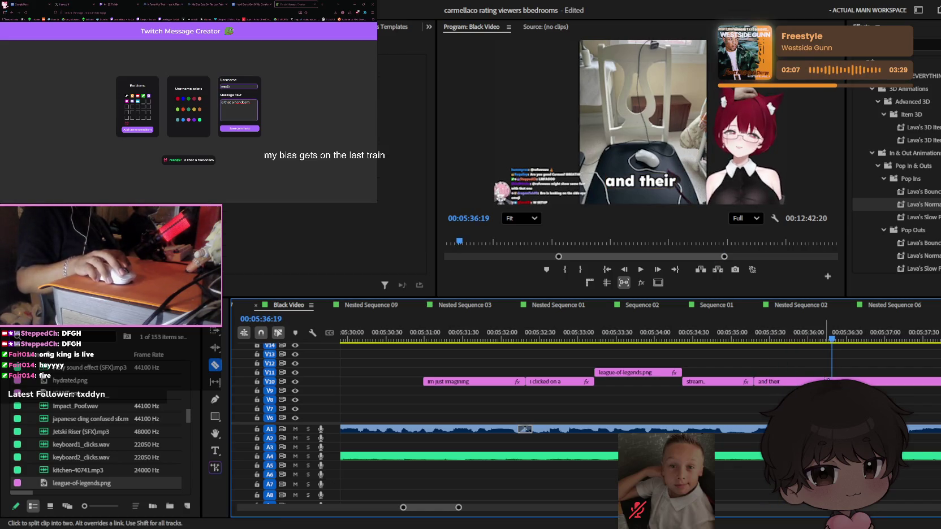
left_click(659, 198)
double_click(656, 180)
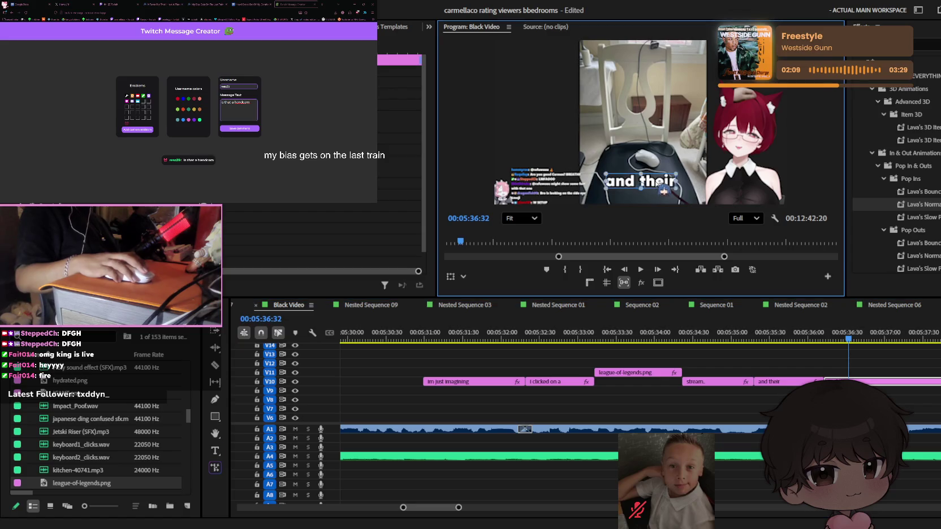
type("fuck")
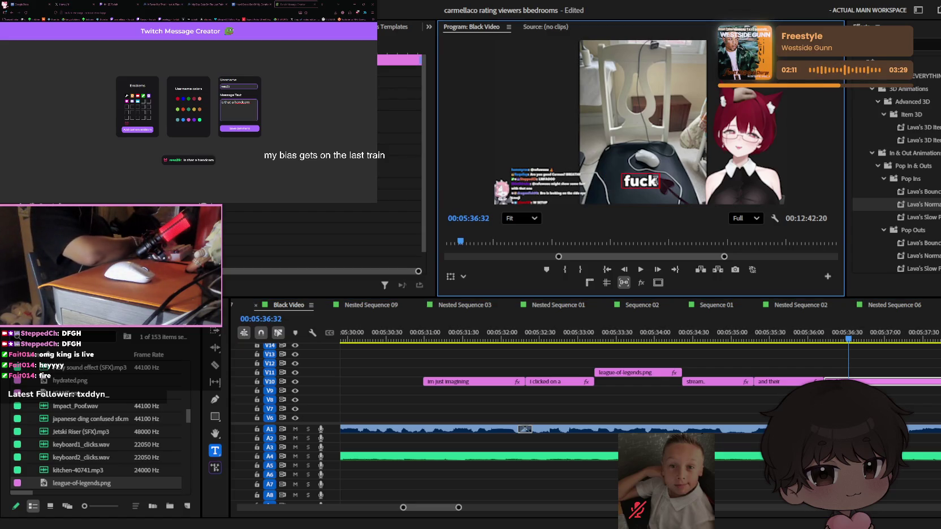
type("ing")
left_click(793, 340)
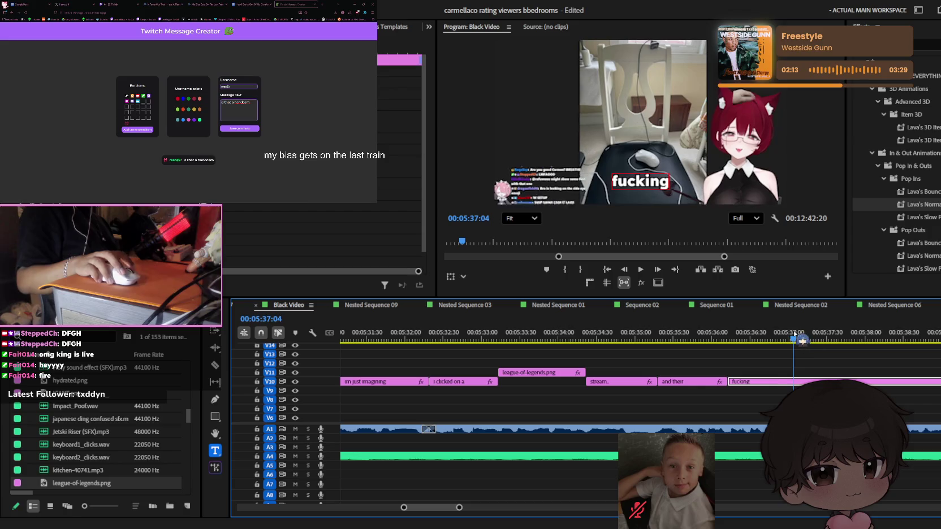
key("v")
Retype the following caption clip as 'mouse and desk'
key("space")
key("space")
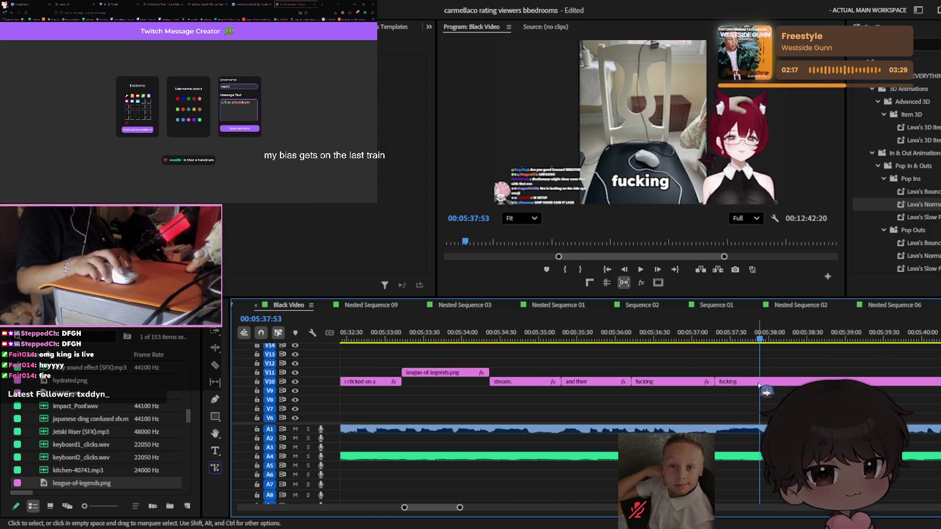
left_click(759, 383)
double_click(664, 181)
type("mouse an")
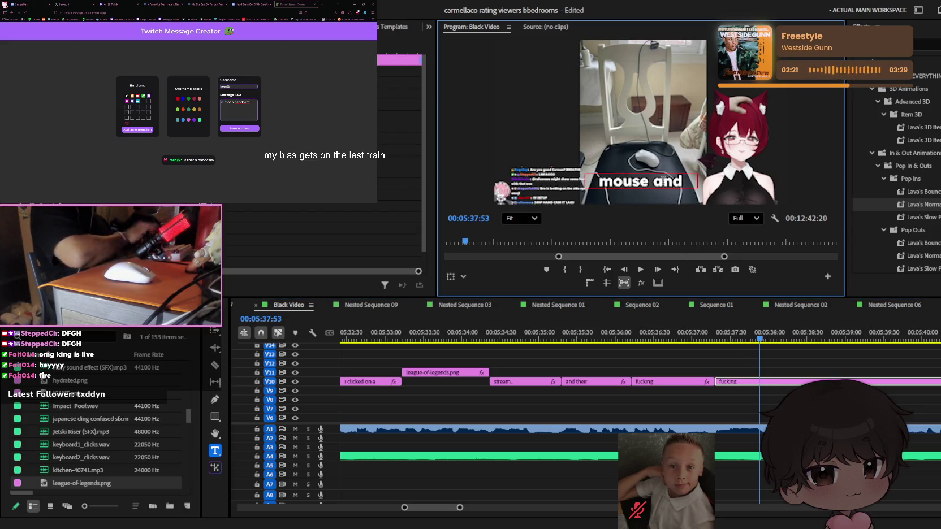
type("desk")
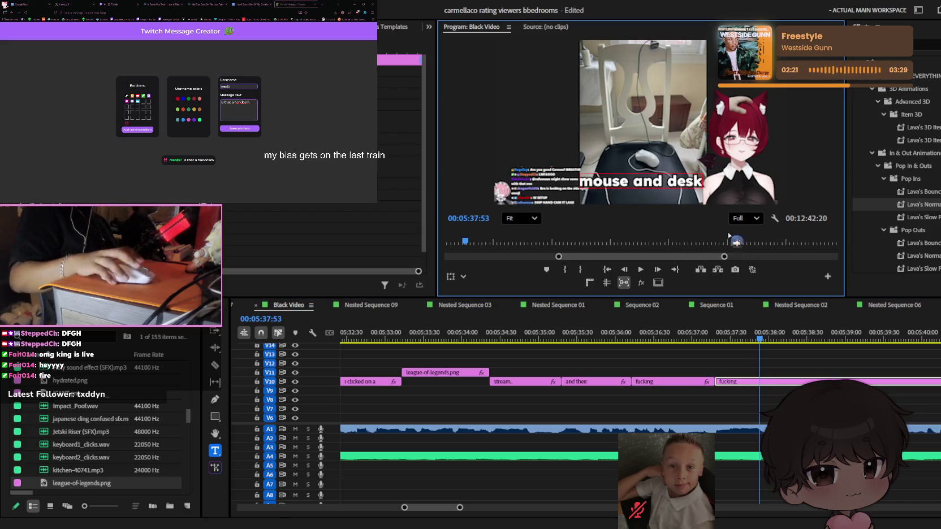
type("v")
key("space")
key("space")
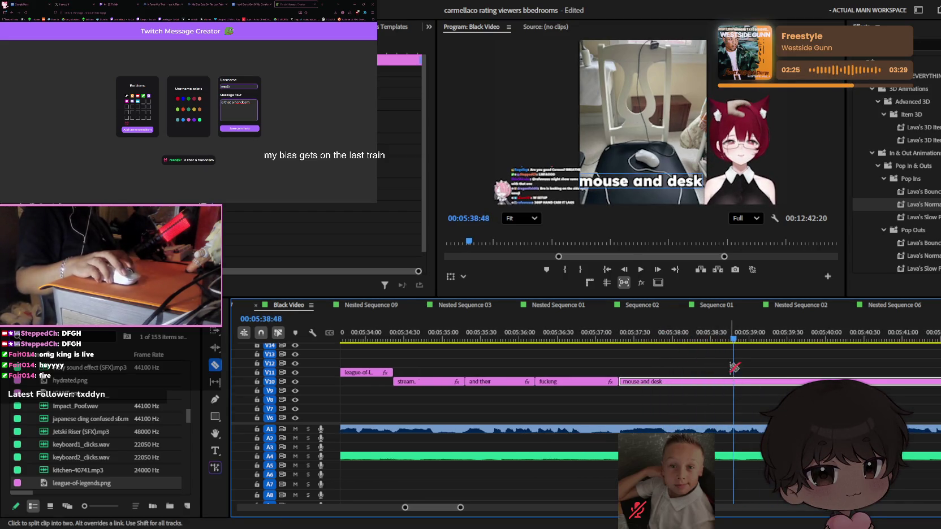
Cut the 'mouse and desk' clip and retype the new piece as 'is seperated'
key("c")
left_click(726, 383)
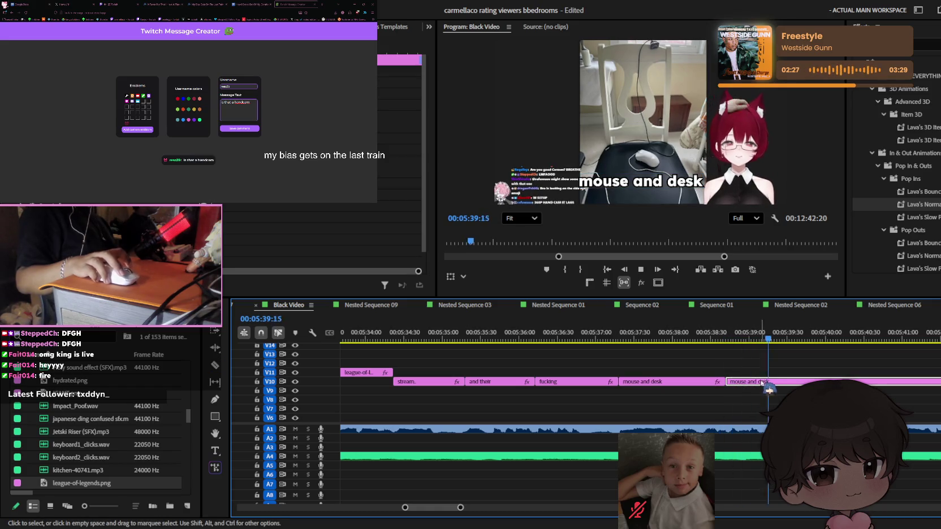
key("t")
left_click(676, 178)
key("ctrl+a")
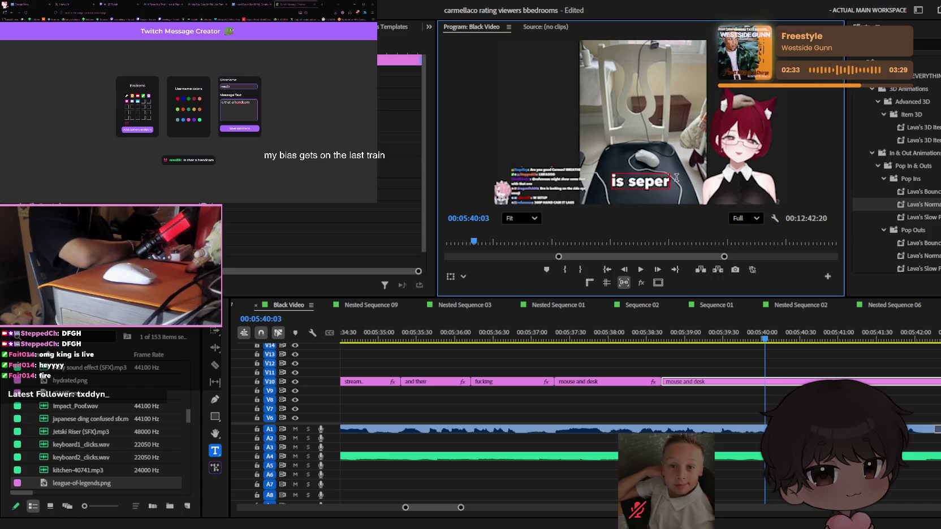
type("ated")
left_click(324, 5)
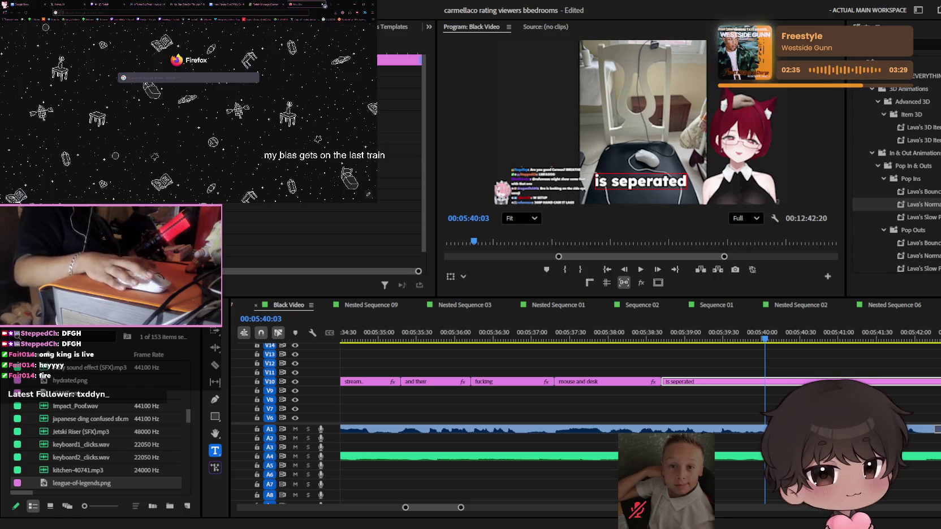
Search Google for 'seperated', correct the caption to 'is separated', and replay it
type("seperated")
key("Return")
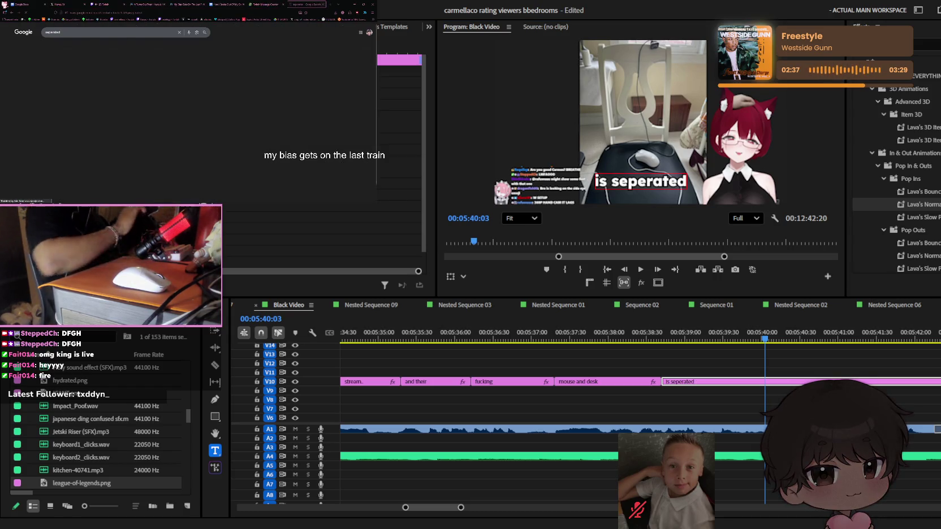
left_click(687, 207)
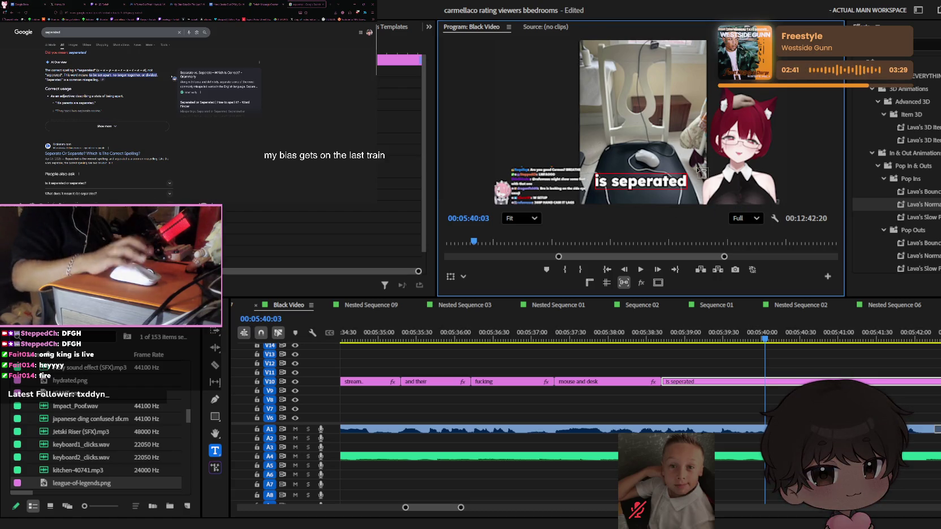
type("a")
left_click(729, 374)
key("j")
key("space")
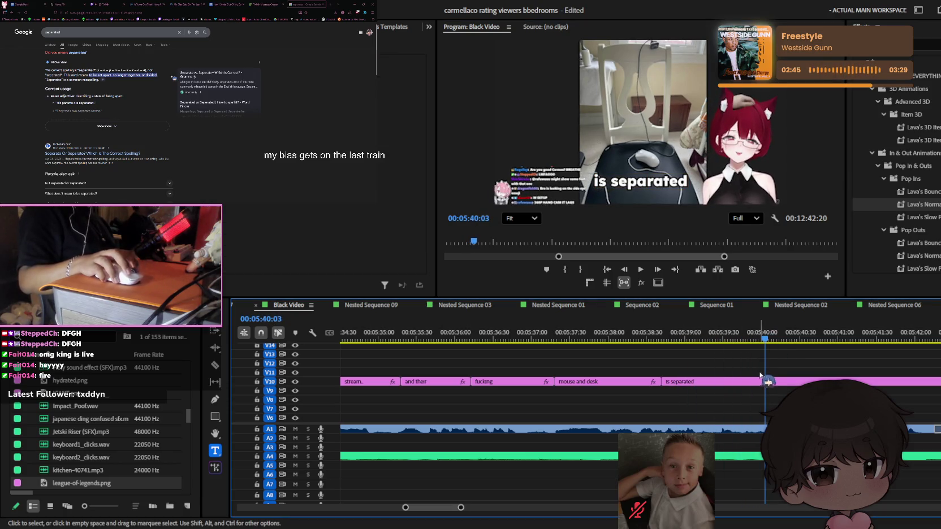
key("space")
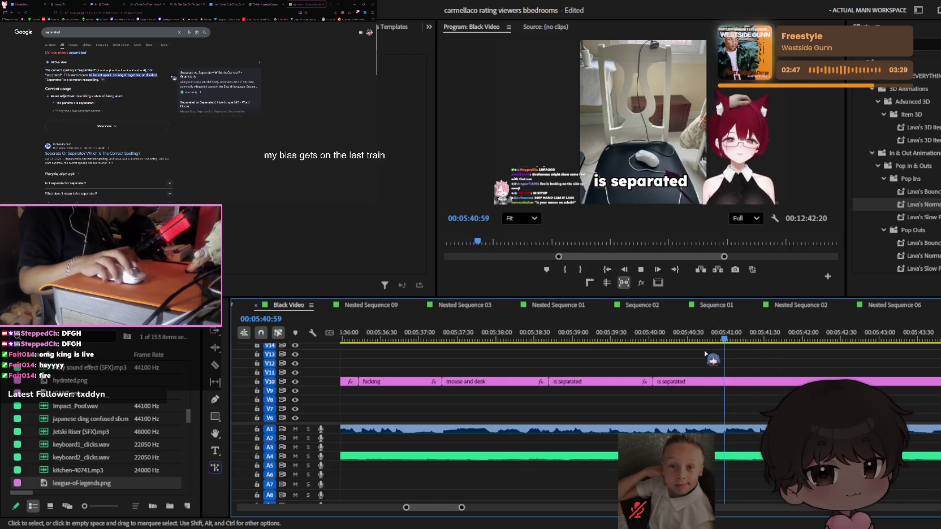
Retype the second 'is separated' clip as 'and they have'
left_click(665, 182)
double_click(665, 182)
type("and they have")
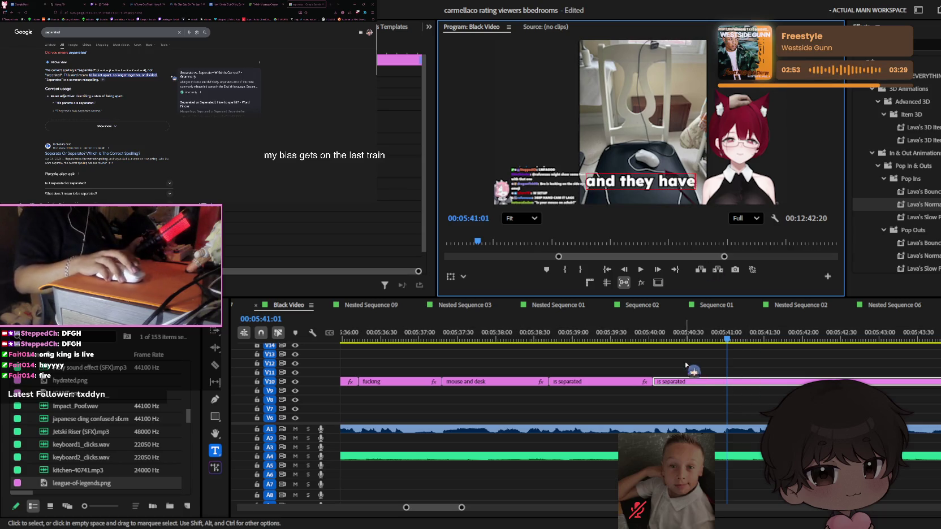
left_click(650, 334)
key("space")
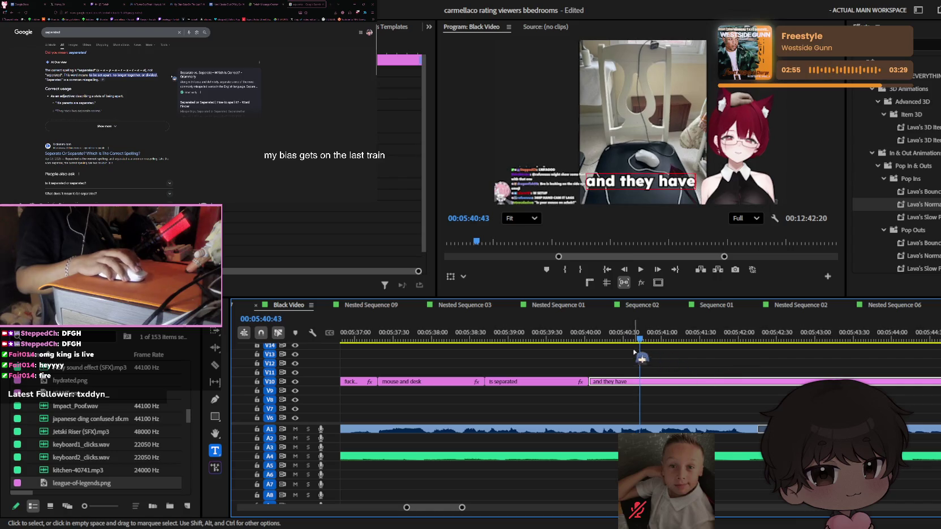
Split the 'and they have' clip and retype the new piece as 'webcam'
key("ctrl+k")
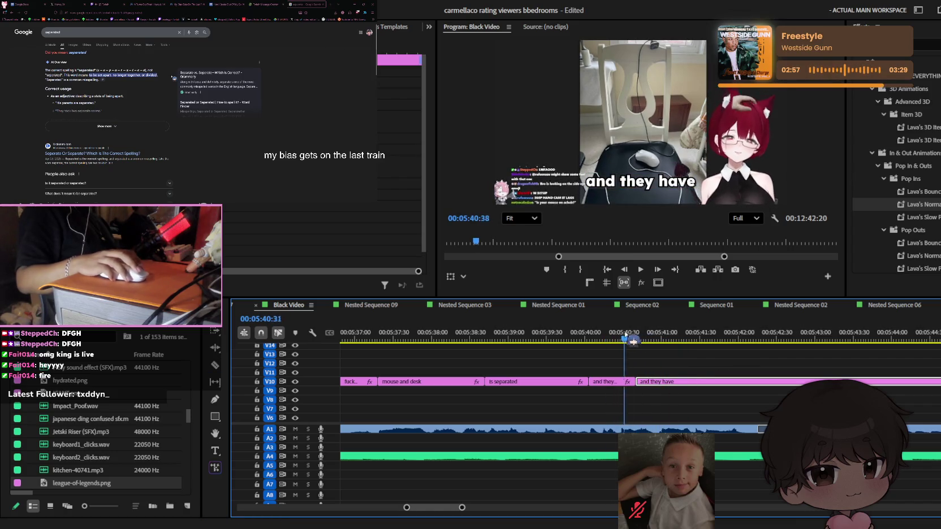
left_click(656, 183)
type("twe")
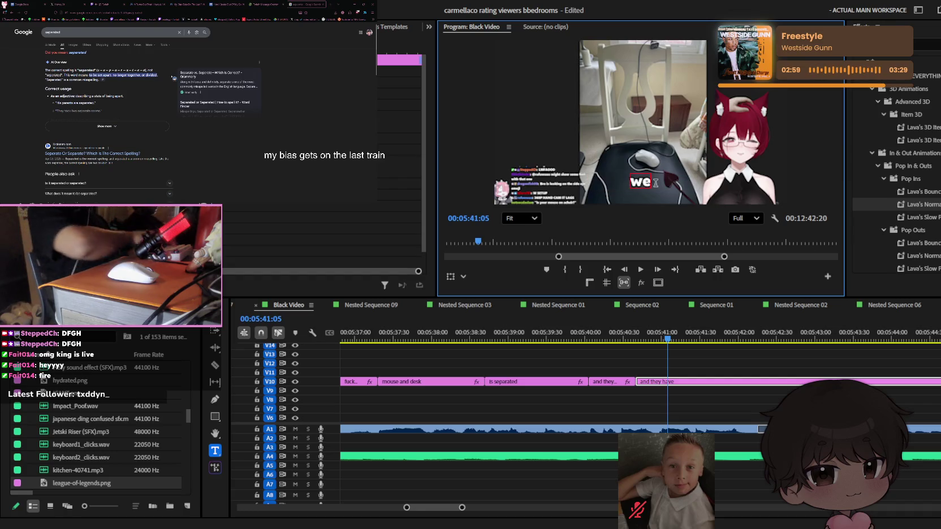
type("bcam")
left_click(737, 362)
key("space")
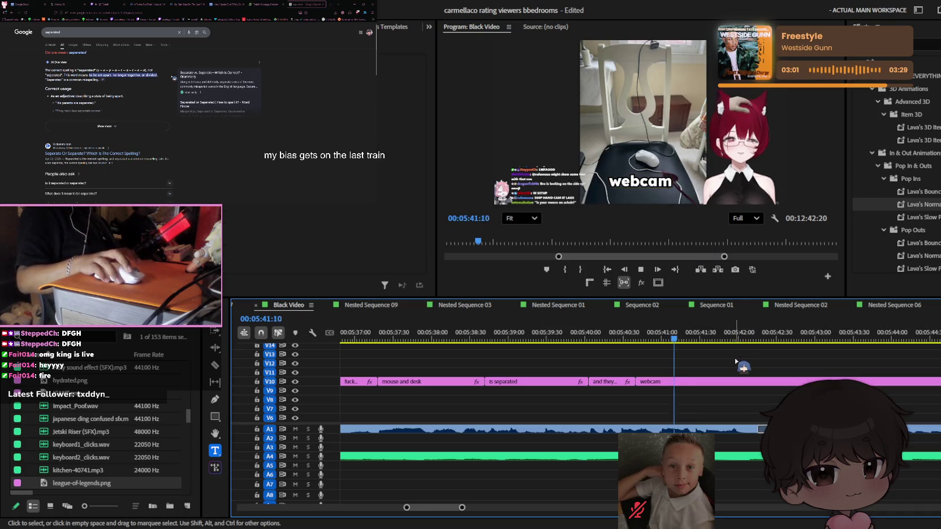
Split the 'webcam' clip and retype the new piece as 'on the mouse..'
left_click(679, 382)
left_click(677, 335)
key("space")
key("space")
key("t")
left_click(650, 174)
type("on the mou")
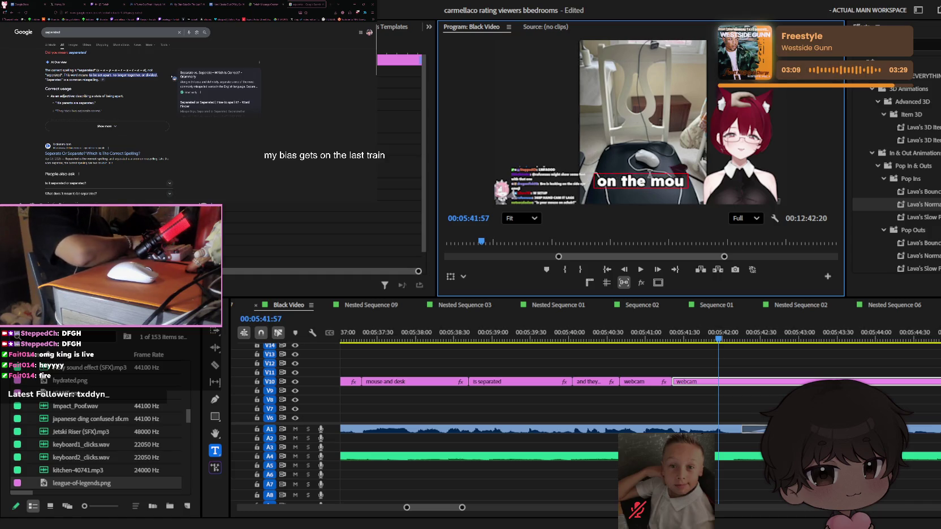
type("se..")
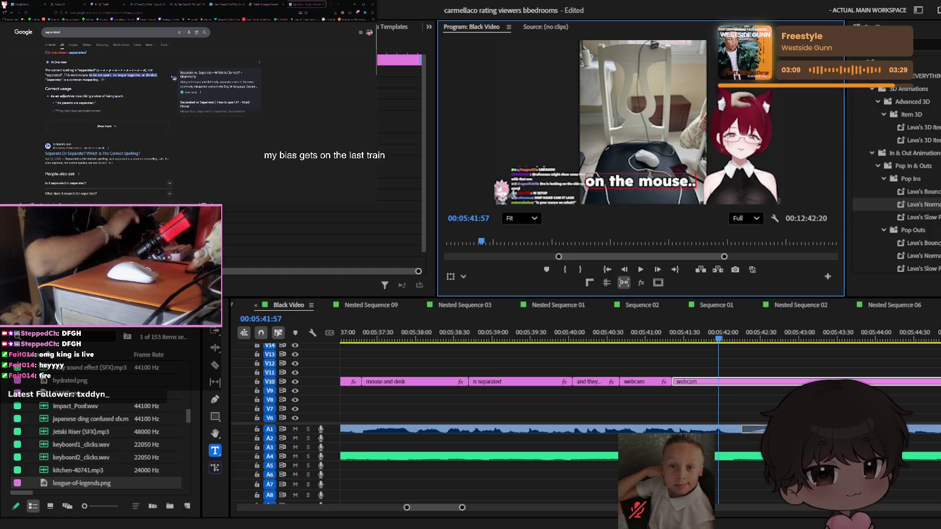
type("c")
key("space")
Cut off and delete the leftover caption clip after 'on the mouse..'
key("v")
left_click(781, 382)
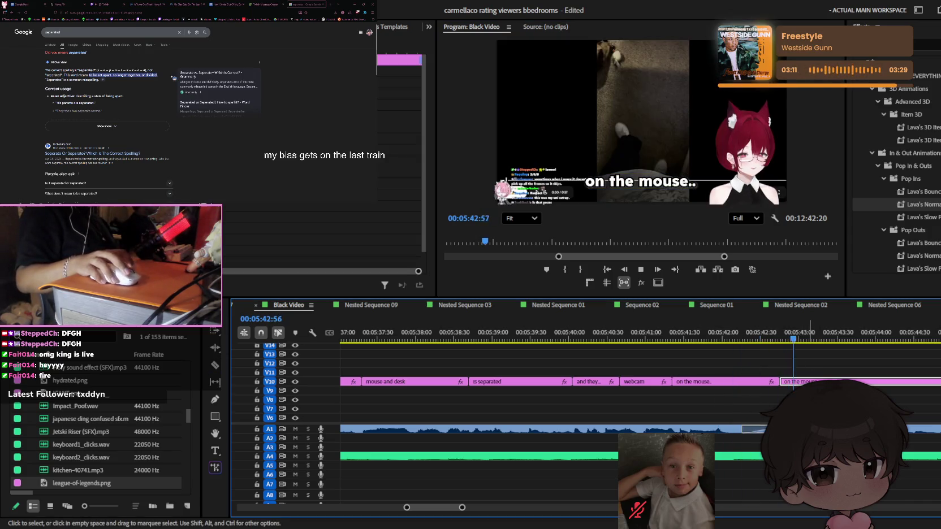
key("space")
key("Delete")
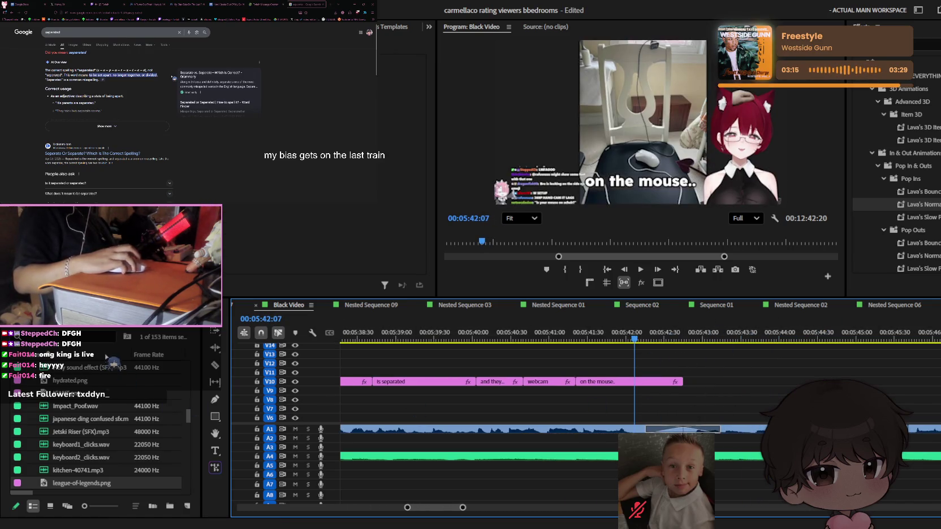
left_click(62, 337)
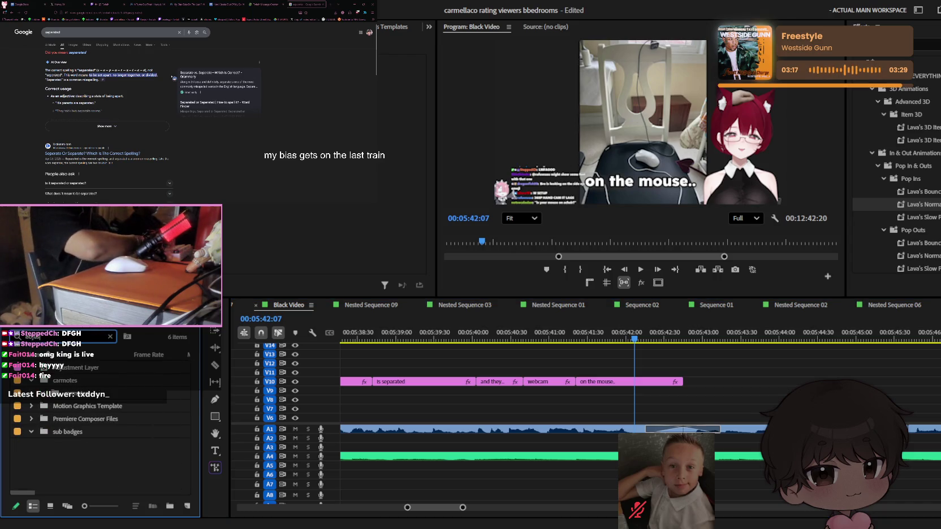
Place an adjustment layer over the 'on the mouse..' caption, matching its length
mouse_move(76, 368)
left_mouse_down()
mouse_move(636, 364)
mouse_move(710, 376)
left_mouse_up()
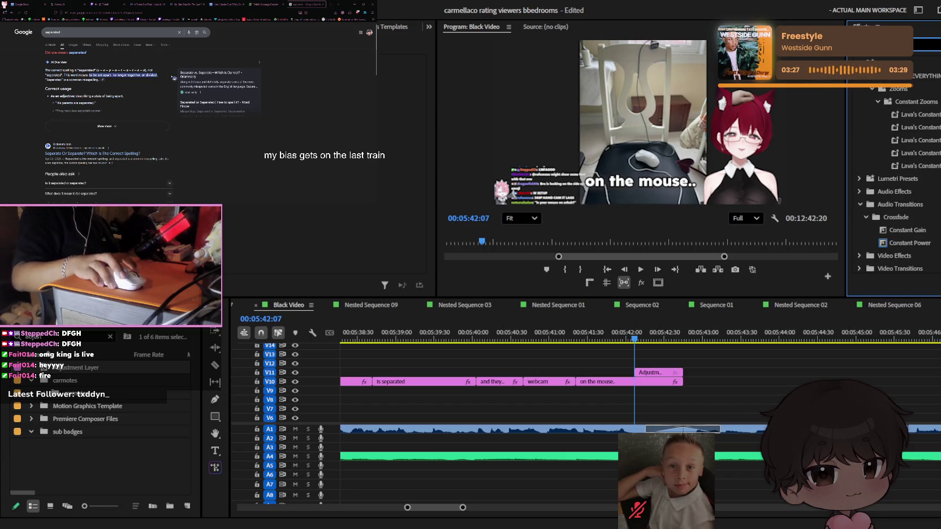
left_click_drag(648, 371, 617, 375)
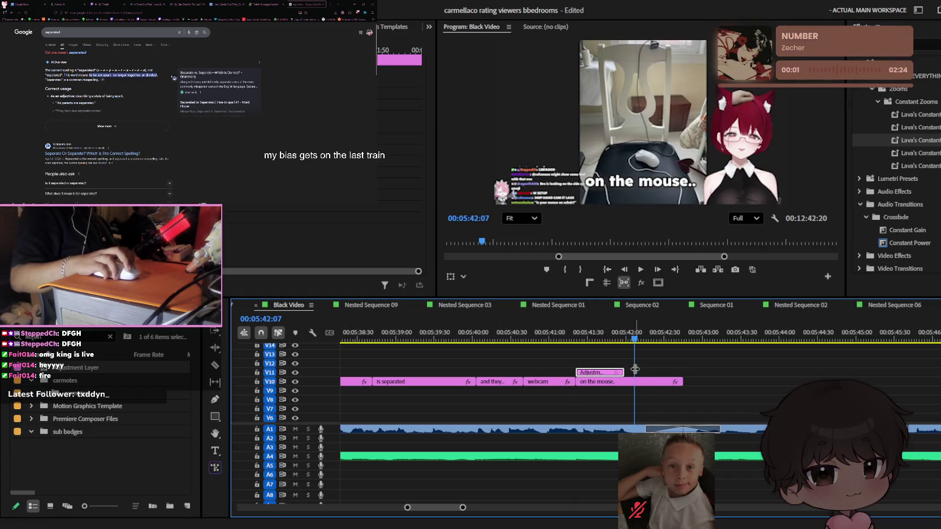
left_click_drag(623, 373, 683, 373)
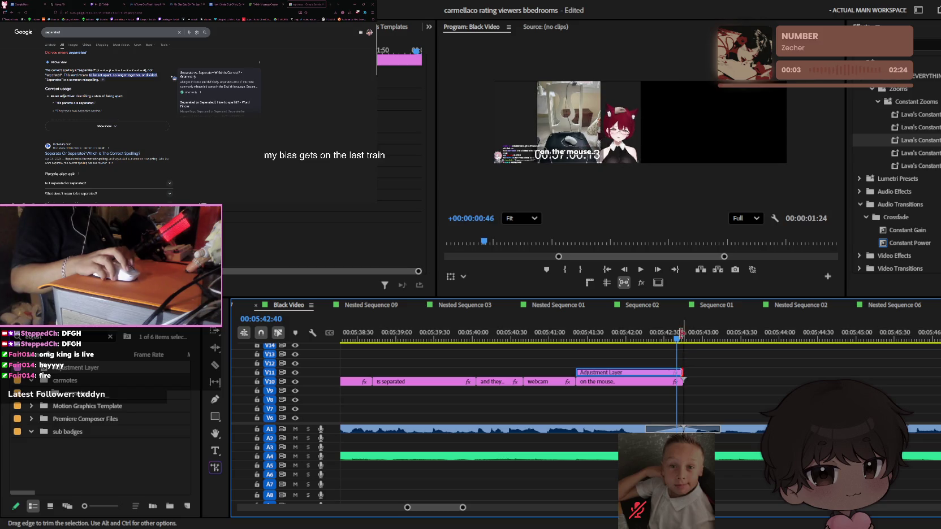
Apply an effect to the adjustment layer and move the caption above it
left_click(657, 374)
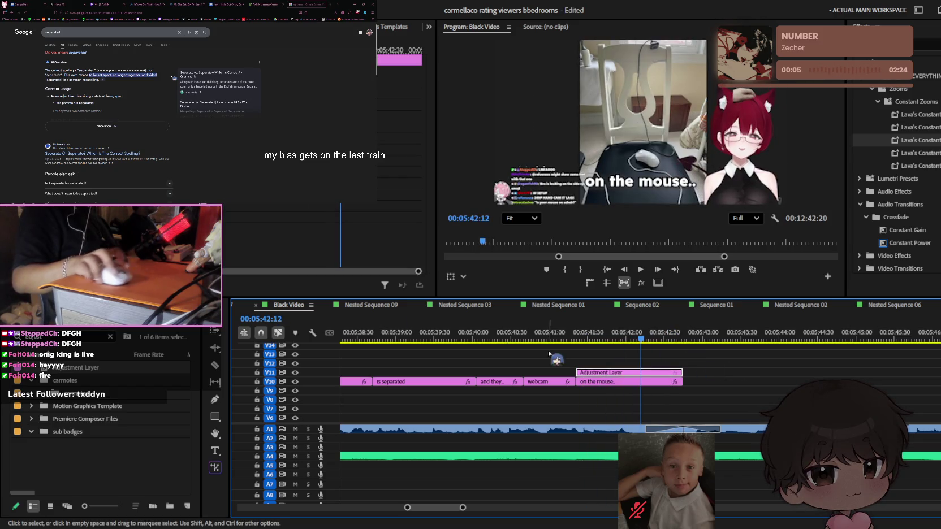
key("shift+7")
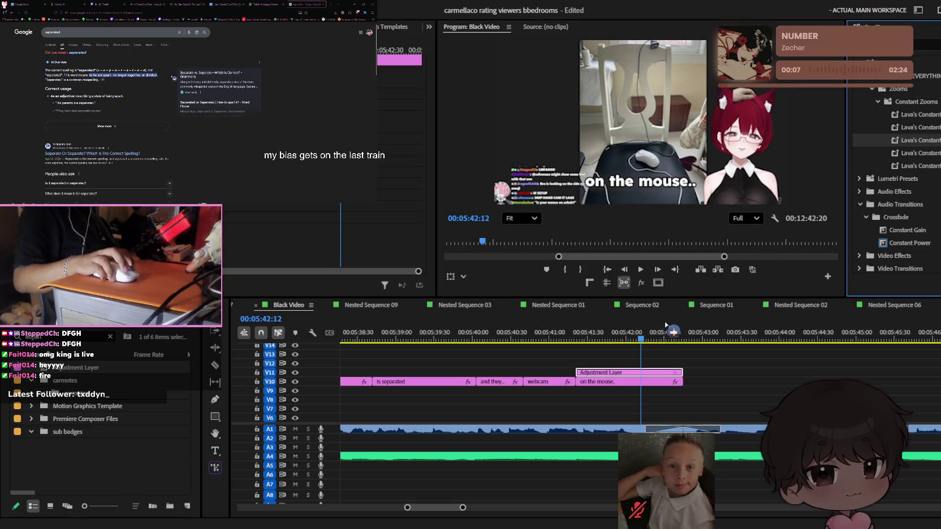
left_click_drag(618, 372, 615, 375)
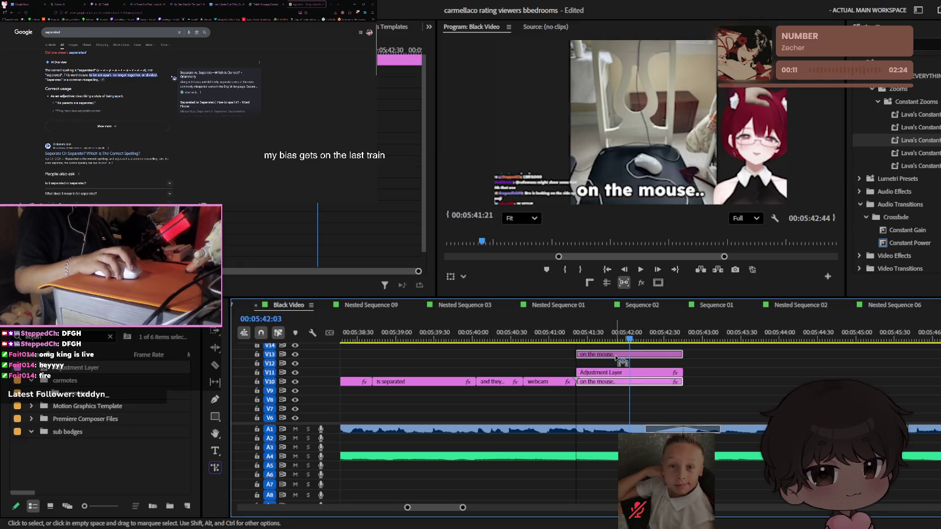
key("space")
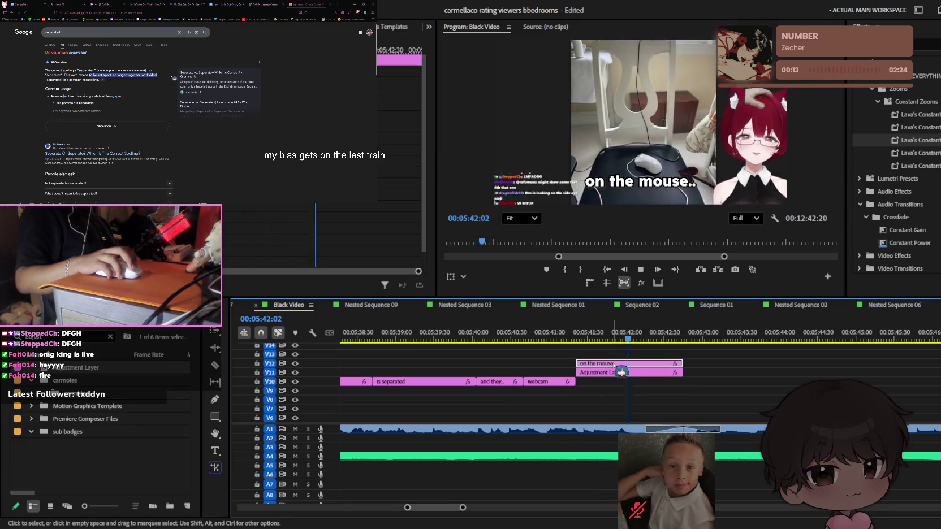
key("minus")
key("minus")
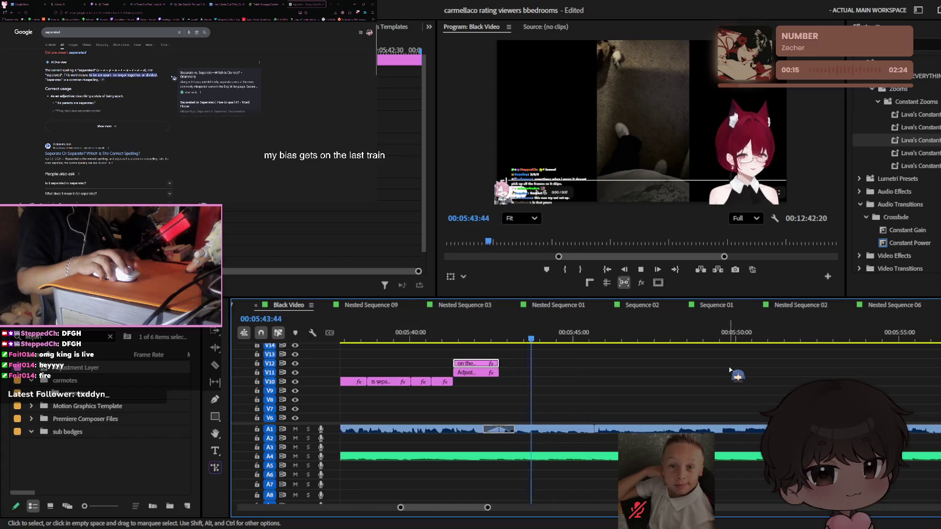
Zoom the timeline out and set Program Monitor playback resolution to 1/4
scroll(729, 372, "down", 3)
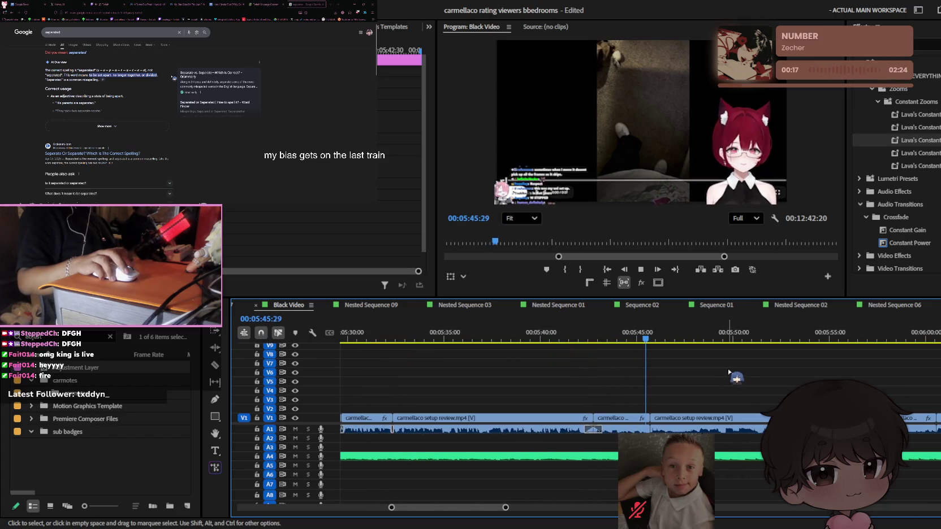
key("minus")
key("minus")
key("minus")
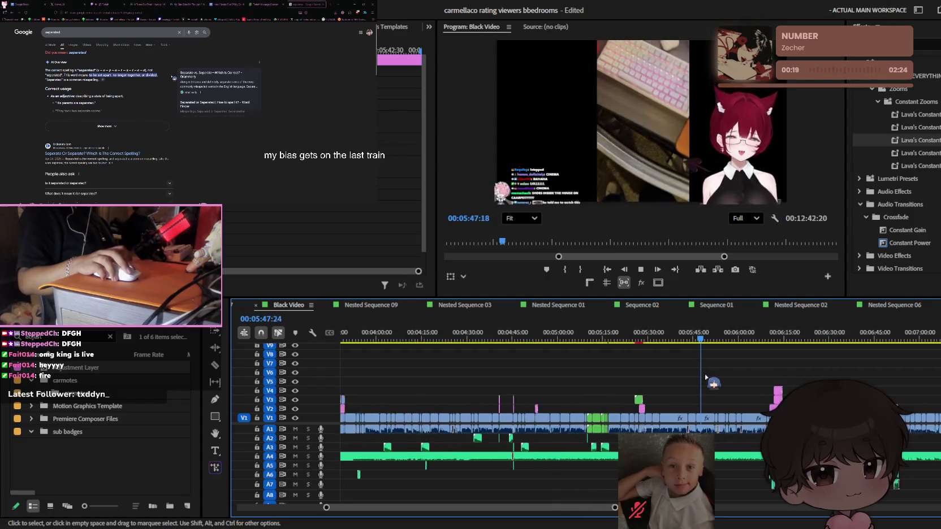
key("minus")
key("space")
left_click(747, 218)
left_click(747, 252)
Move the playhead back to the 'i actually had' caption near 00:04:50:09
scroll(745, 371, "down", 2)
scroll(745, 372, "up", 3)
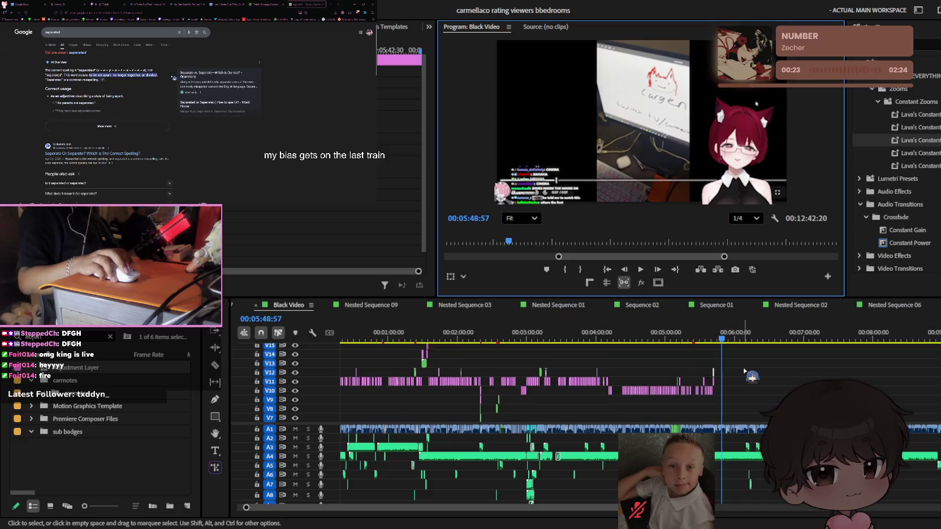
scroll(745, 372, "up", 3)
scroll(747, 371, "up", 3)
left_click_drag(618, 338, 663, 339)
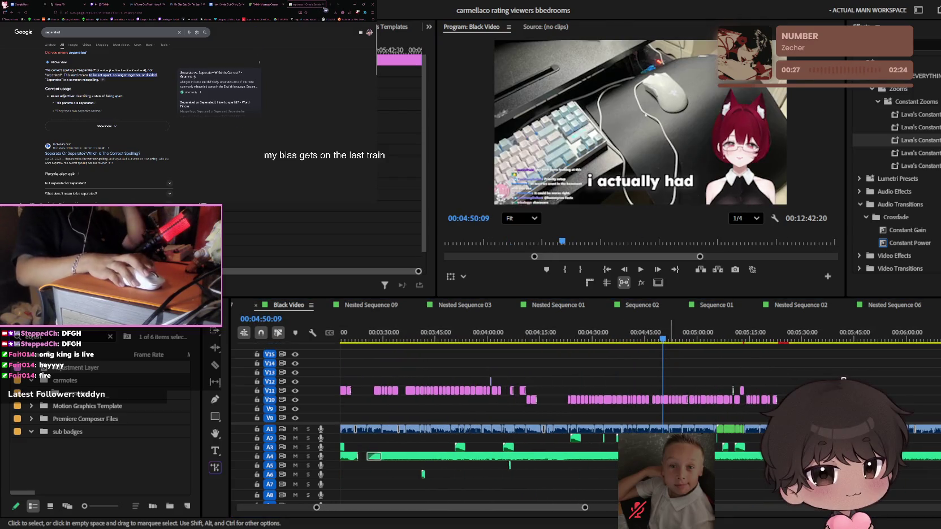
Close the Google results tab and scroll through the webtoon chapter page
key("ctrl+w")
key("ctrl+shift+Tab")
key("ctrl+shift+Tab")
scroll(189, 113, "down", 3)
scroll(189, 113, "down", 3)
scroll(189, 113, "down", 3)
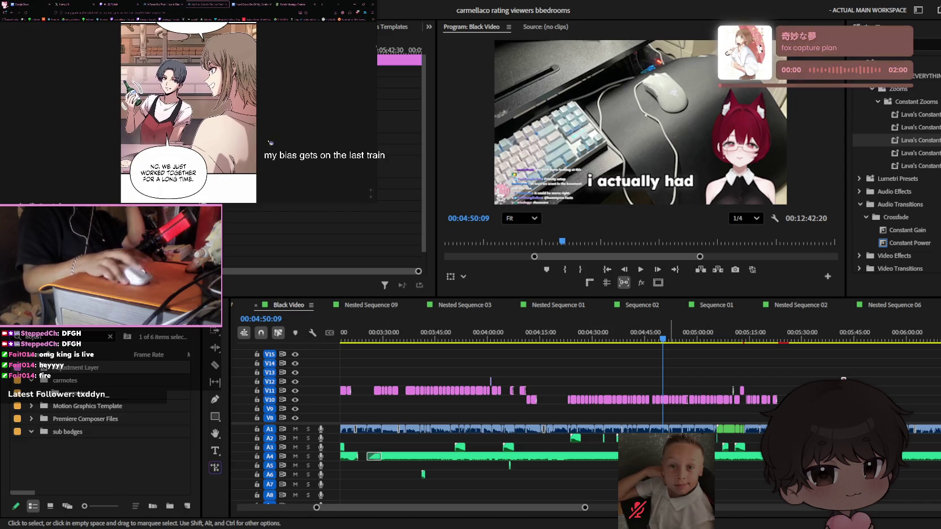
Scroll the webtoon chapter down to the 'You always just wrote smoothly before' panel, then return to the timeline
scroll(189, 113, "down", 3)
scroll(189, 113, "down", 2)
scroll(189, 113, "down", 2)
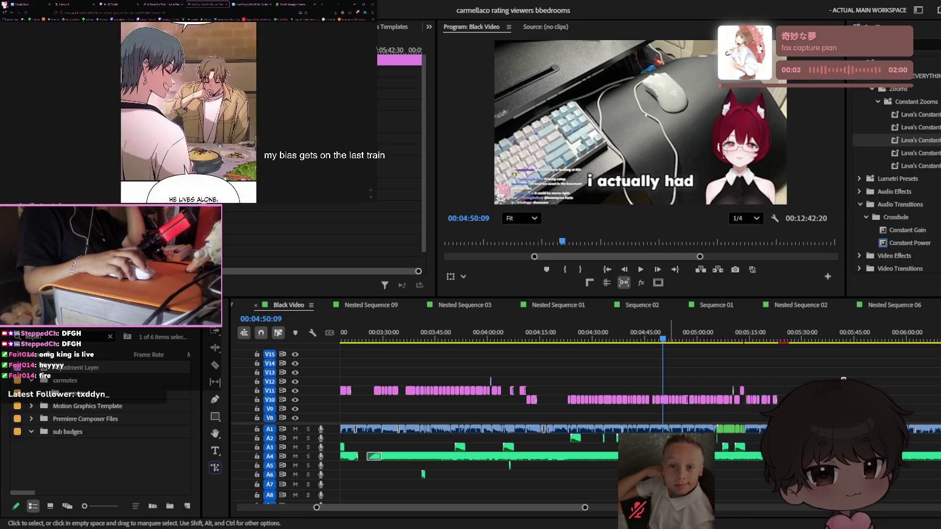
scroll(188, 113, "down", 2)
scroll(220, 146, "down", 2)
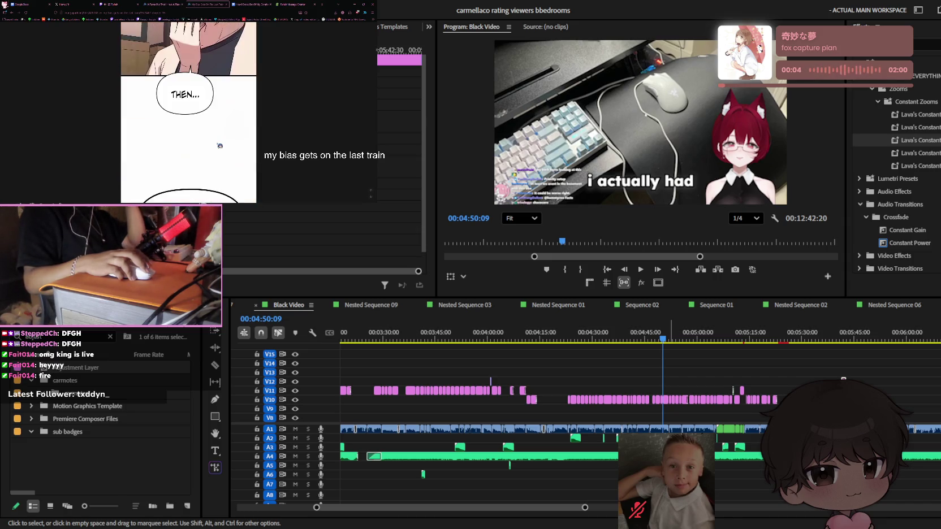
scroll(220, 146, "down", 2)
scroll(220, 146, "down", 2)
scroll(220, 146, "down", 2)
scroll(220, 146, "down", 2)
scroll(221, 146, "down", 2)
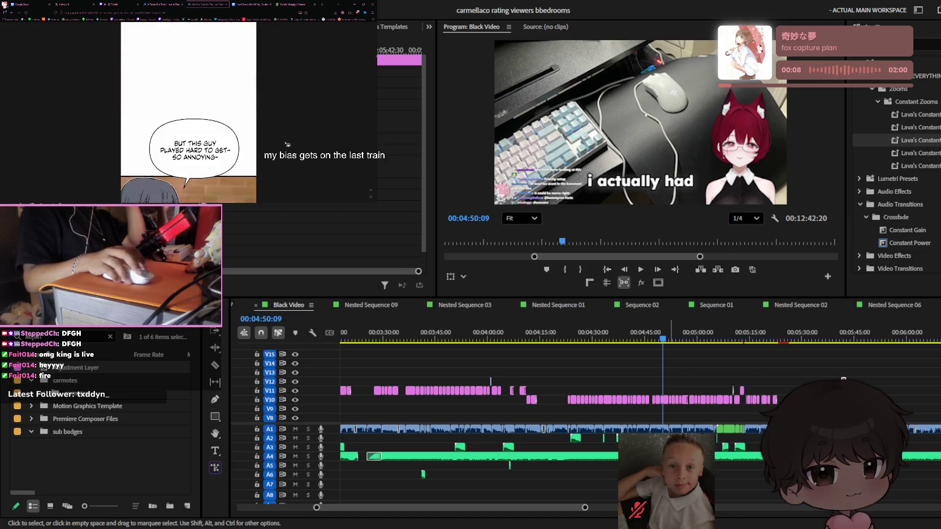
scroll(236, 152, "down", 2)
scroll(237, 151, "down", 2)
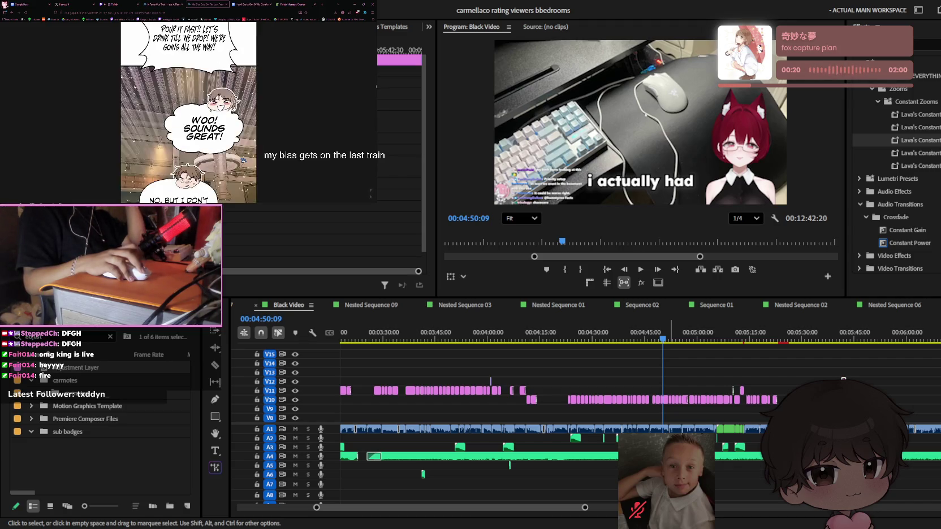
scroll(243, 160, "down", 5)
scroll(243, 160, "down", 5)
scroll(243, 161, "down", 5)
scroll(271, 130, "down", 3)
scroll(263, 141, "down", 5)
scroll(261, 150, "down", 5)
scroll(258, 155, "down", 5)
scroll(257, 155, "down", 5)
scroll(258, 155, "down", 5)
scroll(258, 155, "down", 3)
scroll(258, 155, "down", 1)
scroll(258, 154, "down", 3)
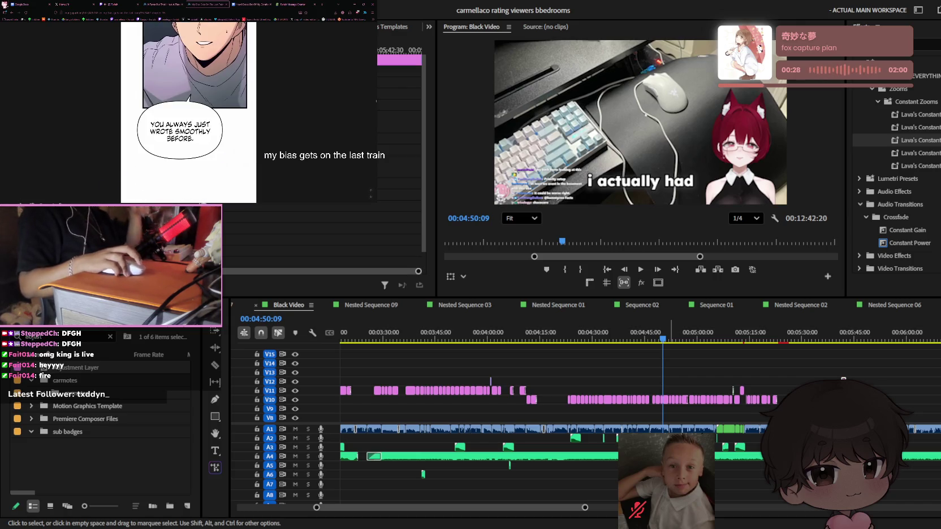
left_click(643, 358)
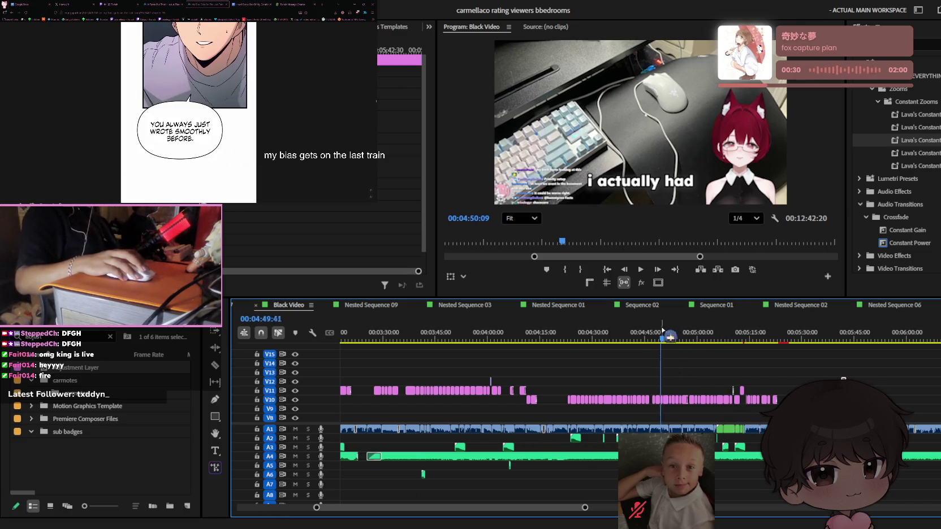
Fit the whole sequence in the timeline and play it from the beginning
key("backslash")
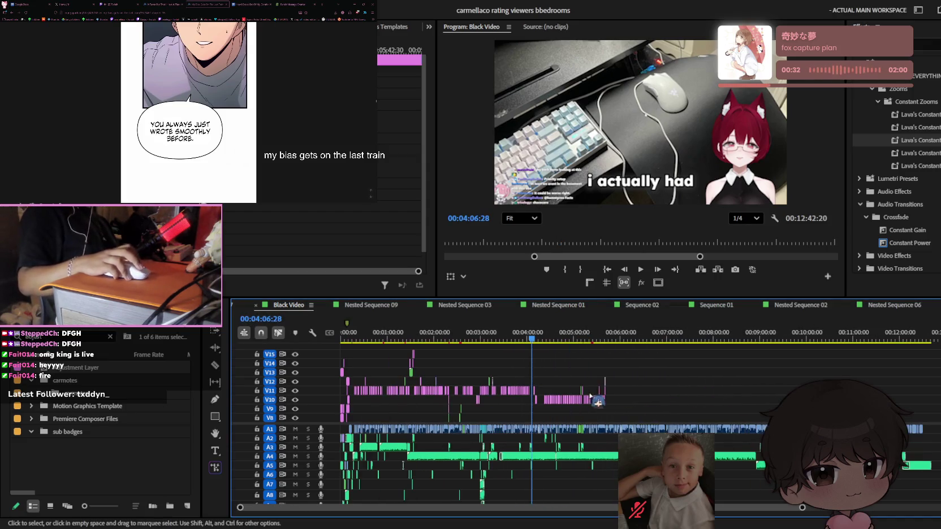
scroll(591, 403, "down", 3)
scroll(622, 379, "up", 1)
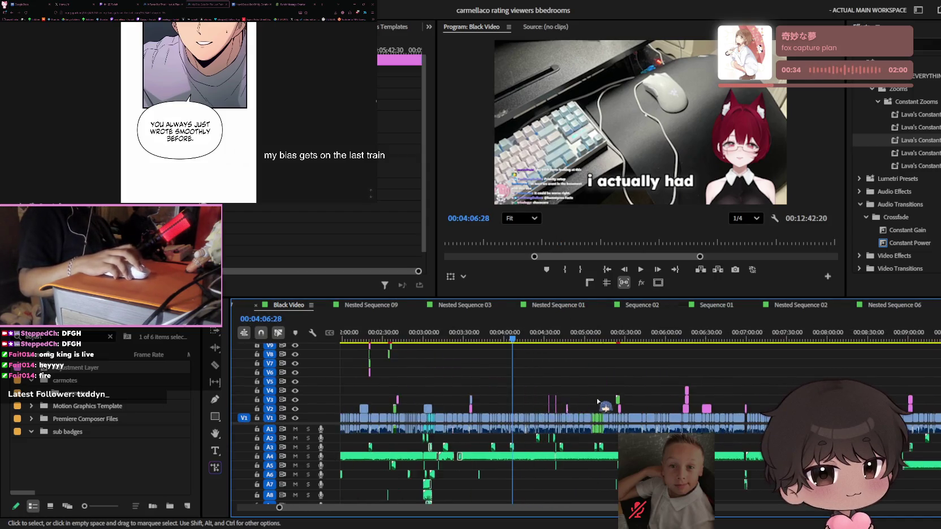
scroll(624, 376, "up", 2)
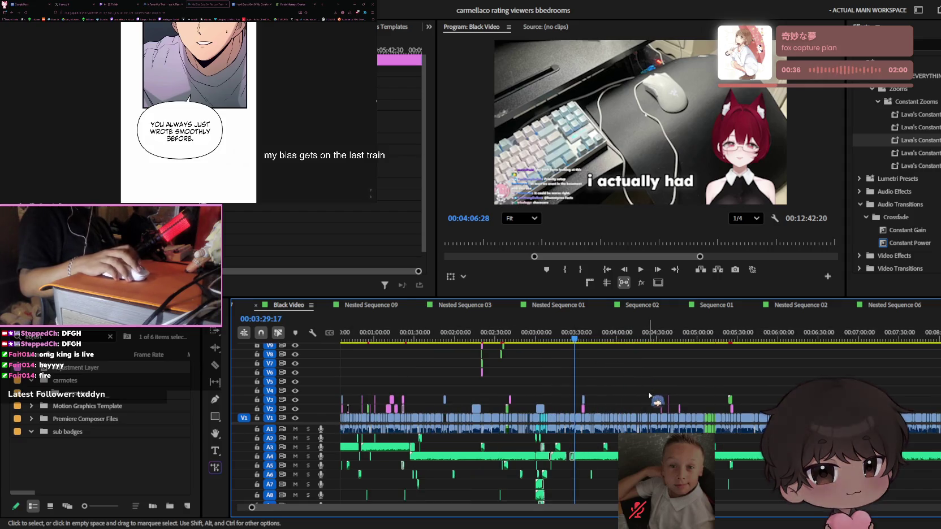
scroll(644, 390, "down", 1)
scroll(622, 393, "up", 2)
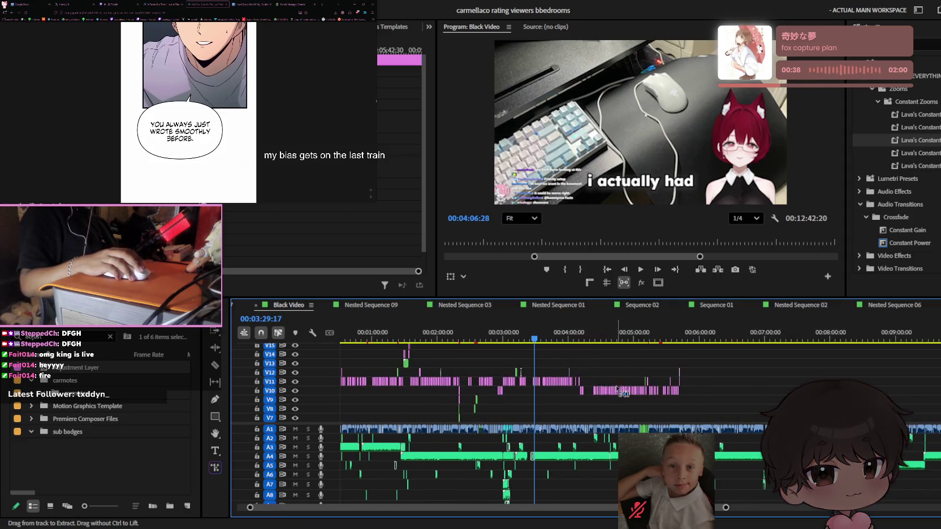
scroll(610, 385, "up", 1)
scroll(588, 362, "up", 2)
scroll(567, 335, "up", 1)
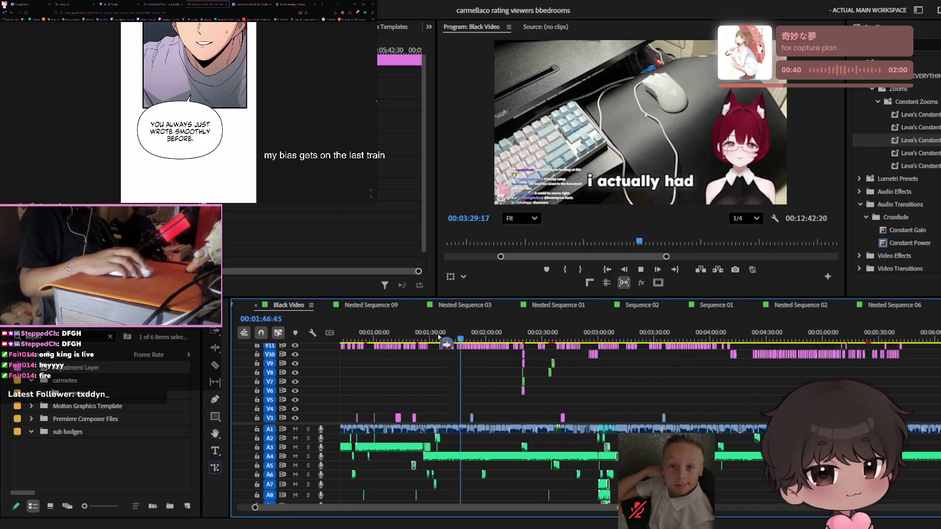
left_click_drag(567, 335, 231, 337)
key("space")
scroll(497, 358, "up", 3)
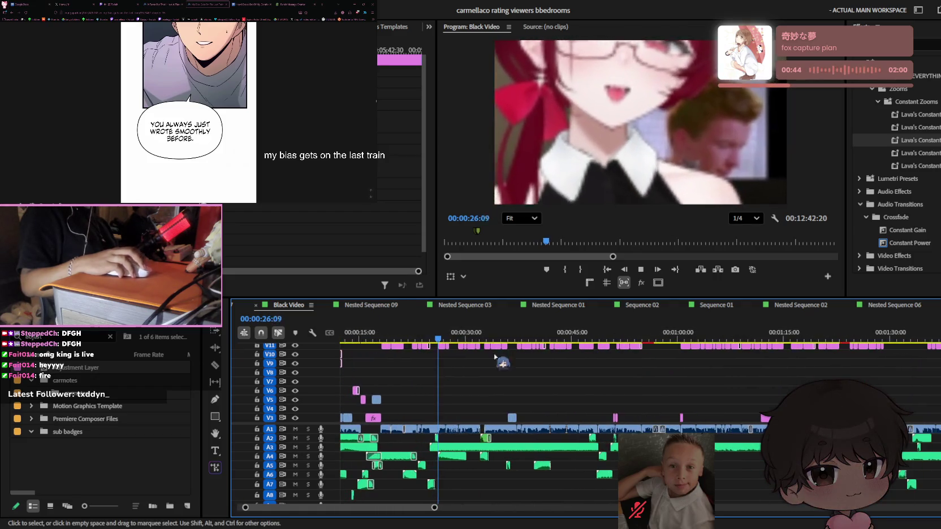
Skip playback ahead to about 0:47 and 0:55, then jump back to about 3:53
left_click(584, 335)
left_click(633, 336)
scroll(650, 385, "up", 2)
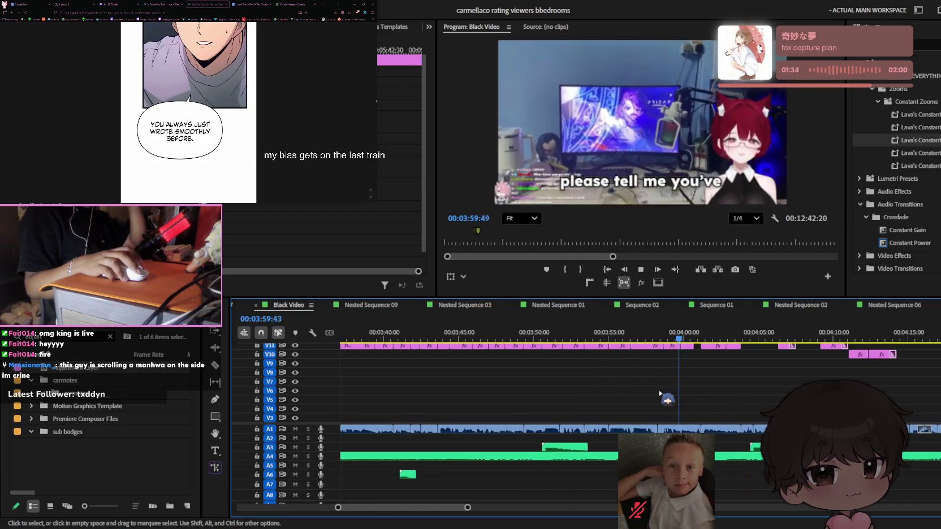
left_click(574, 334)
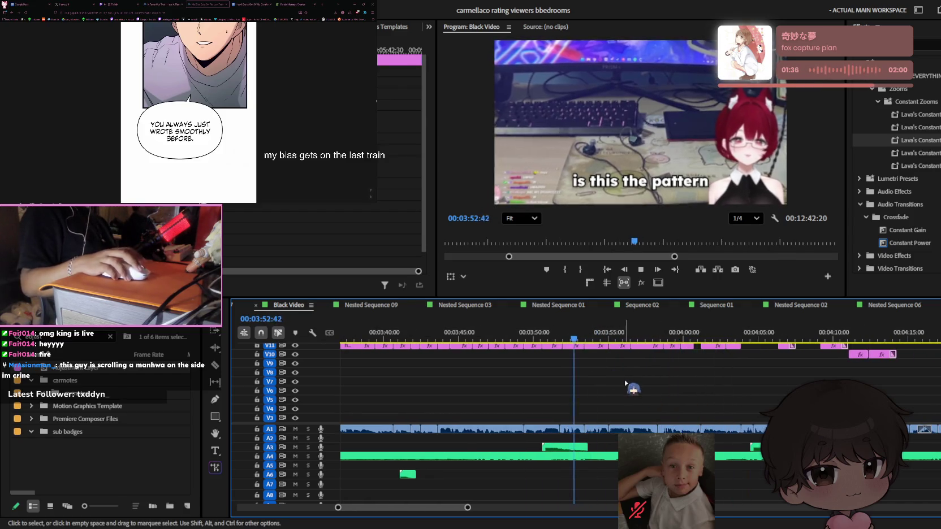
scroll(624, 388, "up", 2)
scroll(616, 405, "up", 2)
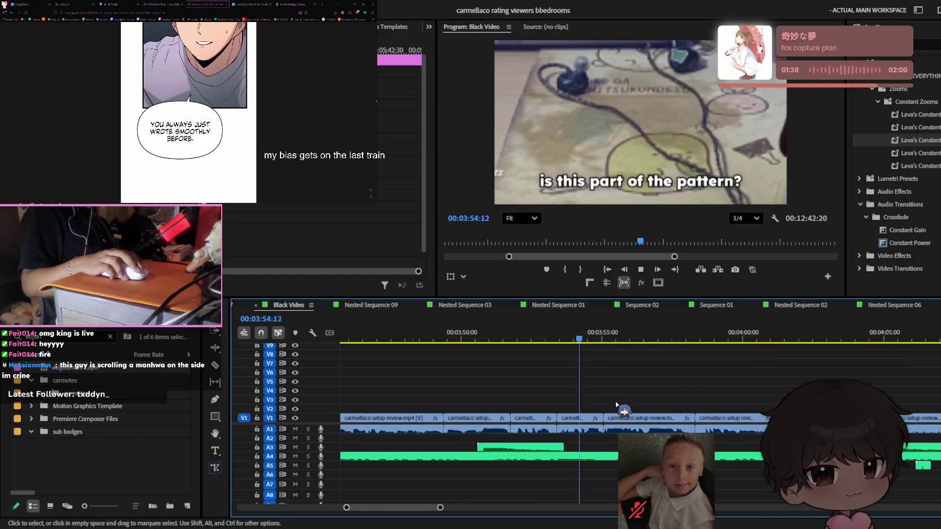
Split the carmellaco setup review clip on V1 at the playhead with Ctrl+K and stop playback
left_click(649, 425)
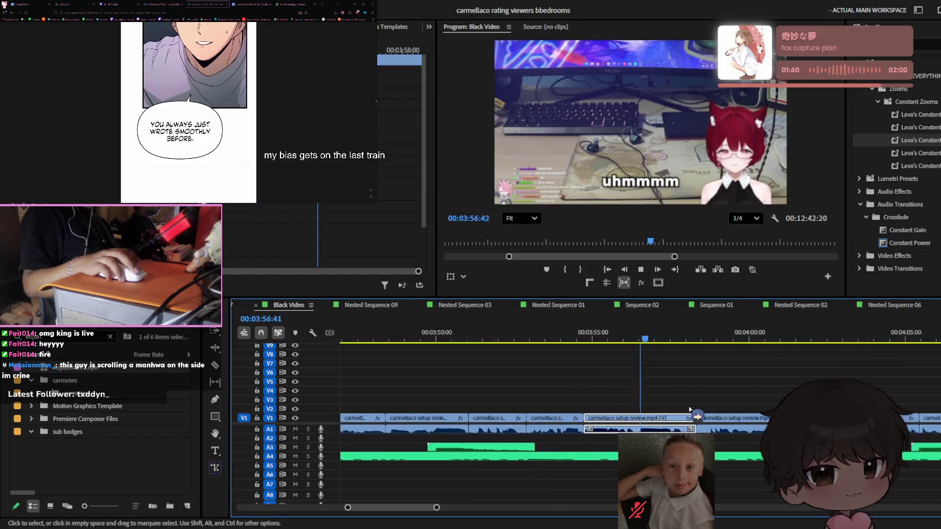
scroll(710, 412, "up", 1)
key("ctrl+k")
key("space")
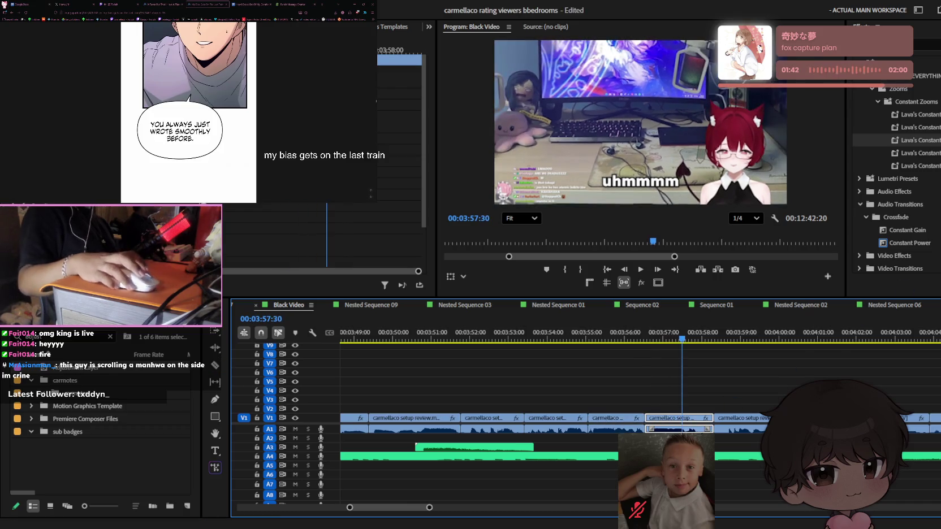
left_click(928, 47)
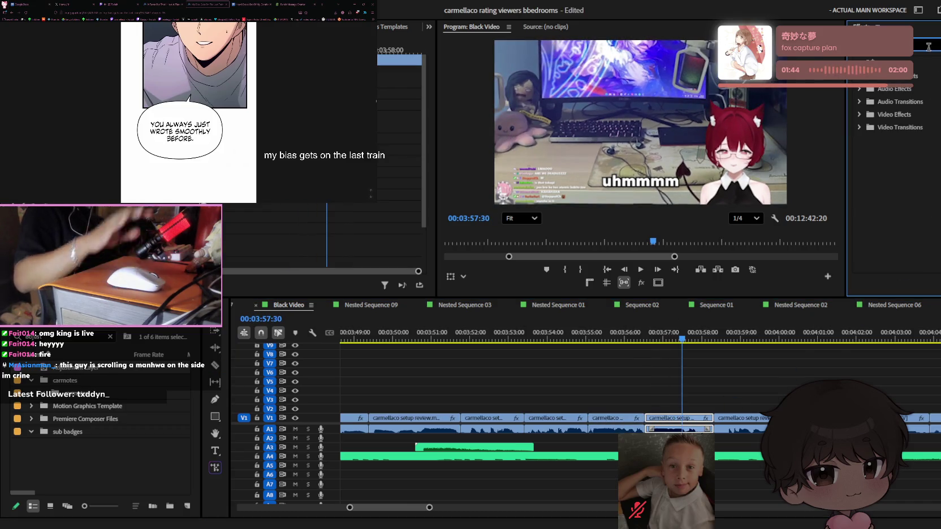
type("lava")
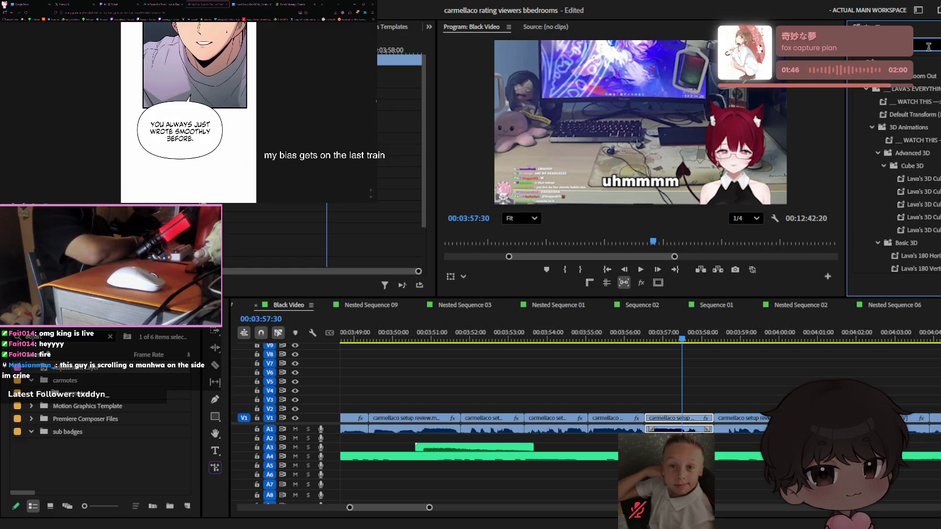
key("BackSpace")
key("BackSpace")
key("BackSpace")
type("black")
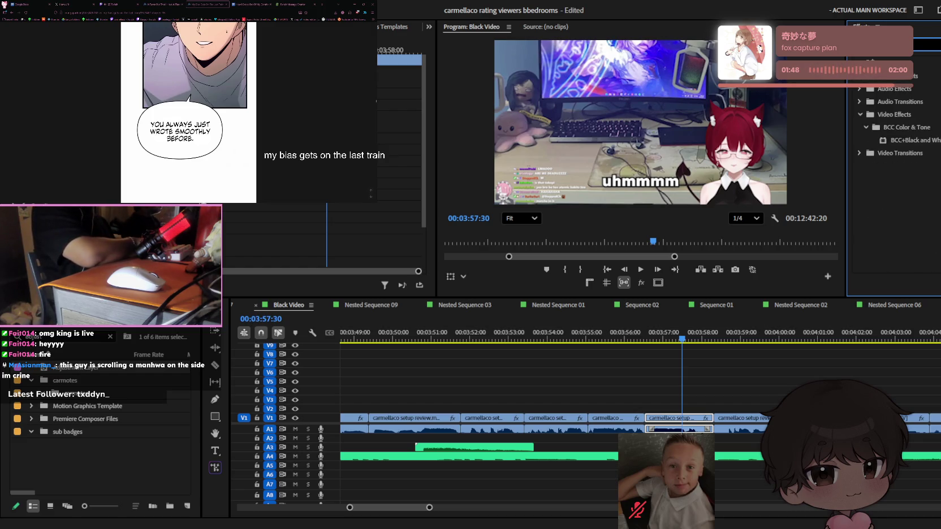
type("zoom")
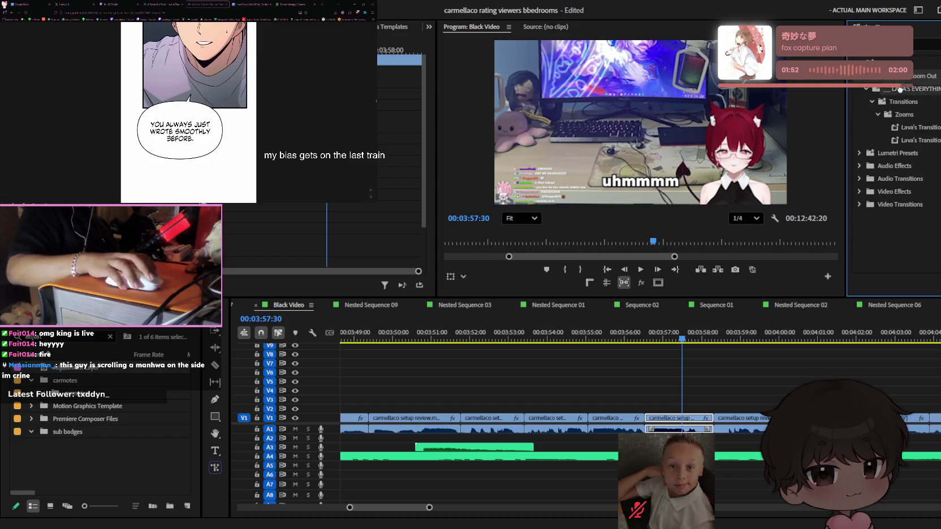
left_click(639, 339)
key("space")
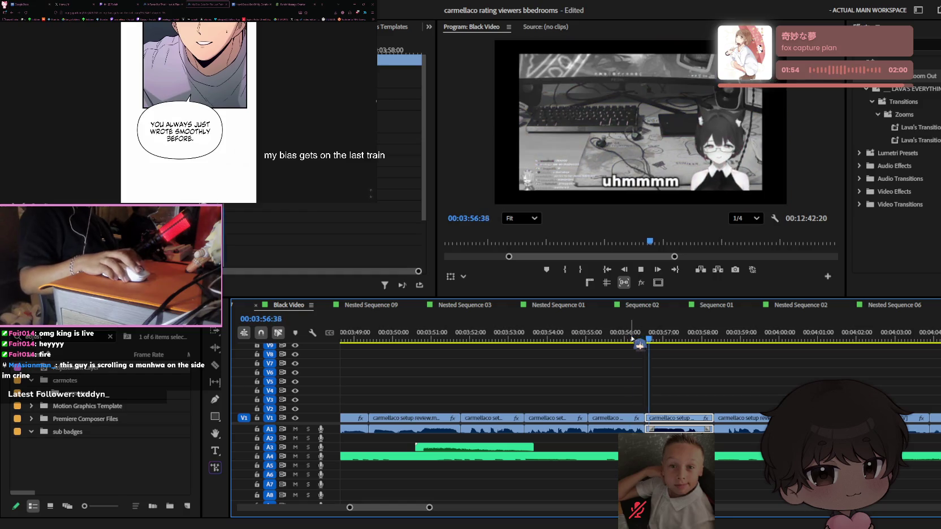
key("space")
key("minus")
key("space")
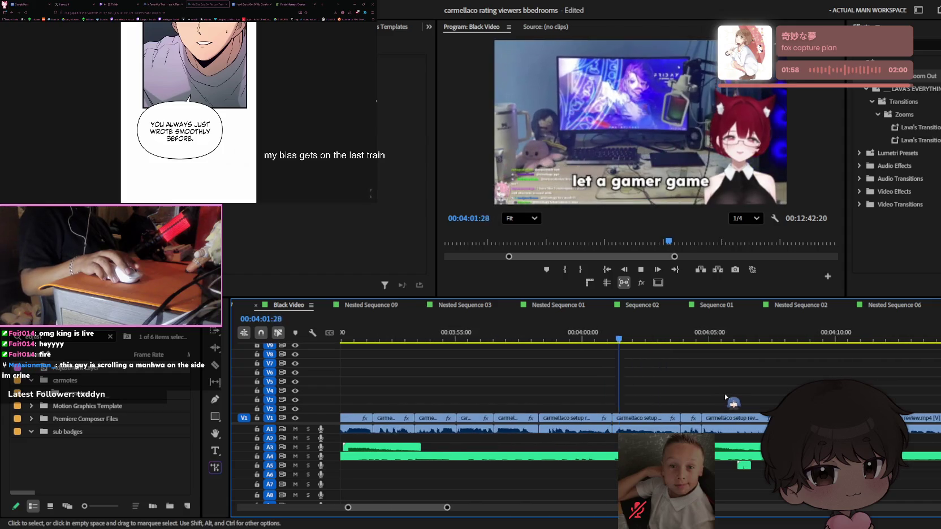
scroll(562, 420, "up", 2)
scroll(563, 420, "down", 1)
scroll(563, 420, "down", 1)
scroll(563, 420, "down", 1)
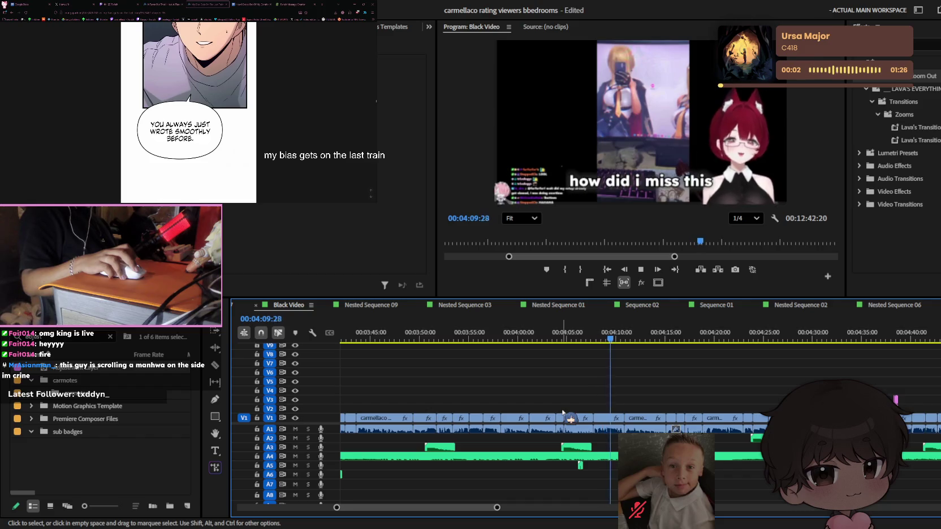
scroll(561, 414, "up", 1)
key("space")
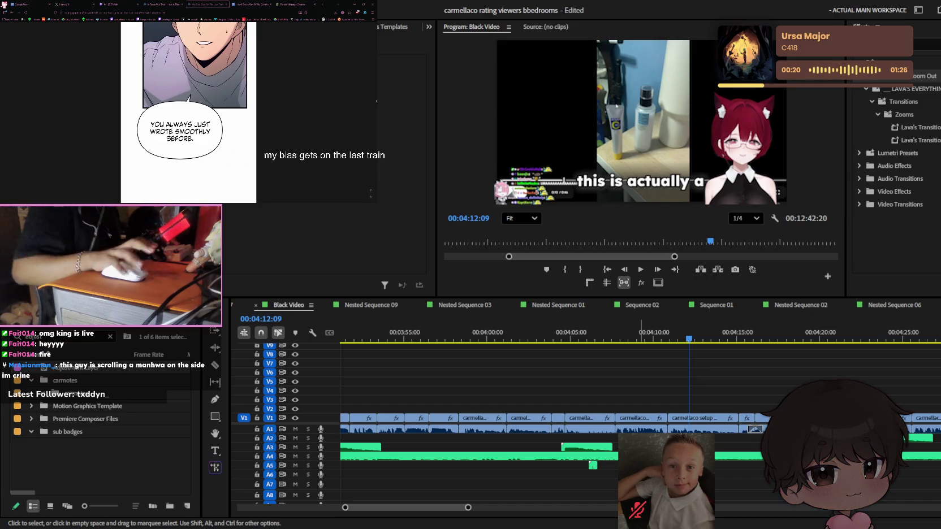
Scroll through the middle panels of the manhwa chapter
scroll(188, 113, "down", 3)
scroll(170, 120, "down", 3)
scroll(171, 120, "down", 2)
scroll(170, 120, "down", 3)
scroll(170, 120, "down", 3)
scroll(170, 120, "down", 3)
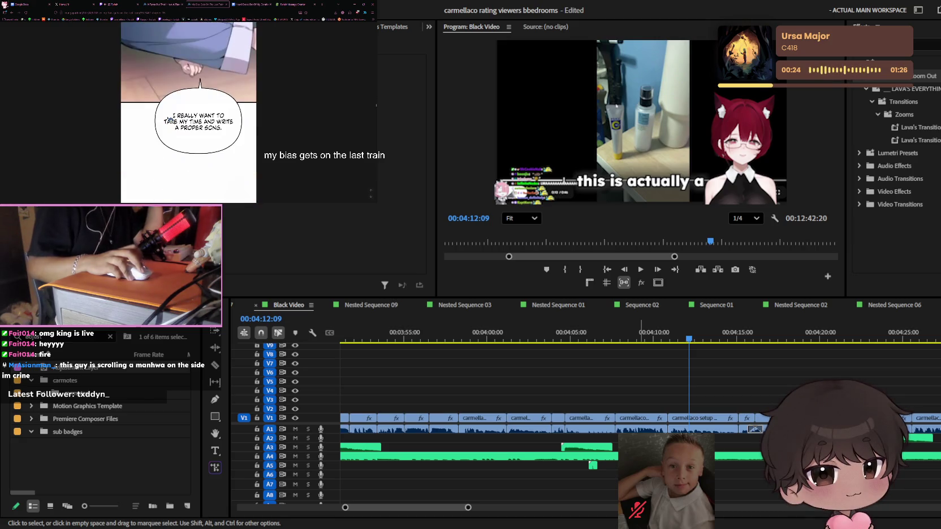
scroll(171, 120, "down", 3)
scroll(170, 120, "down", 3)
scroll(170, 120, "down", 3)
scroll(171, 120, "down", 3)
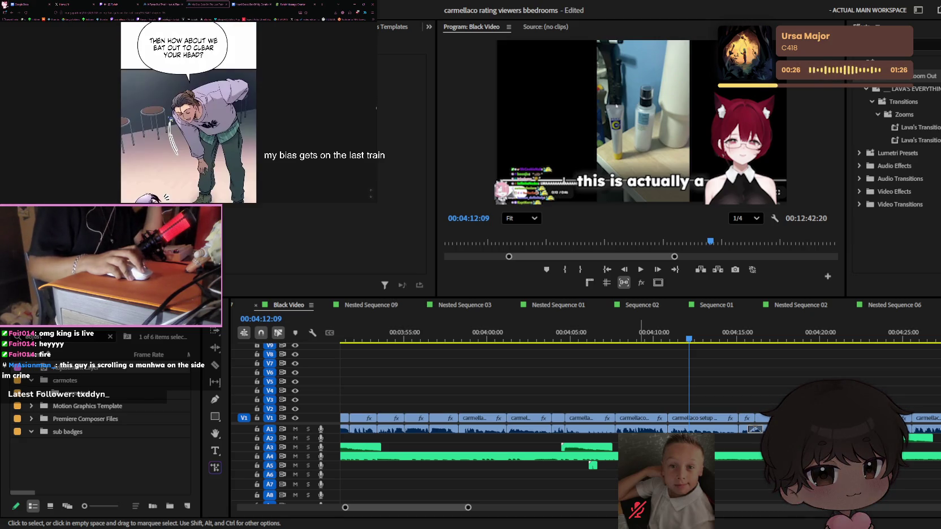
scroll(171, 119, "down", 3)
scroll(170, 119, "down", 3)
scroll(184, 118, "down", 3)
scroll(184, 119, "down", 3)
scroll(184, 118, "down", 3)
scroll(190, 117, "down", 3)
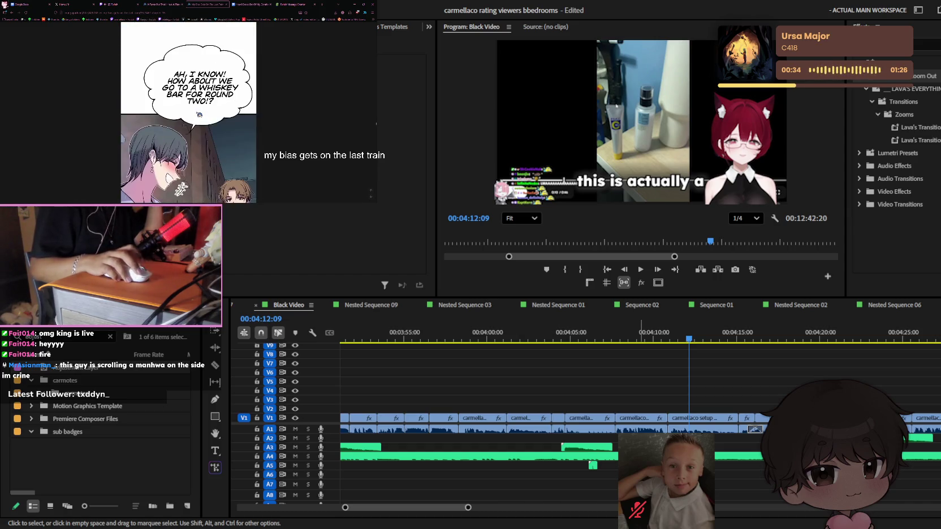
scroll(199, 115, "down", 3)
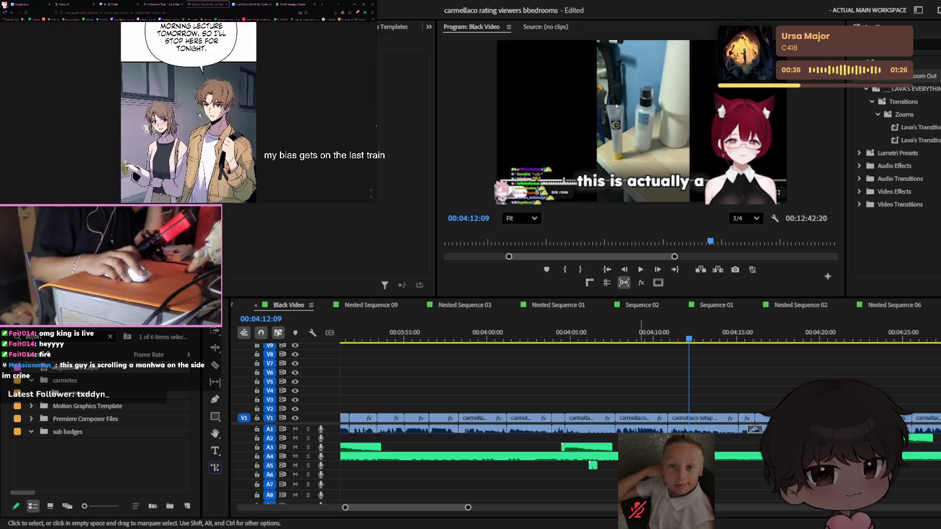
scroll(189, 113, "down", 3)
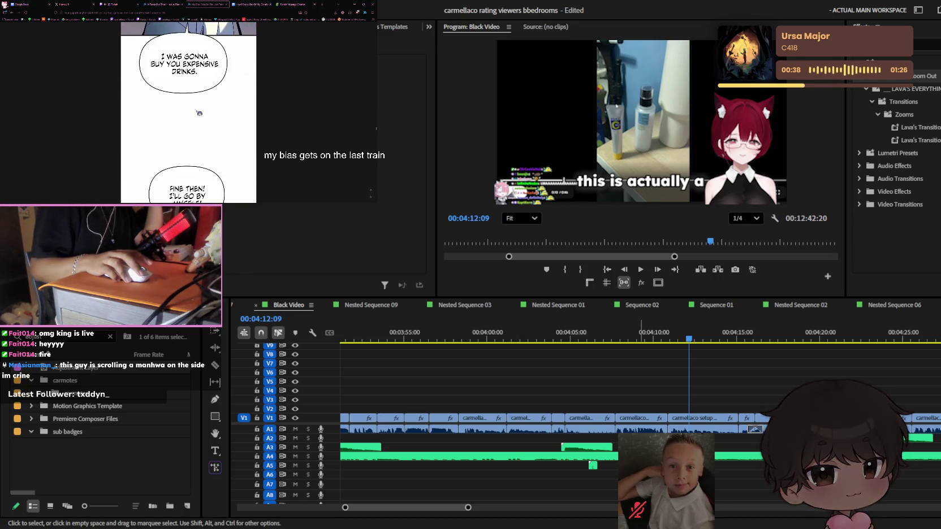
scroll(189, 114, "down", 3)
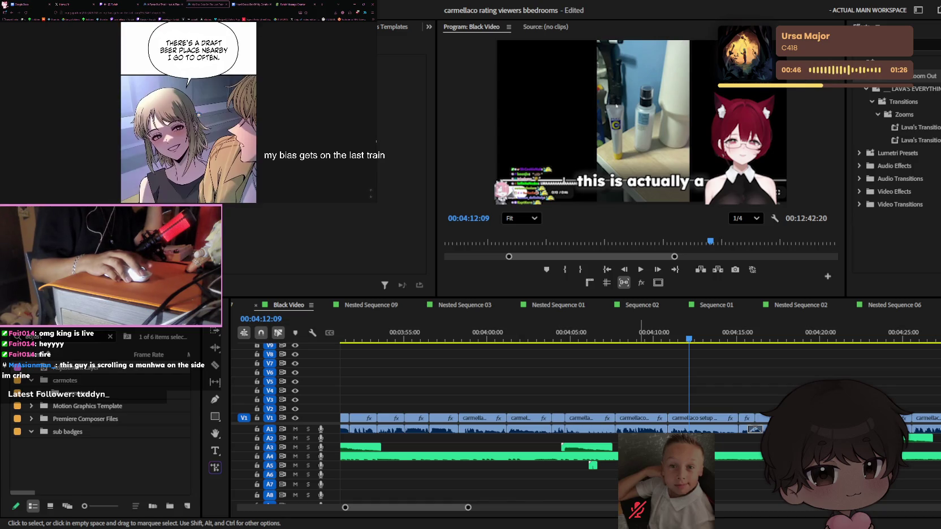
scroll(198, 116, "down", 3)
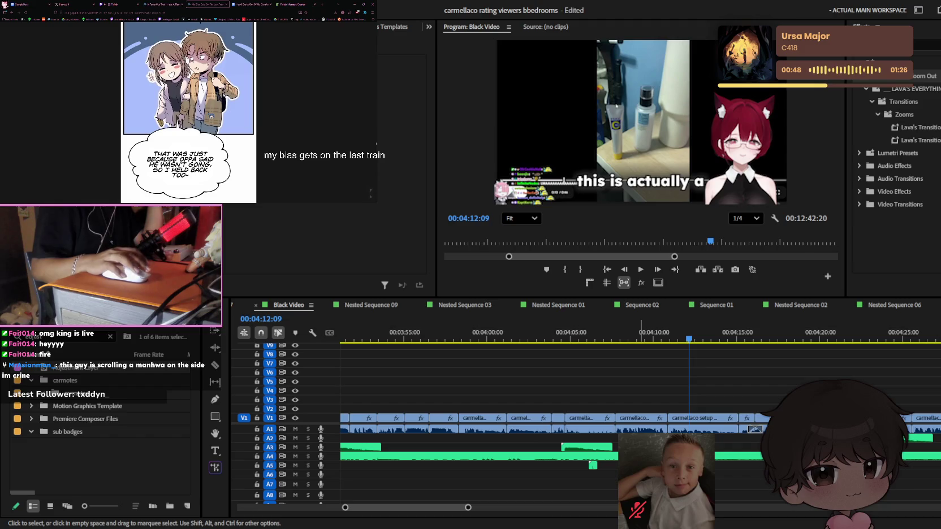
scroll(211, 115, "down", 3)
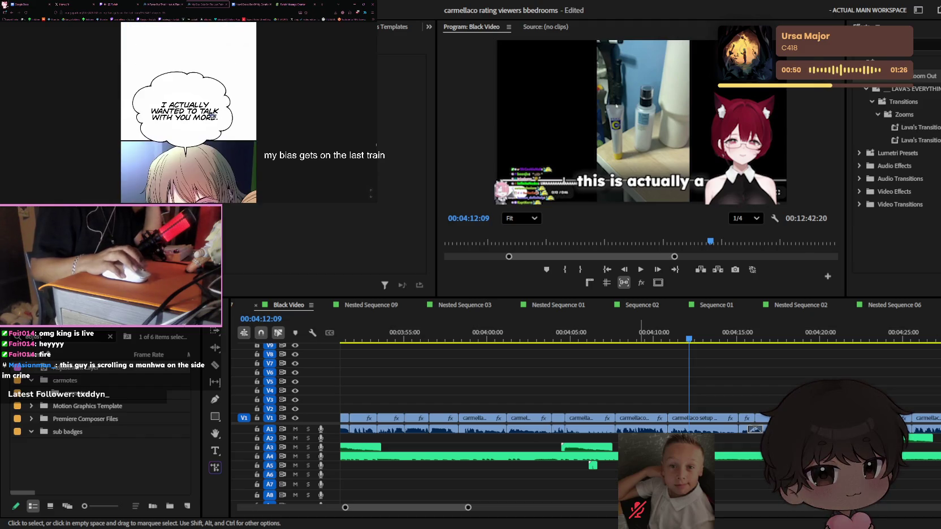
scroll(215, 115, "down", 5)
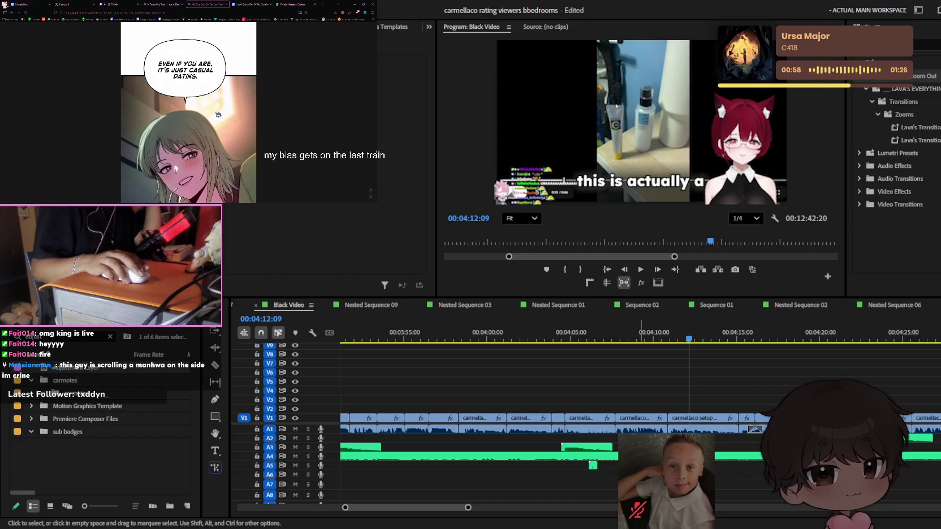
scroll(218, 115, "down", 2)
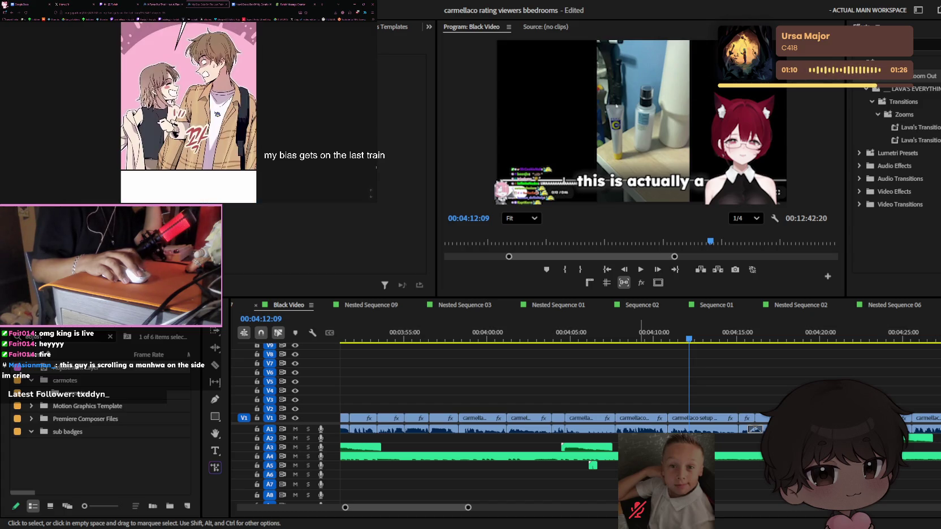
Reach the chapter's final panels and comments and open the next My Bias Gets On The Last Train chapter
scroll(217, 114, "down", 2)
scroll(217, 114, "down", 3)
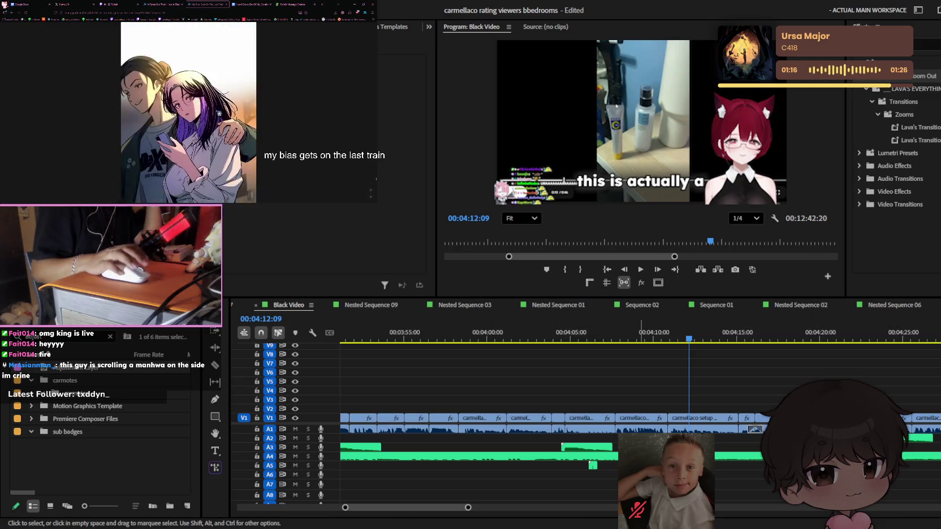
scroll(223, 112, "down", 2)
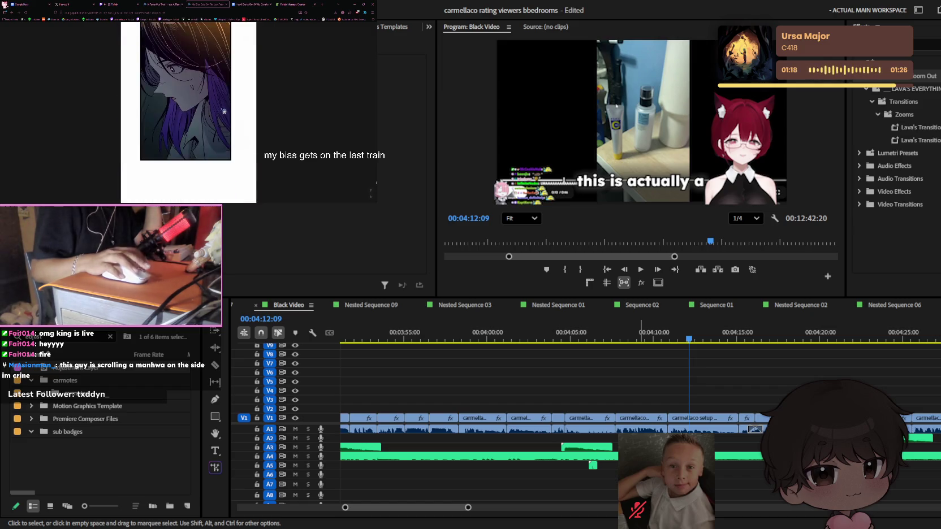
scroll(225, 111, "down", 3)
scroll(188, 113, "down", 2)
scroll(188, 113, "down", 3)
scroll(188, 113, "down", 2)
scroll(188, 113, "down", 3)
scroll(225, 111, "down", 3)
scroll(225, 111, "down", 3)
scroll(224, 112, "down", 2)
scroll(224, 112, "down", 3)
scroll(225, 112, "down", 3)
scroll(225, 112, "down", 3)
scroll(225, 112, "down", 3)
scroll(226, 112, "down", 3)
scroll(225, 112, "down", 3)
scroll(224, 112, "down", 3)
scroll(259, 103, "up", 3)
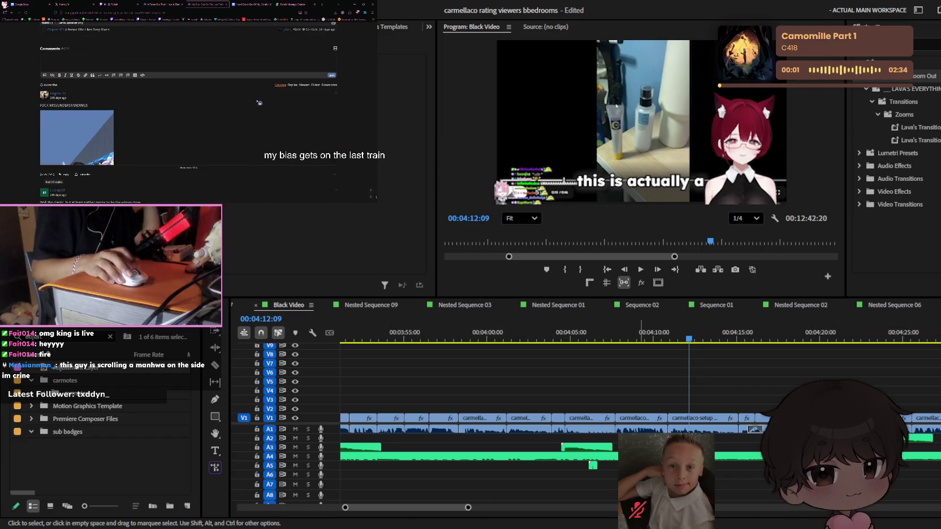
scroll(226, 68, "down", 2)
left_click(607, 338)
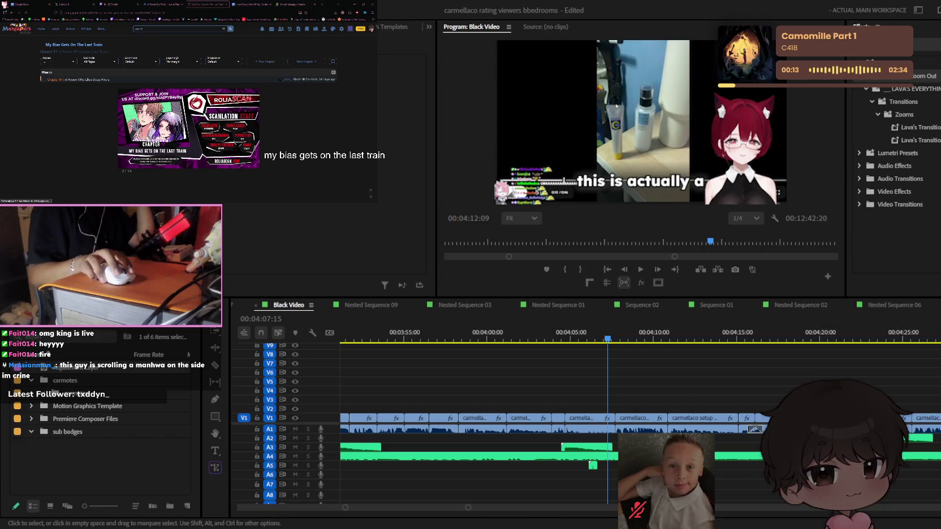
Switch between the open browser tabs, landing on the Google Docs tab
key("alt+Tab")
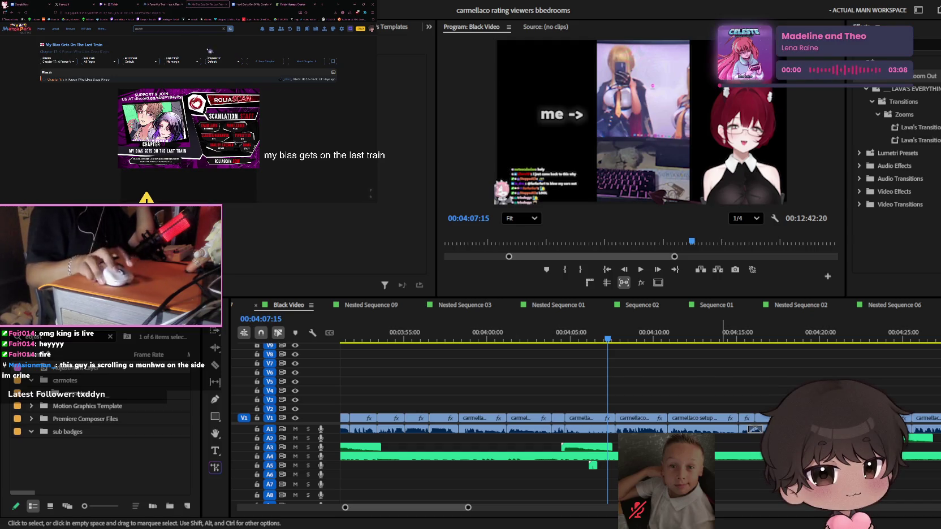
key("ctrl+Tab")
key("ctrl+Tab")
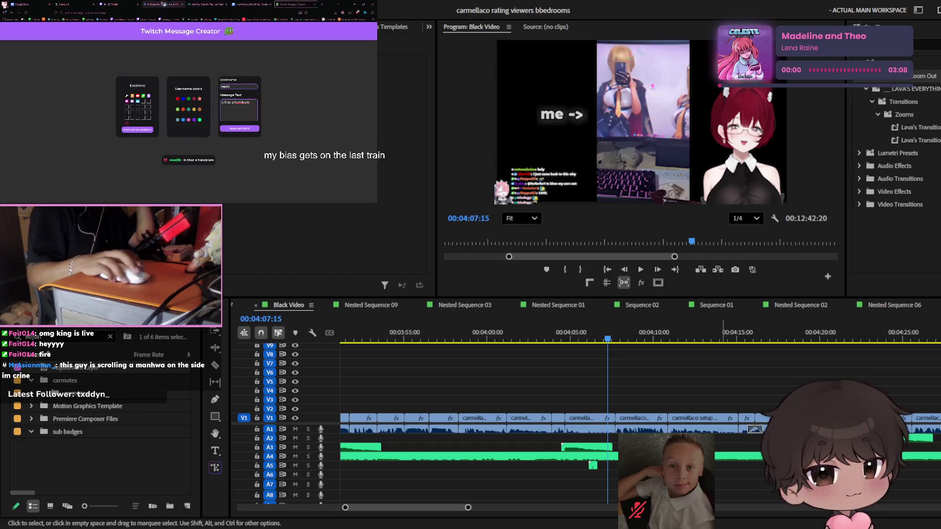
left_click(75, 4)
left_click(43, 4)
left_click(86, 13)
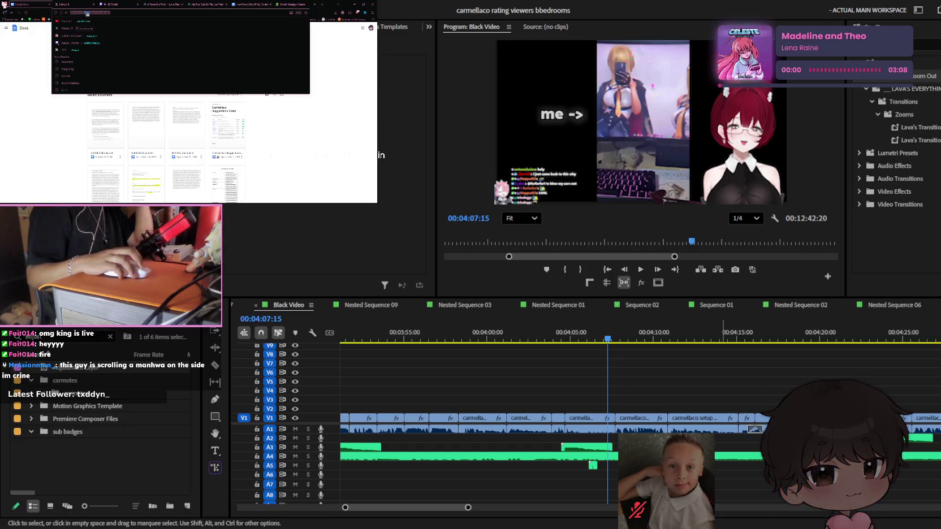
Play the Blue Hour Drive through Tokyo video on YouTube and cue the timeline at 04:05:11
key("Escape")
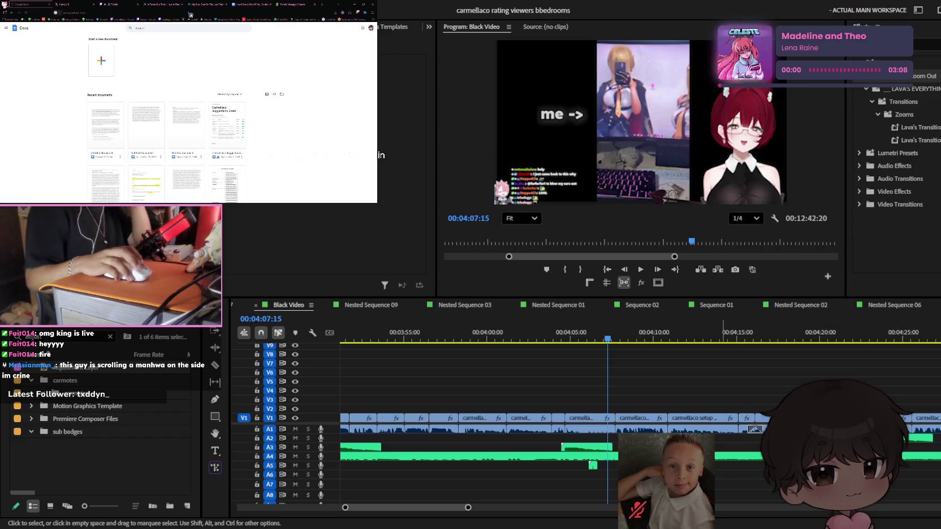
left_click(191, 8)
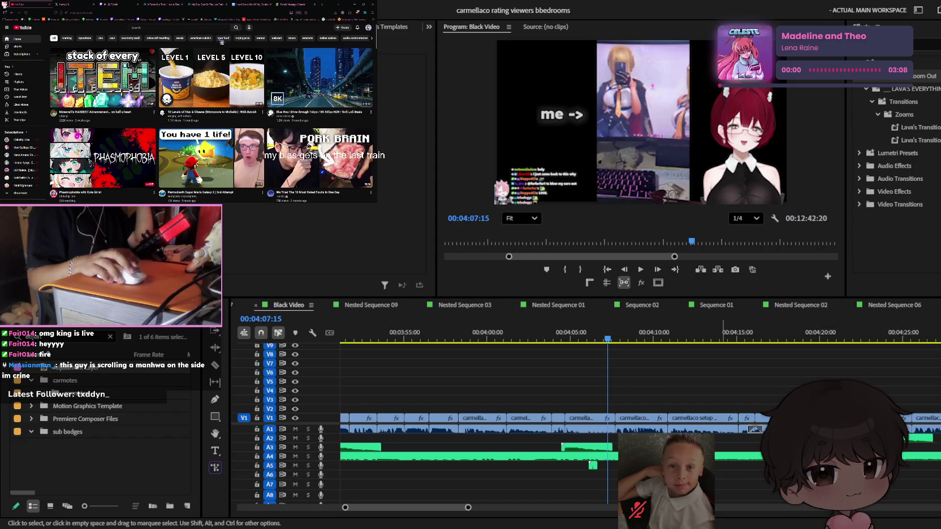
left_click(319, 79)
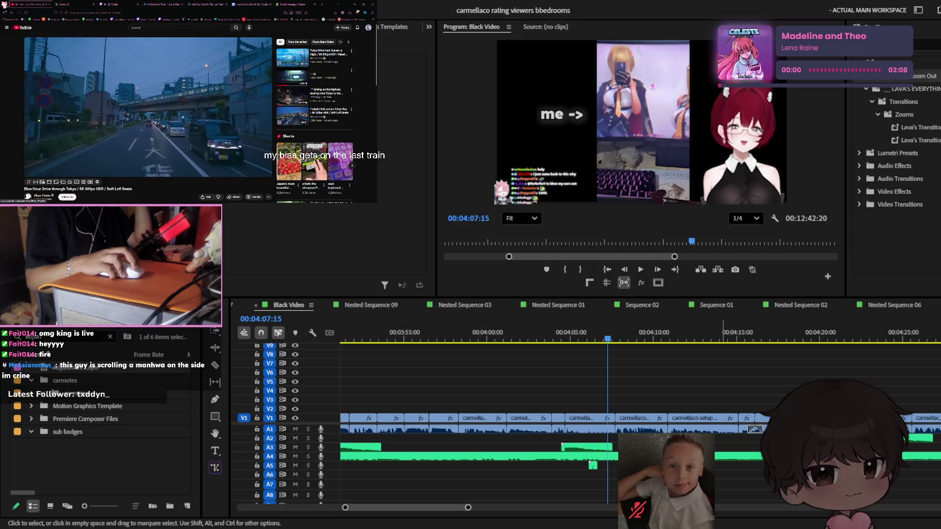
left_click(573, 338)
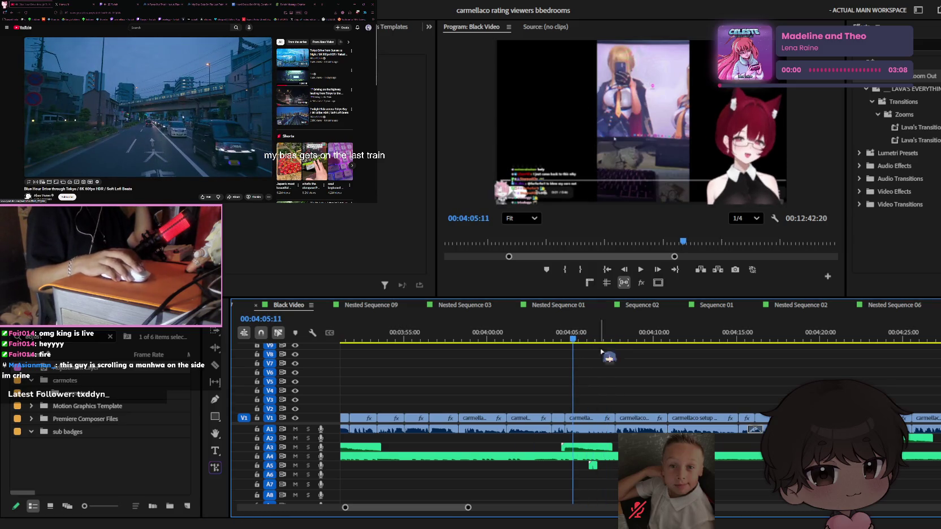
Play back the captions past 04:39, zooming the timeline in and out while skipping ahead
key("space")
key("=")
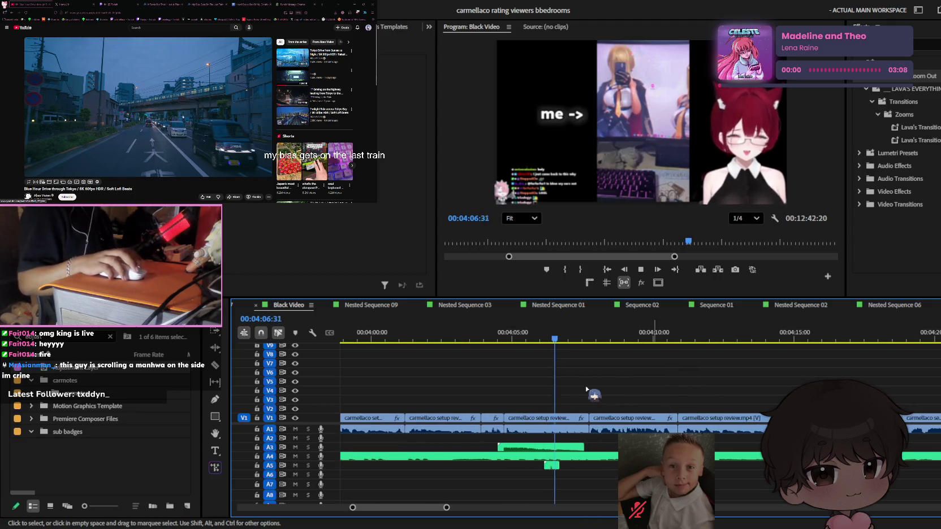
key("minus")
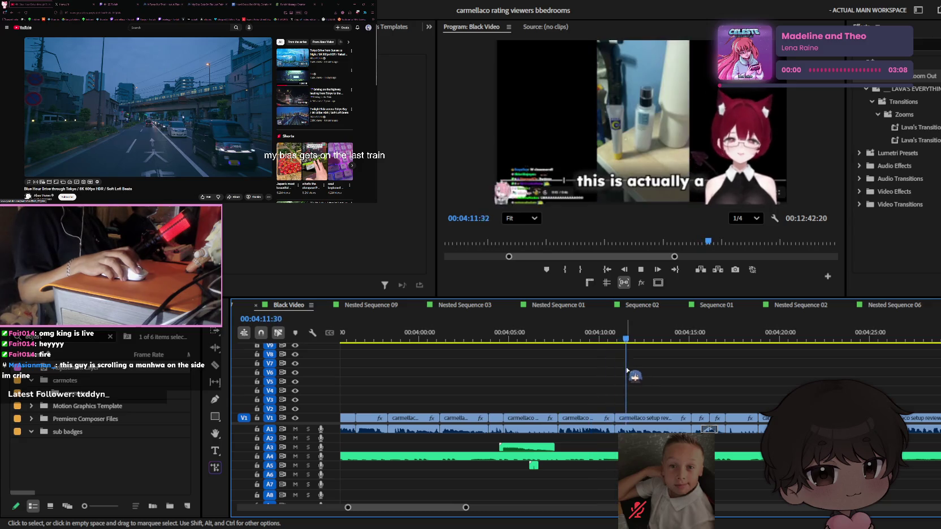
key("l")
key("l")
key("l")
key("=")
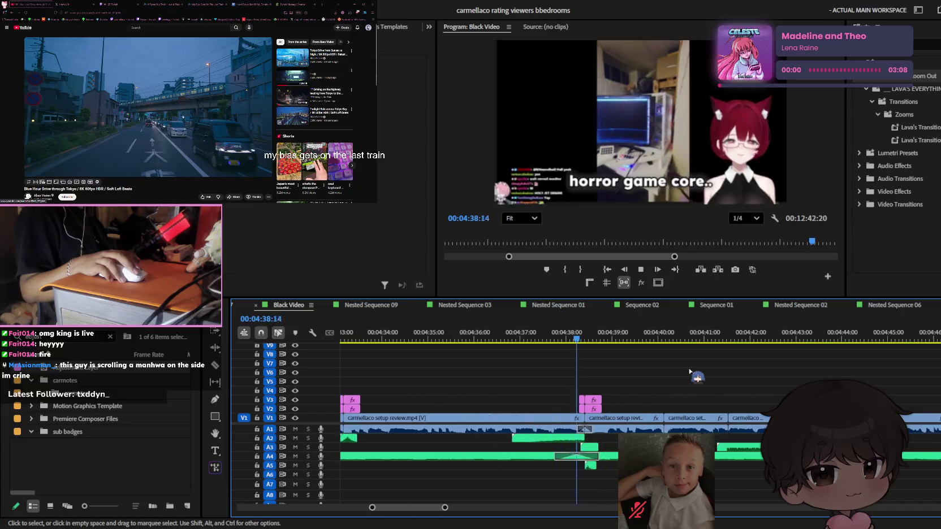
key("minus")
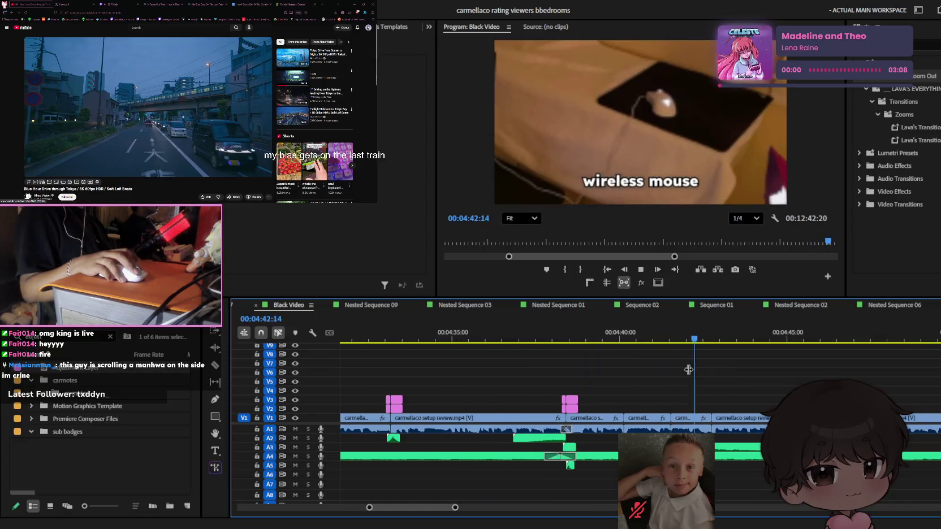
key("minus")
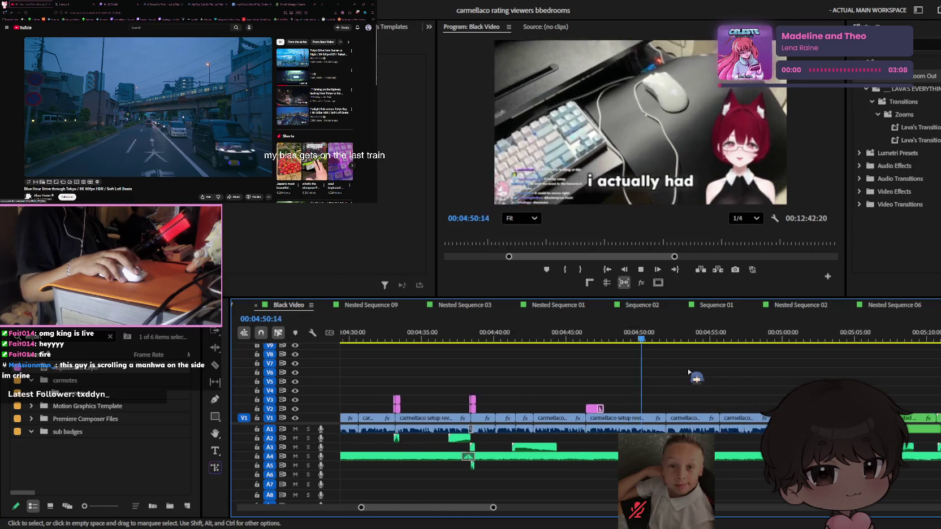
key("=")
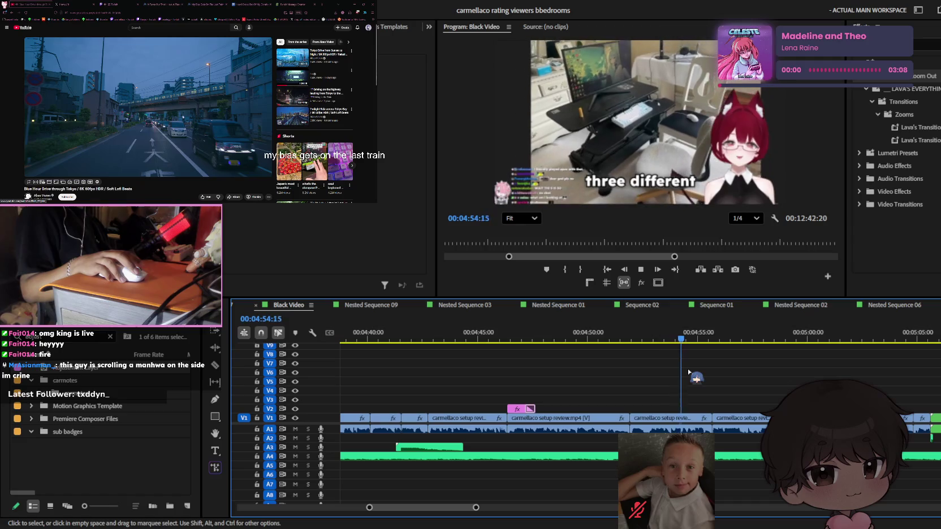
key("minus")
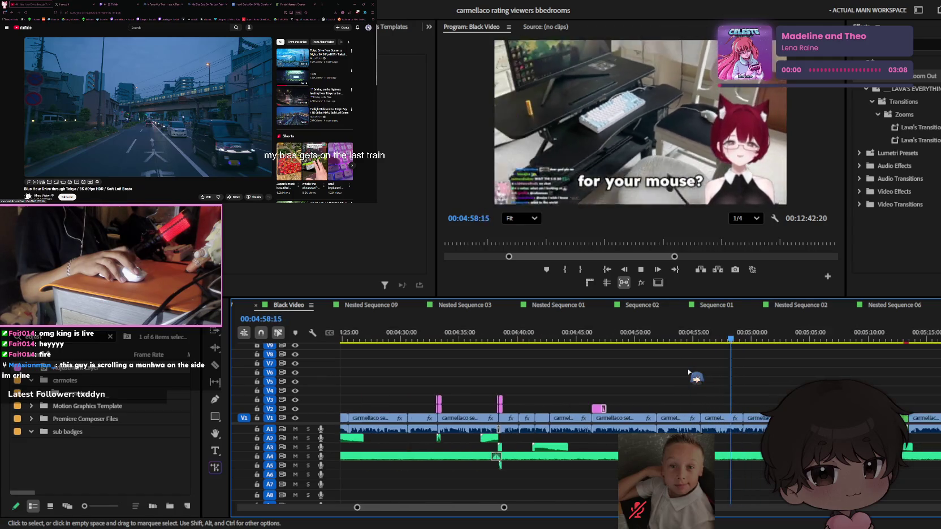
key("=")
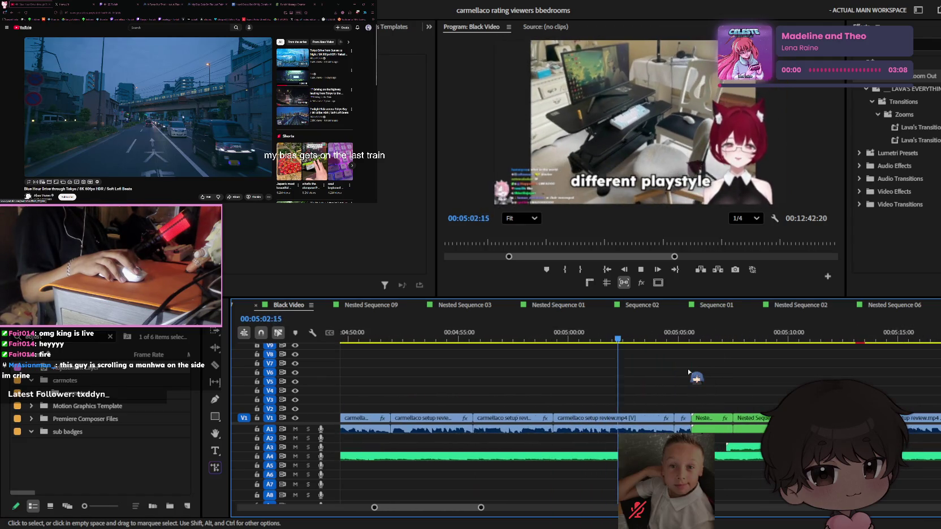
key("=")
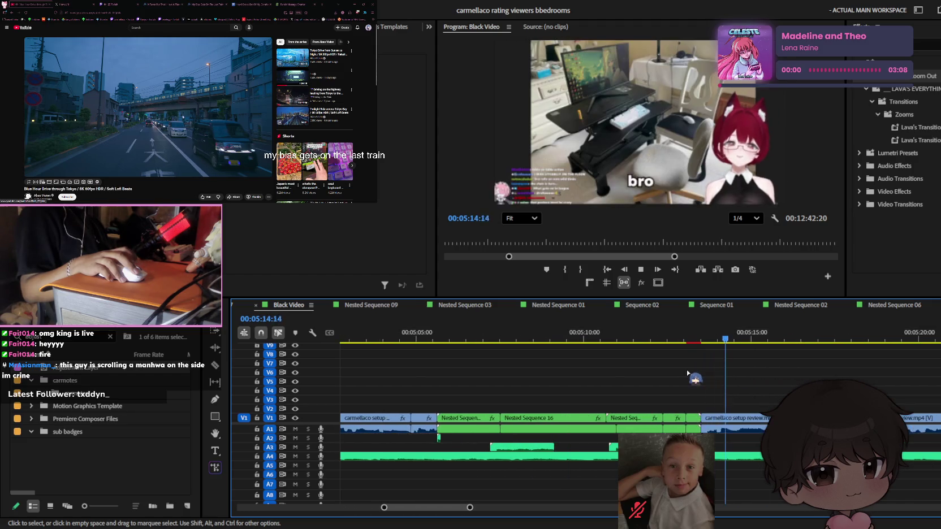
key("minus")
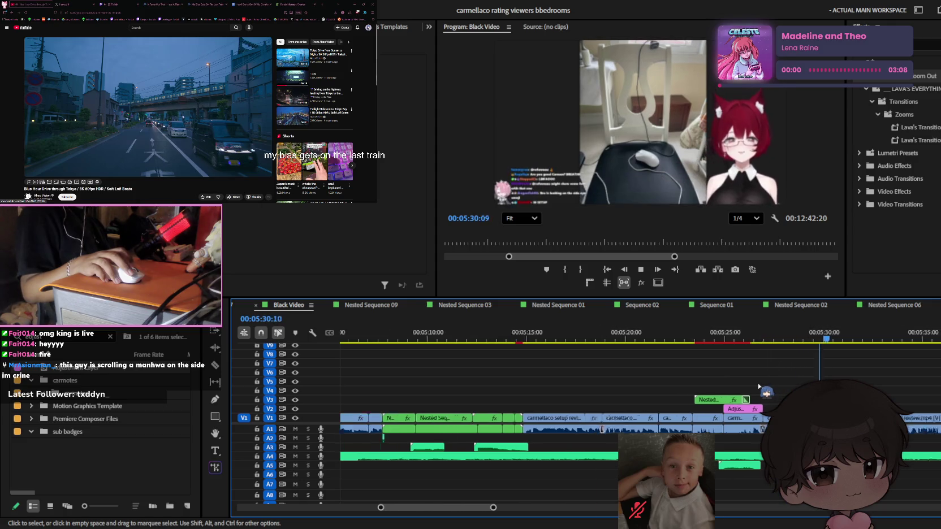
key("minus")
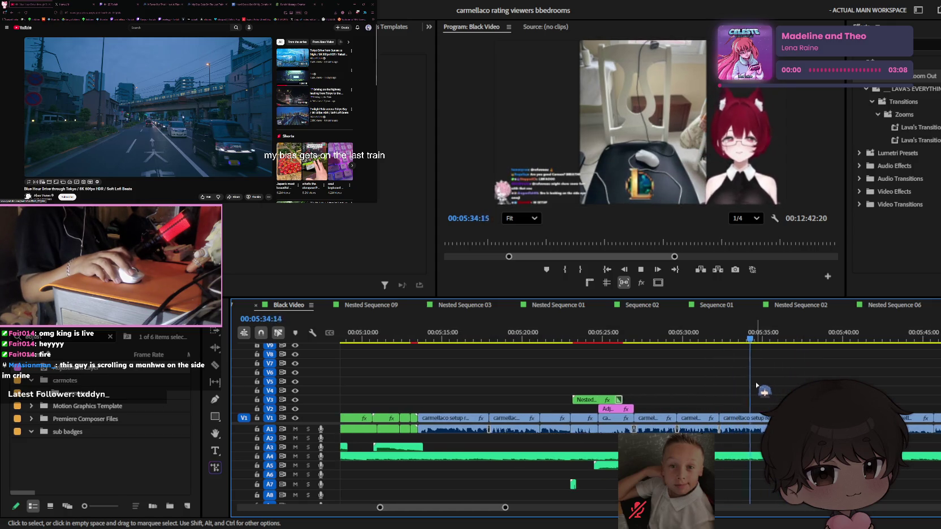
scroll(745, 383, "up", 1, "alt")
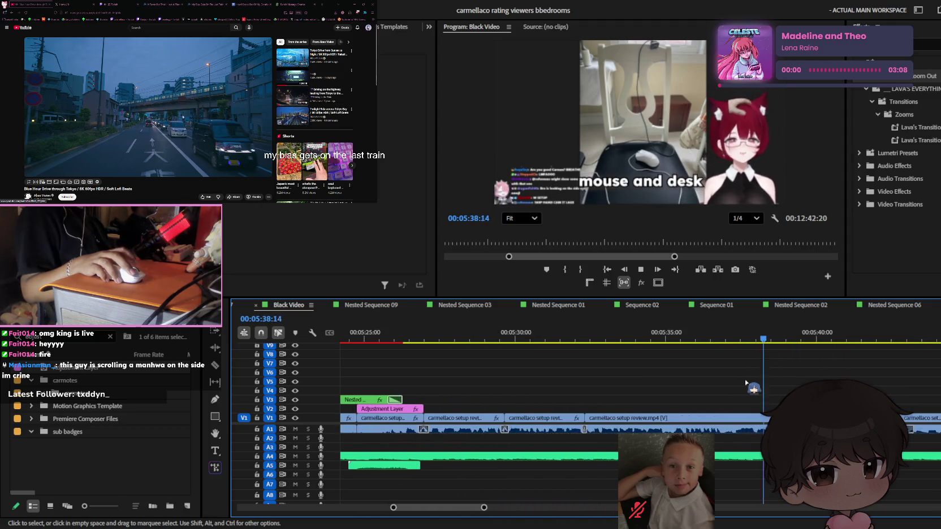
scroll(746, 382, "up", 1, "alt")
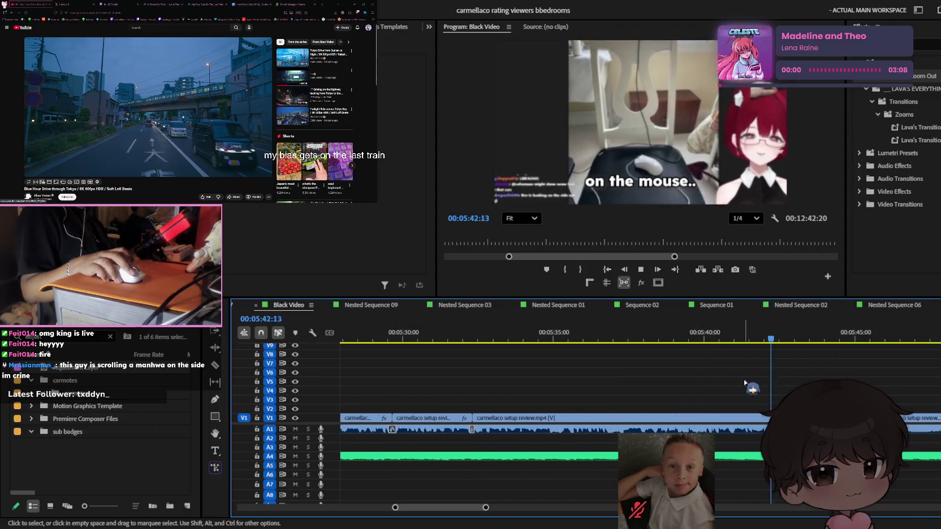
scroll(746, 383, "down", 2, "alt")
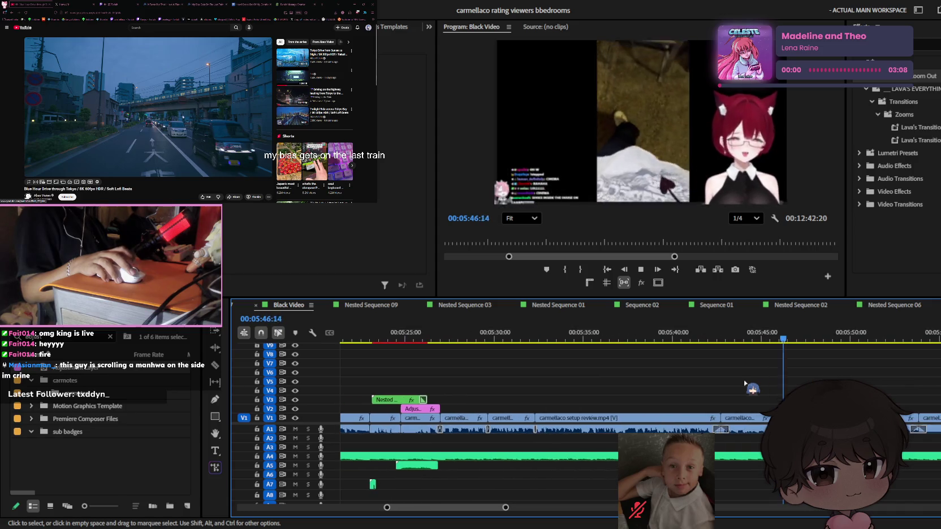
Cut the clips with the Razor tool at about 05:46 and save the project
key("c")
left_click(722, 455, "shift")
key("v")
scroll(735, 447, "down", 2, "alt")
scroll(741, 444, "down", 2, "alt")
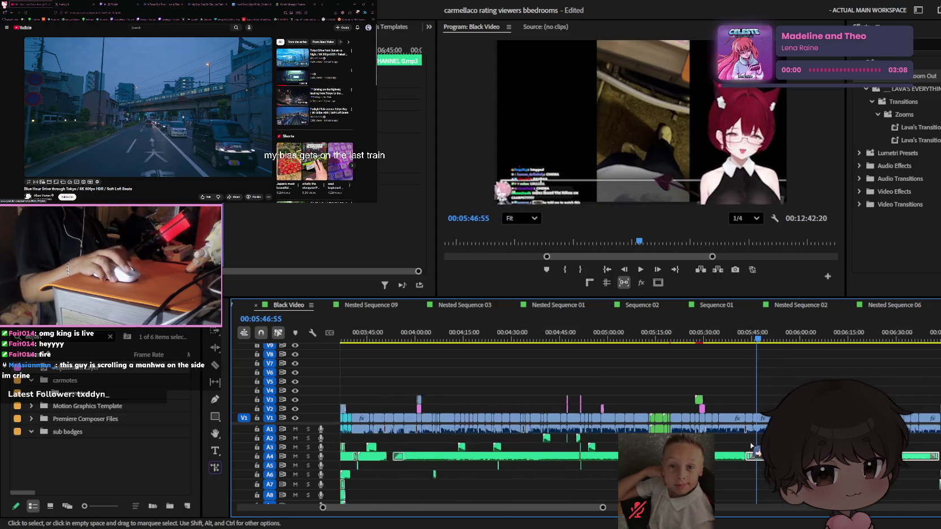
scroll(746, 441, "down", 2, "alt")
key("ctrl+s")
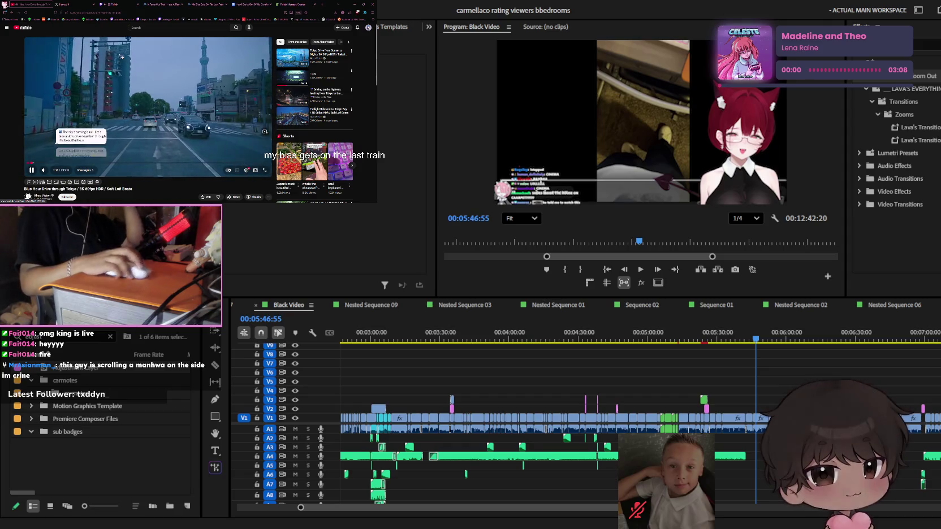
left_click(6, 28)
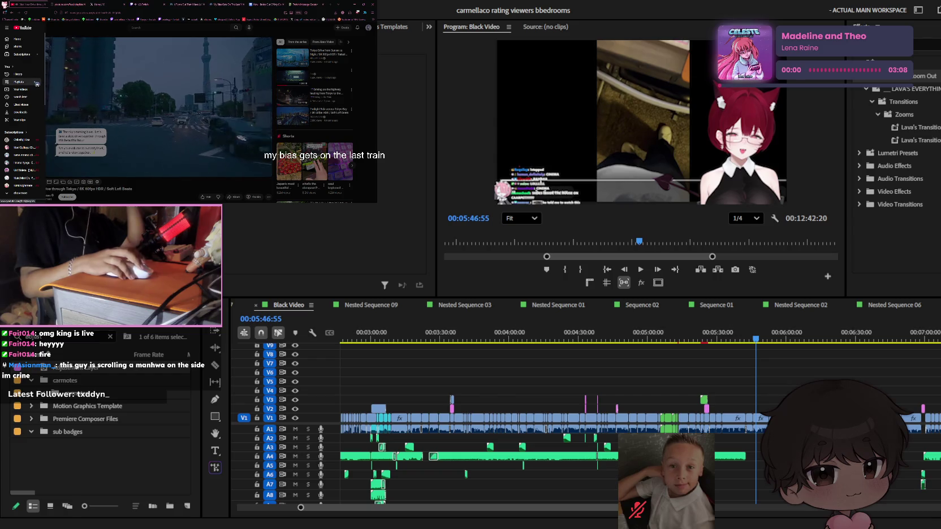
Go to the saved playlists and start playing the Melancholy / Nostalgia BGMs playlist
middle_click(35, 75)
left_click(68, 9)
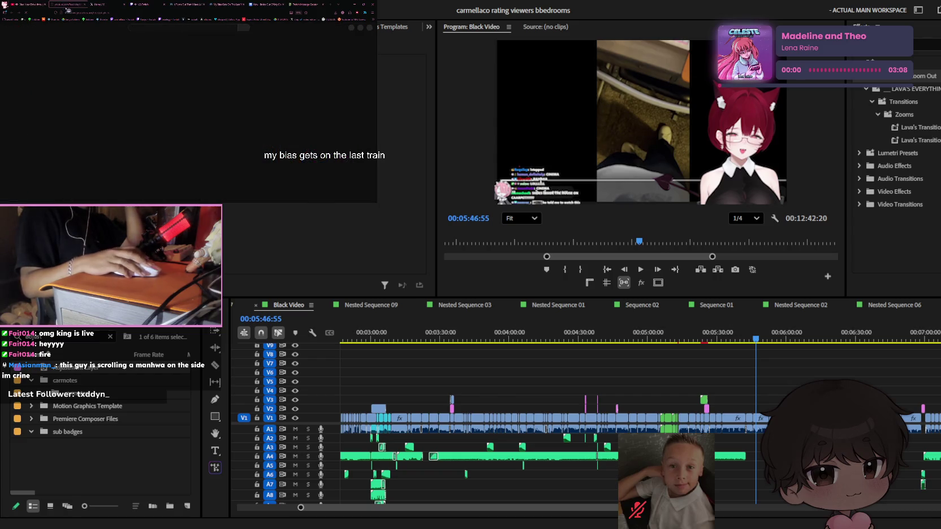
left_click(138, 6)
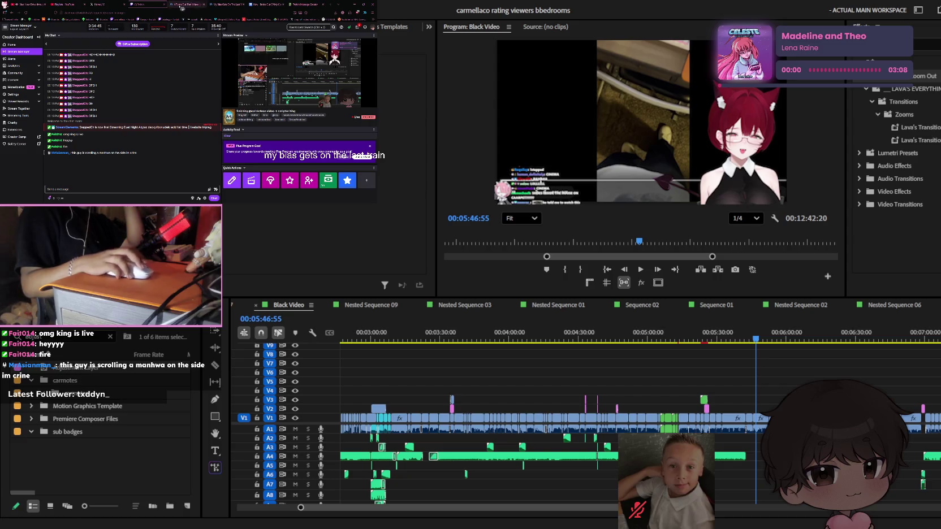
mouse_move(297, 70)
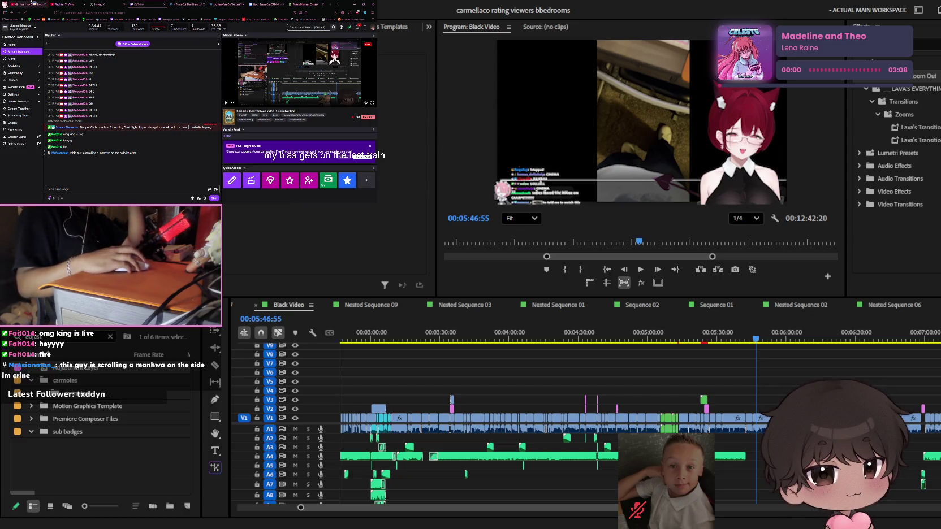
left_click(63, 4)
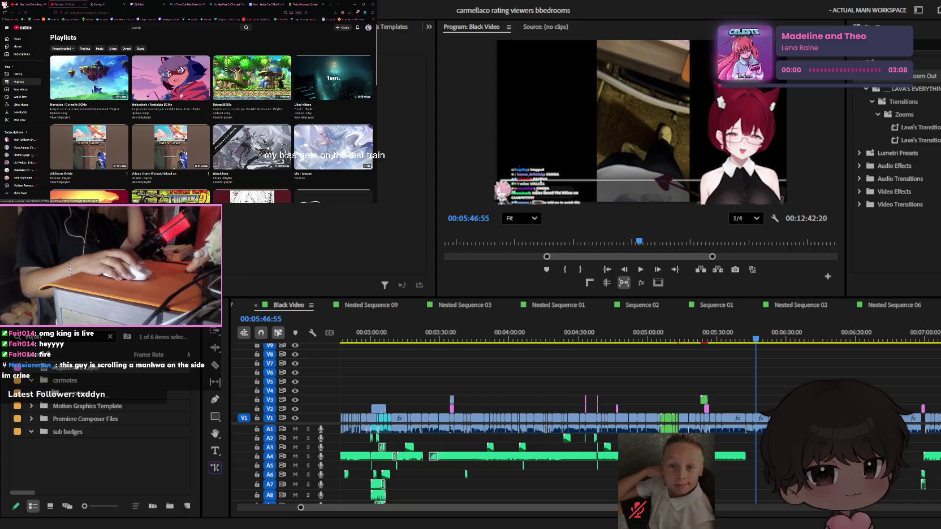
left_click(161, 73)
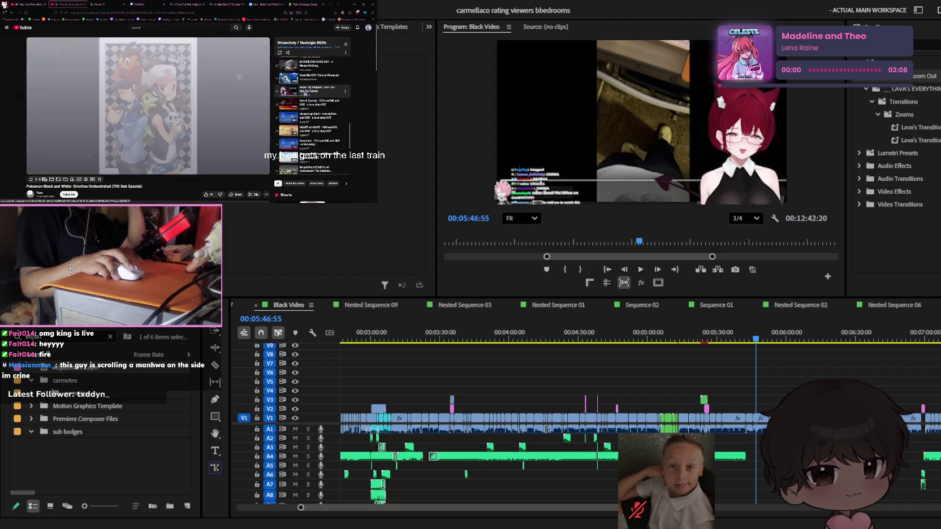
Sample the OMORI, Durarara OST and MapleStory Cernium: Burning City tracks, then another playlist track
left_click(306, 148)
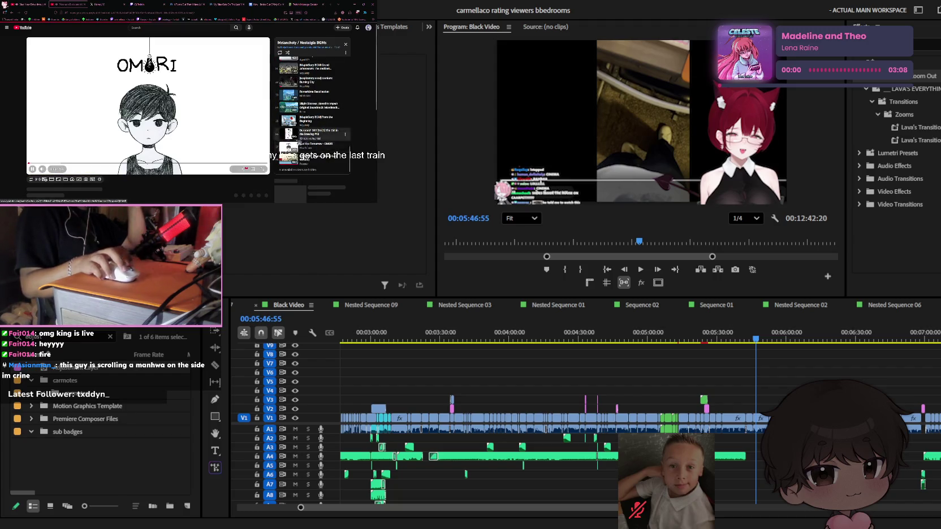
left_click(320, 136)
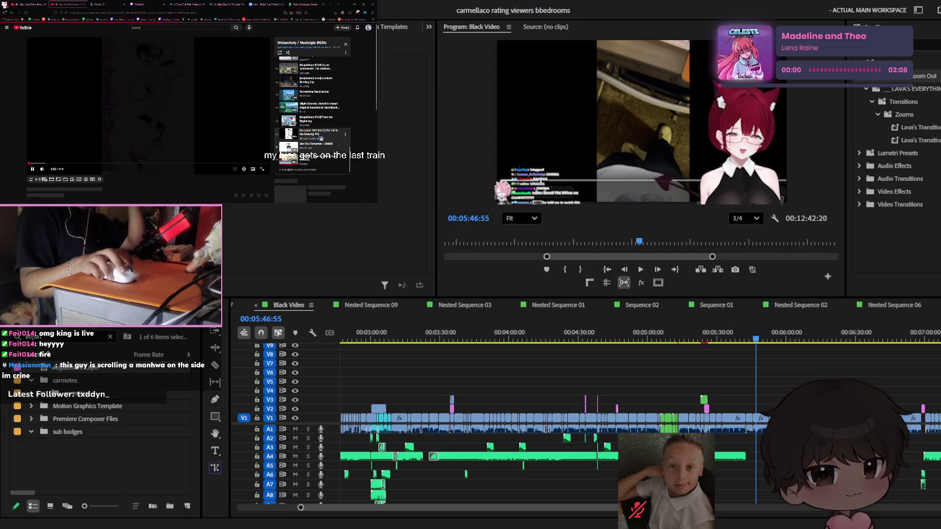
mouse_move(147, 103)
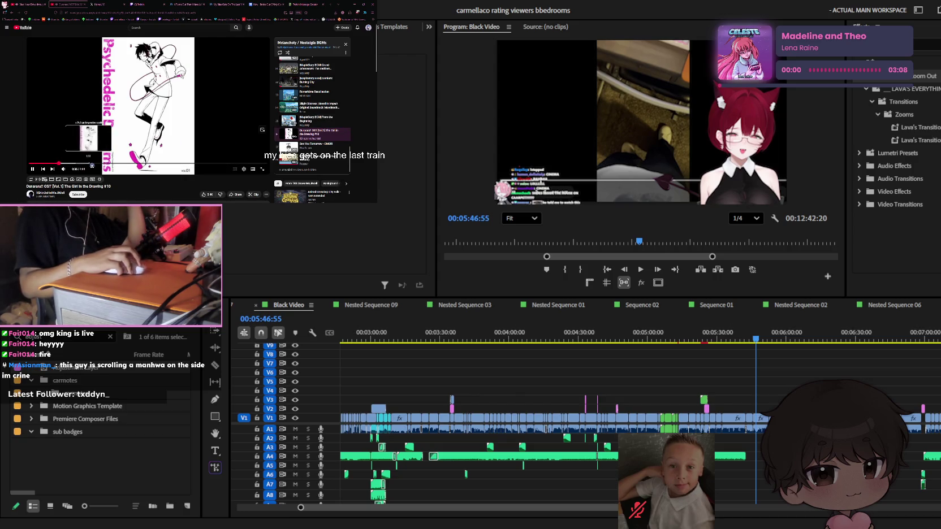
scroll(314, 116, "up", 2)
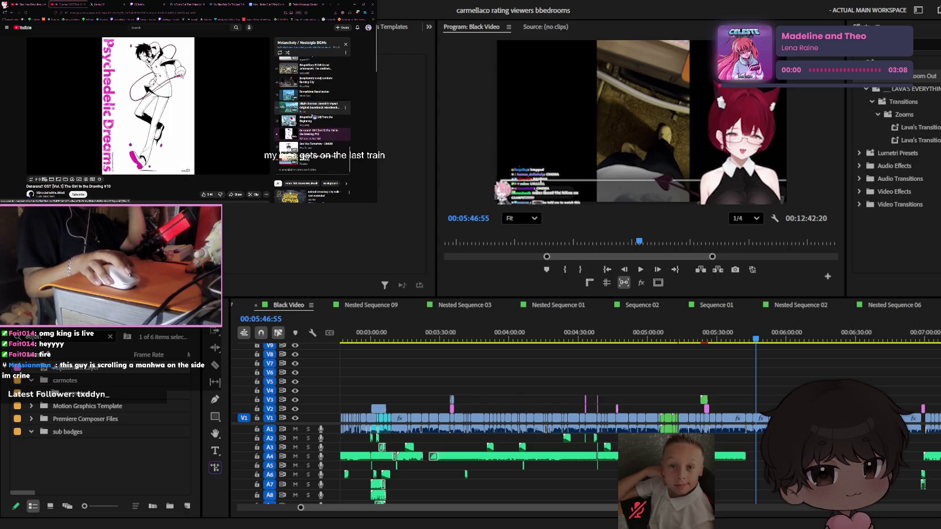
left_click(309, 100)
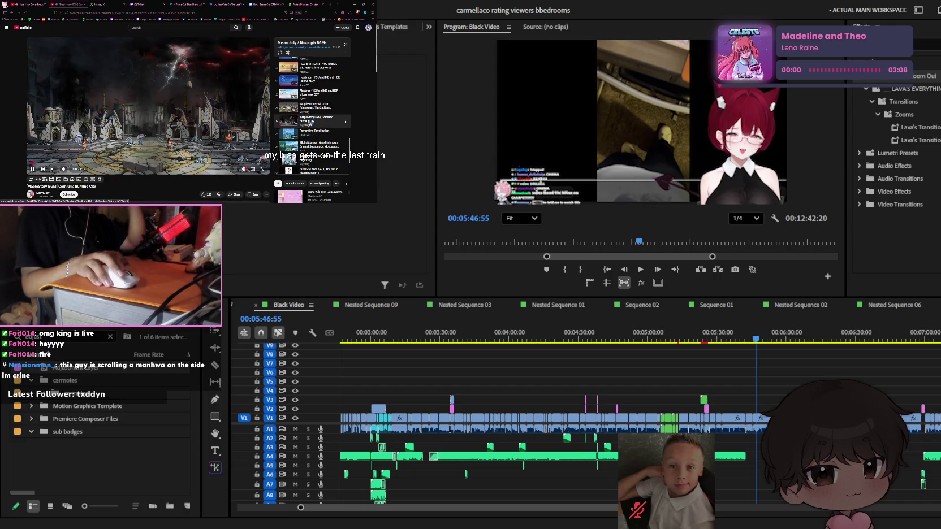
left_click(317, 138)
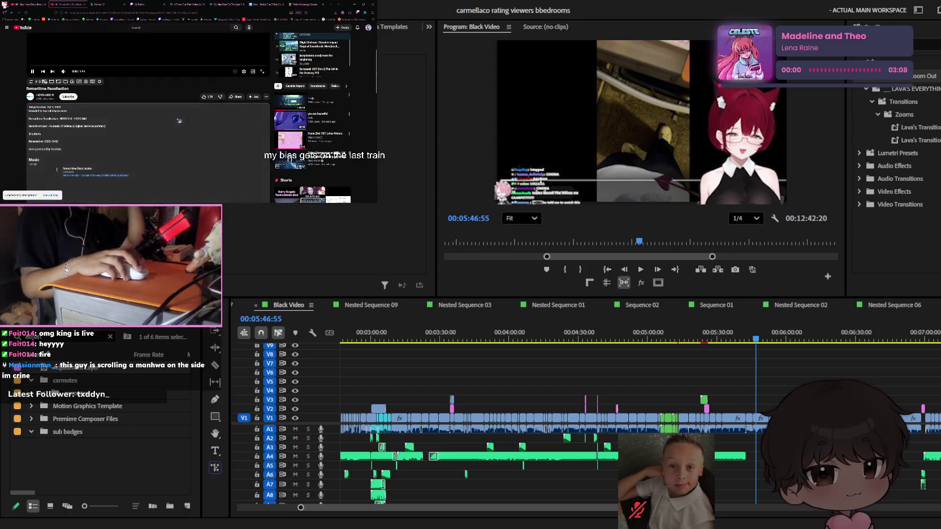
Browse the playlist, pause the current track, and go back to the home feed
scroll(180, 120, "down", 2)
scroll(180, 121, "down", 3)
scroll(180, 120, "down", 2)
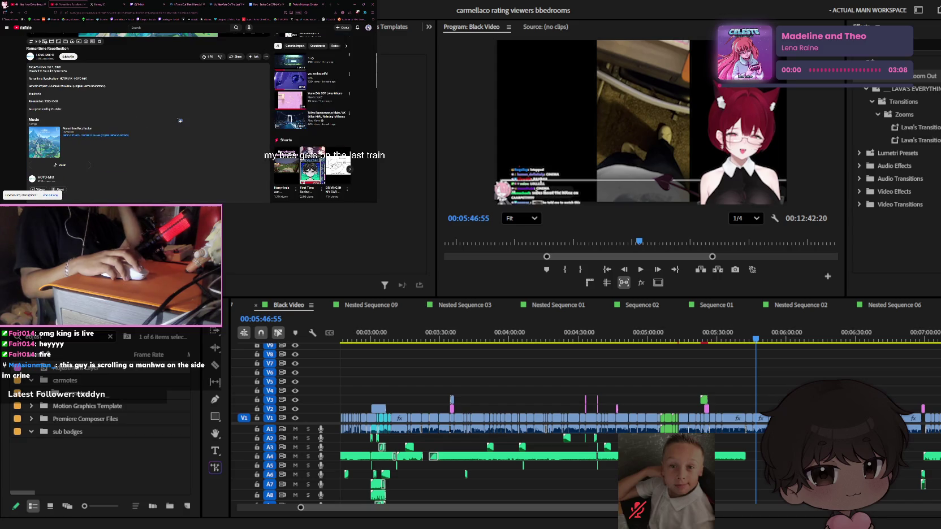
scroll(180, 120, "down", 2)
scroll(179, 121, "down", 2)
scroll(180, 120, "up", 10)
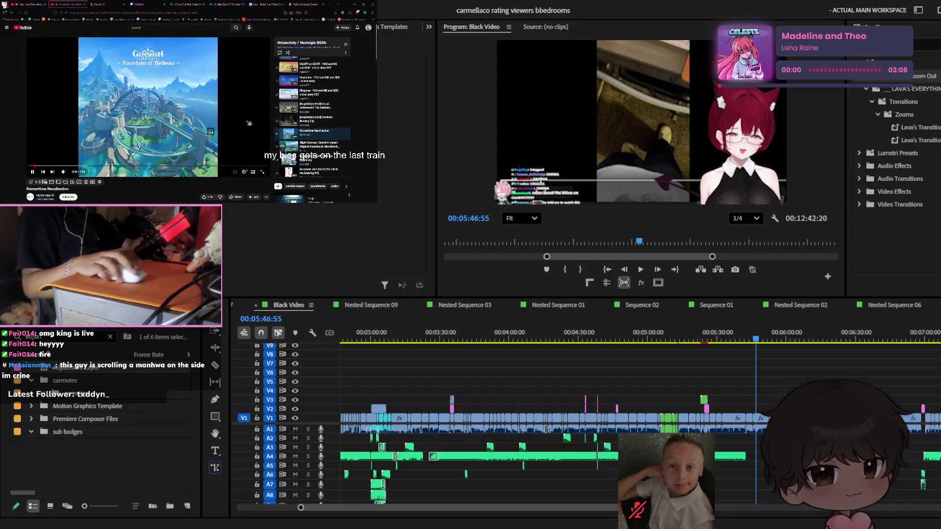
scroll(314, 119, "down", 3)
scroll(311, 122, "up", 2)
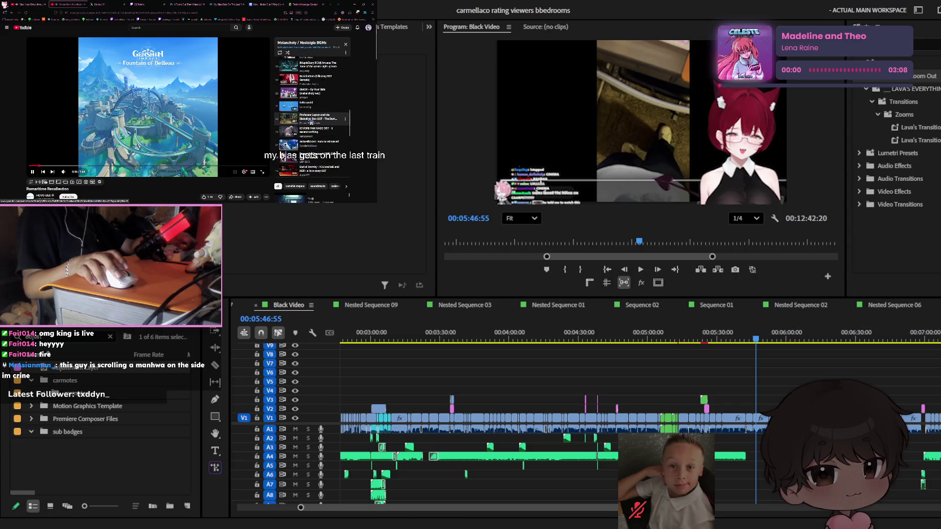
left_click(164, 113)
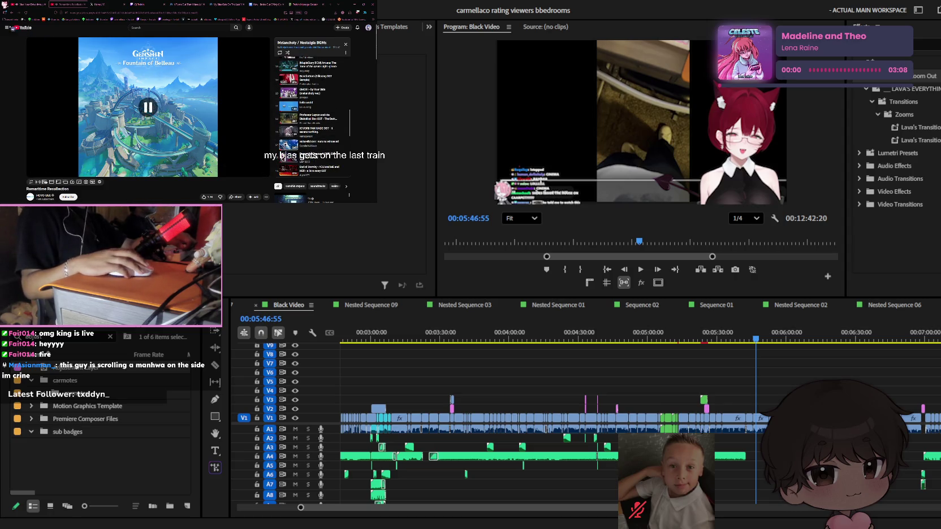
key("alt+Left")
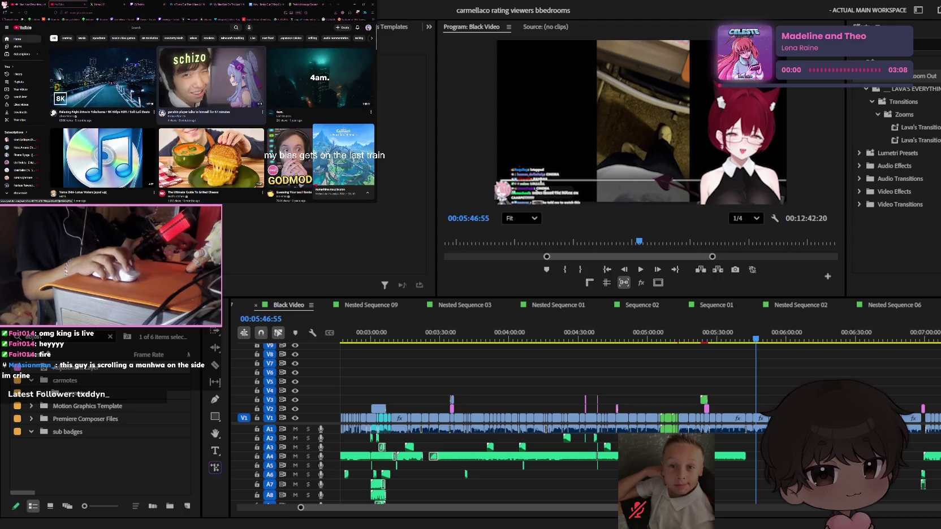
Open the Kariyu Clips channel and browse its full list of videos
left_click(162, 113)
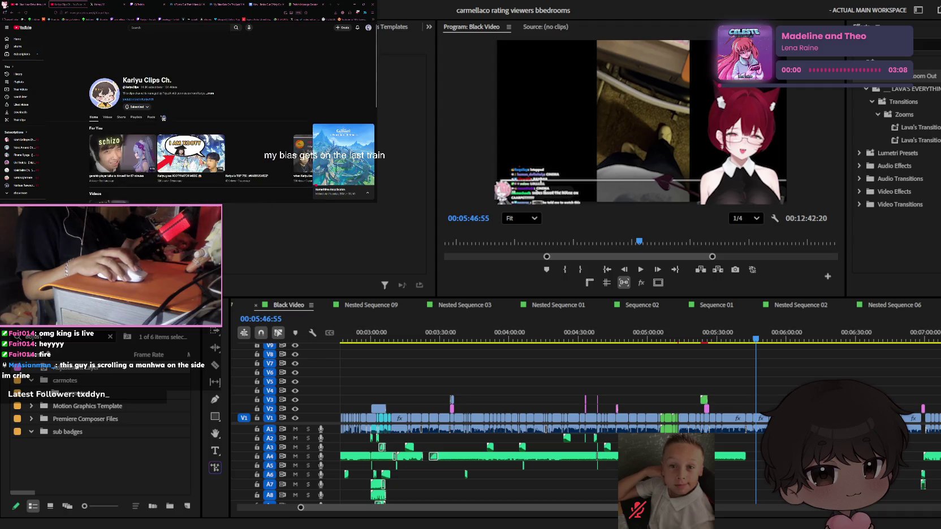
left_click(113, 119)
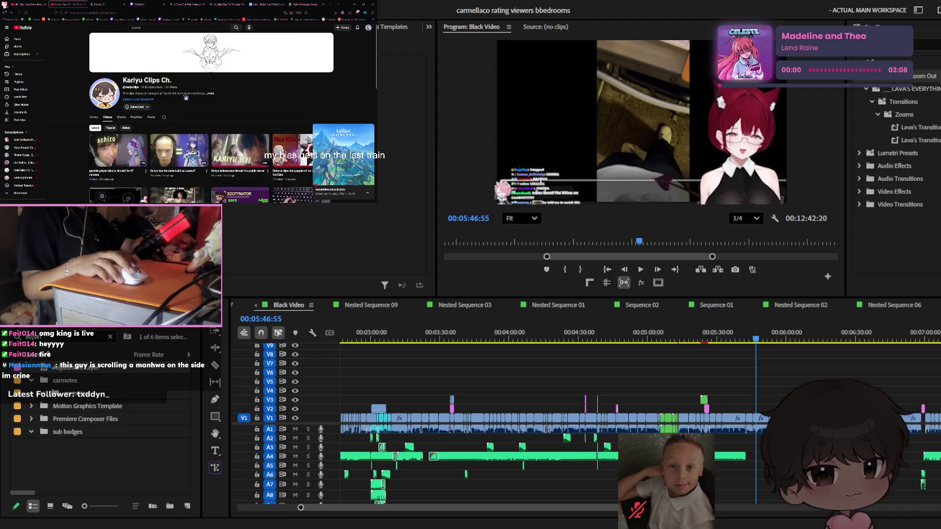
scroll(186, 97, "down", 2)
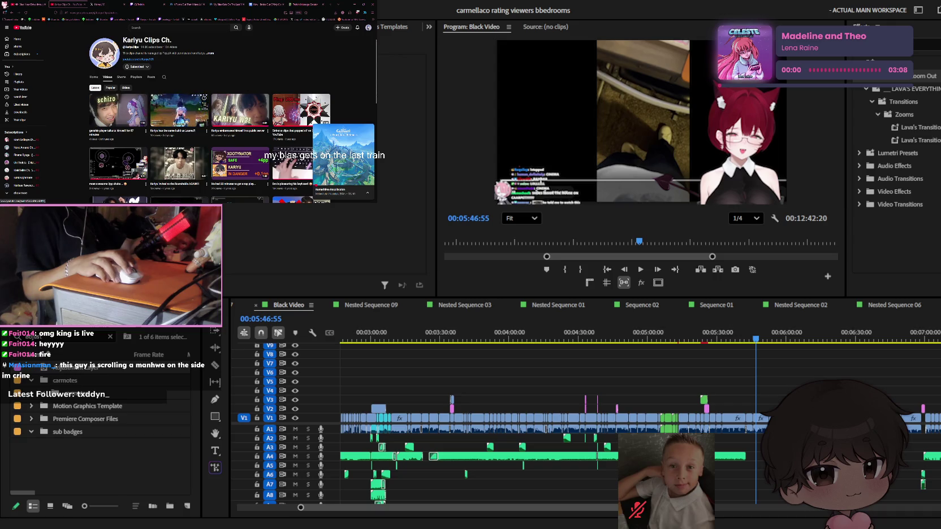
mouse_move(179, 109)
mouse_move(300, 109)
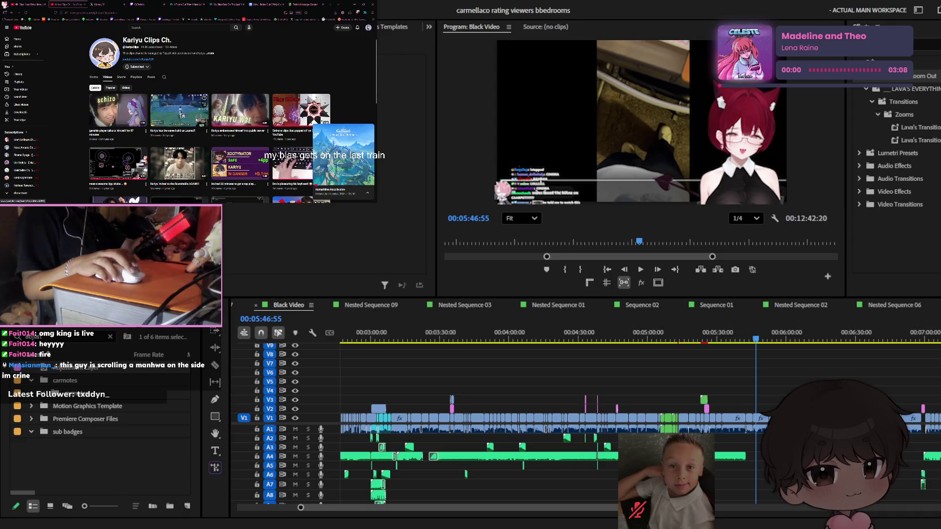
scroll(178, 110, "down", 2)
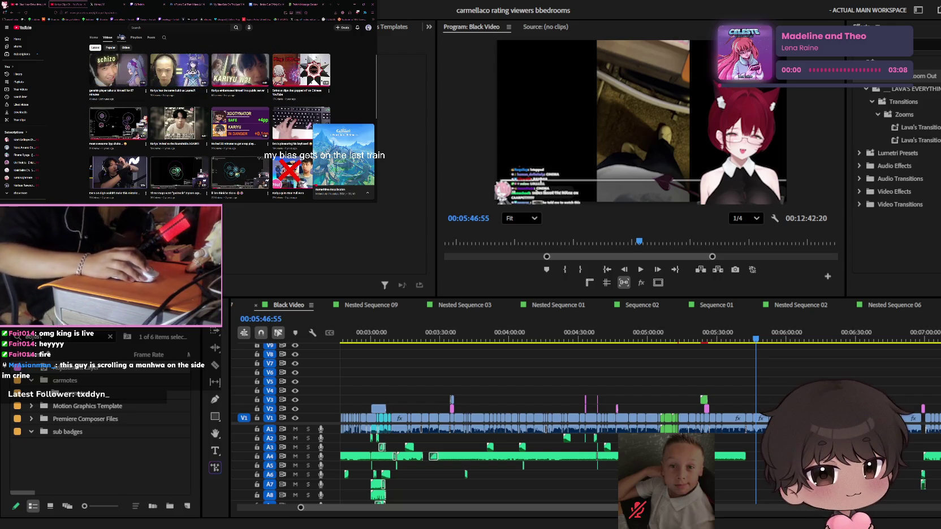
Return to the YouTube home feed, scroll through recommendations, then go back to DOVA-SYNDROME
left_click(26, 40)
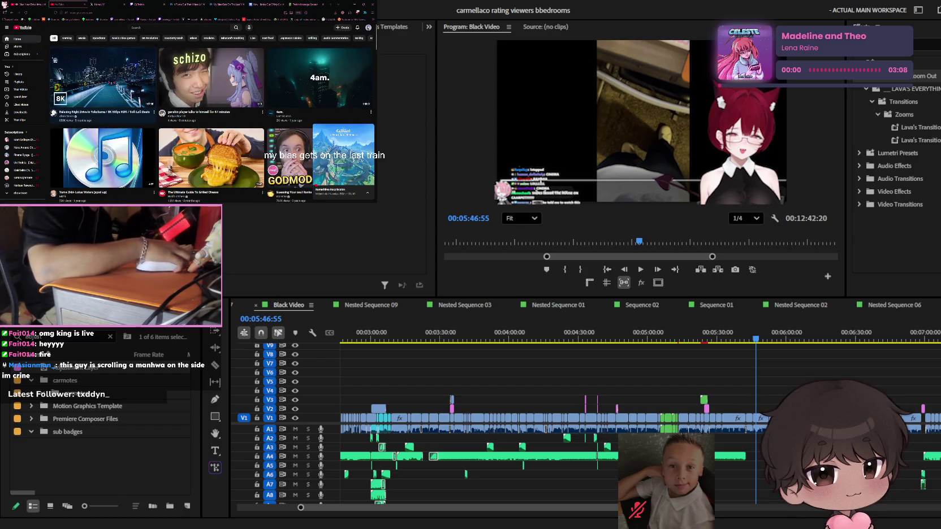
scroll(212, 125, "down", 5)
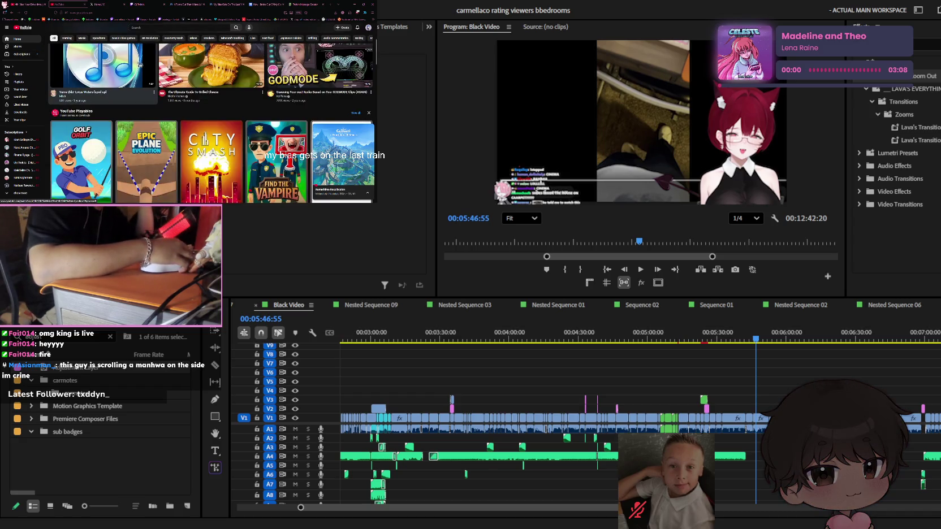
scroll(140, 65, "down", 3)
scroll(139, 65, "down", 3)
scroll(139, 65, "down", 3)
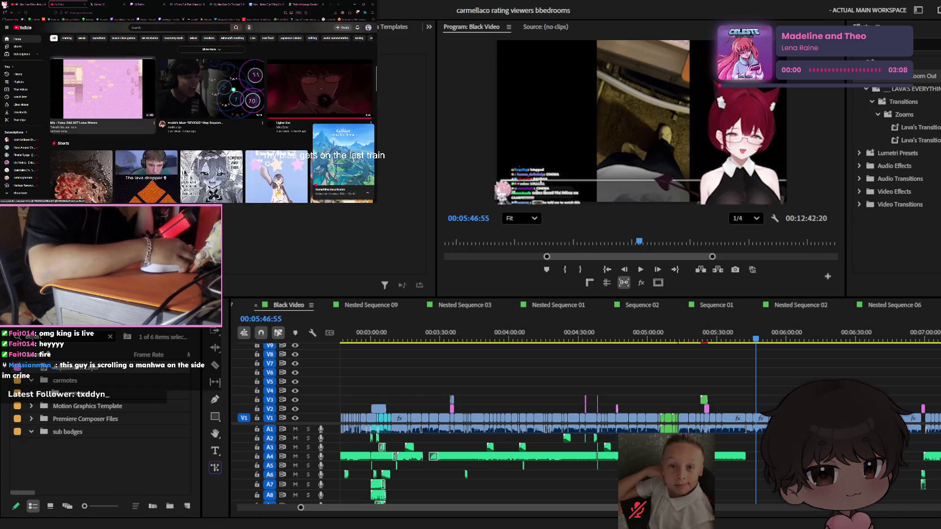
scroll(140, 65, "down", 3)
scroll(140, 66, "down", 3)
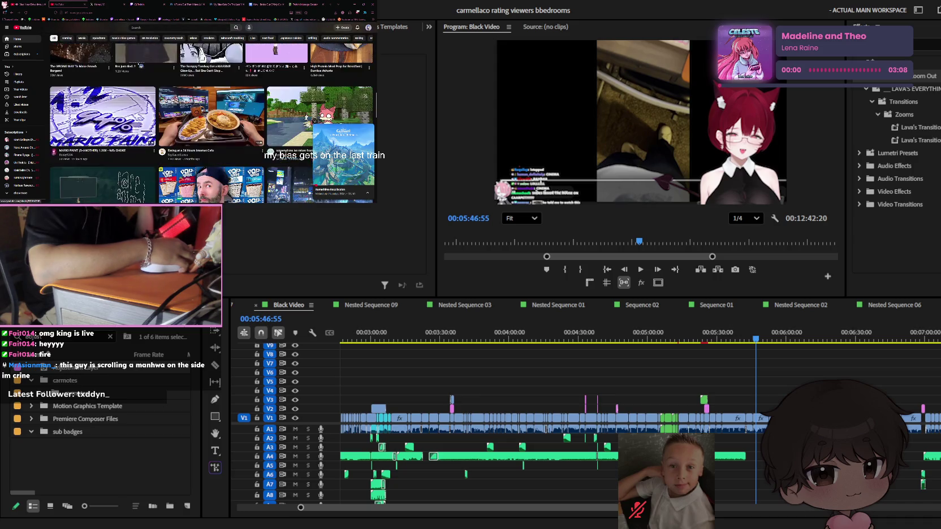
scroll(141, 66, "down", 3)
scroll(140, 65, "down", 3)
scroll(140, 65, "down", 3)
scroll(140, 67, "down", 3)
scroll(141, 66, "down", 3)
scroll(140, 66, "down", 3)
scroll(141, 66, "down", 3)
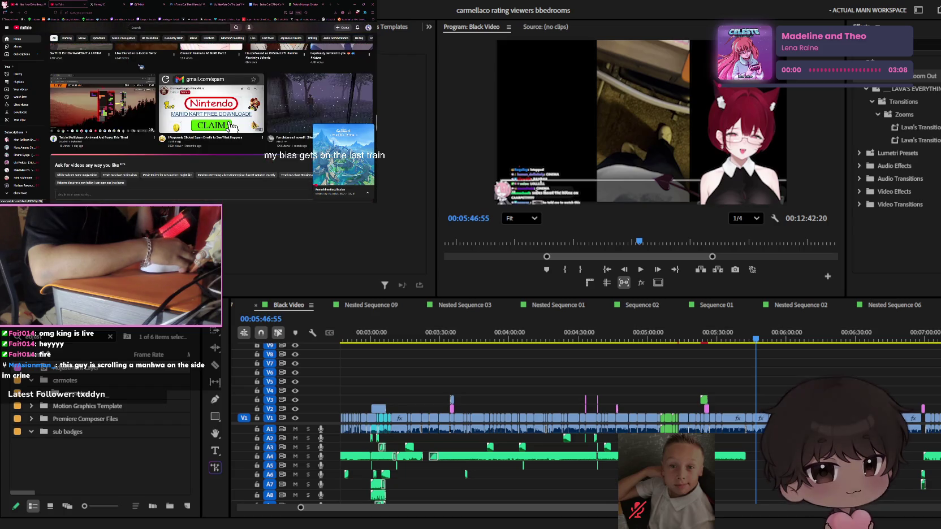
scroll(141, 66, "down", 2)
scroll(141, 66, "down", 2)
scroll(141, 66, "down", 2)
scroll(141, 66, "down", 2)
scroll(141, 66, "down", 2)
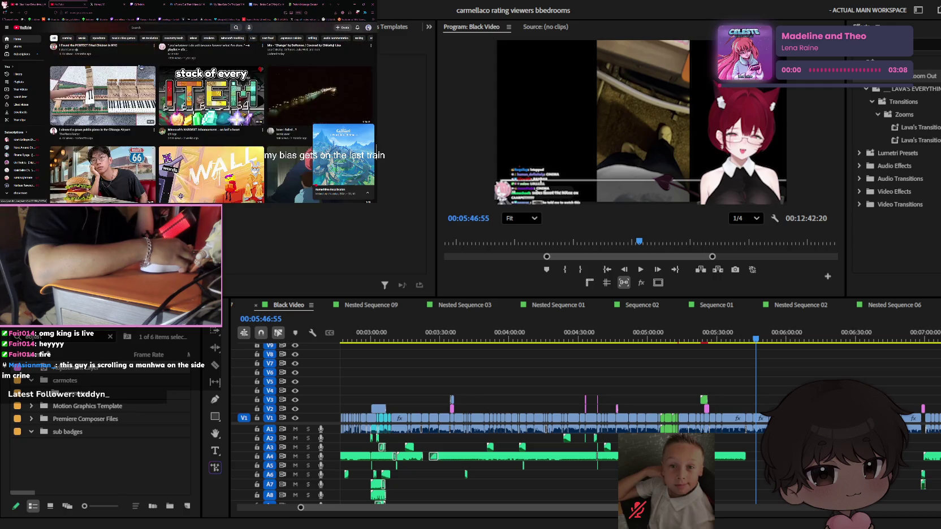
scroll(141, 67, "down", 2)
scroll(141, 66, "down", 2)
scroll(142, 68, "down", 2)
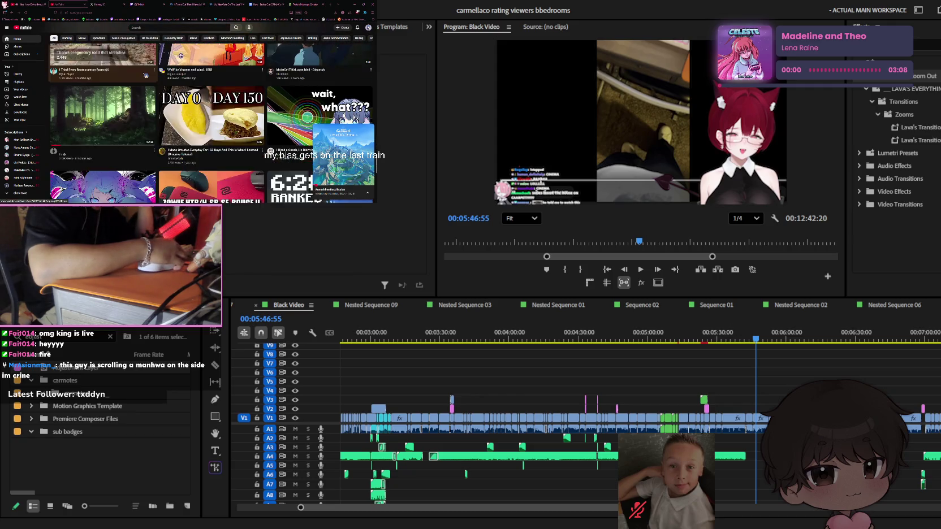
scroll(144, 72, "down", 2)
scroll(146, 75, "up", 3)
scroll(148, 91, "up", 3)
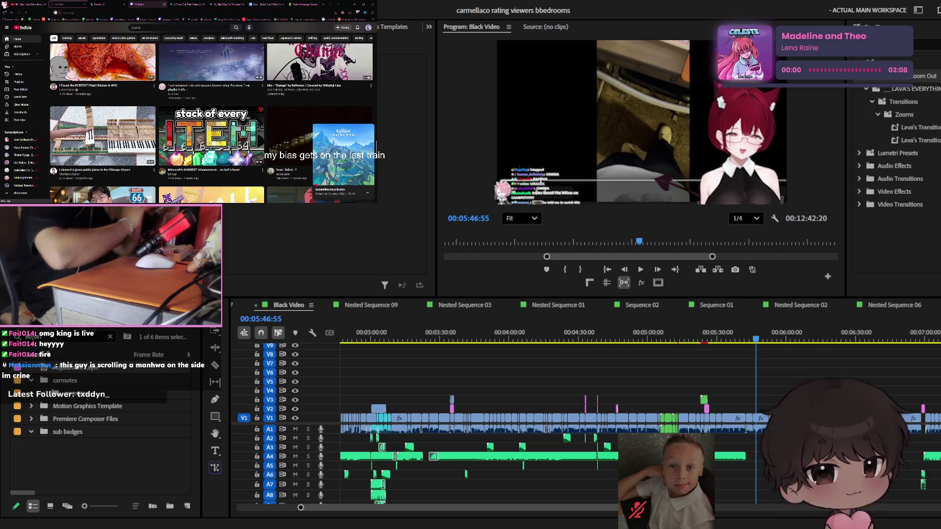
key("alt+Left")
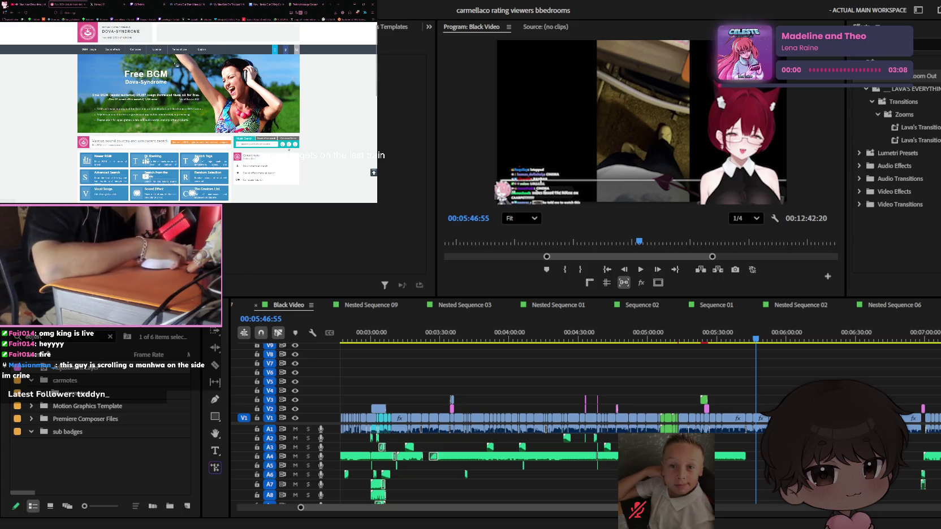
Browse DOVA-SYNDROME's music list pages and preview the Easy daily life track
scroll(176, 64, "down", 3)
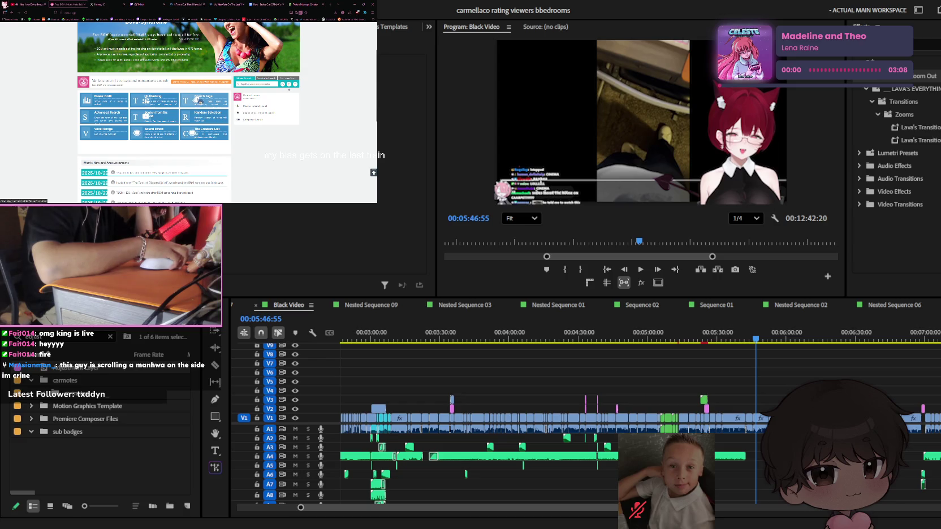
left_click(197, 100)
key("alt+Left")
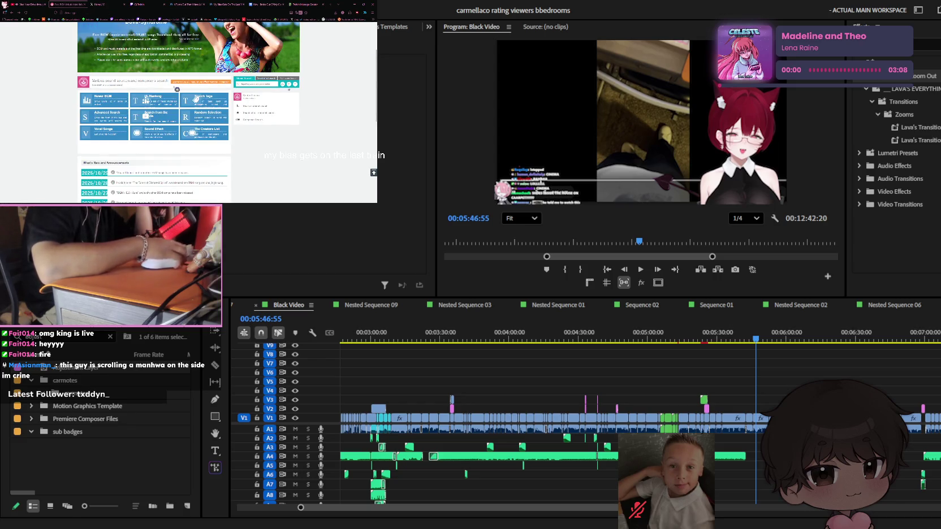
left_click(167, 101)
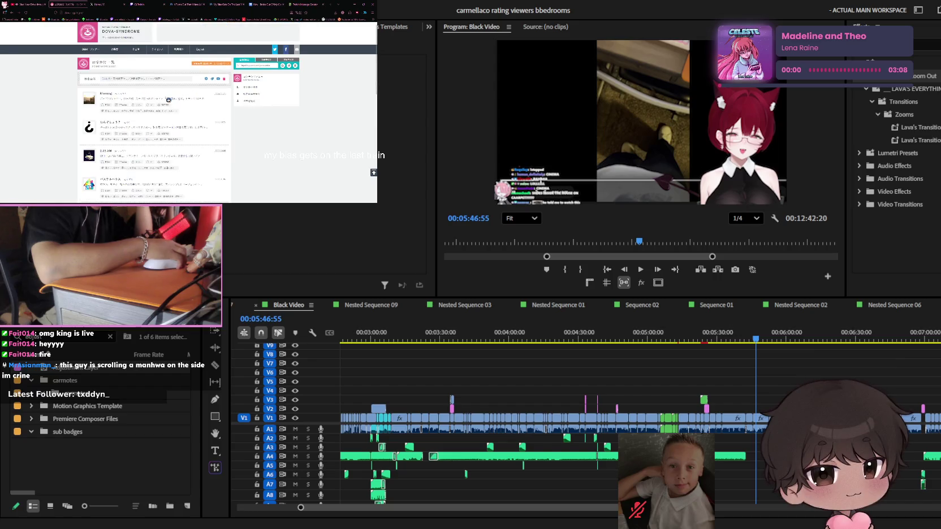
scroll(167, 101, "down", 5)
scroll(158, 97, "down", 5)
scroll(148, 92, "down", 5)
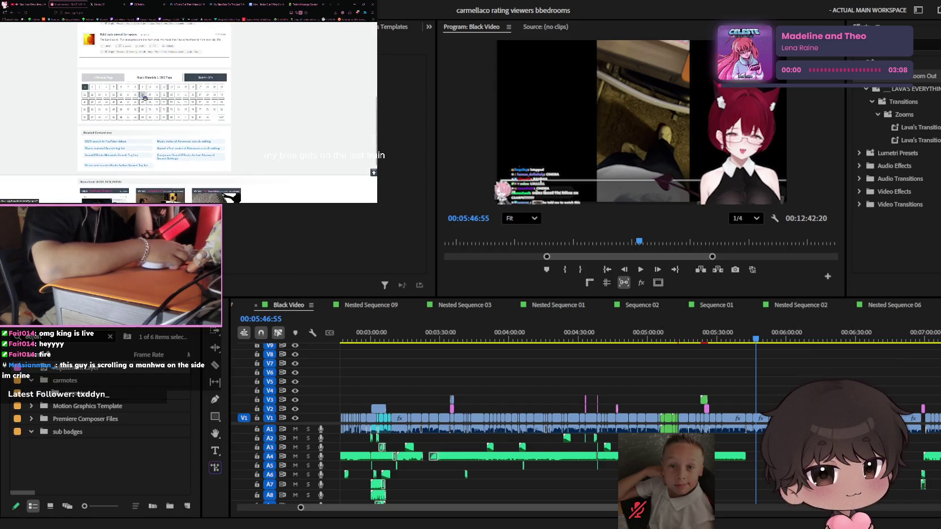
left_click(137, 87)
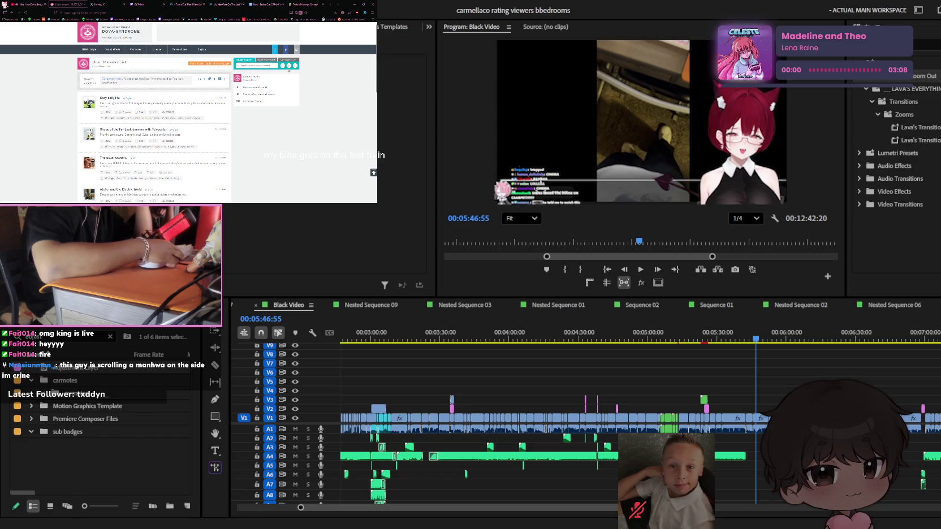
left_click(110, 98)
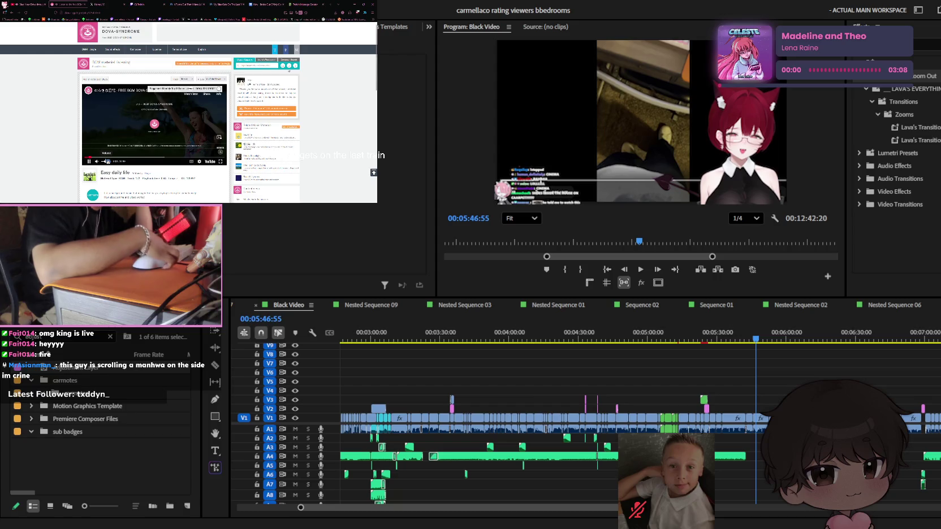
key("alt+Left")
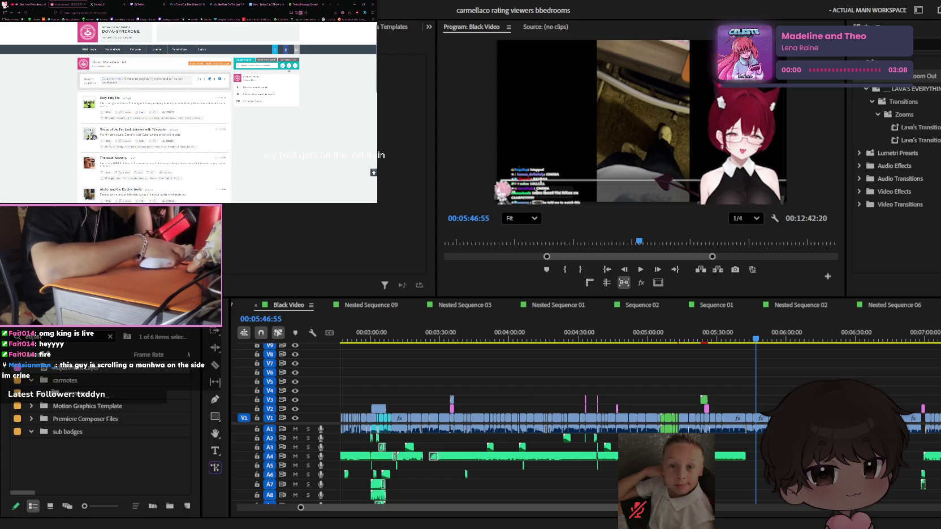
Open The usual scenery track page and go to its download page
scroll(108, 112, "down", 3)
left_click(94, 106)
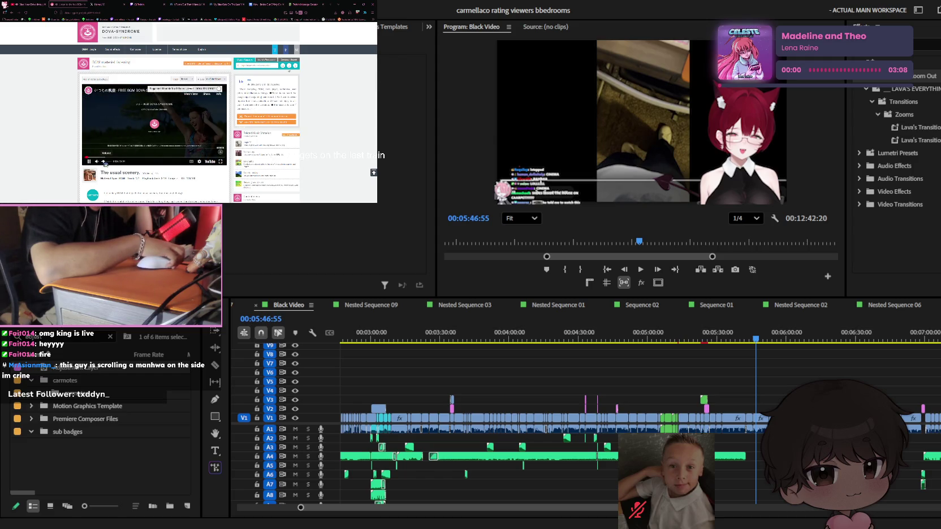
scroll(106, 163, "down", 3)
scroll(115, 101, "up", 3)
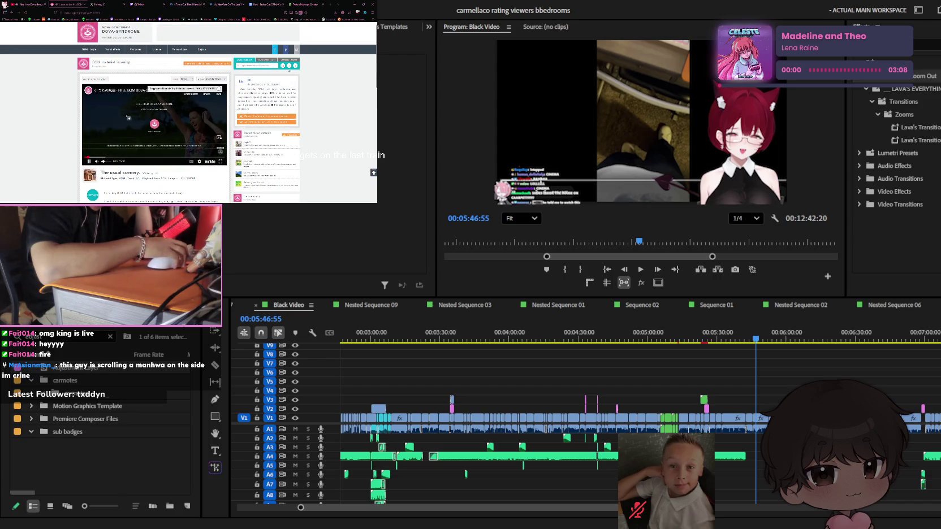
scroll(130, 108, "down", 3)
scroll(127, 72, "down", 2)
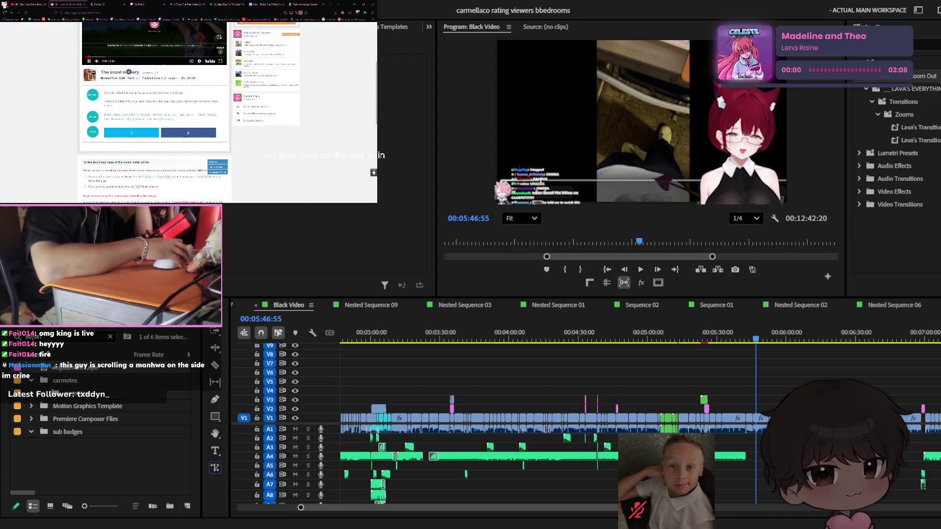
scroll(126, 72, "up", 4)
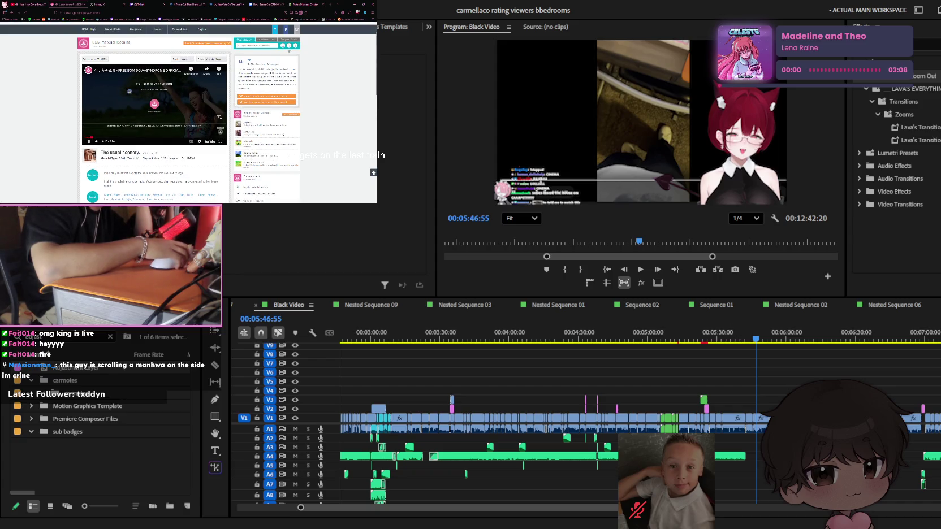
scroll(117, 88, "down", 2)
scroll(122, 90, "down", 2)
scroll(130, 102, "down", 2)
scroll(140, 120, "down", 3)
scroll(141, 121, "down", 4)
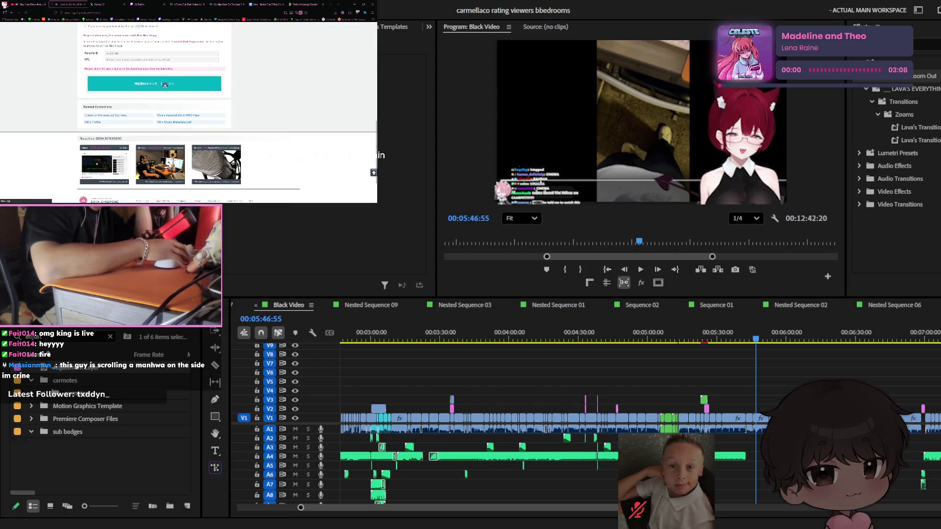
left_click(164, 85)
Switch back to the YouTube tab and return to the home feed
scroll(170, 101, "down", 3)
scroll(196, 130, "up", 2)
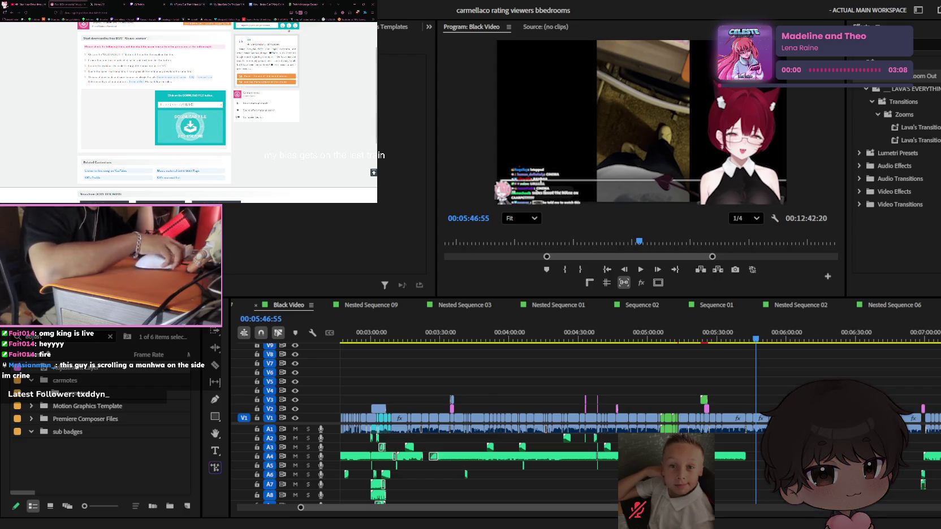
key("shift+3")
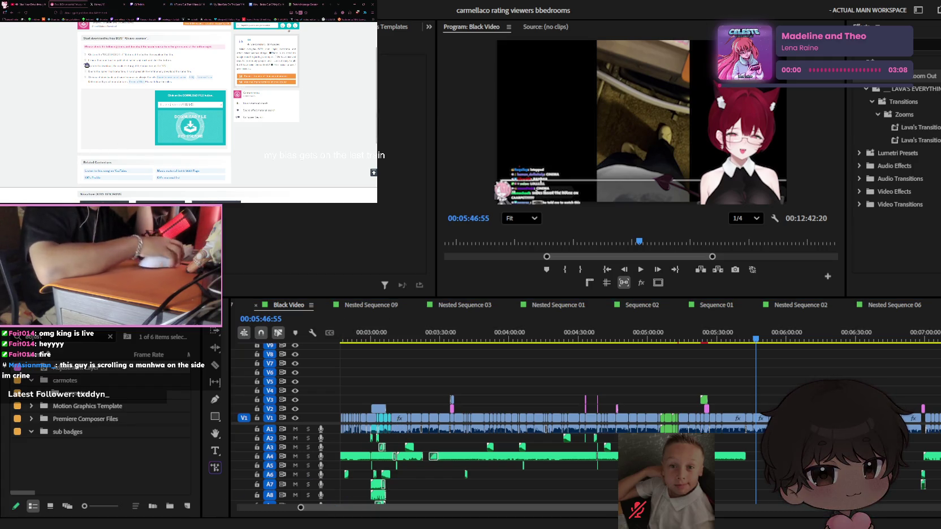
left_click(29, 3)
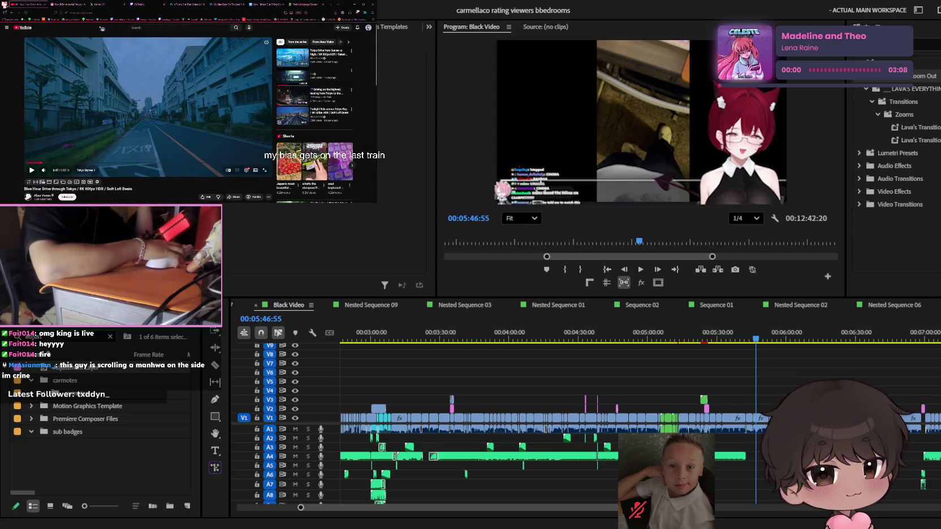
left_click(23, 28)
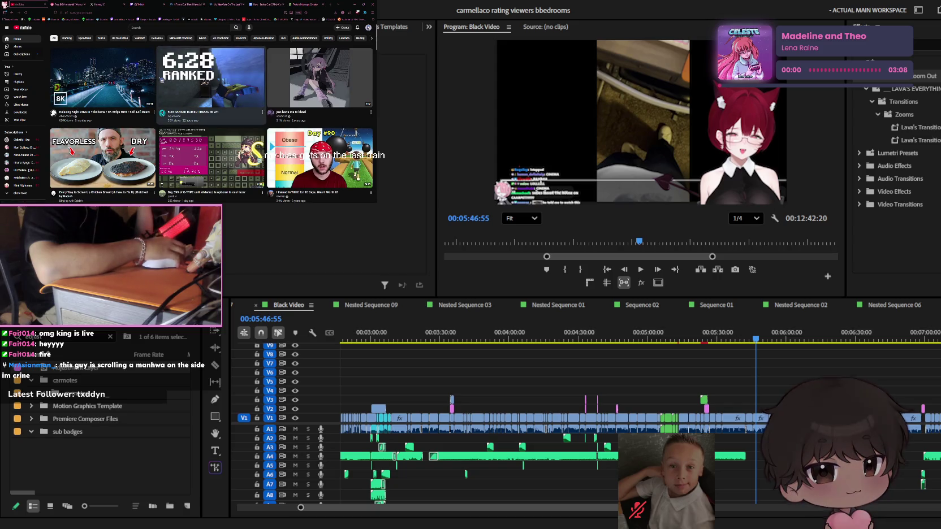
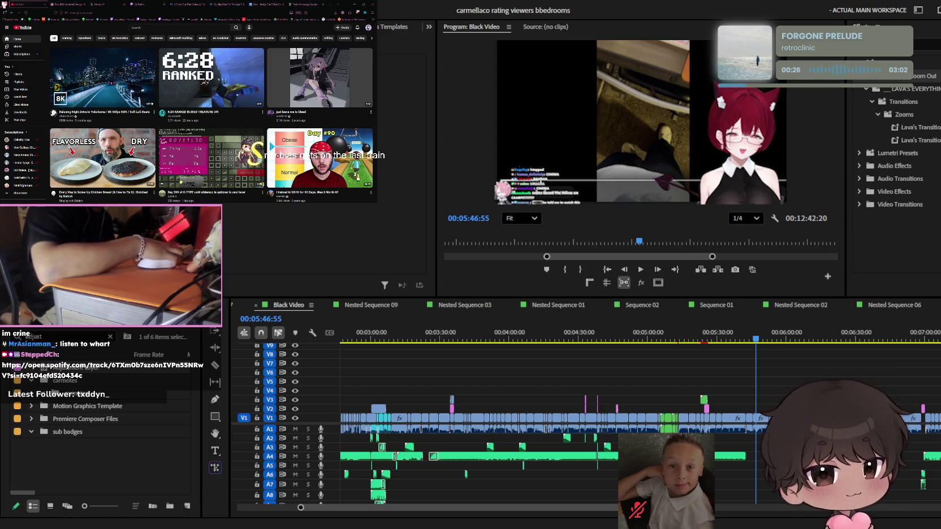
Zoom the timeline in around 5:05–6:35 and clear the 'adjust' Project panel search
left_click(694, 404)
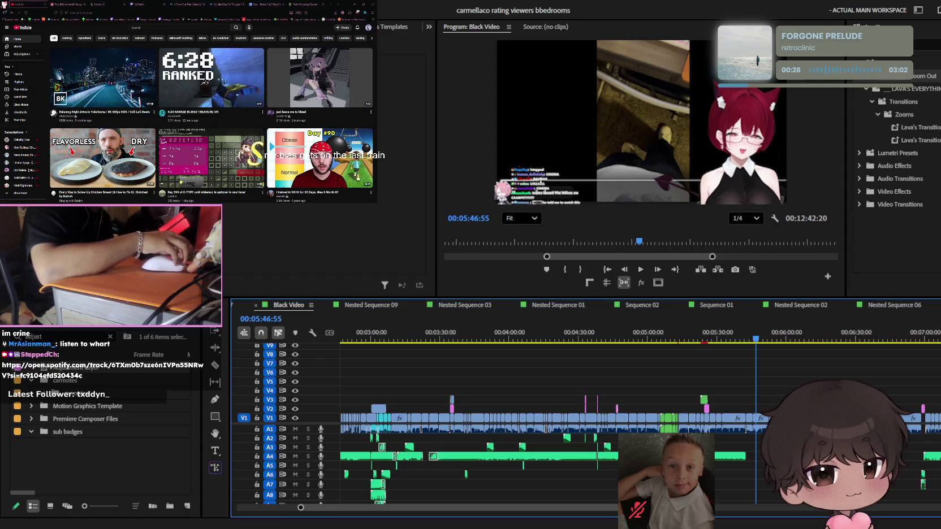
key("equal")
key("equal")
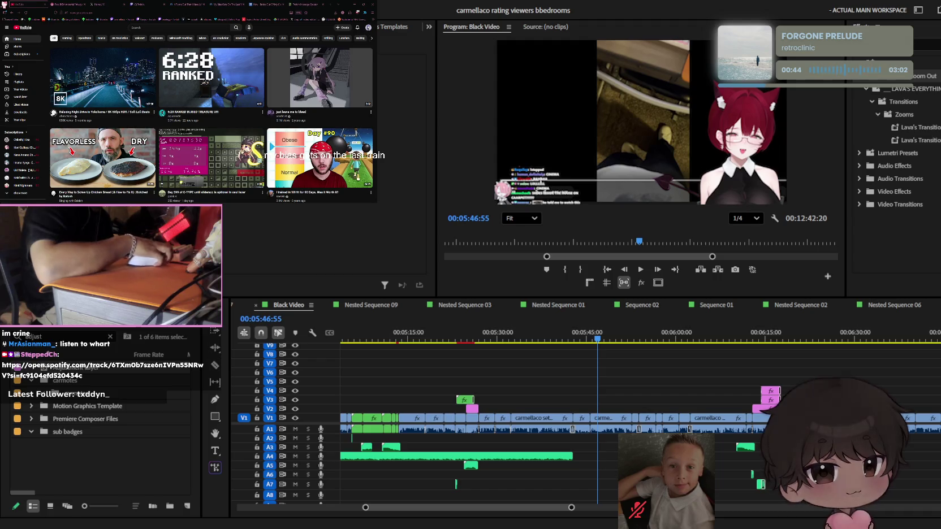
left_click(110, 337)
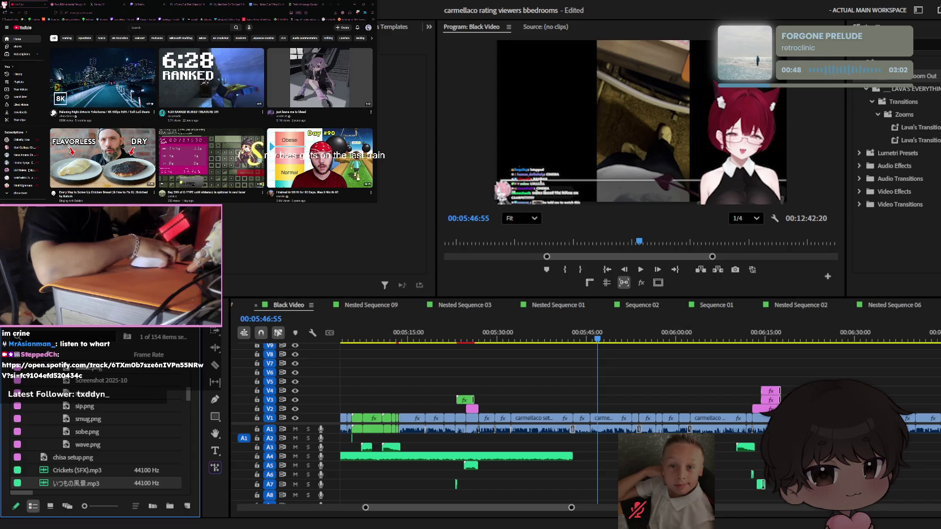
Drop the audio file from the Project panel onto track A9 and slide it later
left_click_drag(90, 484, 424, 447)
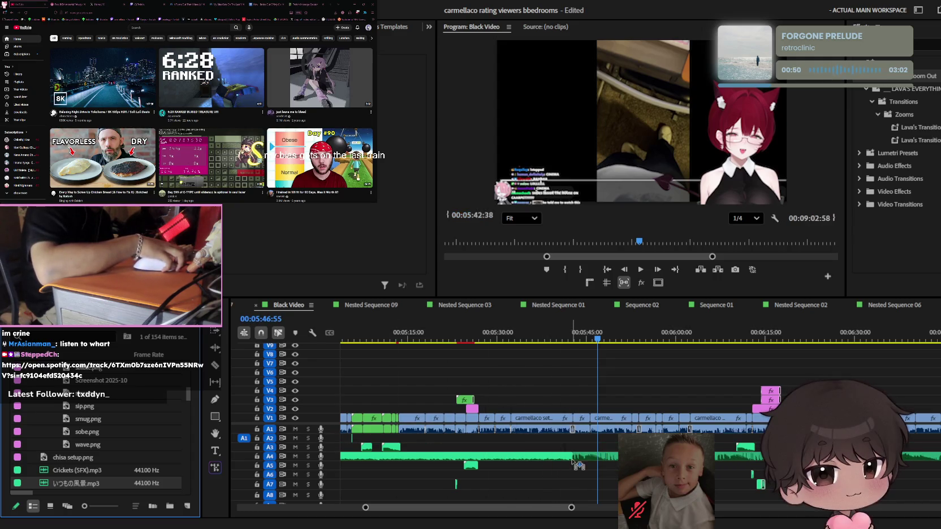
left_click(551, 465)
key("backslash")
scroll(596, 444, "down", 3)
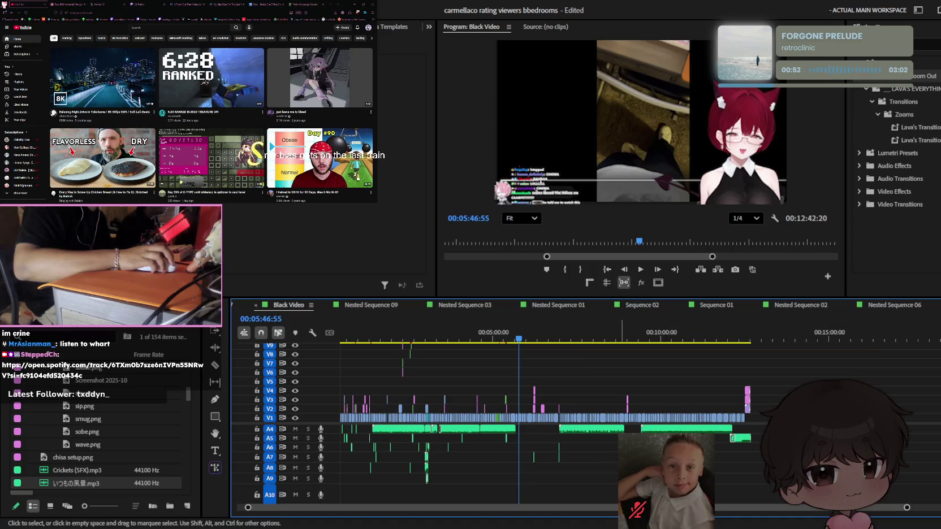
left_click_drag(440, 482, 529, 482)
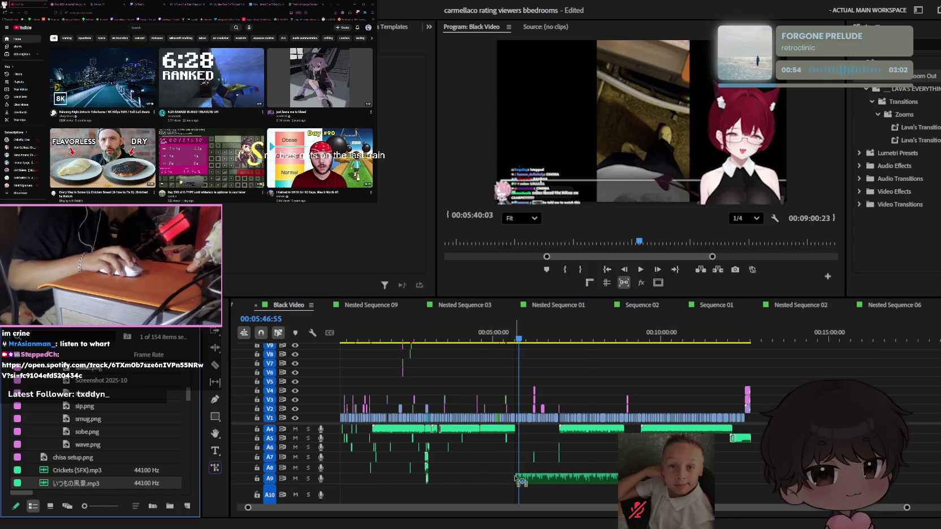
Trim the end of the A9 audio clip, briefly moving it to A4 and back
key("c")
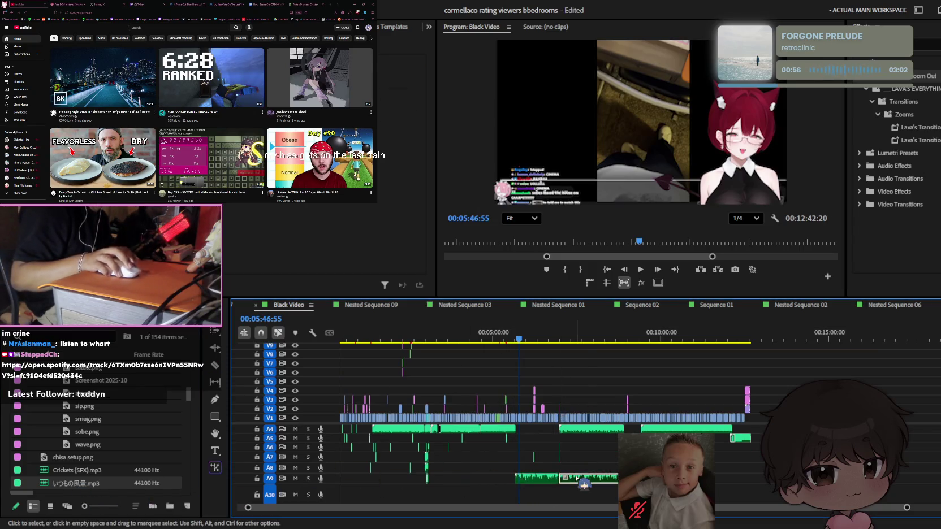
key("equal")
key("equal")
key("equal")
left_click_drag(769, 480, 762, 480)
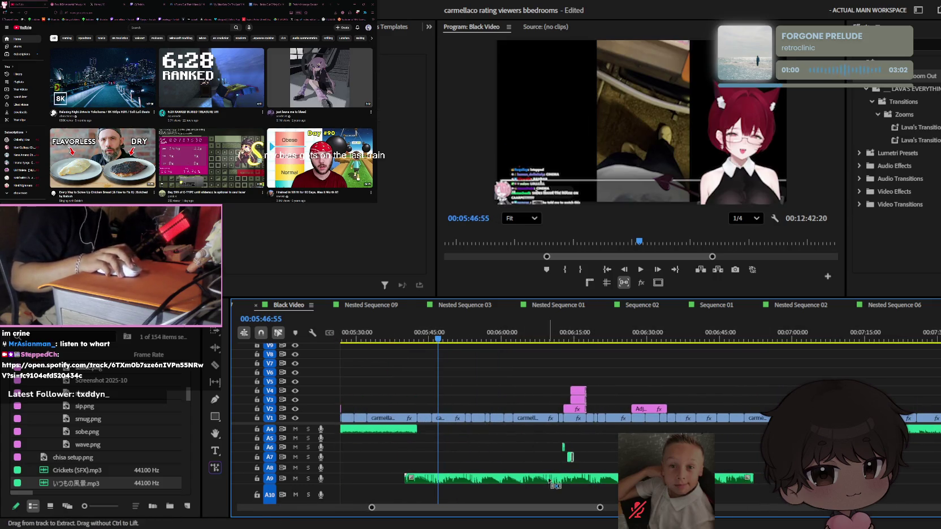
left_click_drag(550, 481, 541, 453)
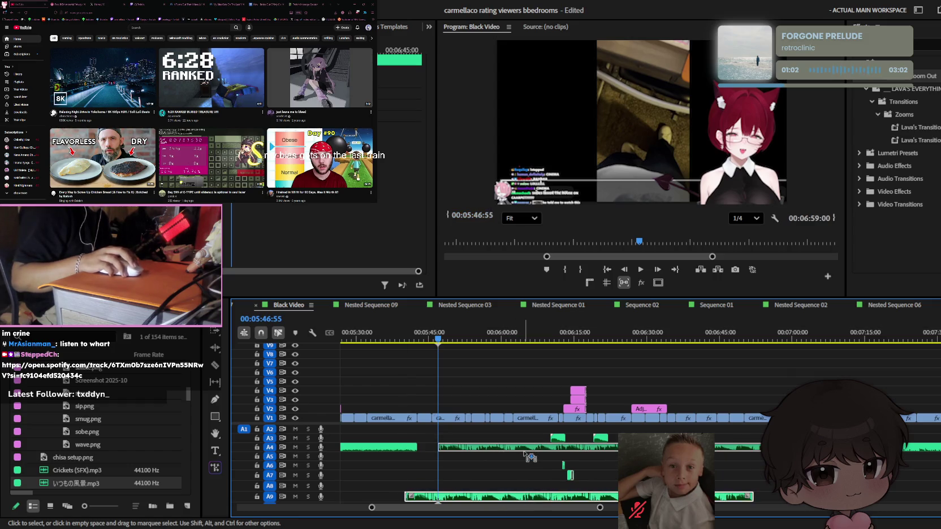
mouse_move(522, 456)
left_mouse_down()
mouse_move(526, 500)
mouse_move(554, 489)
mouse_move(545, 447)
left_mouse_up()
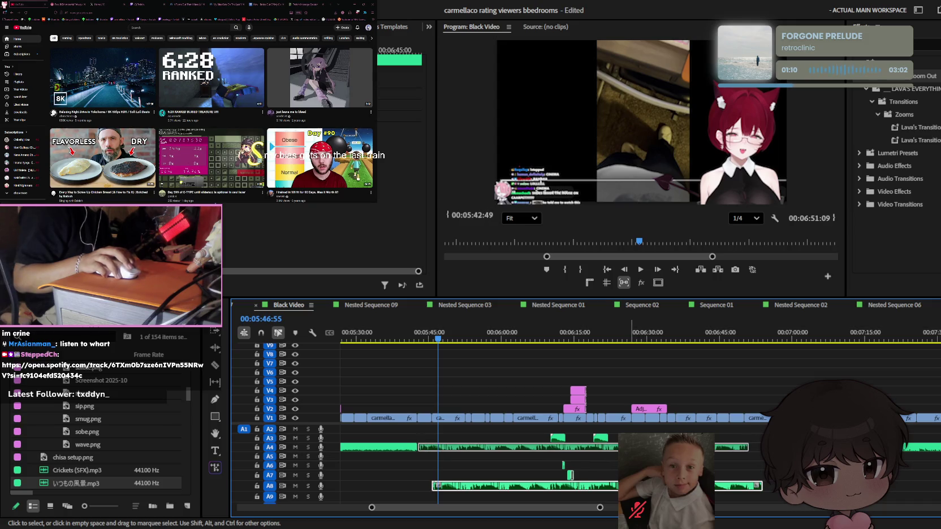
scroll(565, 435, "up", 5)
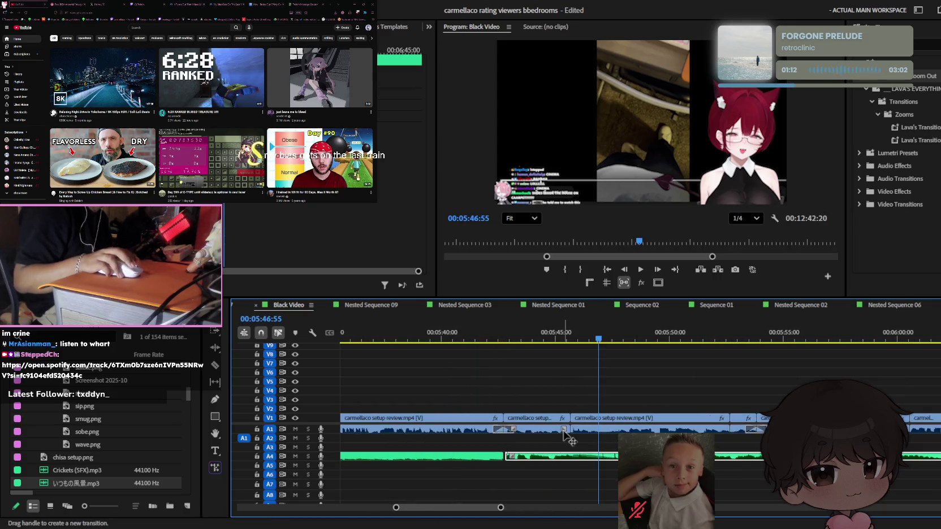
Move the A4 audio clip so it starts at the 05:43 playhead
key("Up")
key("space")
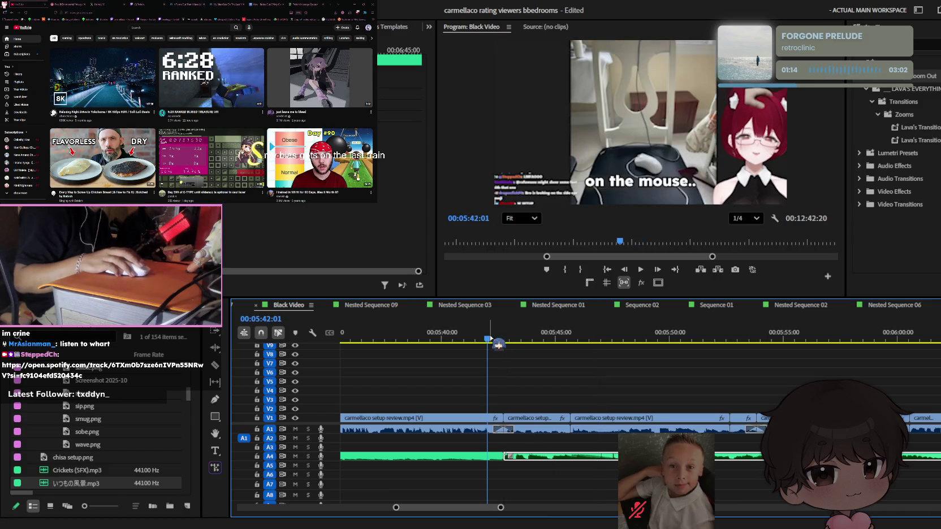
scroll(565, 418, "down", 5)
scroll(581, 419, "down", 3)
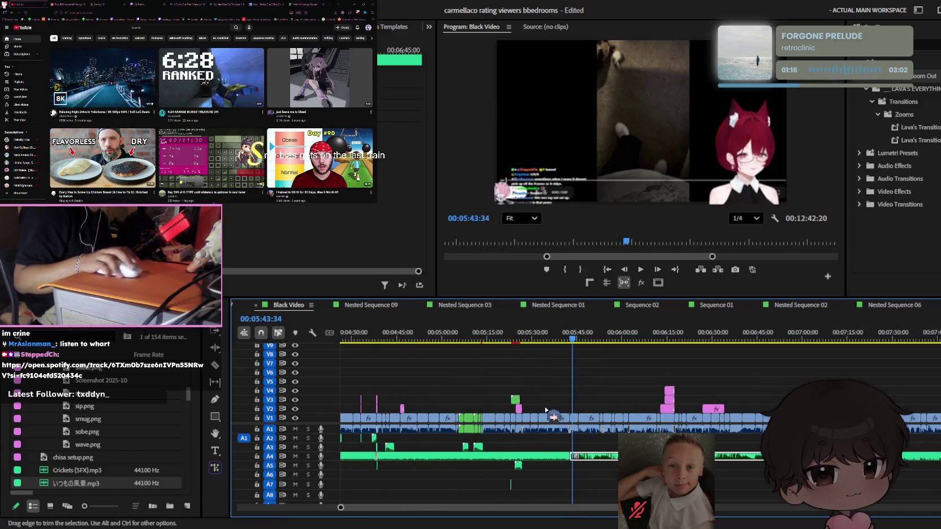
key("space")
left_click(552, 457)
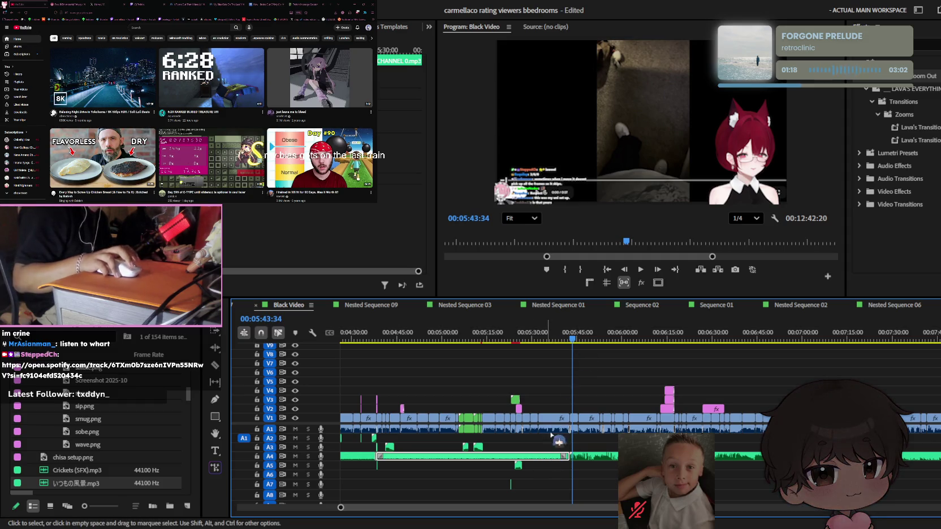
left_click_drag(415, 456, 609, 460)
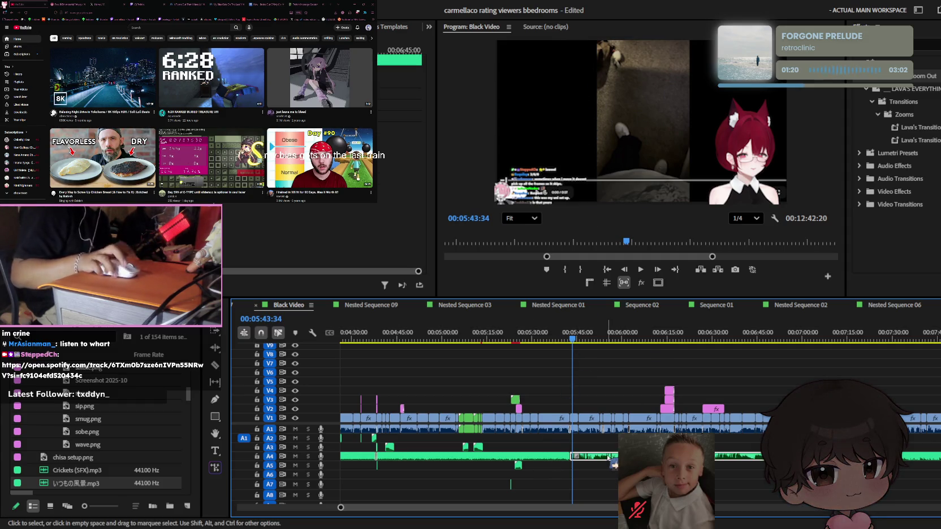
Play back the section around 05:43, zooming the timeline in and out to review
key("space")
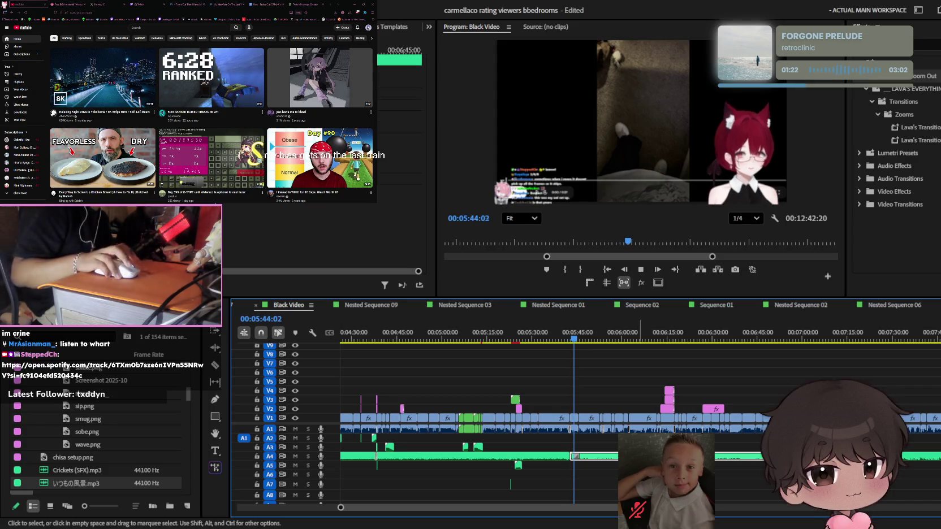
key("minus")
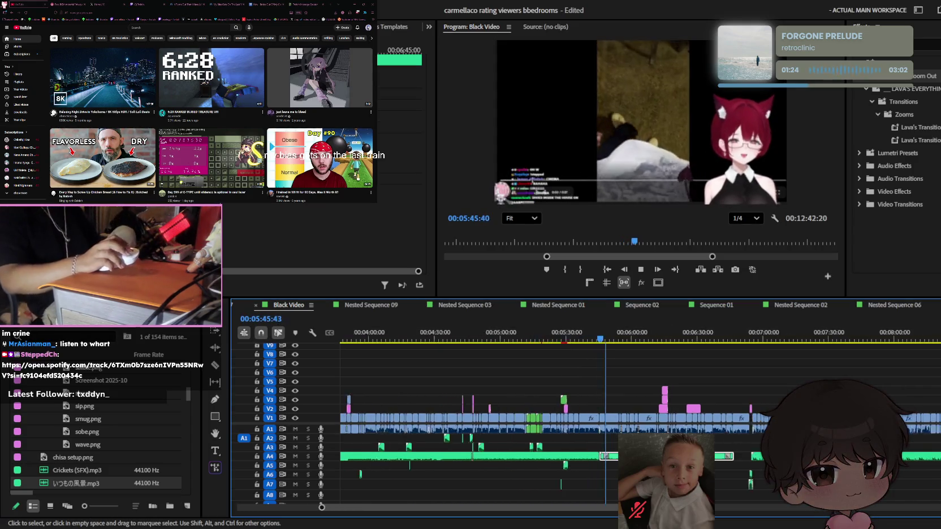
key("equal")
key("equal")
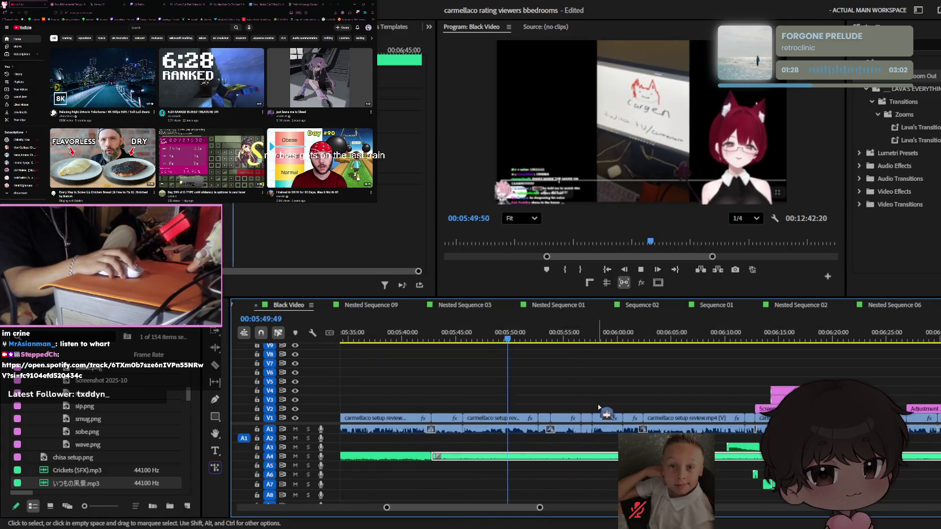
key("equal")
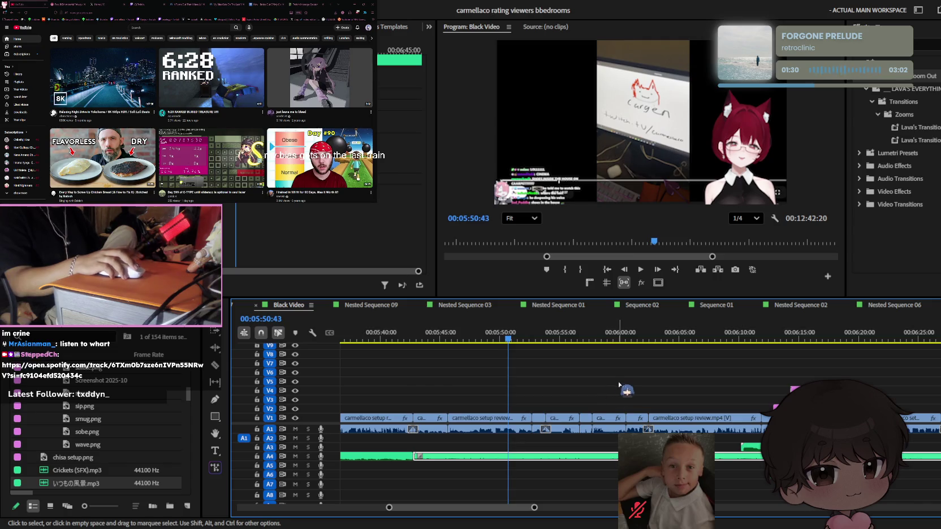
key("space")
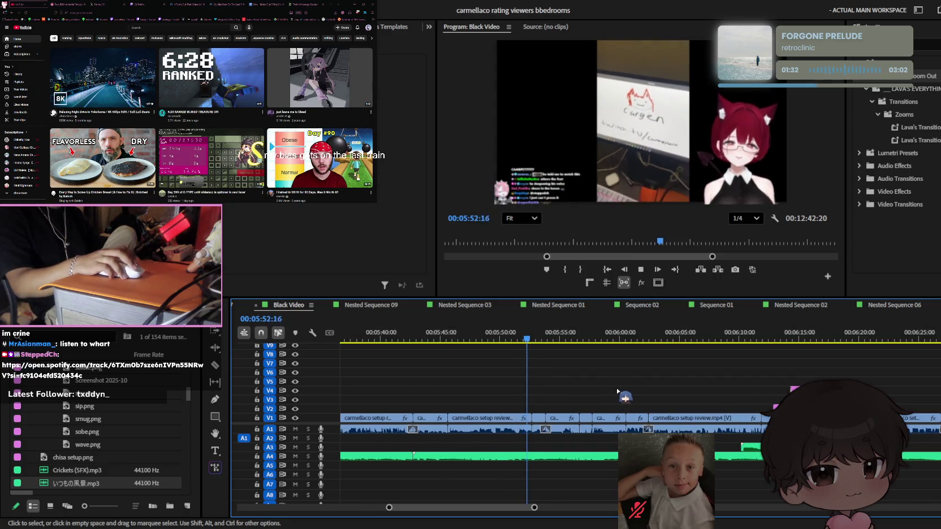
key("minus")
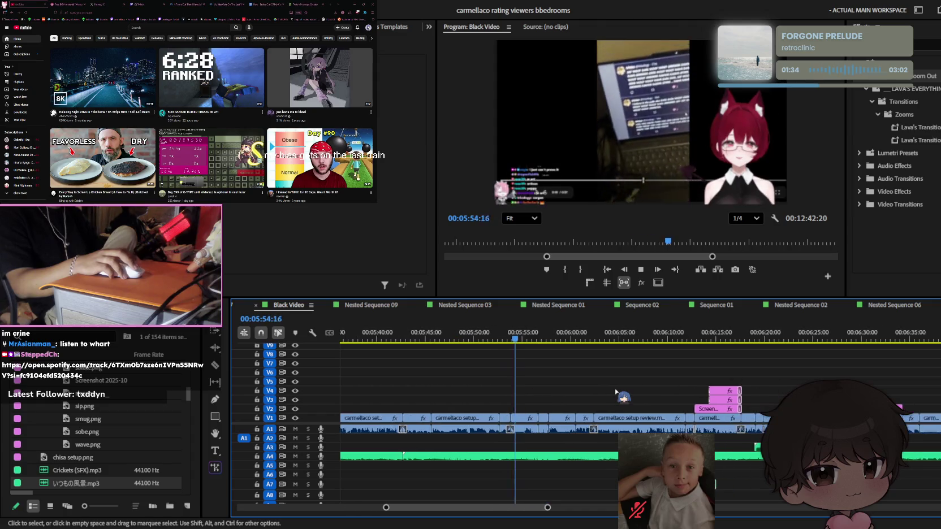
key("minus")
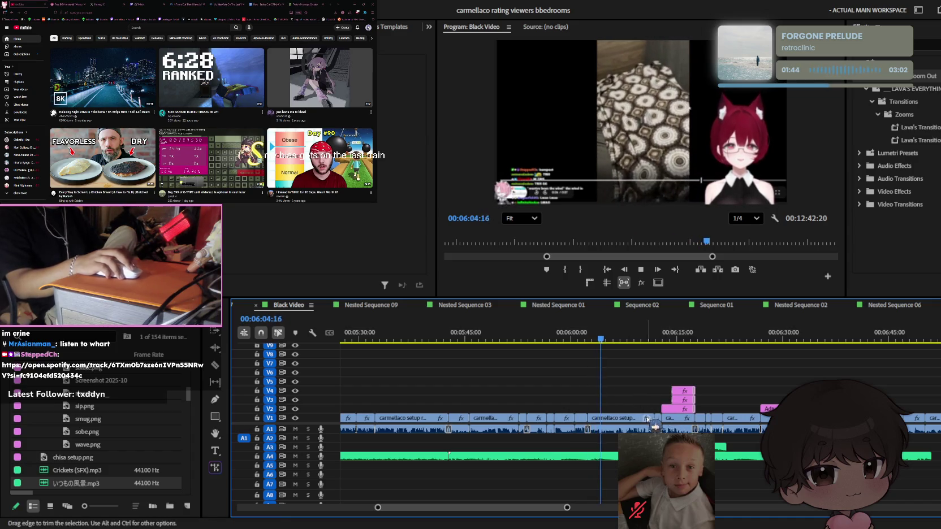
Extend the end of the pink V2 clip slightly
key("equal")
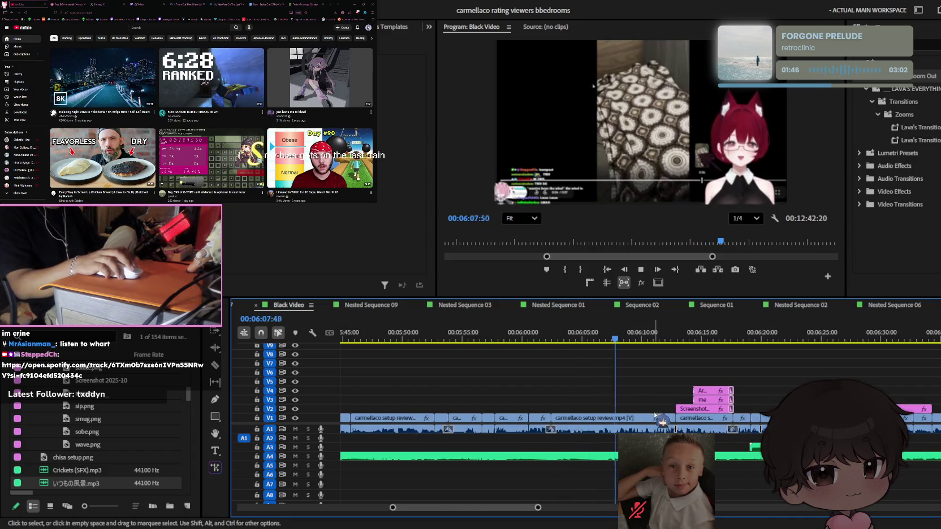
left_click(648, 401)
scroll(643, 401, "up", 1)
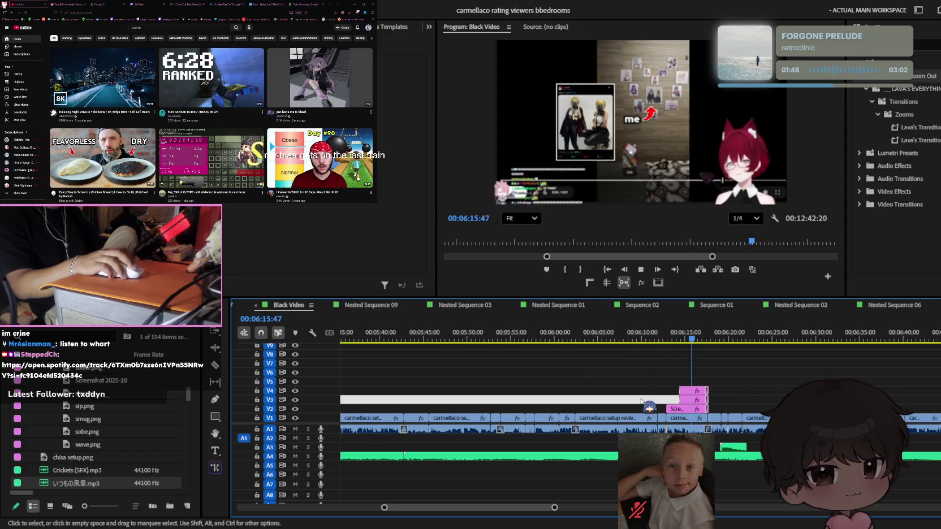
scroll(641, 400, "down", 1)
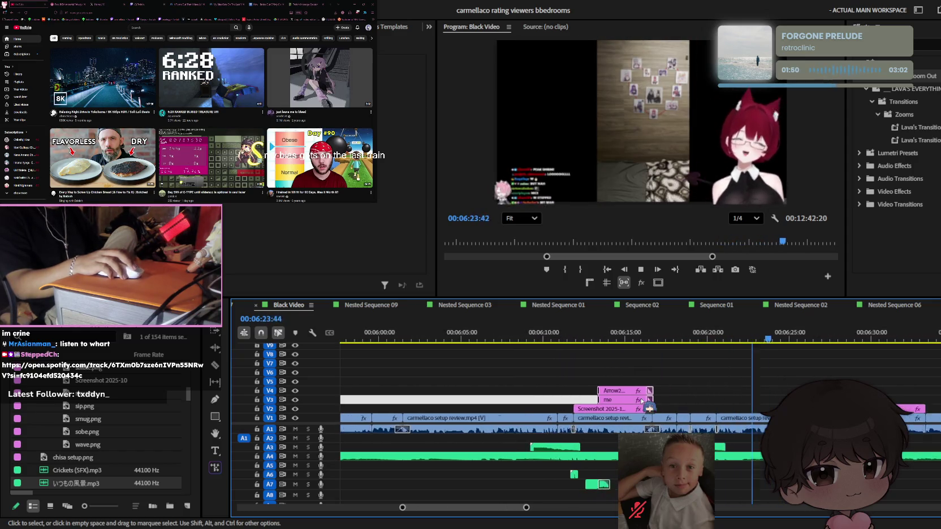
scroll(645, 401, "down", 2)
scroll(652, 403, "down", 1)
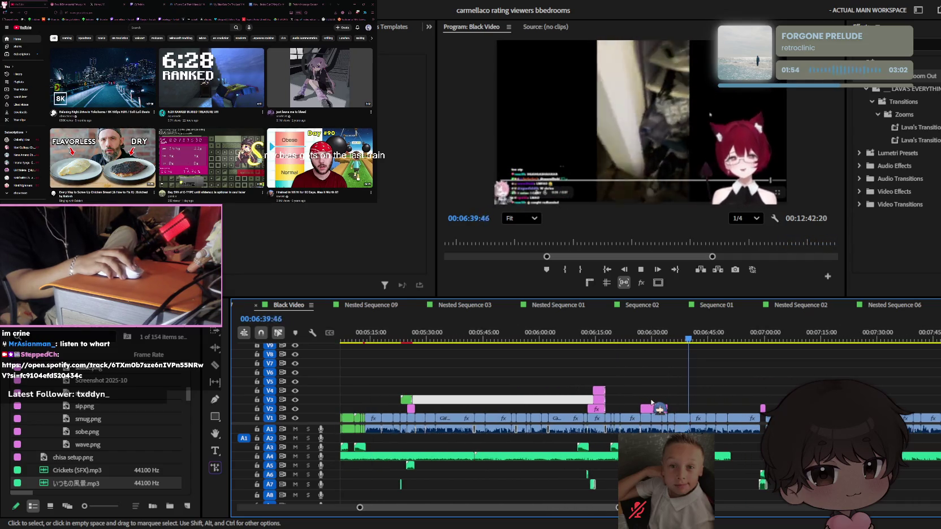
scroll(657, 403, "up", 1)
scroll(665, 404, "up", 1)
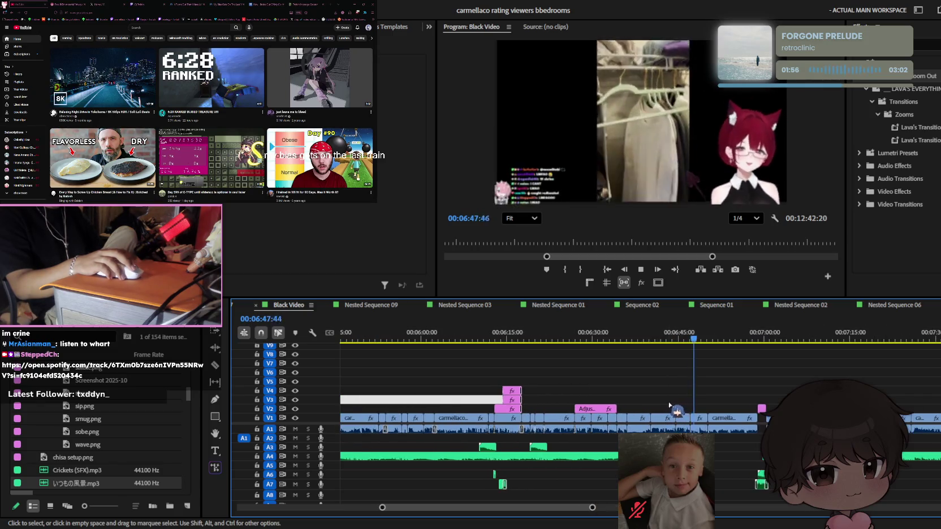
scroll(666, 405, "up", 1)
scroll(666, 405, "up", 1)
scroll(665, 405, "up", 1)
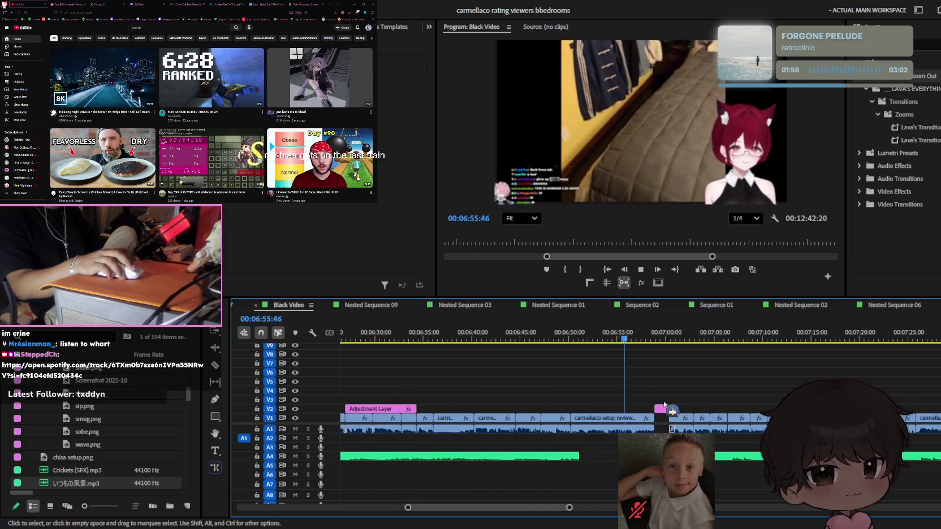
left_click_drag(665, 409, 668, 409)
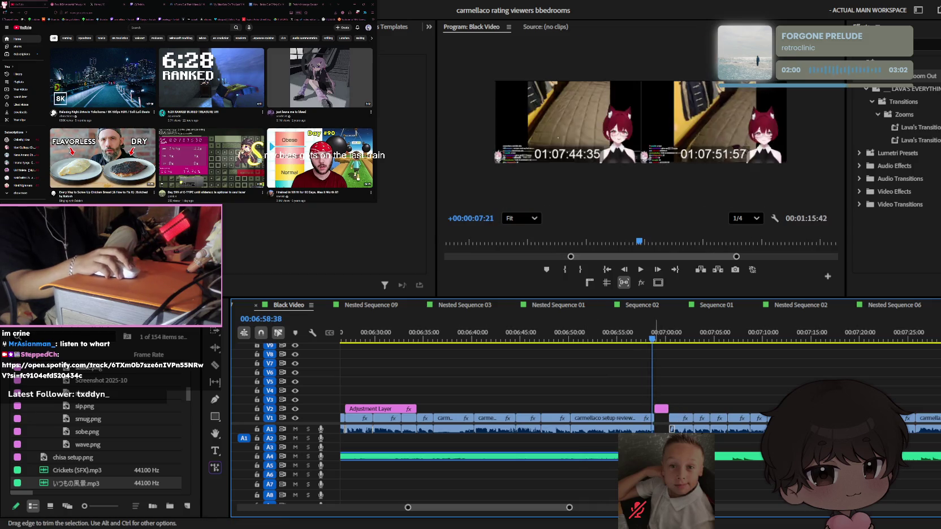
Play back near the 6:58 cut to check the trim
scroll(668, 411, "up", 1)
scroll(669, 413, "up", 1)
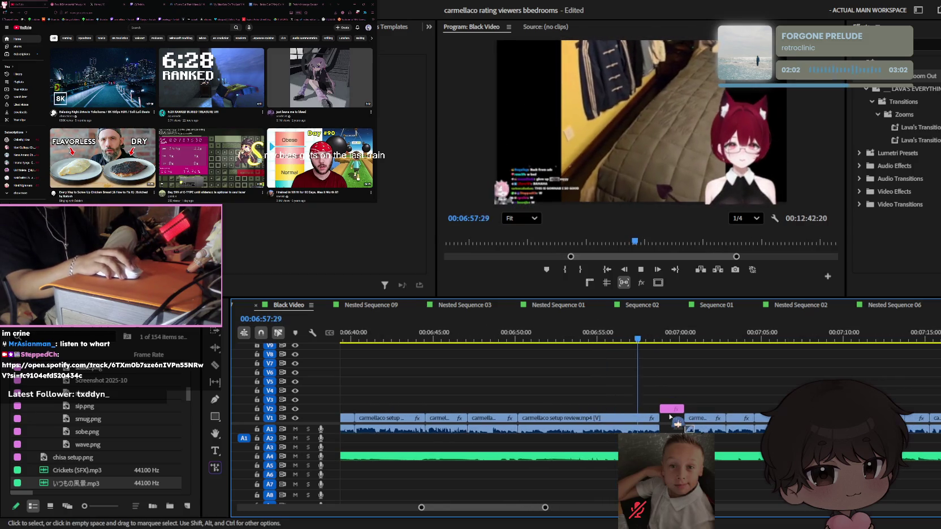
scroll(669, 417, "up", 1)
scroll(669, 416, "up", 1)
left_click(650, 417)
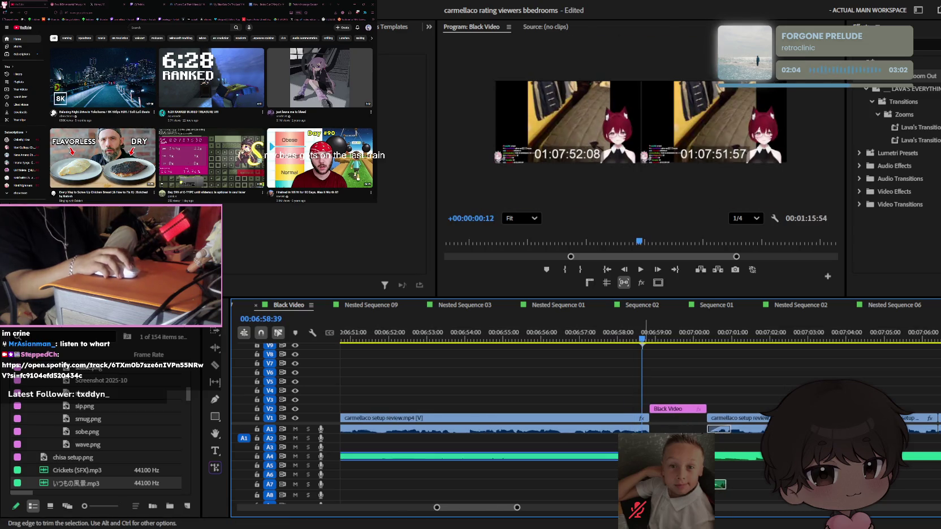
key("space")
scroll(640, 419, "down", 1)
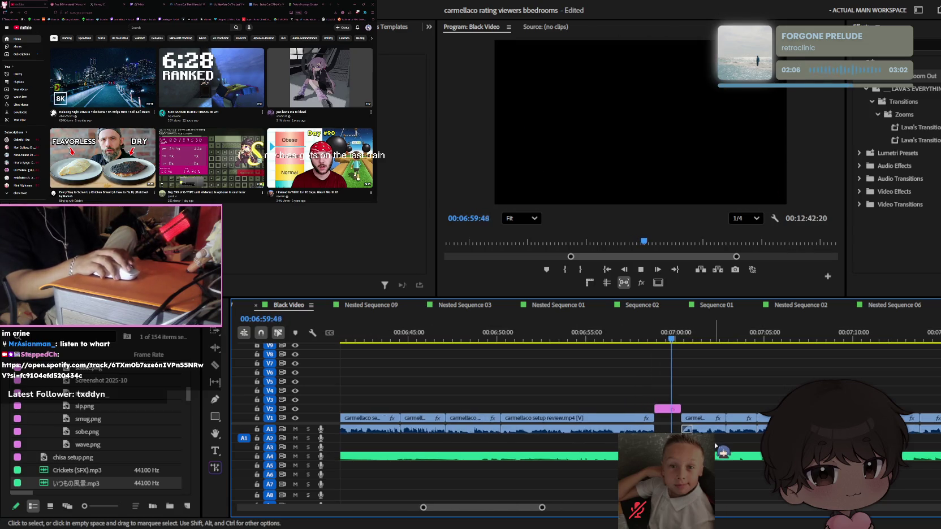
scroll(717, 447, "down", 2)
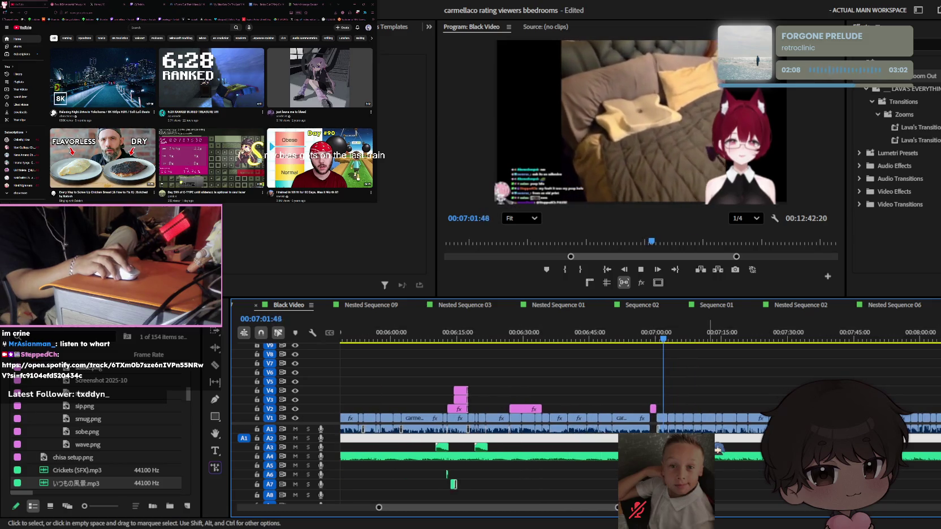
key("space")
scroll(717, 447, "down", 3)
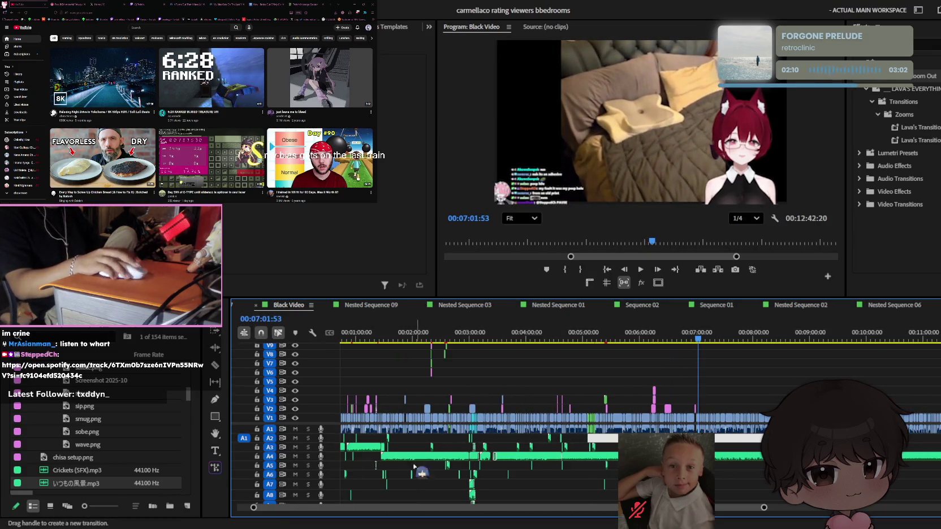
Scrub the playhead back to about 05:27 and play the captioned stretch
left_click(700, 341)
scroll(647, 385, "up", 3)
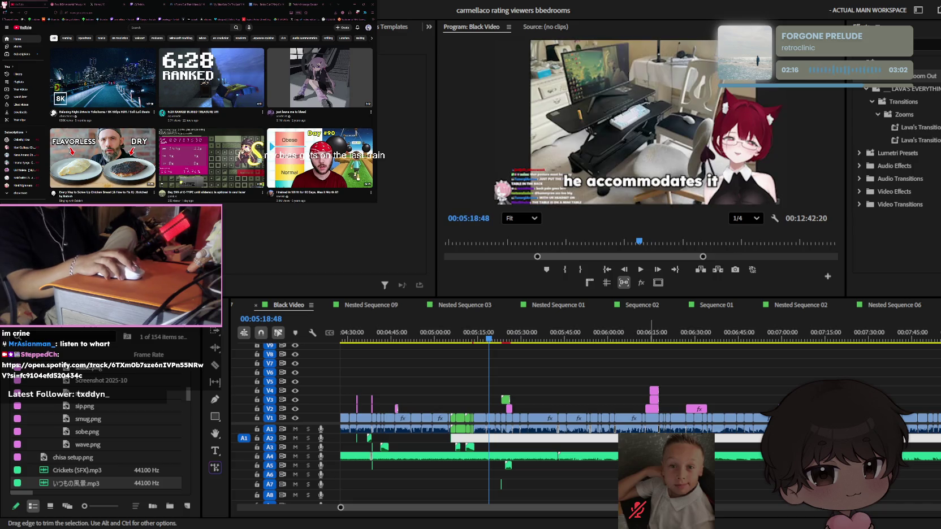
left_click(680, 366)
mouse_move(548, 338)
left_mouse_down()
mouse_move(647, 340)
mouse_move(515, 338)
left_mouse_up()
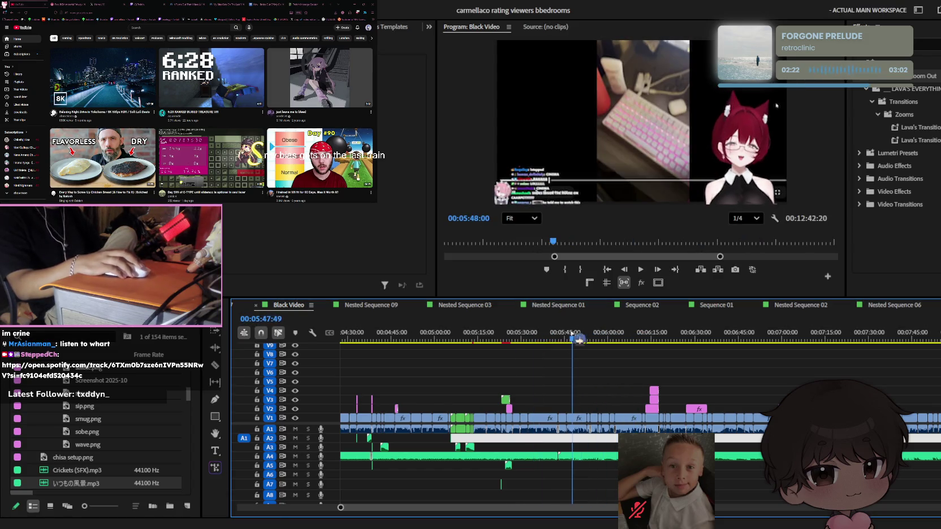
key("equal")
scroll(535, 394, "up", 3)
key("space")
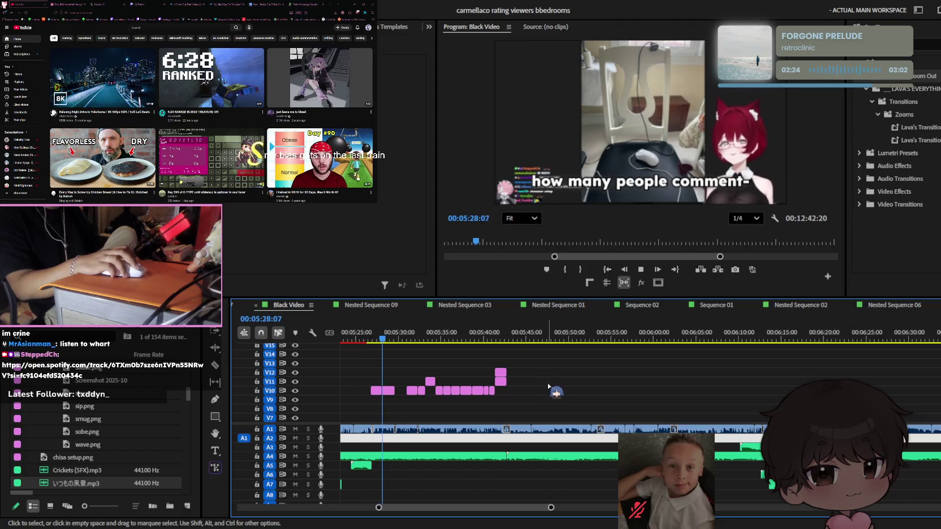
Reposition the 'is separated' caption on V10 to around 05:45
key("equal")
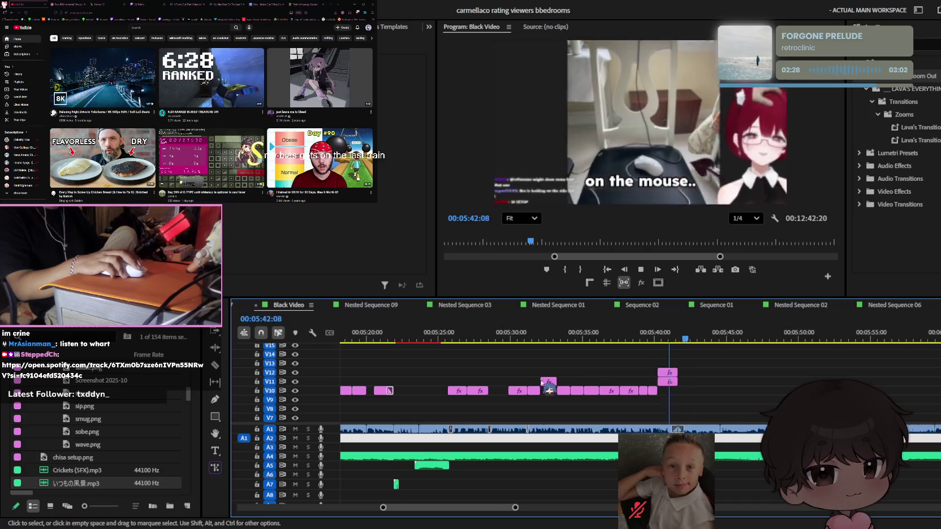
key("equal")
key("space")
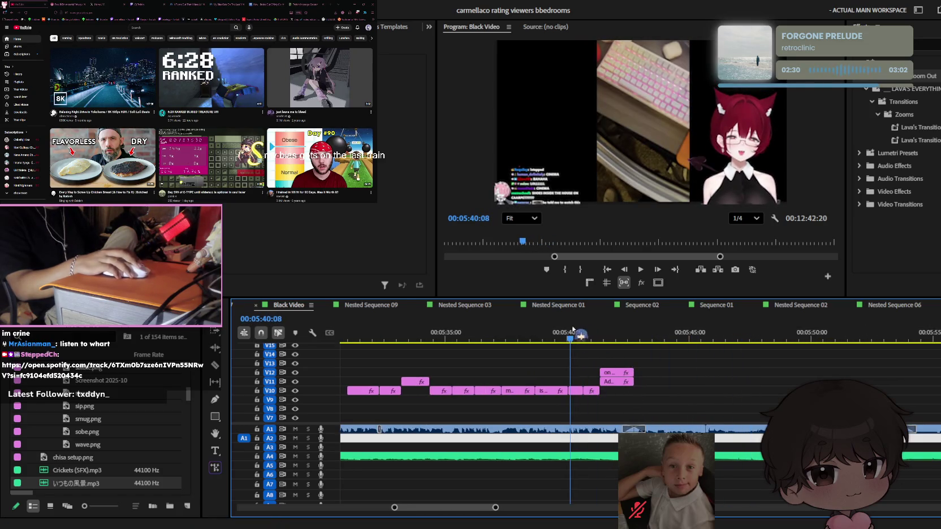
mouse_move(554, 391)
left_mouse_down()
mouse_move(672, 396)
mouse_move(650, 397)
left_mouse_up()
key("space")
key("equal")
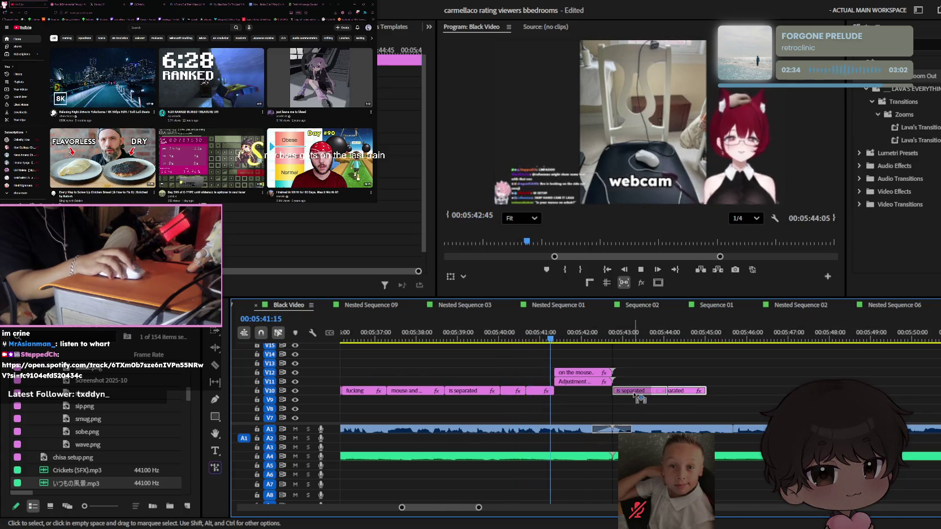
key("equal")
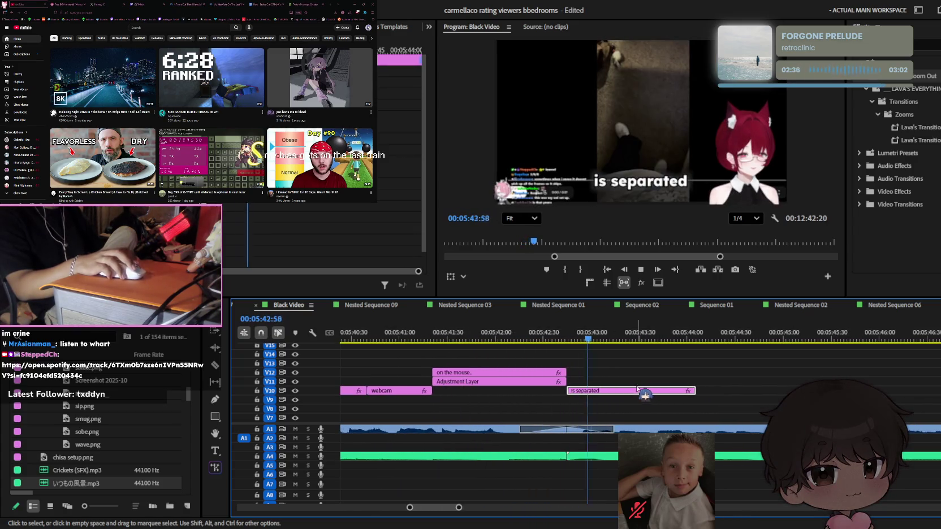
left_click_drag(603, 391, 636, 390)
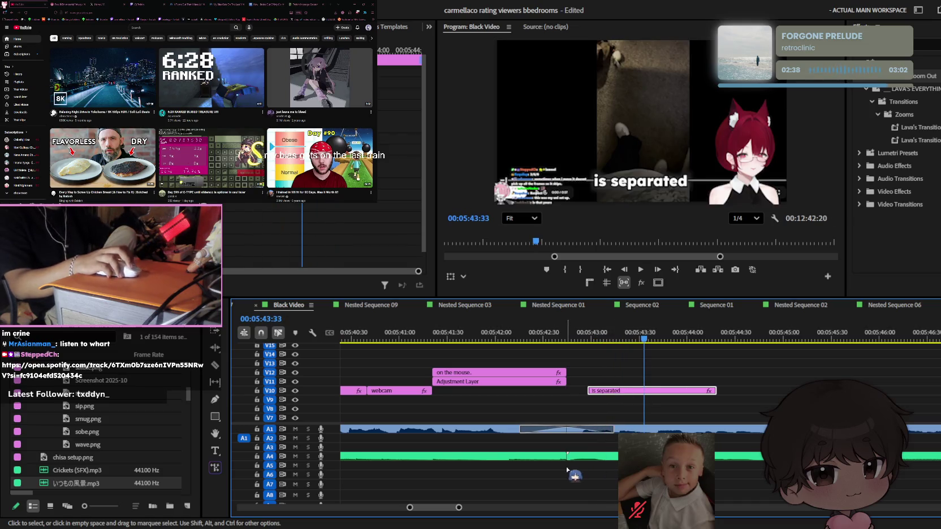
Delete the 'is separated' caption and play back to confirm the removal
key("Delete")
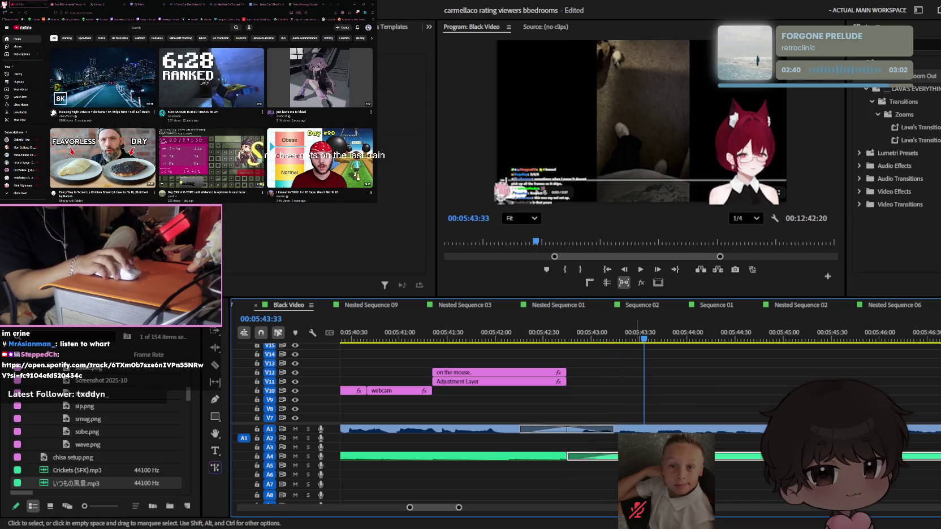
key("space")
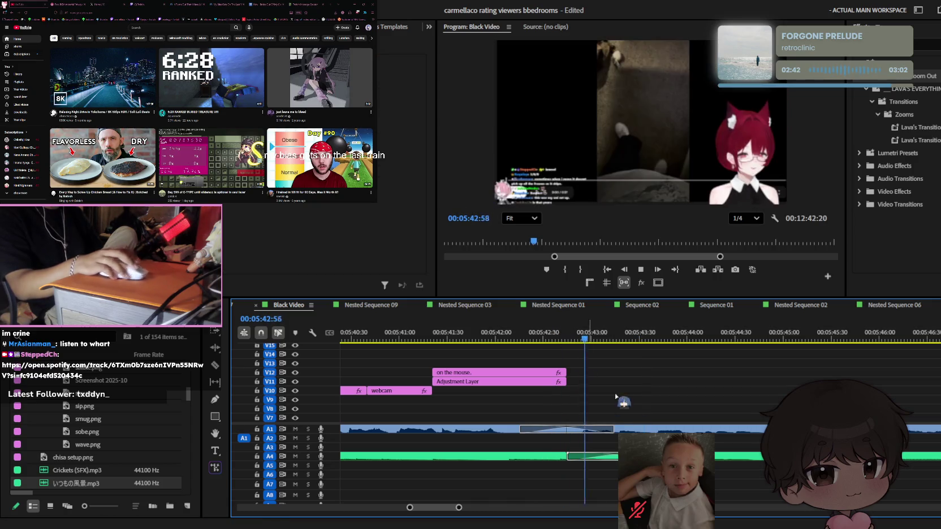
key("minus")
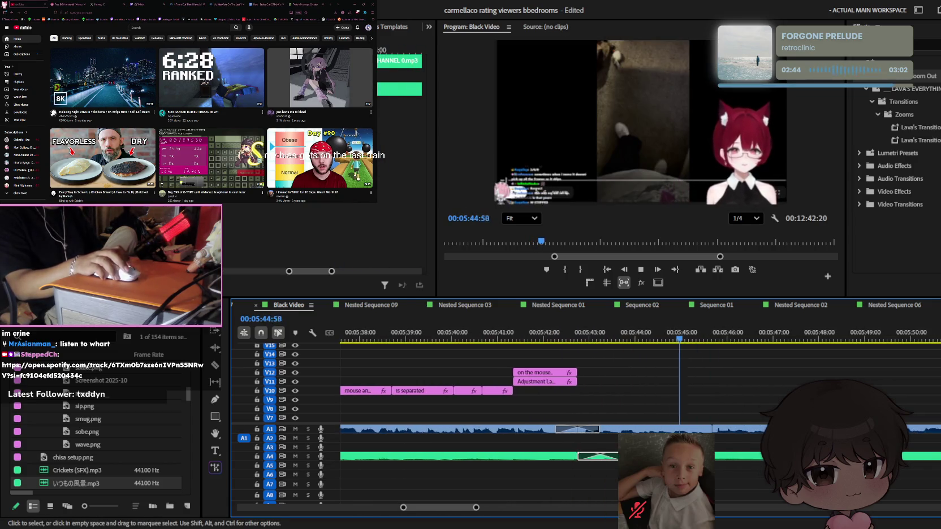
key("space")
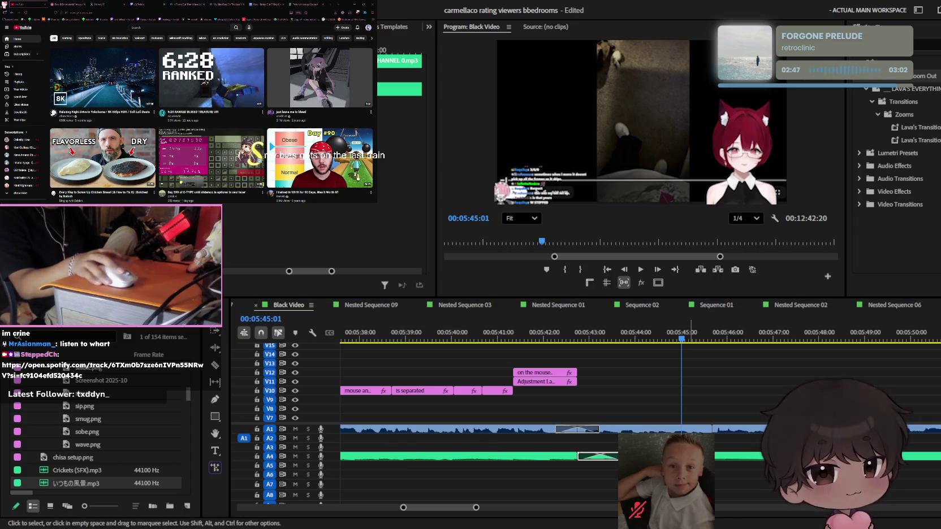
Replay from 05:42:34, then open the Templates sound-effect library
left_click(662, 413)
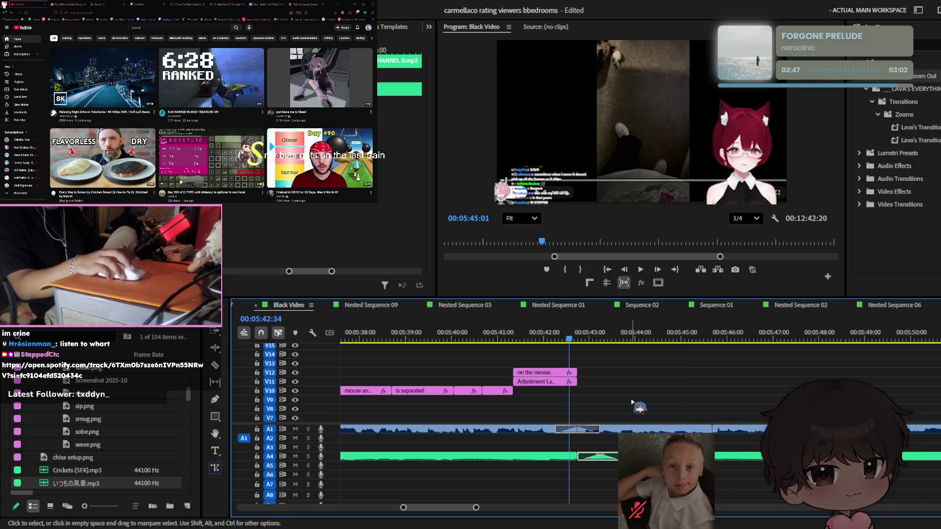
scroll(645, 401, "up", 1, "alt")
key("space")
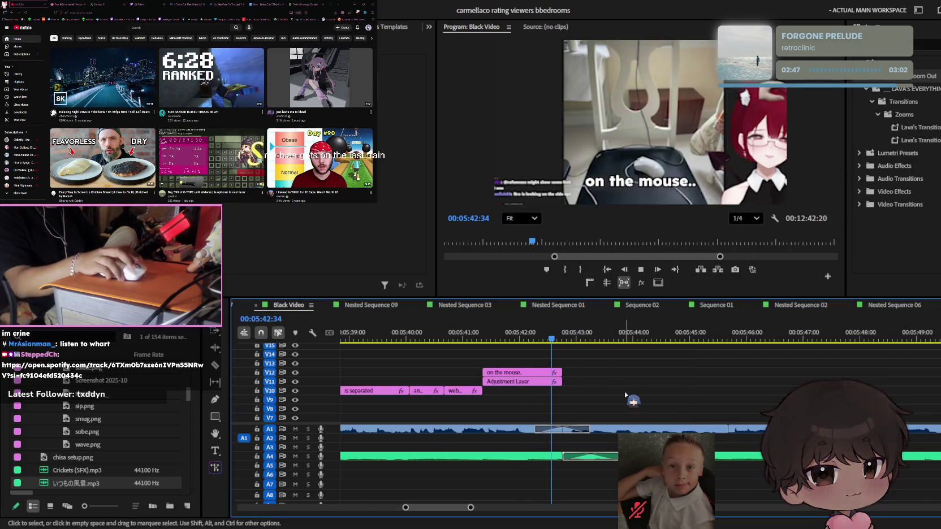
scroll(625, 404, "down", 1, "alt")
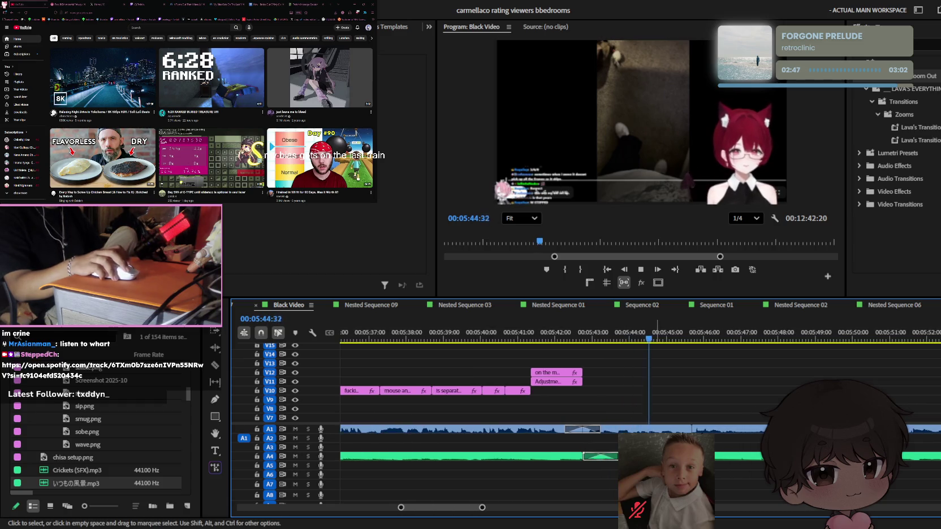
left_click(340, 113)
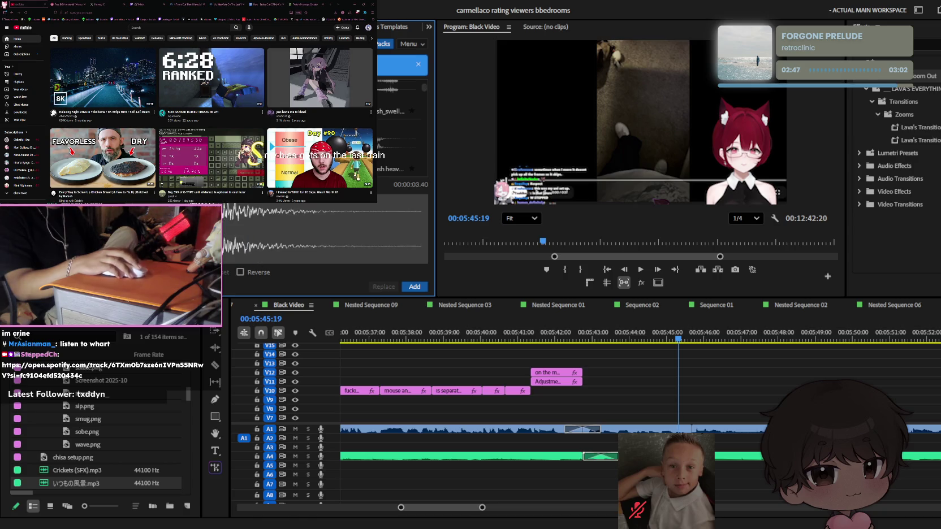
Browse the woosh previews and add the medium woosh to the project
scroll(399, 128, "down", 2)
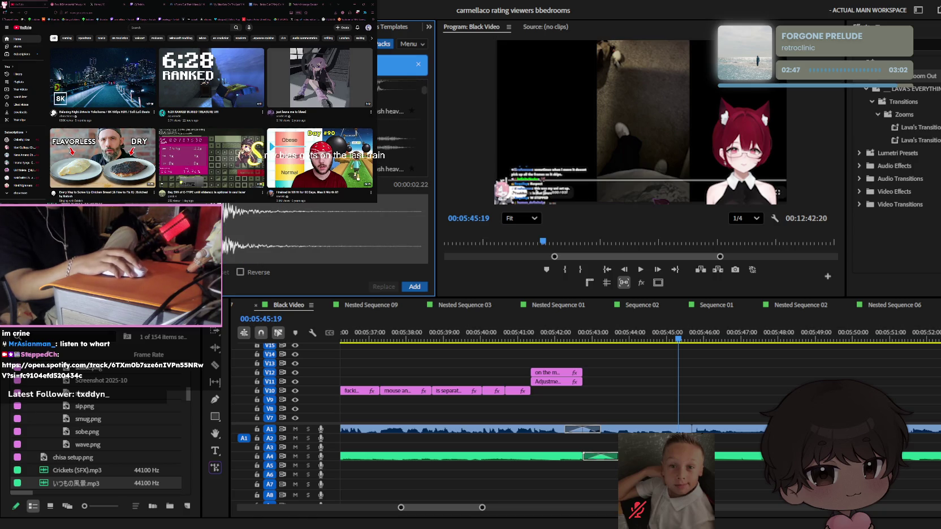
scroll(399, 141, "down", 2)
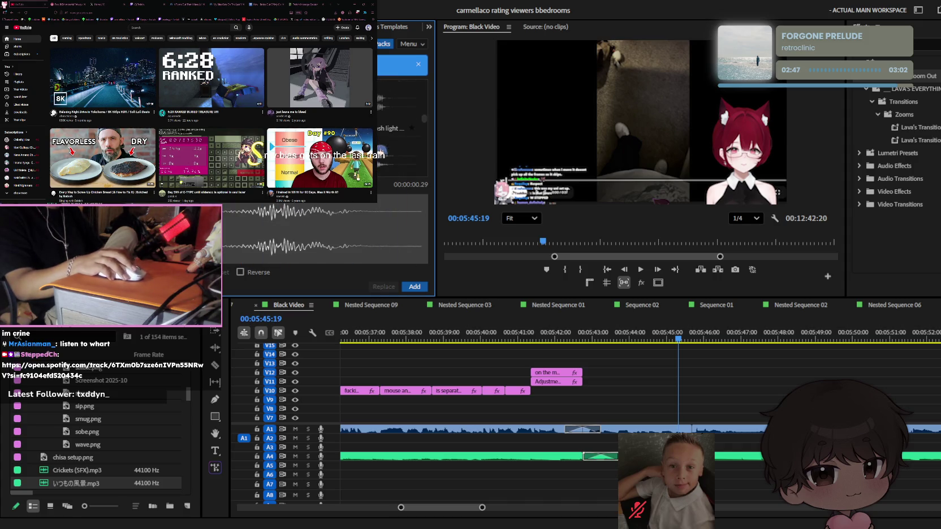
scroll(399, 117, "down", 1)
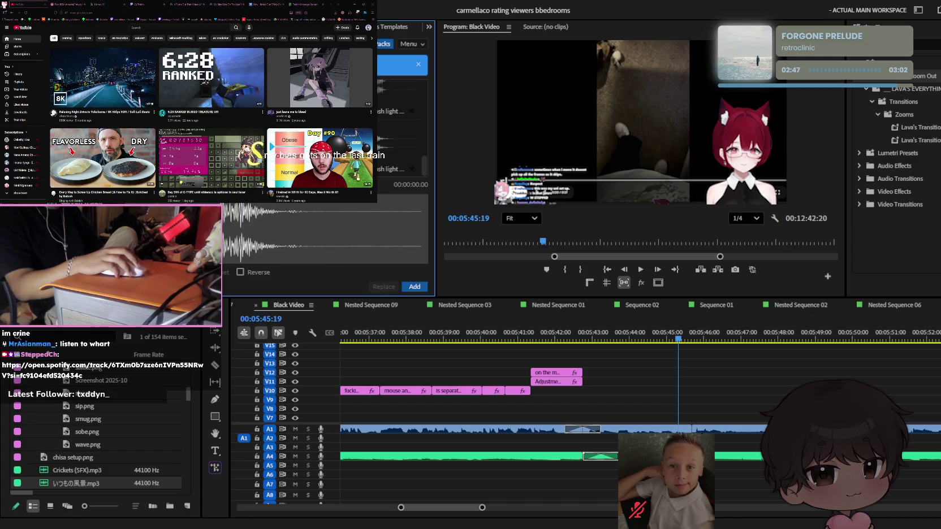
scroll(399, 142, "down", 1)
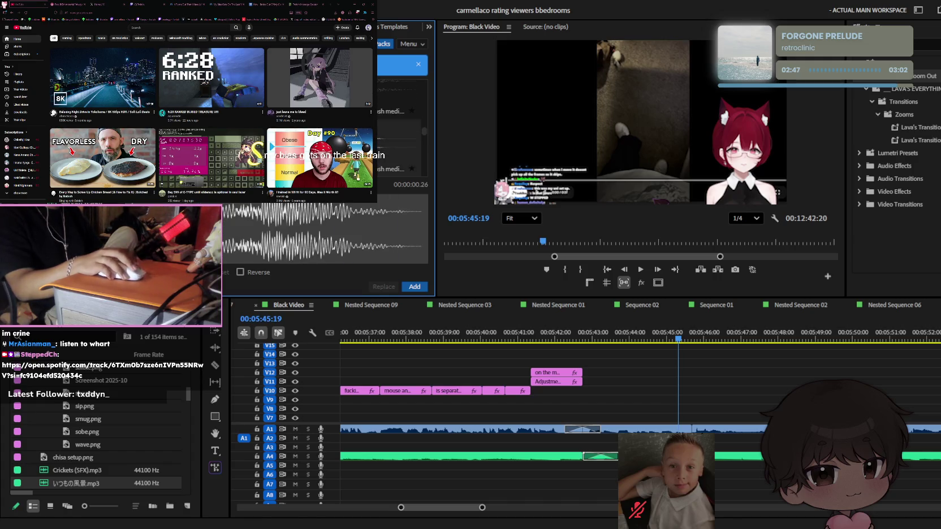
scroll(399, 139, "down", 1)
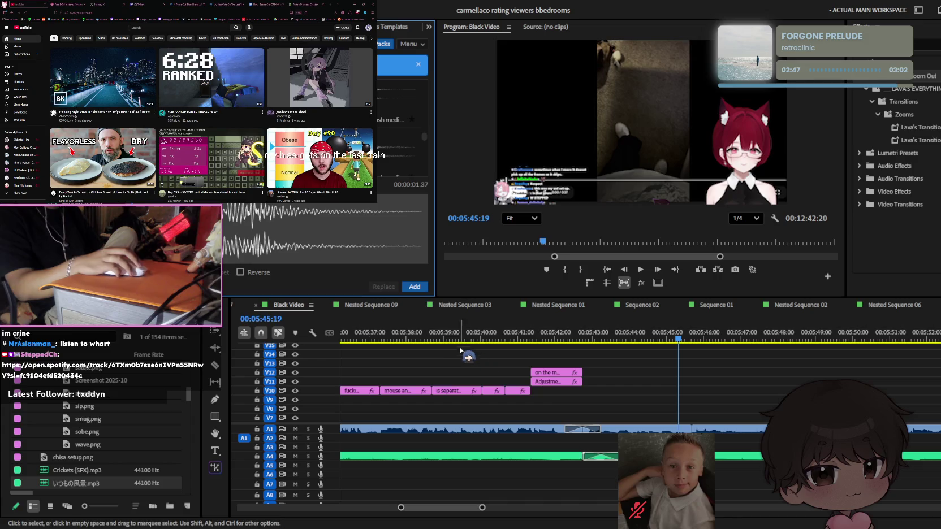
left_click(418, 288)
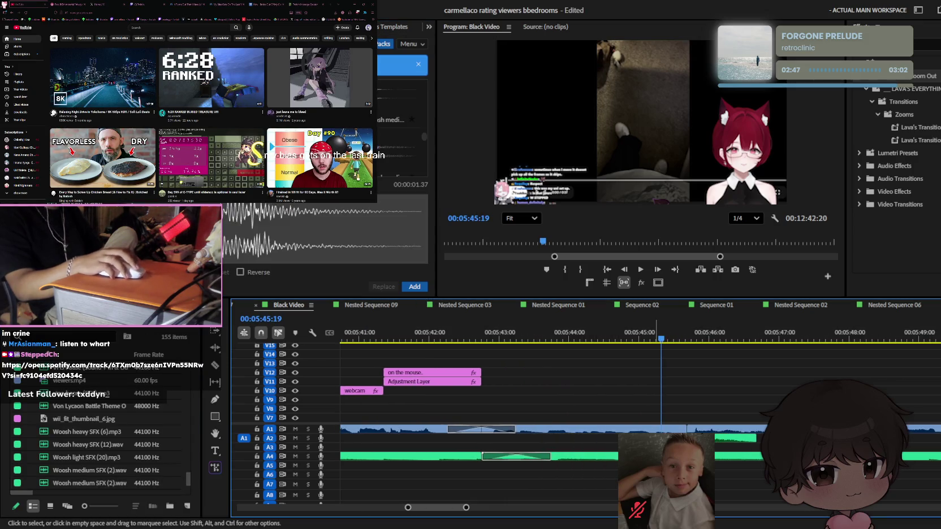
Search Effects for 'lava', browse to the Pans folder and drag a Lava's pan preset out
scroll(542, 411, "down", 3)
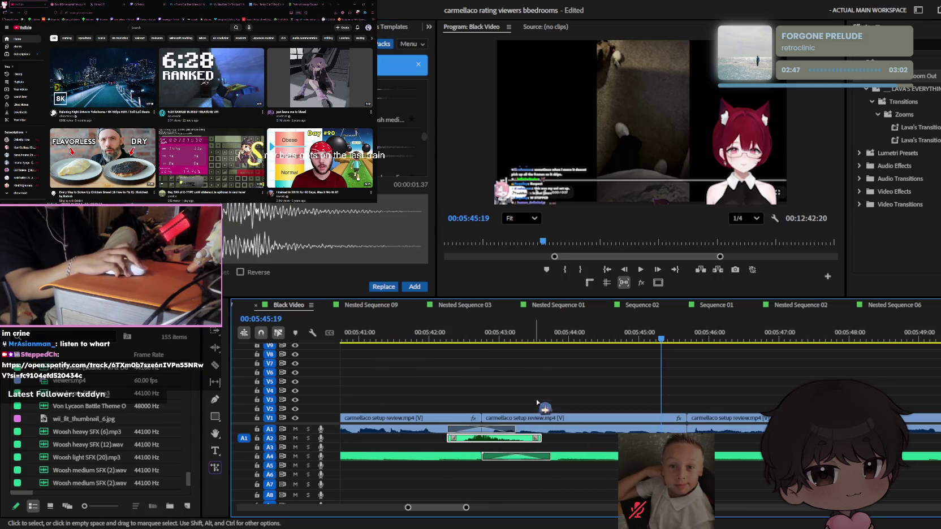
scroll(855, 358, "left", 2)
scroll(894, 147, "down", 3)
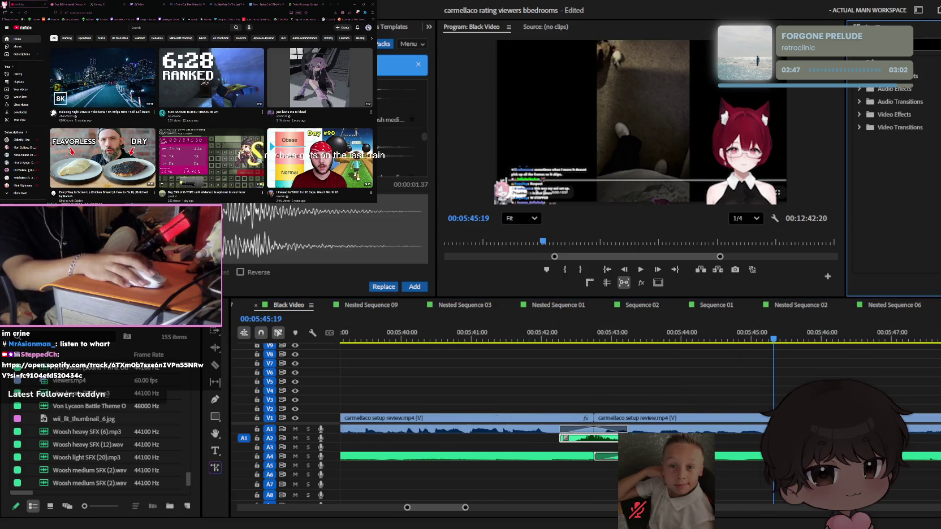
type("lava")
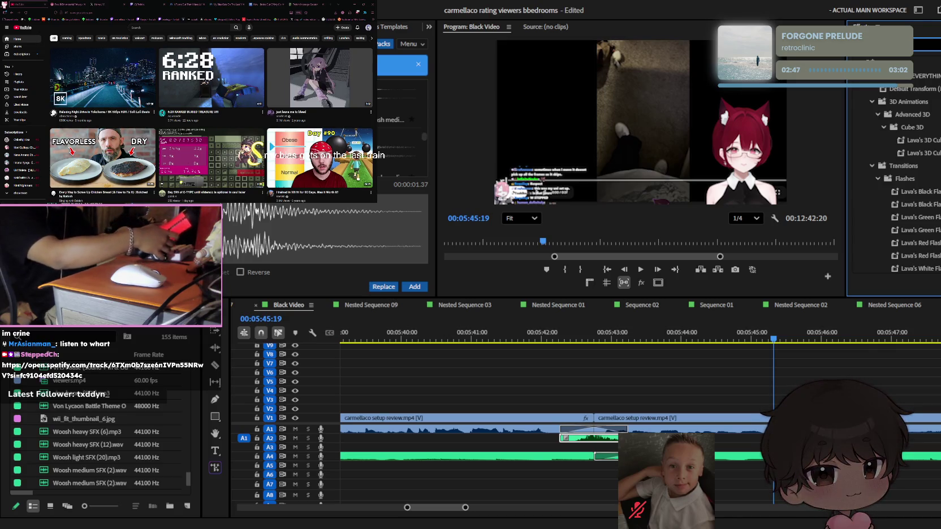
scroll(905, 170, "down", 2)
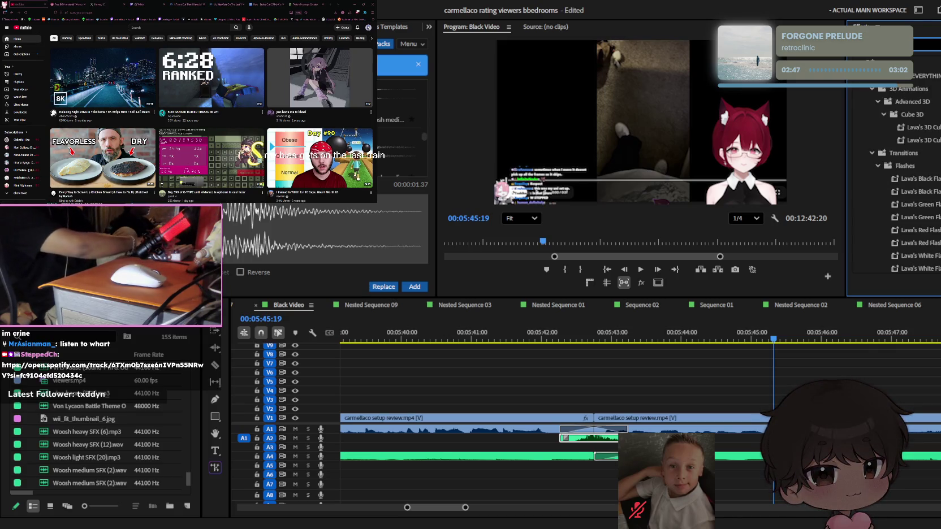
scroll(937, 185, "down", 3)
scroll(937, 185, "down", 2)
scroll(937, 185, "down", 1)
scroll(937, 185, "down", 1)
scroll(938, 185, "down", 2)
scroll(937, 185, "up", 1)
scroll(938, 185, "up", 1)
scroll(937, 185, "up", 1)
scroll(894, 170, "down", 2)
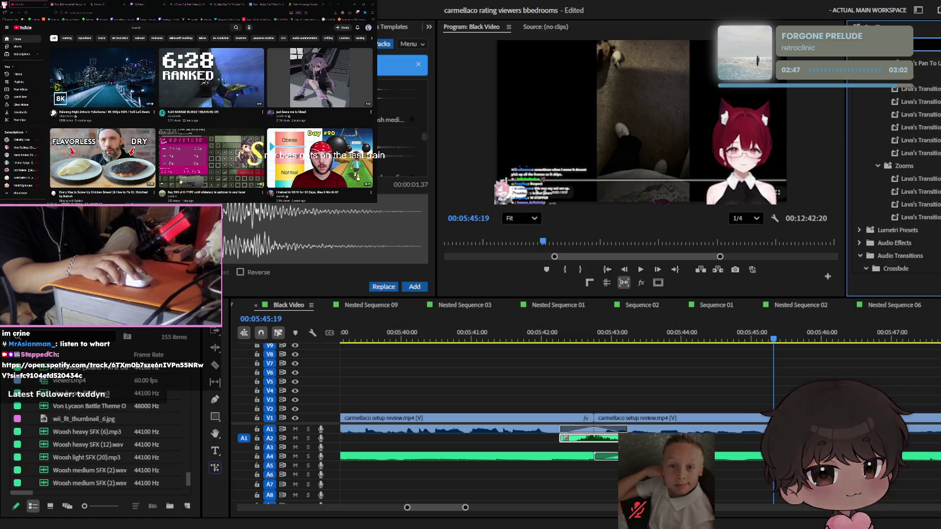
scroll(893, 169, "down", 3)
scroll(893, 170, "down", 2)
scroll(894, 170, "down", 4)
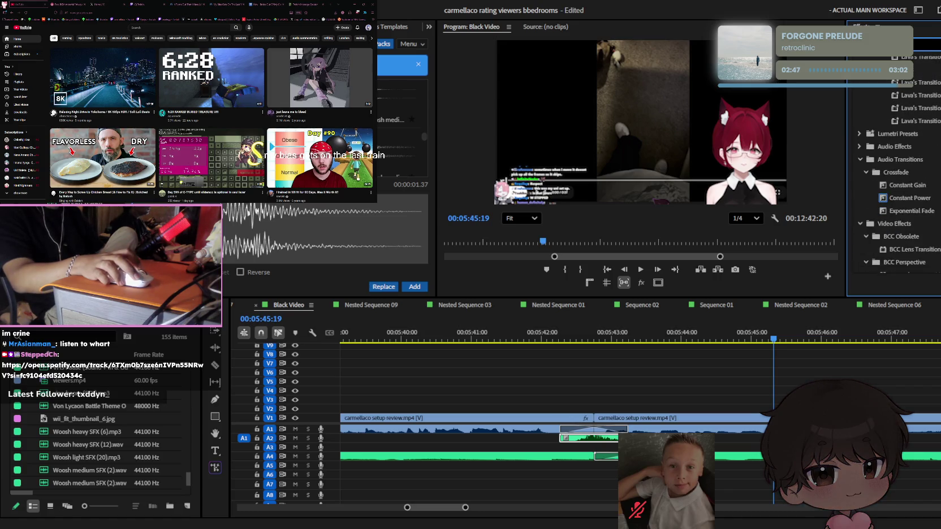
scroll(894, 170, "up", 3)
scroll(894, 169, "up", 3)
scroll(894, 170, "up", 3)
scroll(894, 170, "up", 3)
scroll(893, 170, "up", 2)
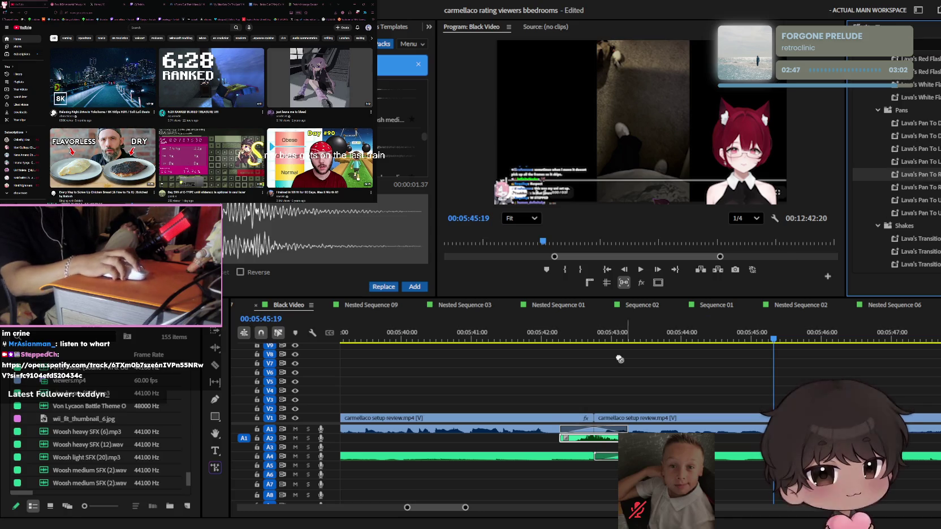
left_click_drag(882, 174, 509, 418)
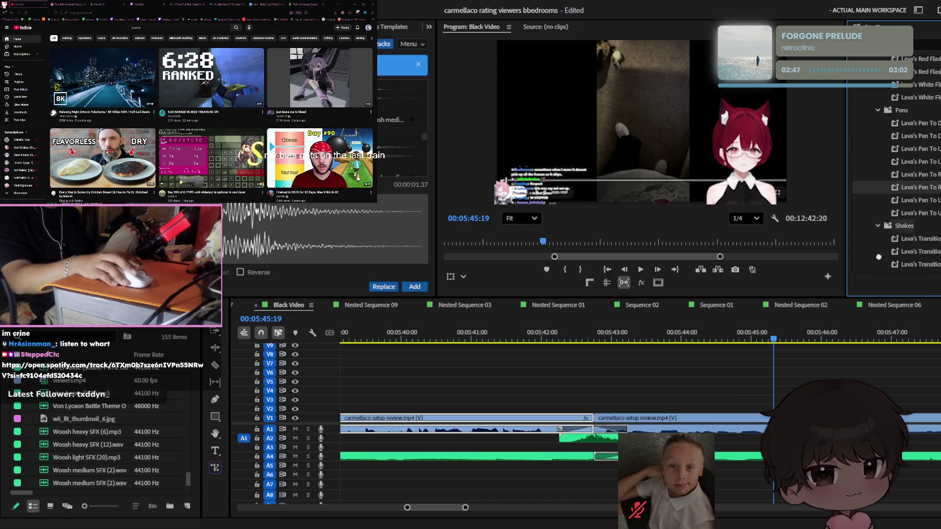
Apply the Lava's pan preset to the clip after the cut and preview it
left_click_drag(882, 187, 678, 418)
left_click(566, 333)
key("minus")
key("space")
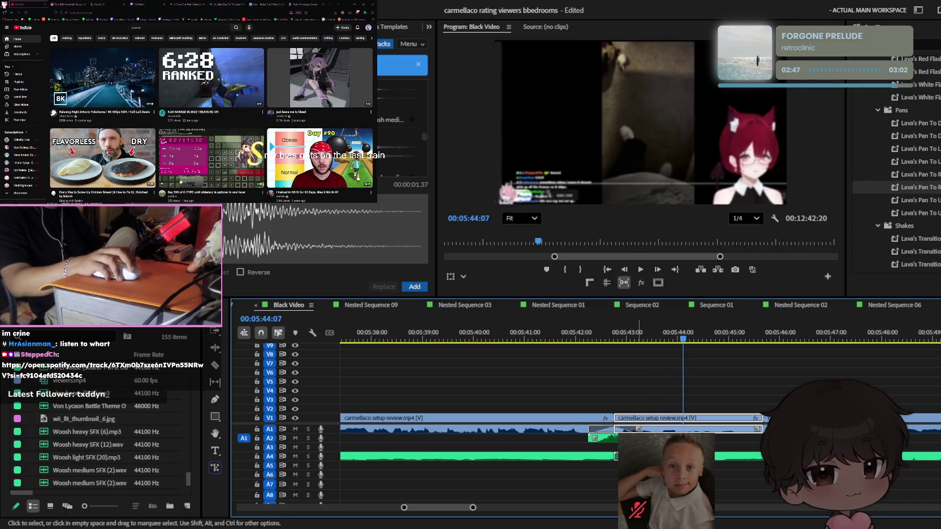
Replay the cut near 05:43 and show the clip's effect settings
left_click(618, 339)
key("space")
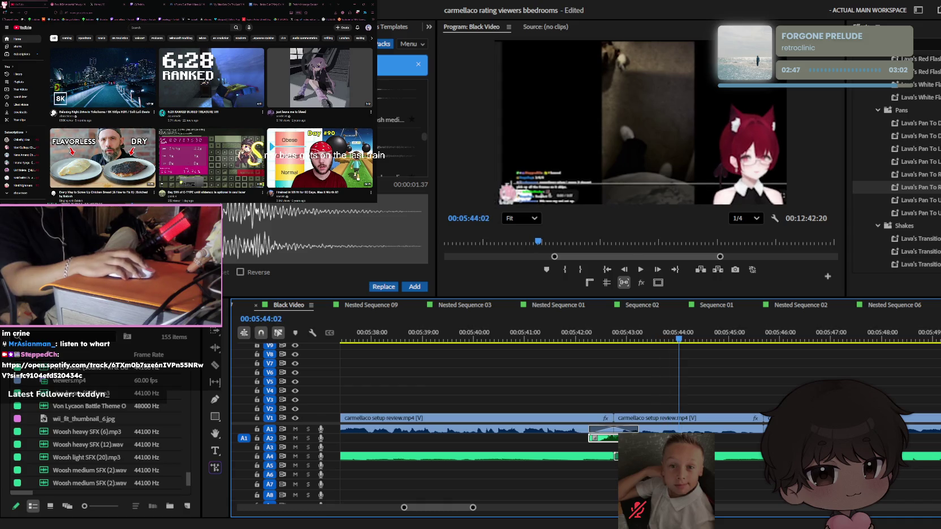
key("space")
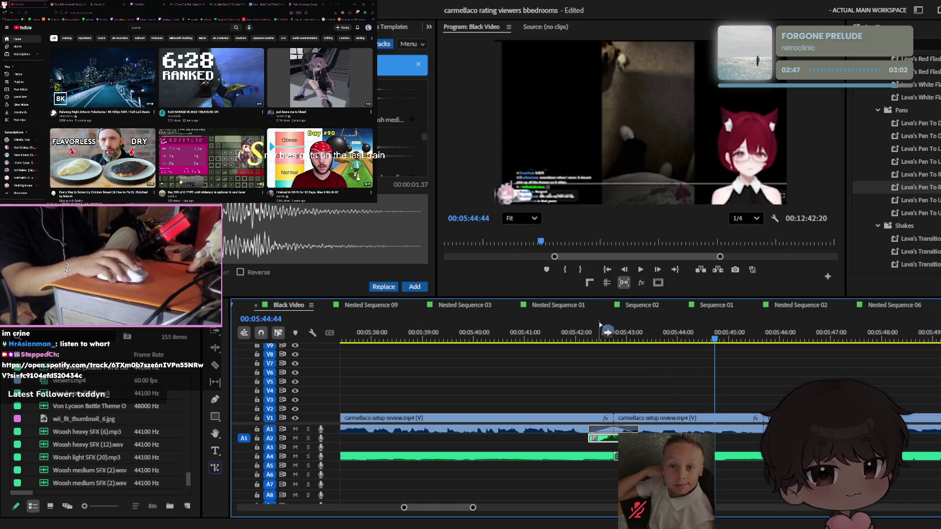
key("space")
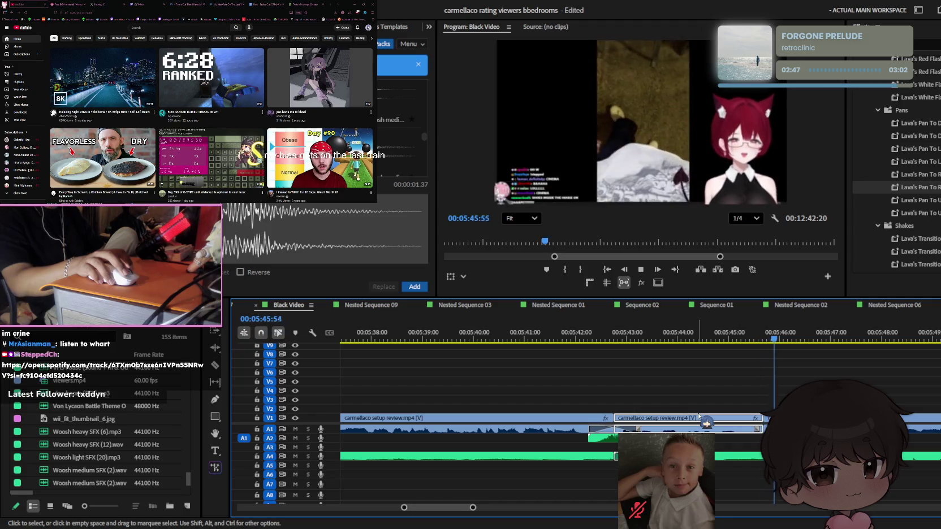
left_click(650, 338)
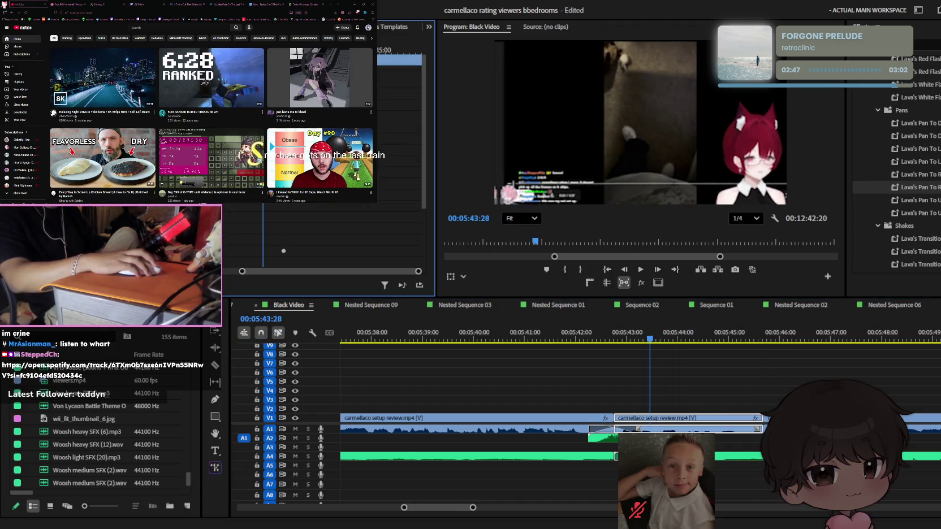
key("shift+5")
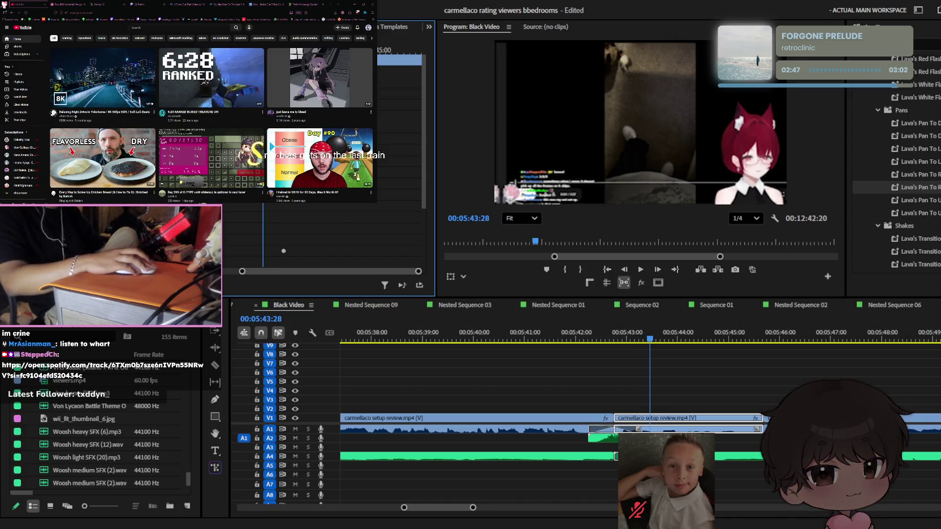
scroll(400, 170, "down", 5)
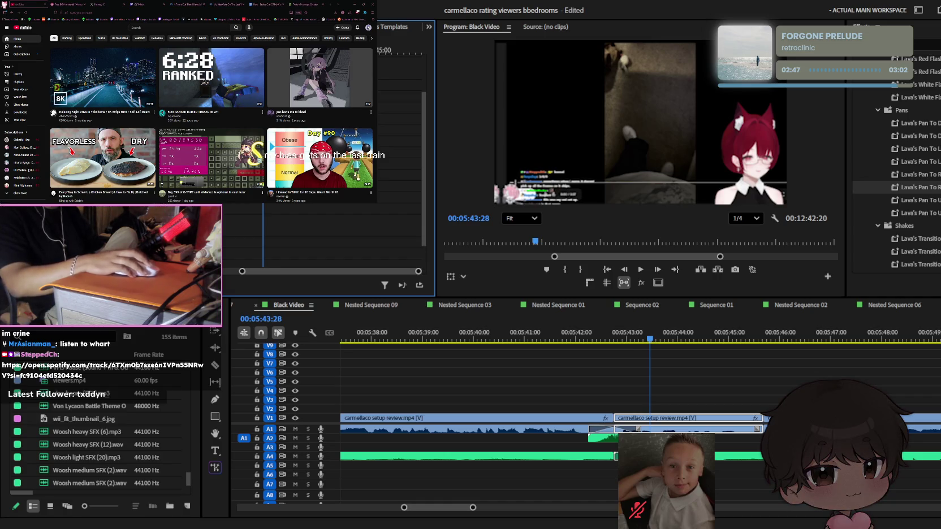
Replay the section from just before 05:43 twice to check the edit
left_click(534, 242)
key("space")
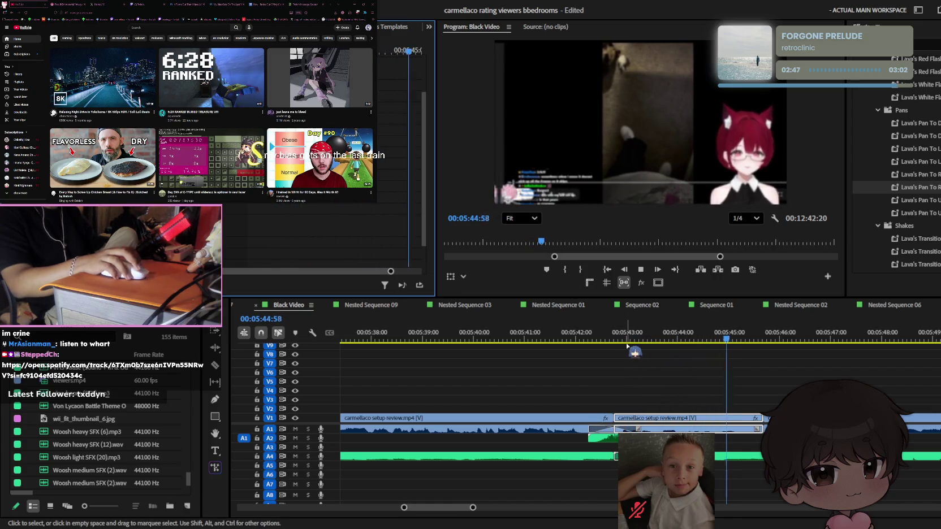
key("space")
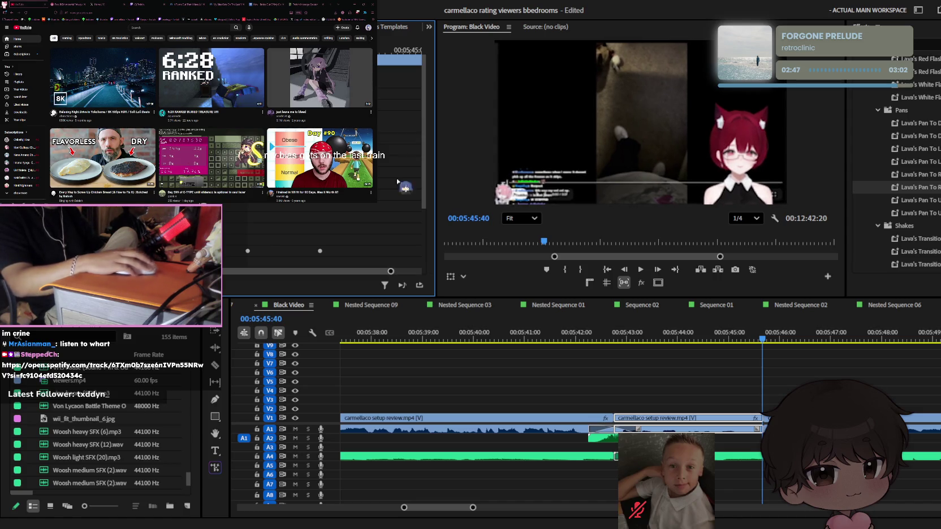
left_click(617, 339)
key("space")
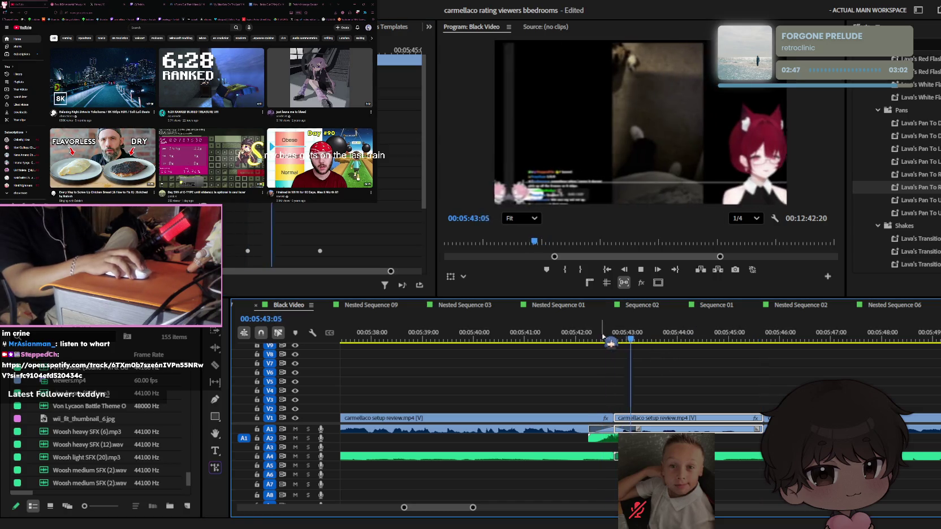
key("space")
Save the project, replay from 05:43:03, and switch to the Twitch Message Creator page
key("ctrl+s")
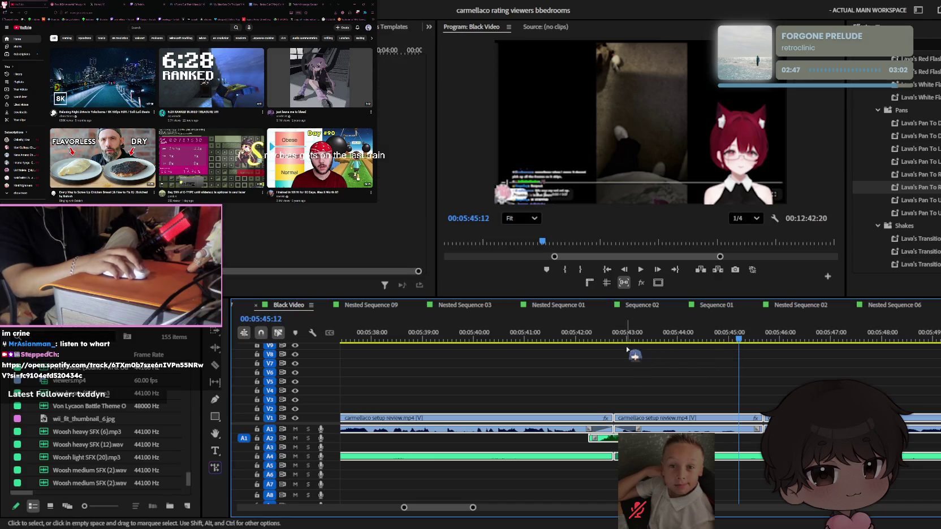
left_click(629, 339)
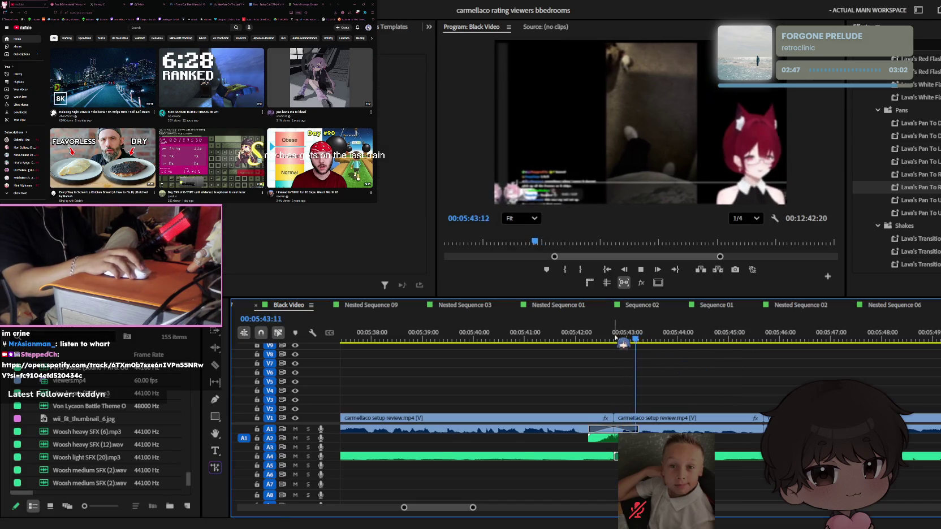
key("space")
key("space")
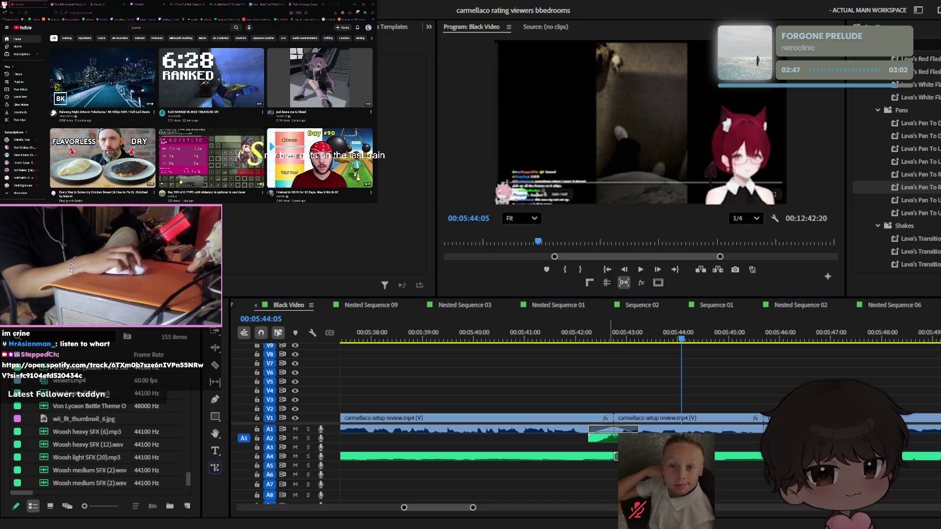
left_click(304, 4)
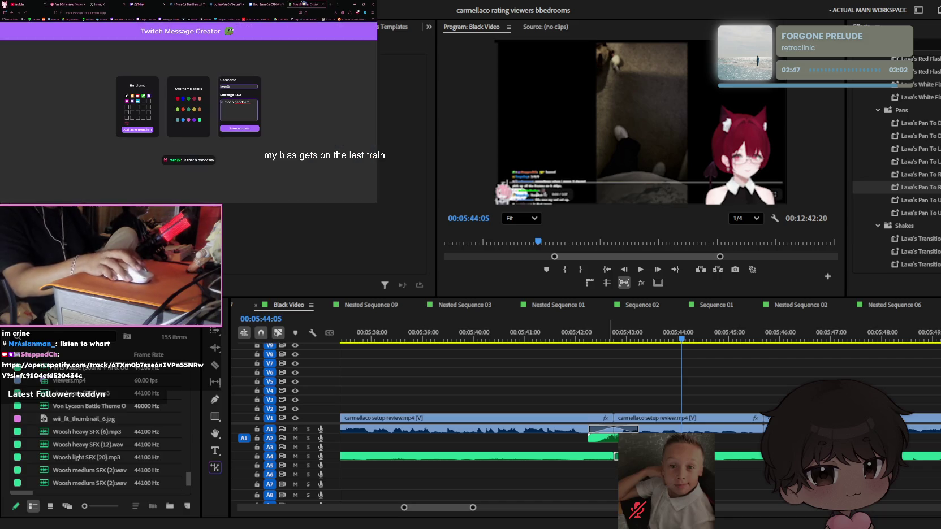
Enter the streamer's handle as the chat username and give it the green badge
triple_click(234, 86)
type("e")
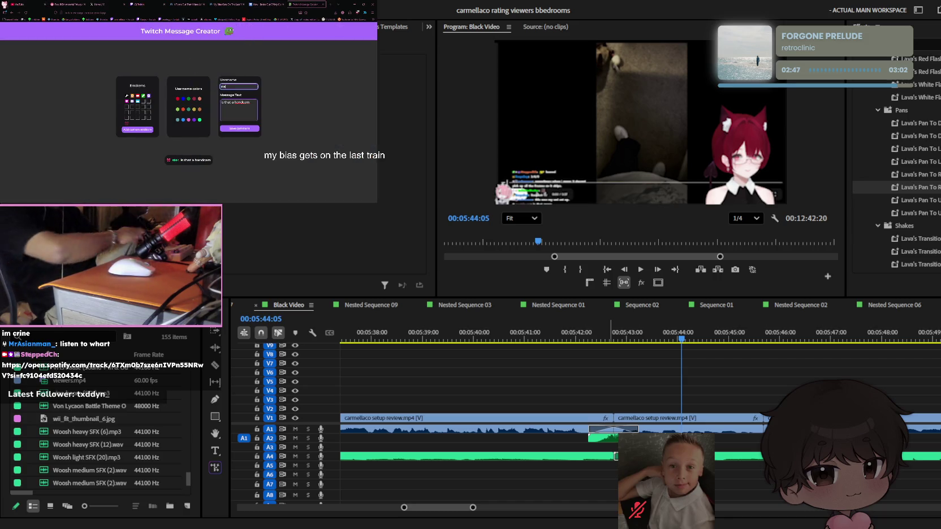
type("leped")
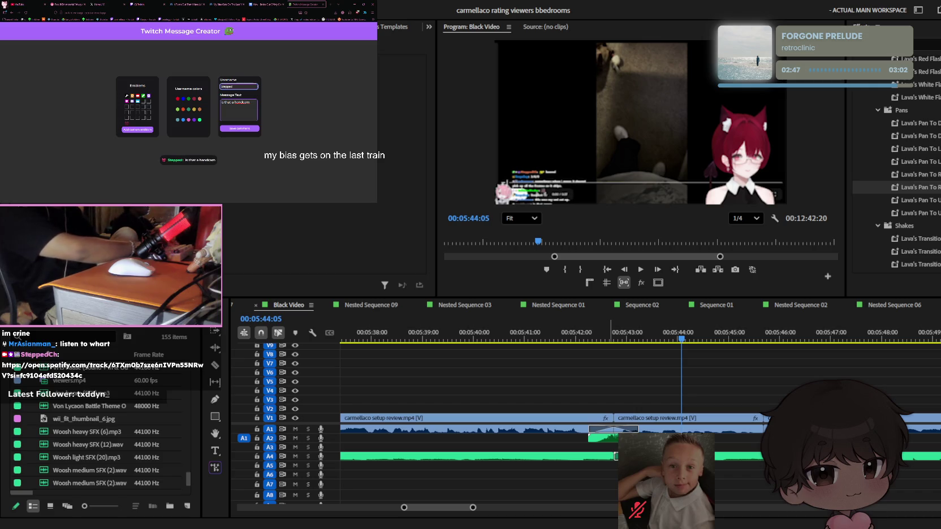
type("Ch")
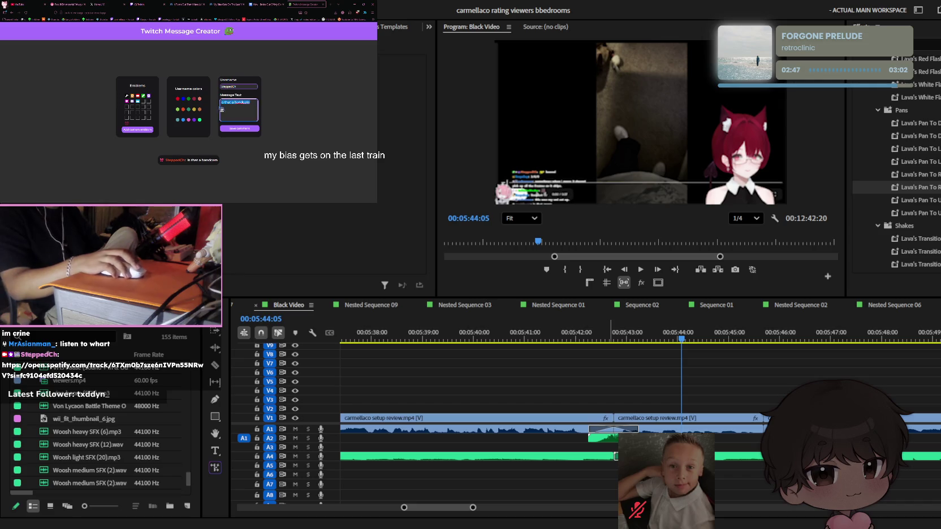
left_click(145, 98)
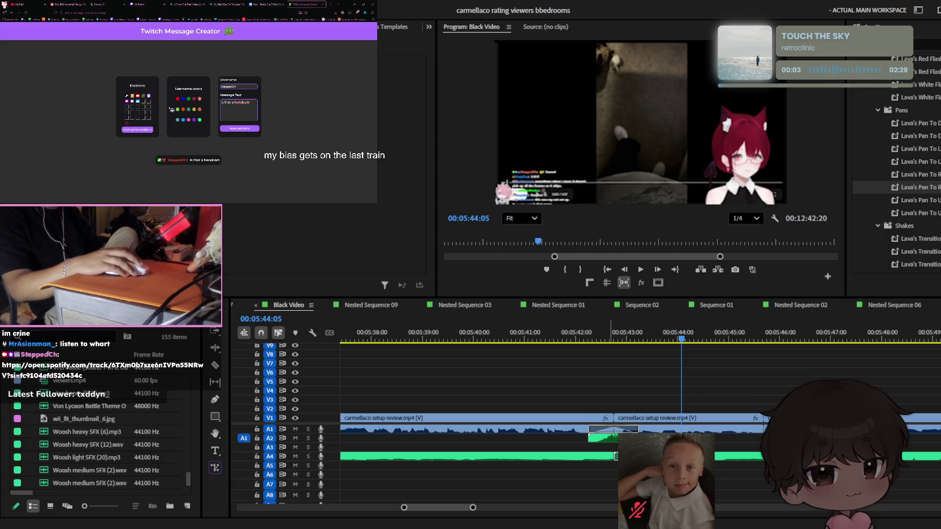
Clear the old message text and start typing the new chat message
left_click(238, 109)
key("ctrl+a")
type("h")
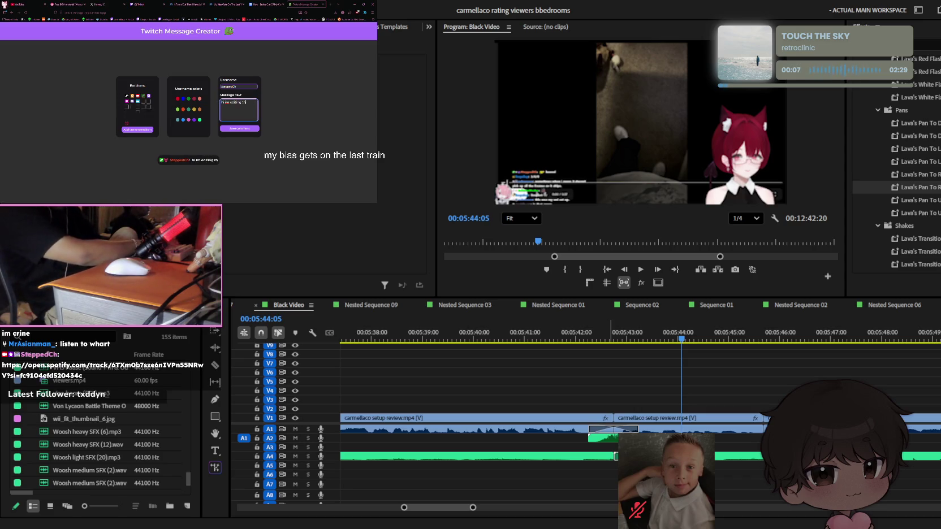
type("eo :3")
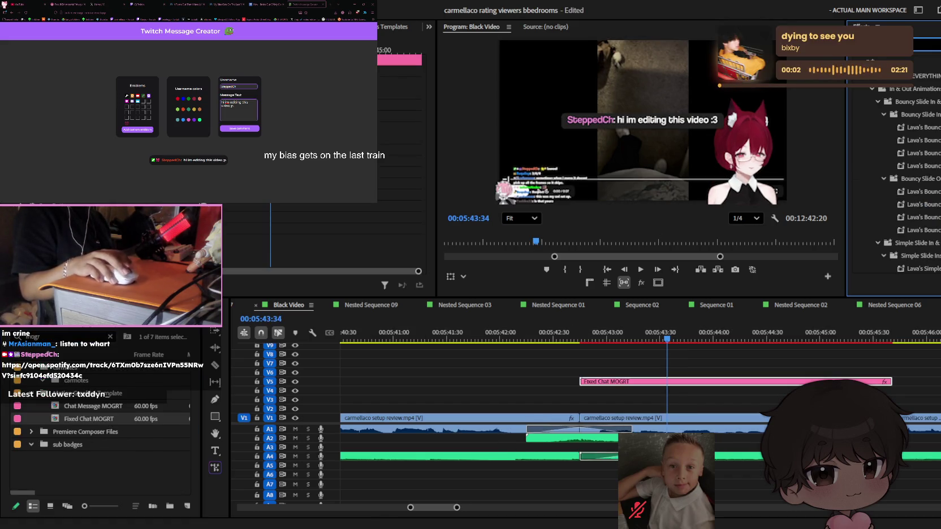
Check the Fixed Chat overlay on V5 around 05:43 and focus the Timeline panel
scroll(864, 250, "down", 5)
scroll(894, 170, "up", 2)
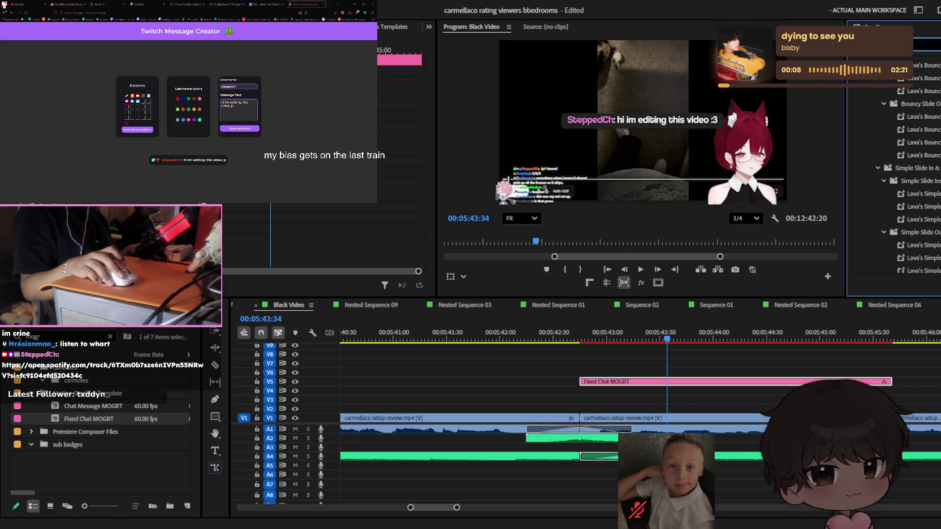
scroll(893, 169, "up", 2)
scroll(894, 170, "up", 1)
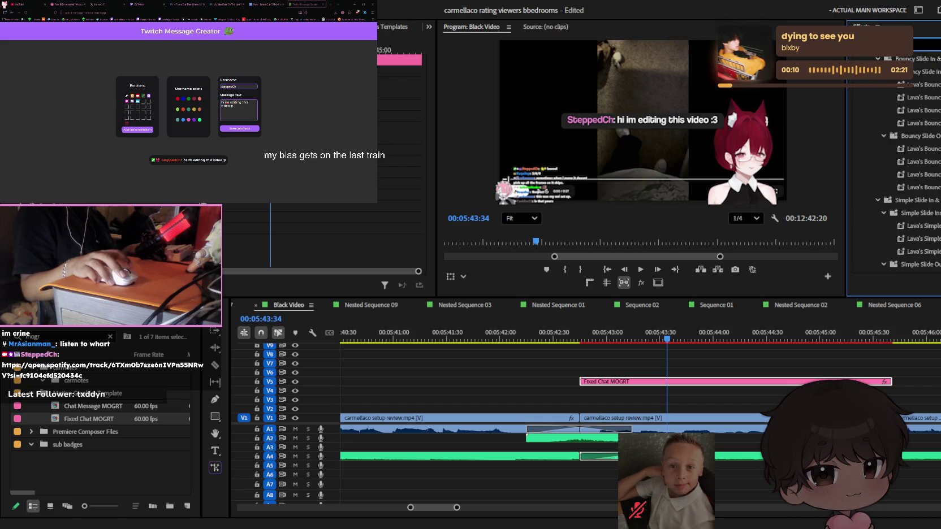
left_click(774, 296)
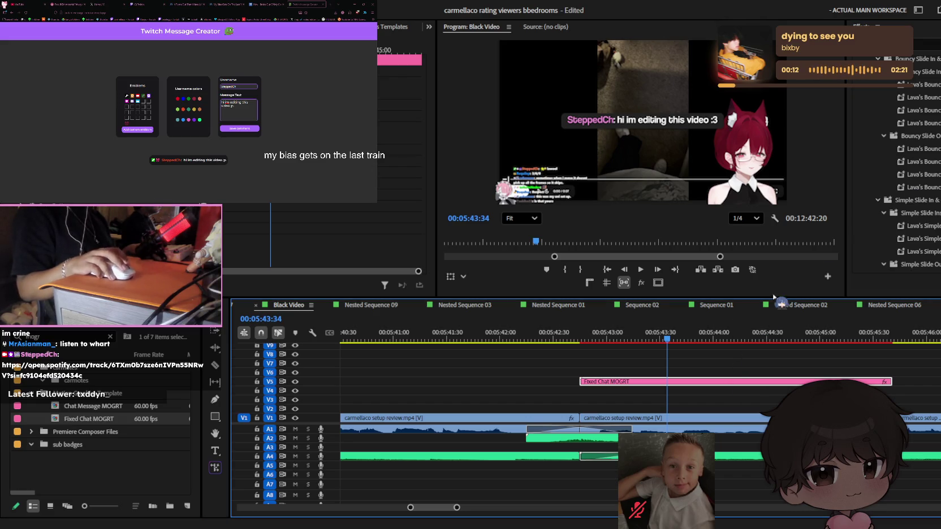
Review the chat overlay around 05:42, test a split at 05:43:52, then undo it
key("ctrl+z")
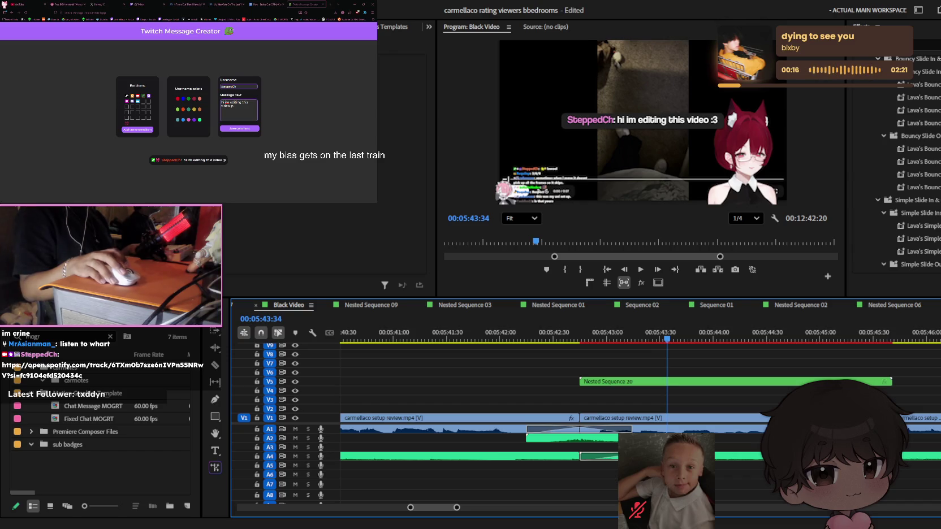
left_click(576, 338)
key("space")
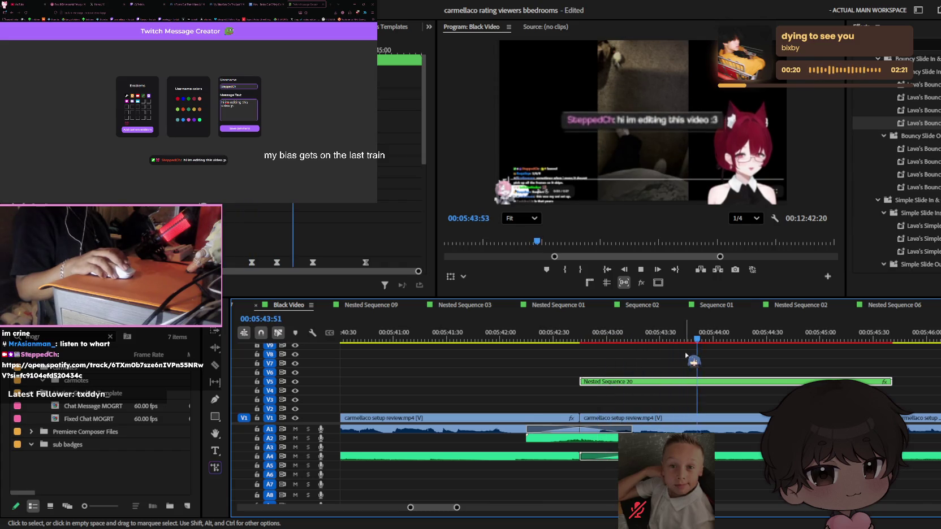
key("space")
key("space")
key("space")
scroll(897, 164, "down", 2)
left_click(916, 220)
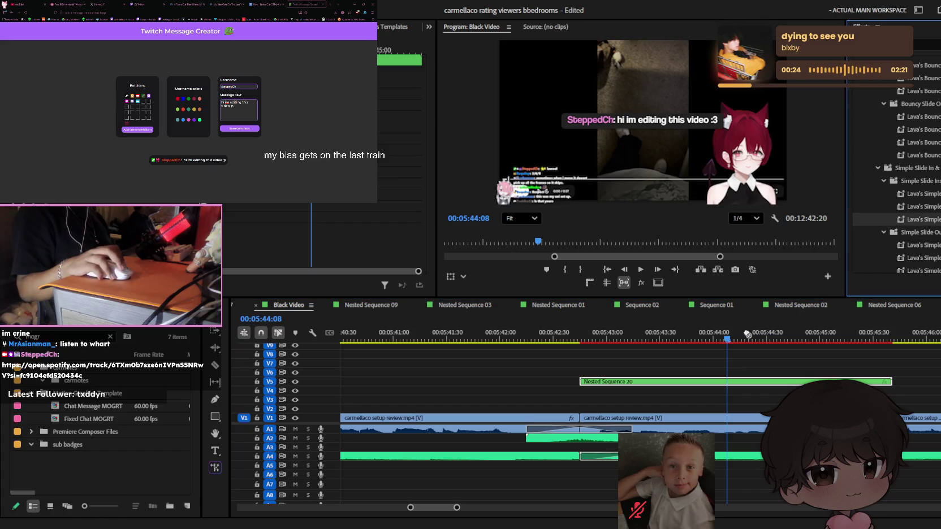
left_click(582, 335)
key("space")
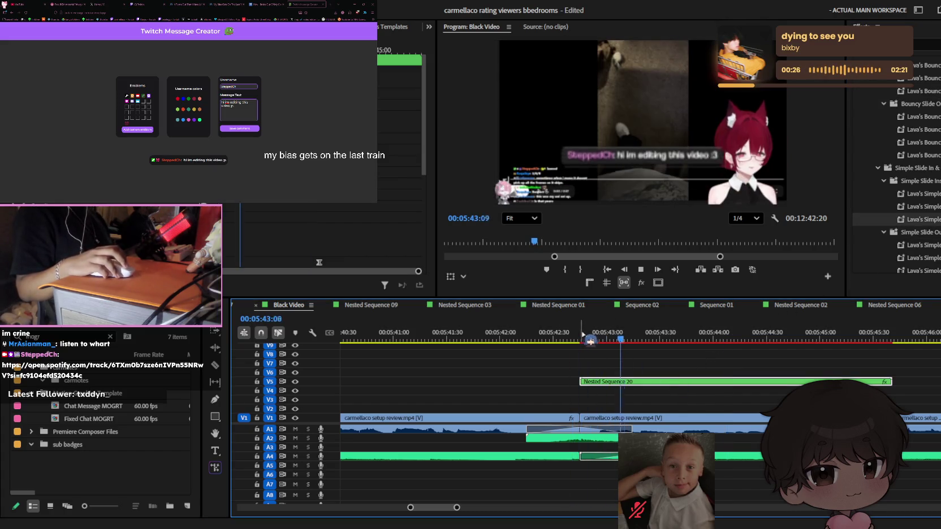
key("c")
key("space")
left_click(701, 380)
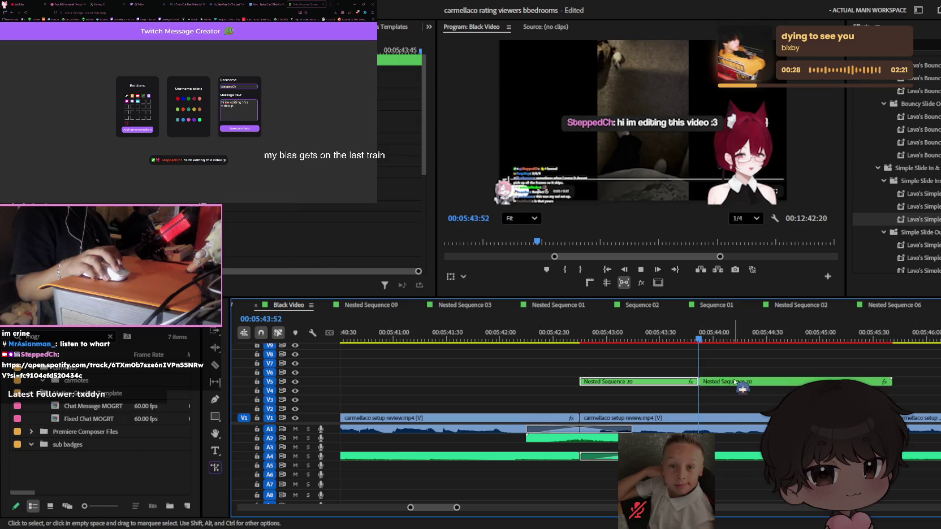
key("space")
key("space")
key("v")
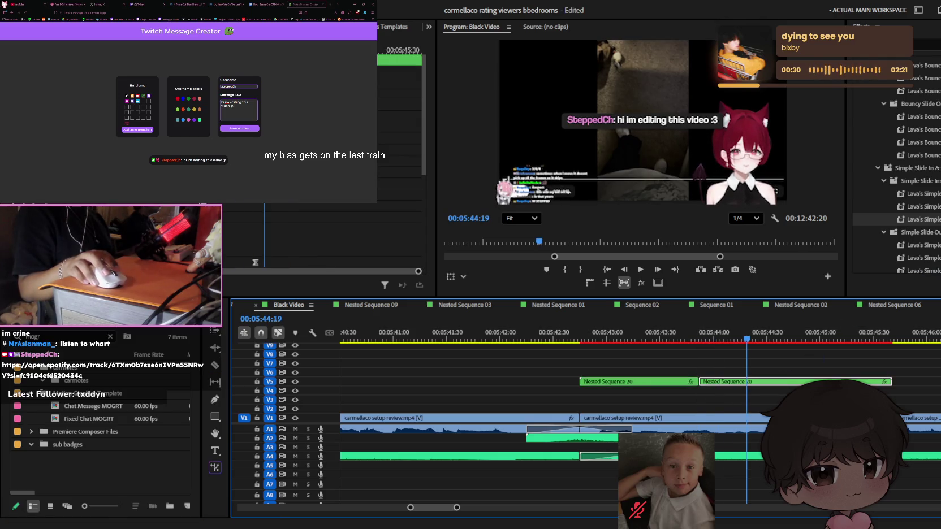
key("ctrl+z")
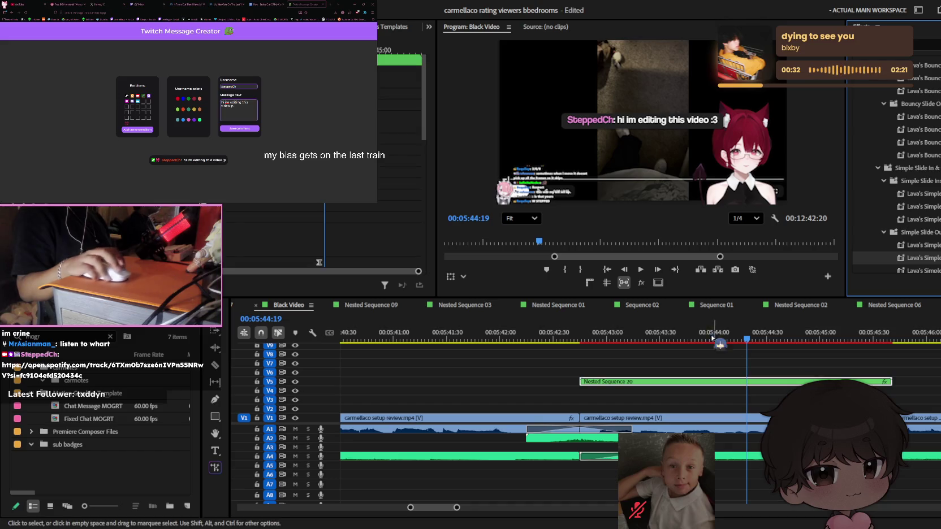
Trim the chat overlay to end around 05:44:30 and play the section back
left_click(593, 340)
key("space")
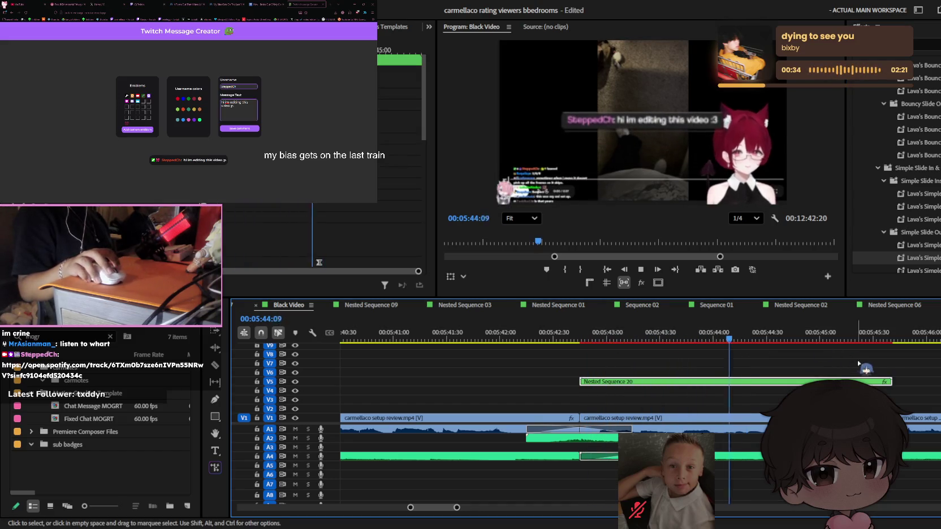
left_click(683, 333)
left_click(652, 333)
left_click_drag(891, 382, 765, 381)
left_click(937, 264)
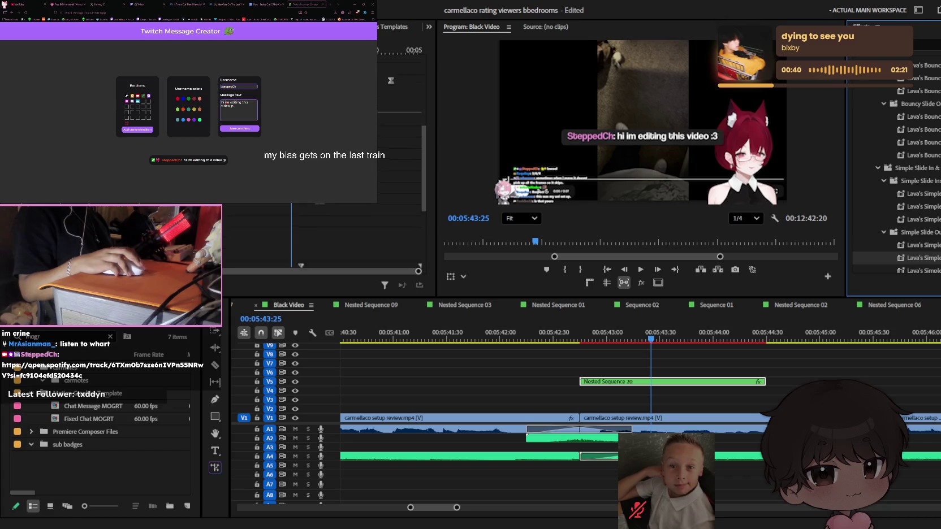
key("space")
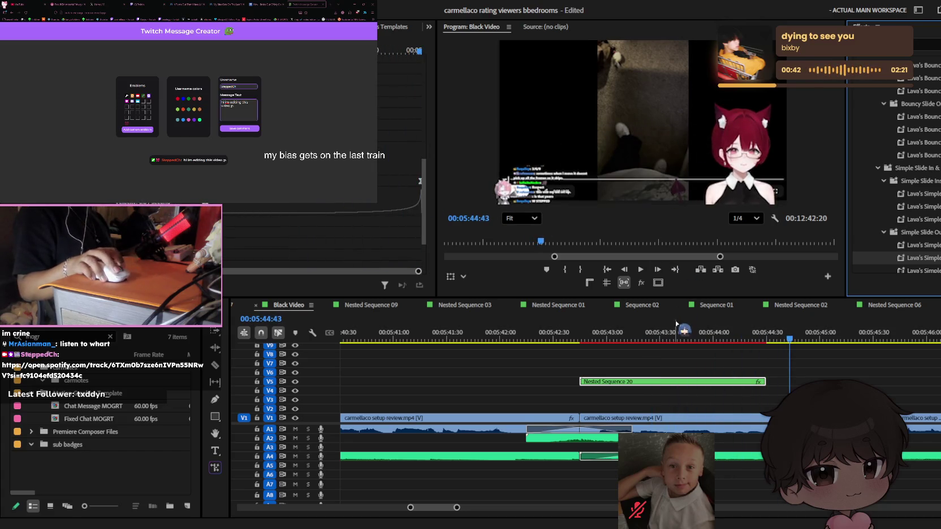
left_click(543, 333)
key("space")
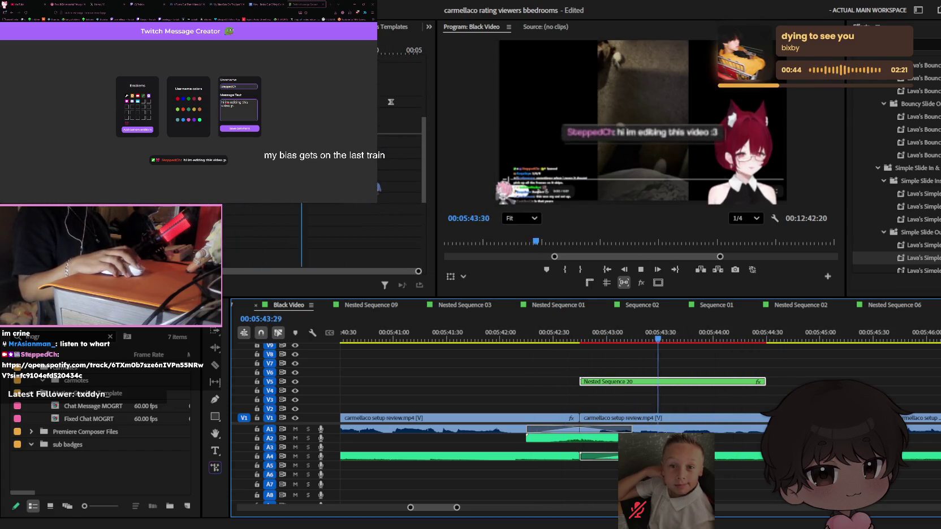
Extend Nested Sequence 20 on V5 to just before 05:45 and rewatch from 05:43:03
left_click_drag(765, 382, 810, 382)
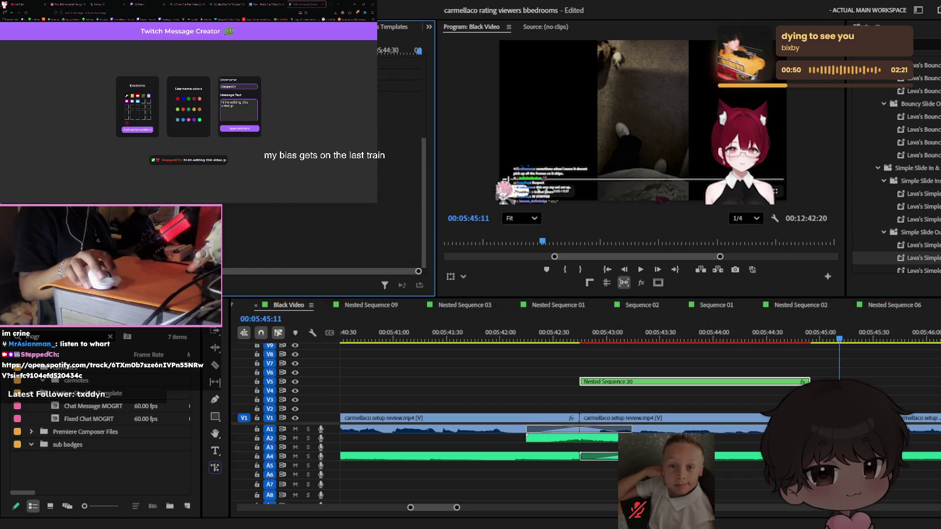
left_click(602, 339)
key("space")
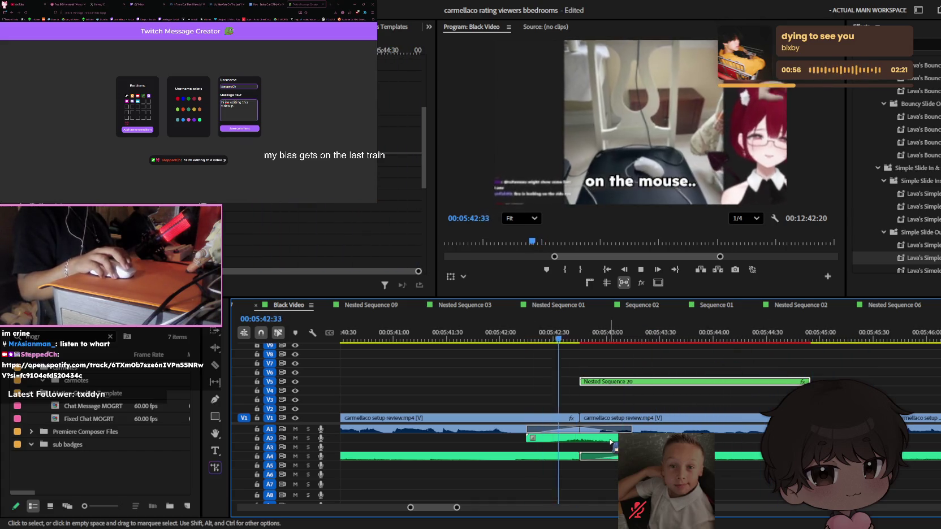
left_click(608, 338)
key("space")
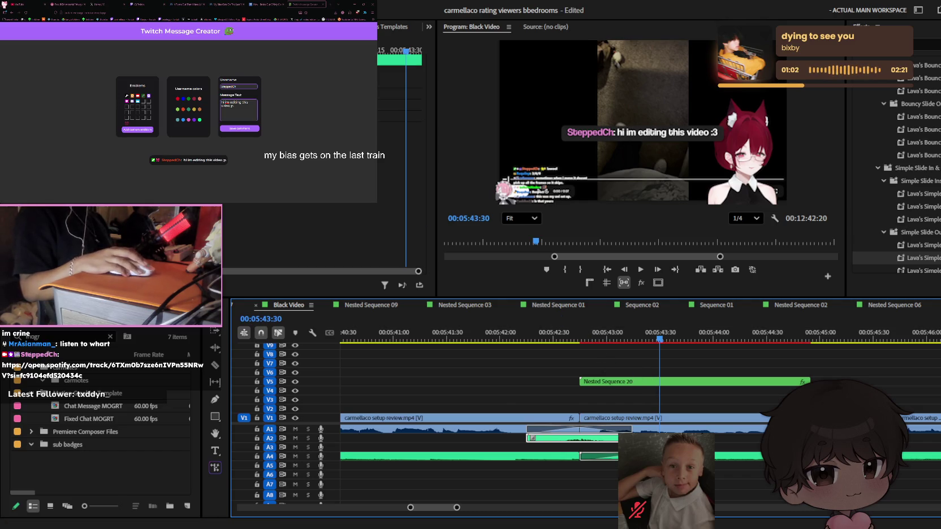
left_click_drag(594, 438, 596, 428)
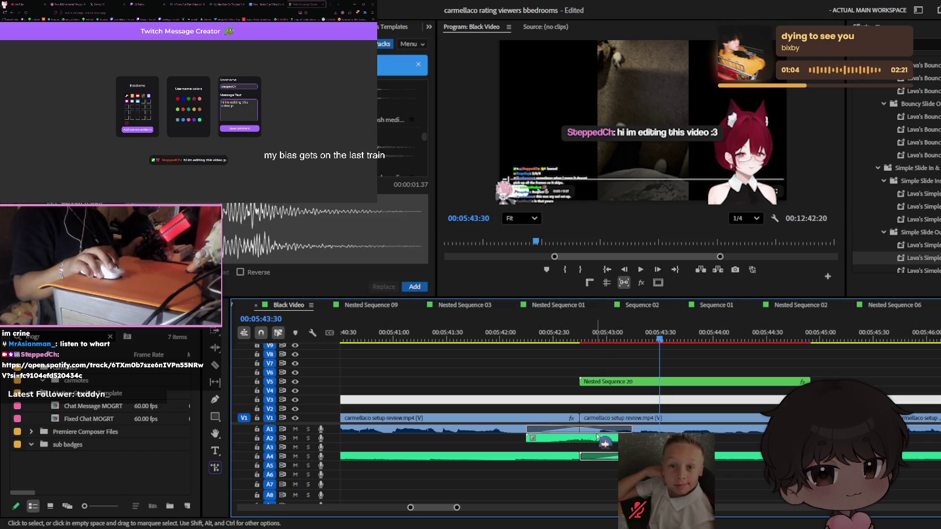
Return to the Black Video sequence, park the playhead at 05:41:59, and save the project
left_click(547, 308)
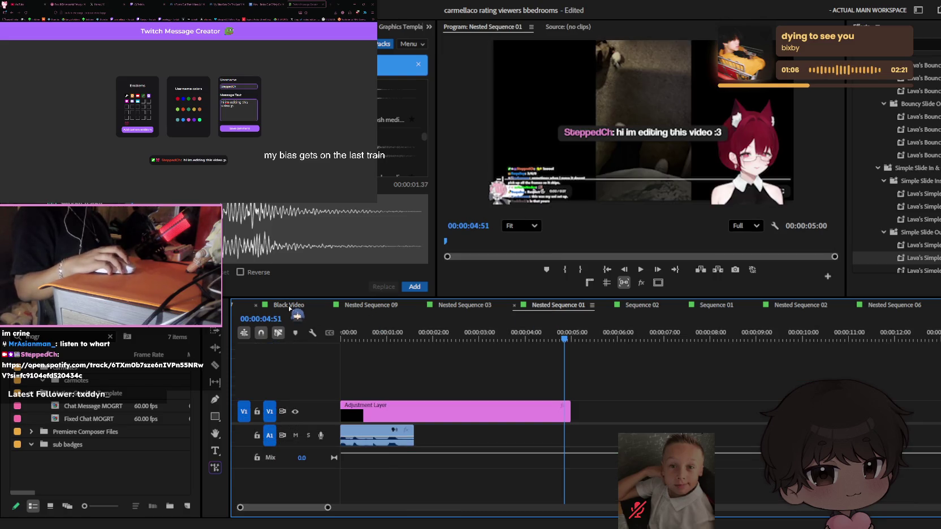
left_click(289, 306)
left_click(498, 337)
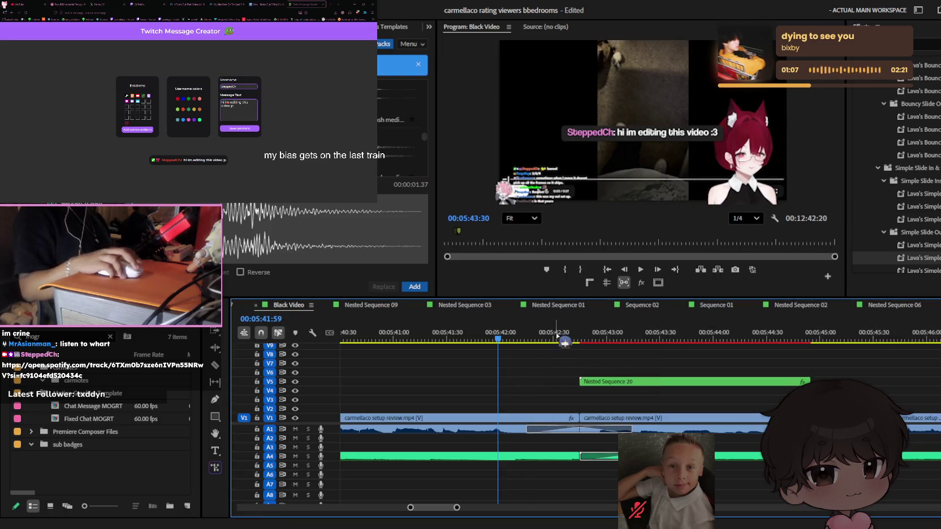
key("ctrl+s")
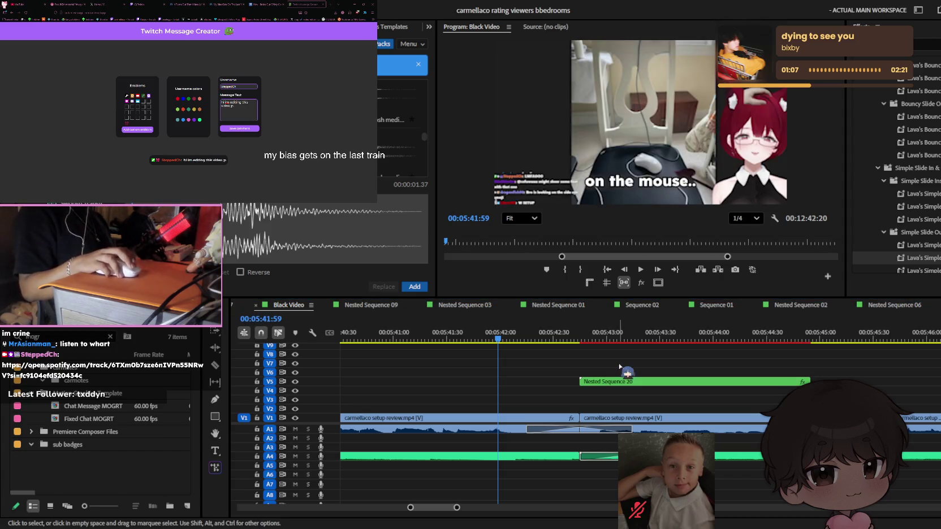
Show the effect settings panel, then scroll through manga chapters in the browser
key("shift+5")
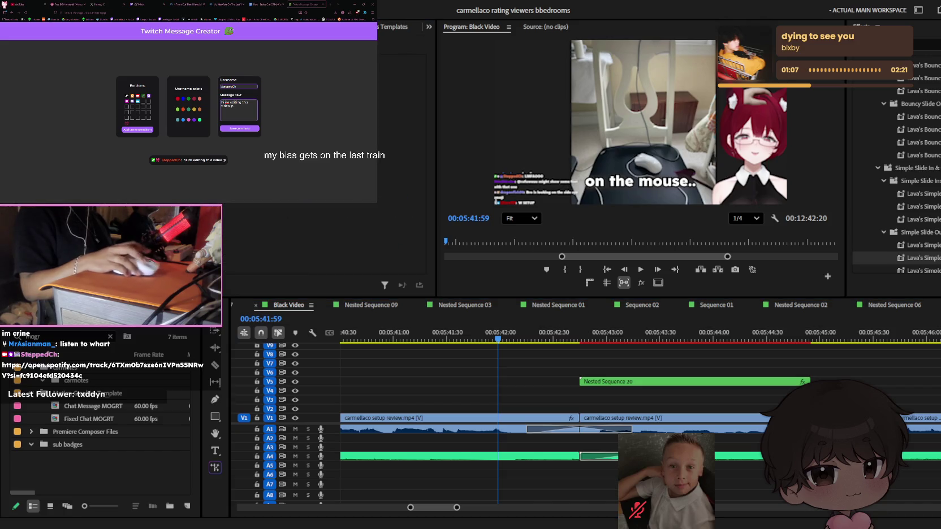
left_click(212, 4)
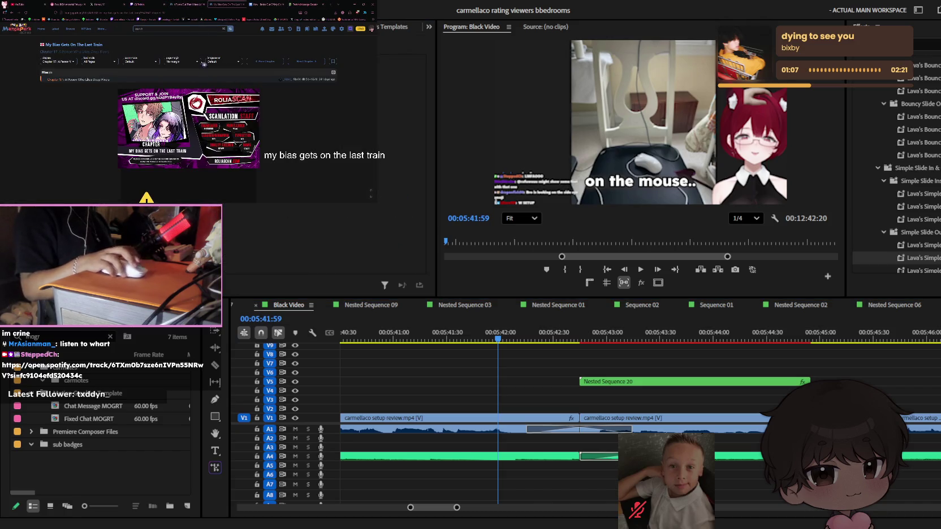
scroll(204, 64, "down", 5)
scroll(212, 84, "down", 5)
scroll(218, 97, "down", 5)
scroll(221, 102, "down", 3)
scroll(221, 102, "up", 5)
scroll(221, 102, "up", 10)
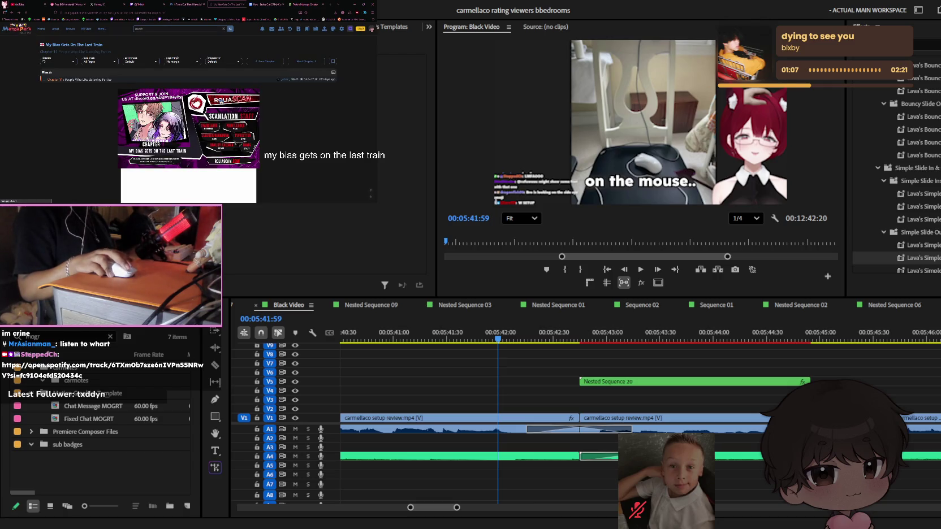
left_click(304, 61)
scroll(188, 116, "down", 5)
scroll(188, 117, "down", 5)
Play the Black Video sequence from 05:41:59
left_click(618, 359)
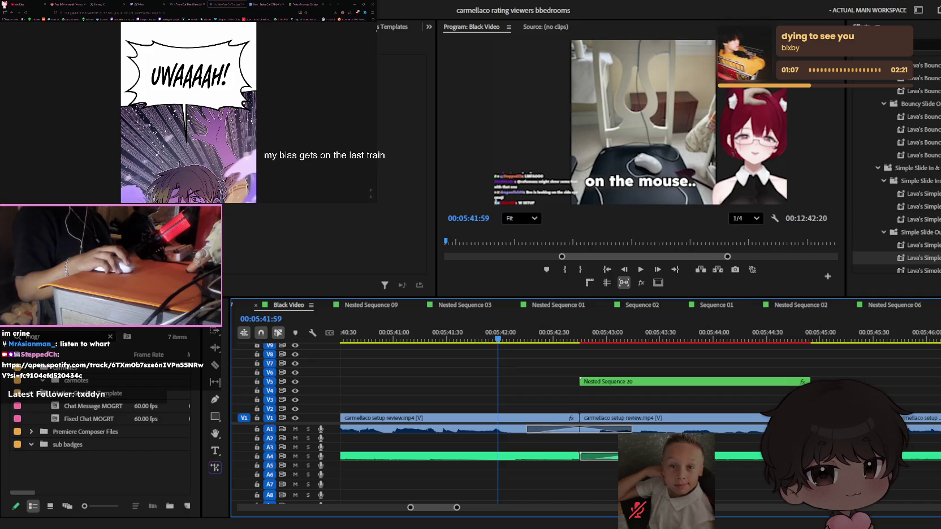
key("space")
left_click(608, 362)
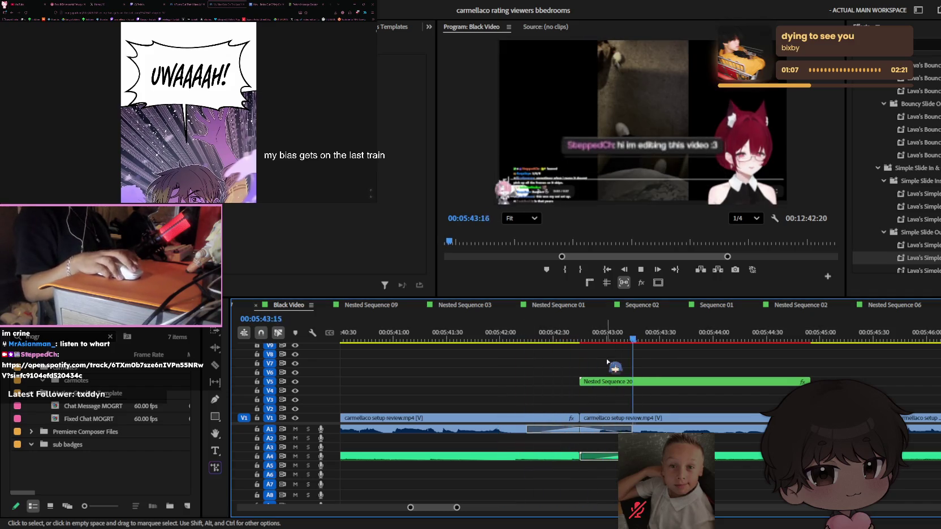
key("minus")
left_click(552, 338)
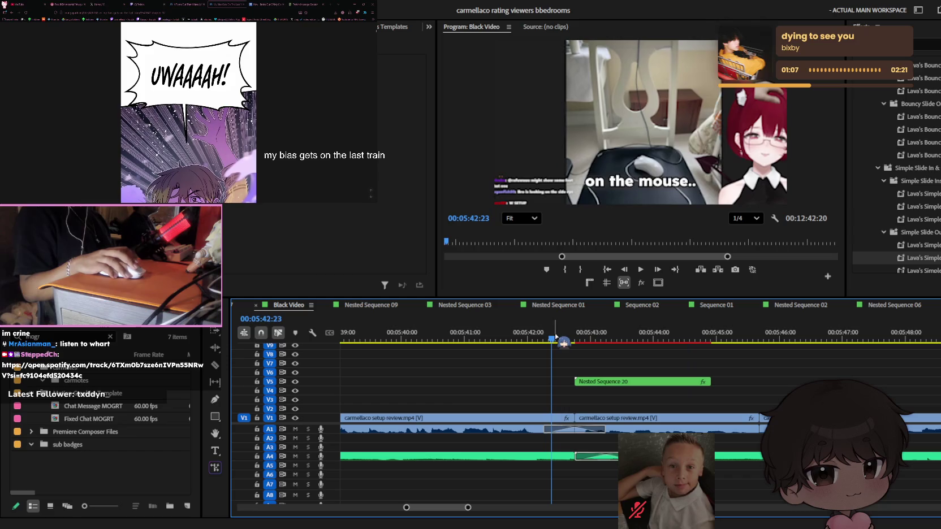
key("space")
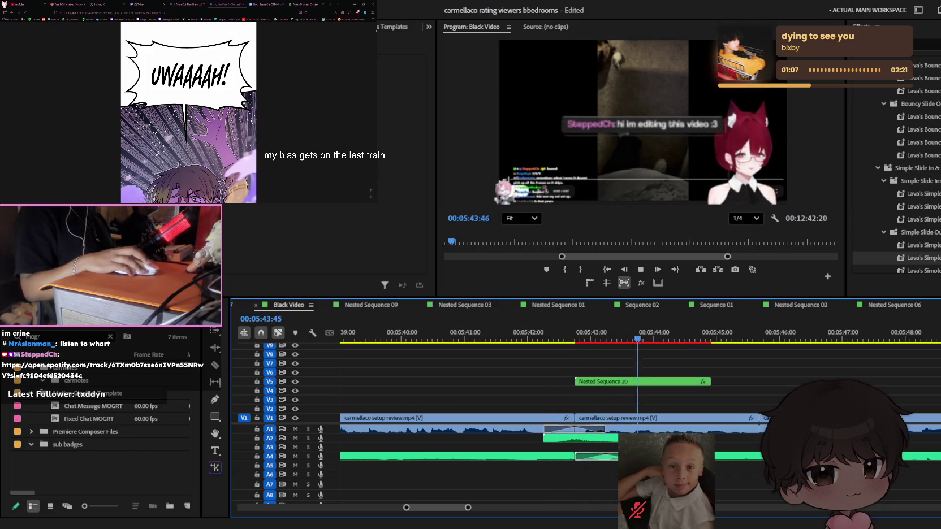
left_click(560, 339)
key("space")
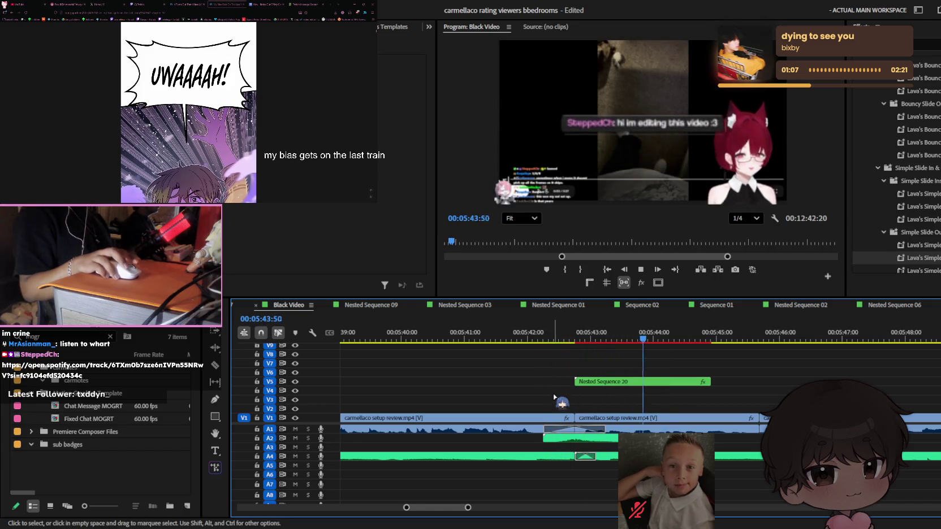
key("minus")
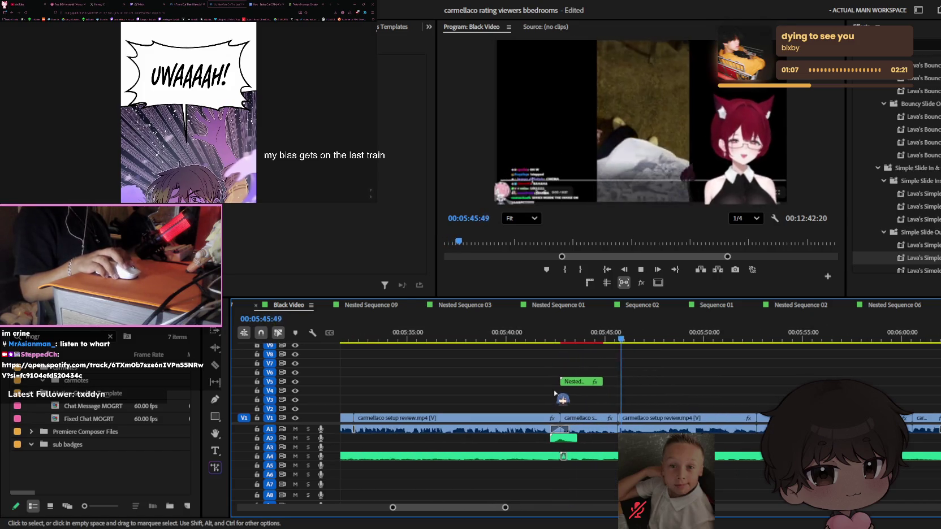
key("minus")
left_click(615, 419)
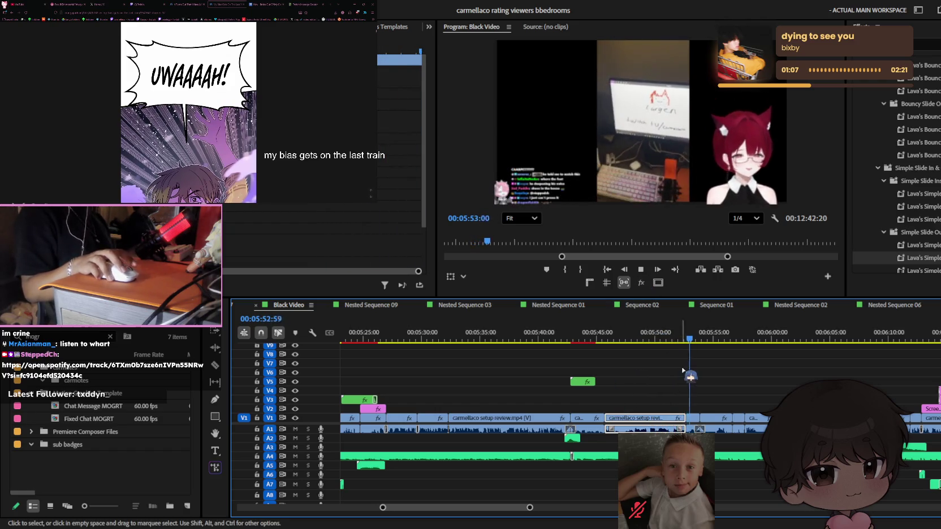
scroll(682, 371, "up", 2)
scroll(682, 371, "up", 2)
scroll(683, 371, "up", 1)
scroll(683, 371, "down", 1)
scroll(682, 371, "down", 1)
scroll(683, 370, "down", 1)
scroll(681, 368, "down", 1)
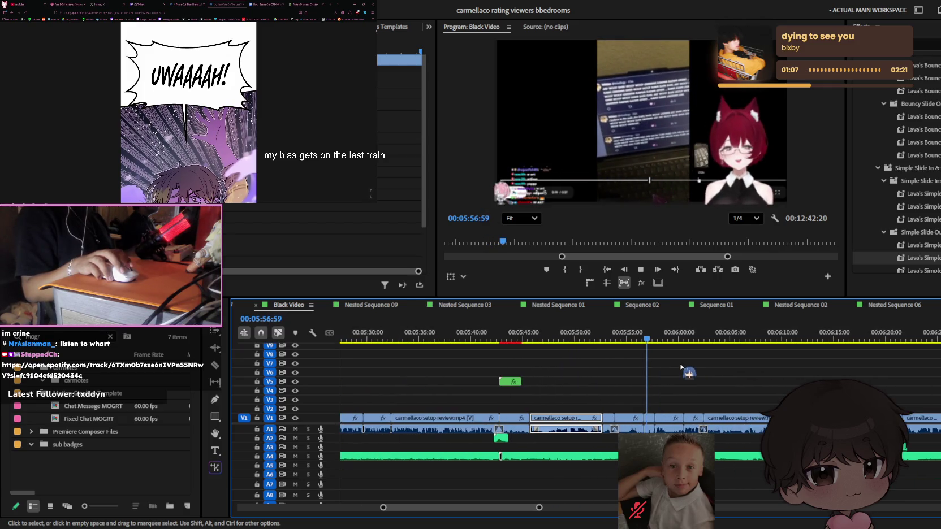
left_click(520, 334)
key("space")
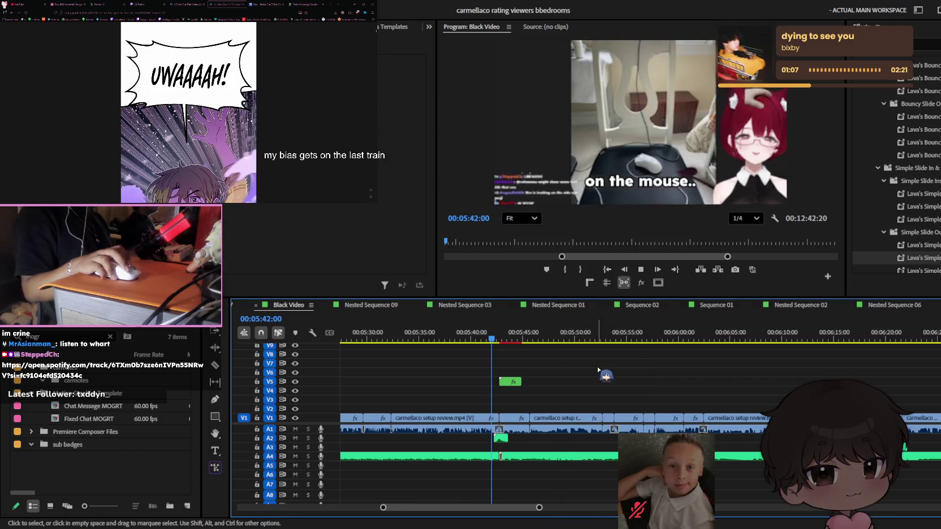
scroll(610, 362, "up", 2)
scroll(598, 369, "up", 1)
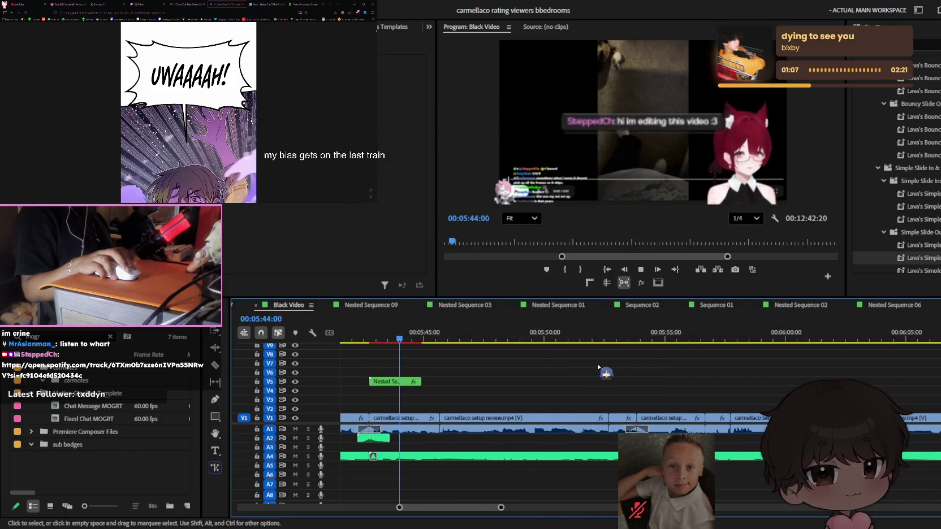
left_click(360, 331)
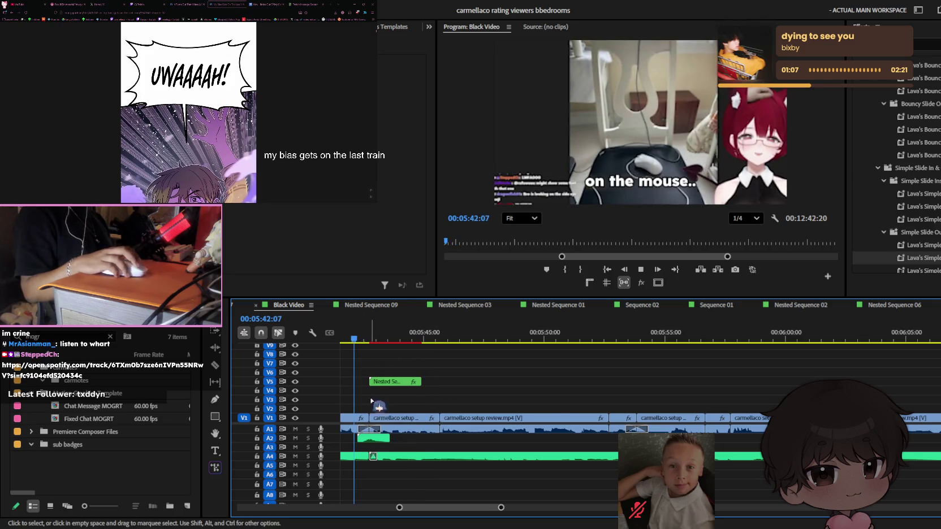
scroll(430, 441, "up", 2)
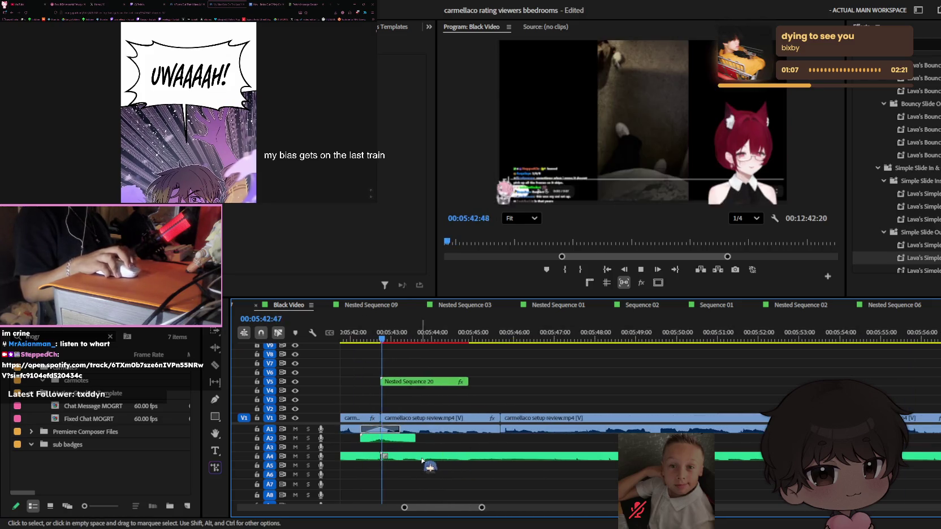
key("space")
scroll(368, 348, "down", 1)
scroll(395, 373, "down", 1)
scroll(411, 419, "up", 2)
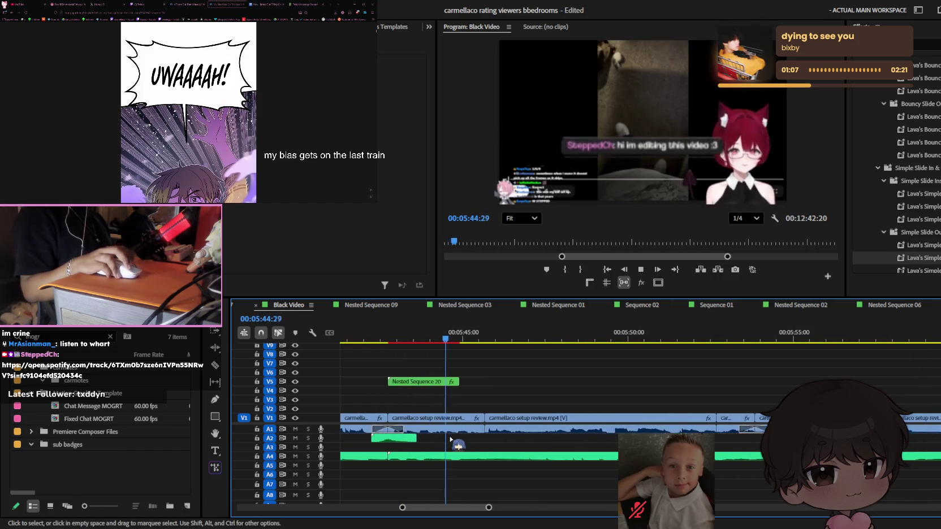
scroll(479, 447, "down", 1)
left_click(492, 441)
left_click(482, 338)
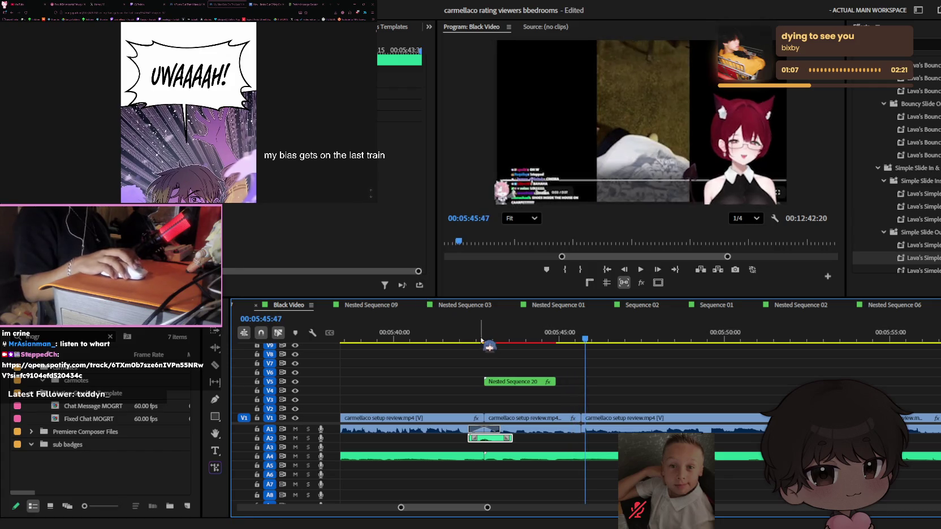
key("space")
scroll(551, 365, "down", 1)
scroll(606, 383, "down", 1)
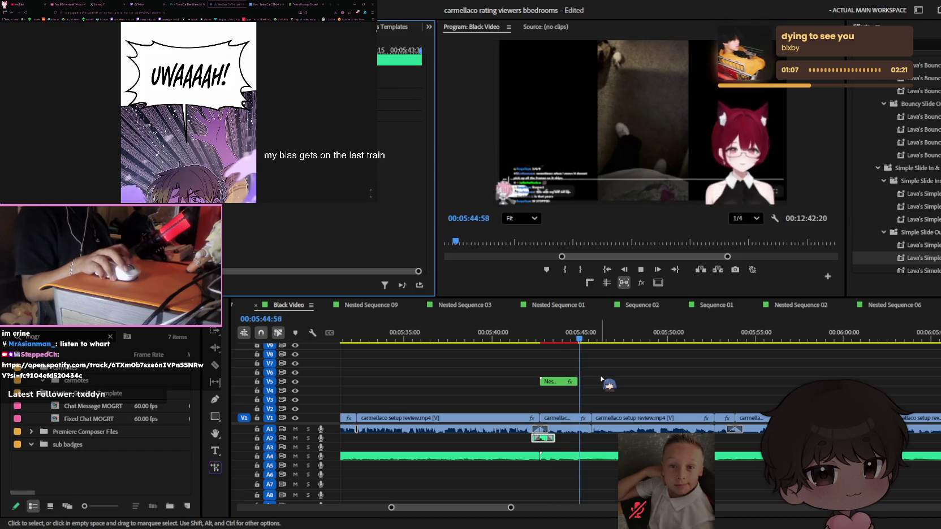
left_click(530, 334)
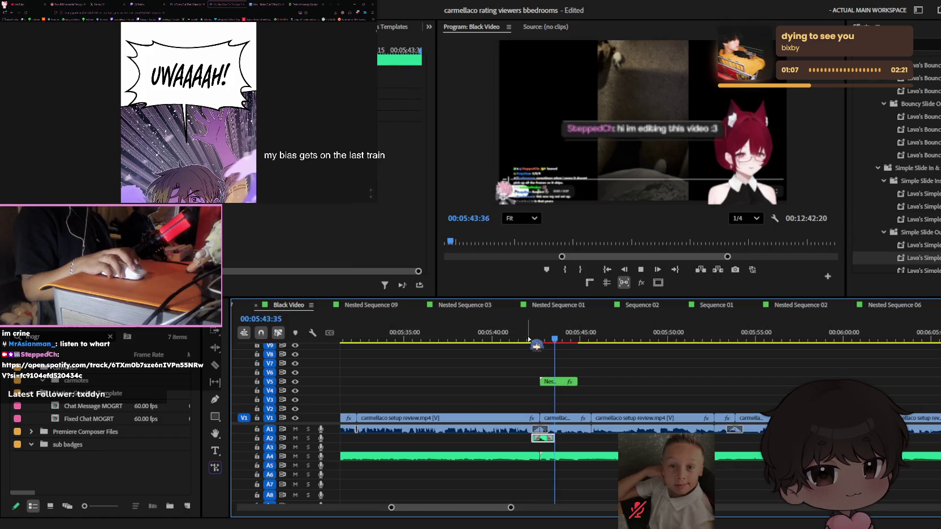
Zoom in on the setup review clip and razor the V1/A1 footage at 05:51:29
key("space")
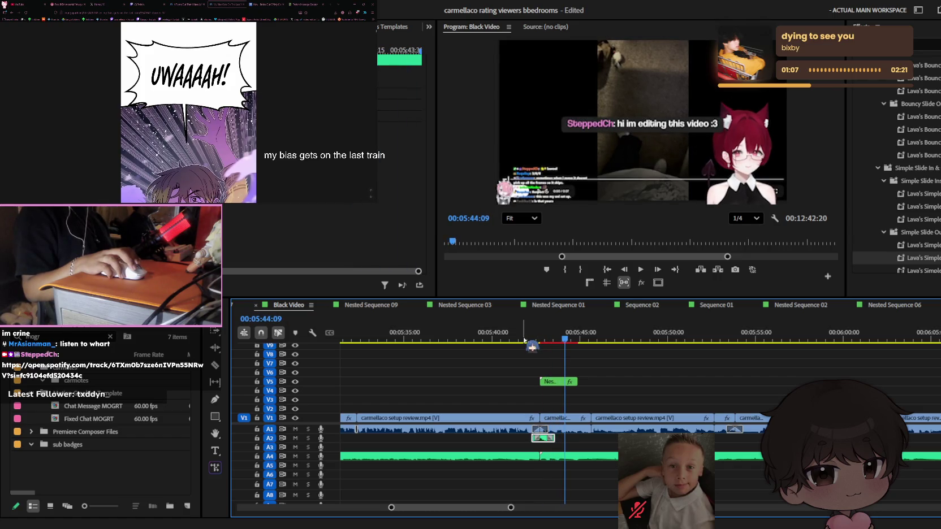
key("space")
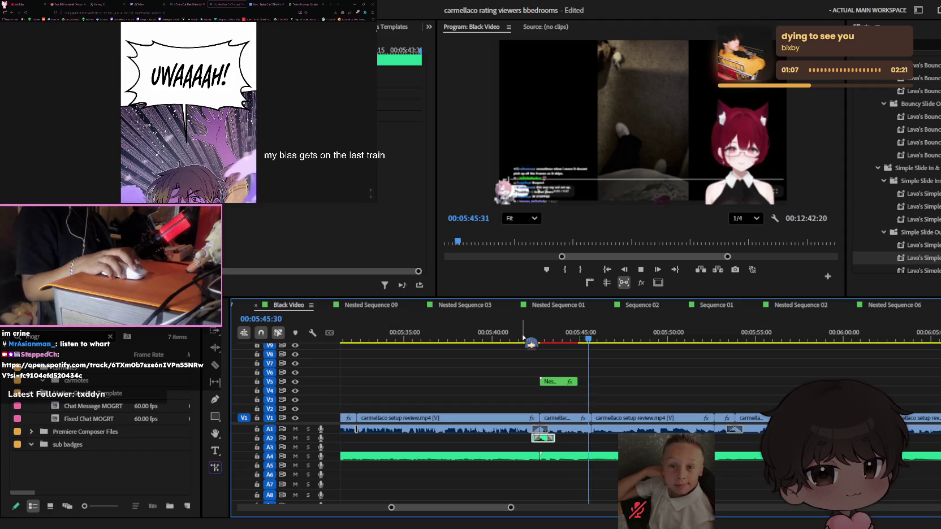
key("equal")
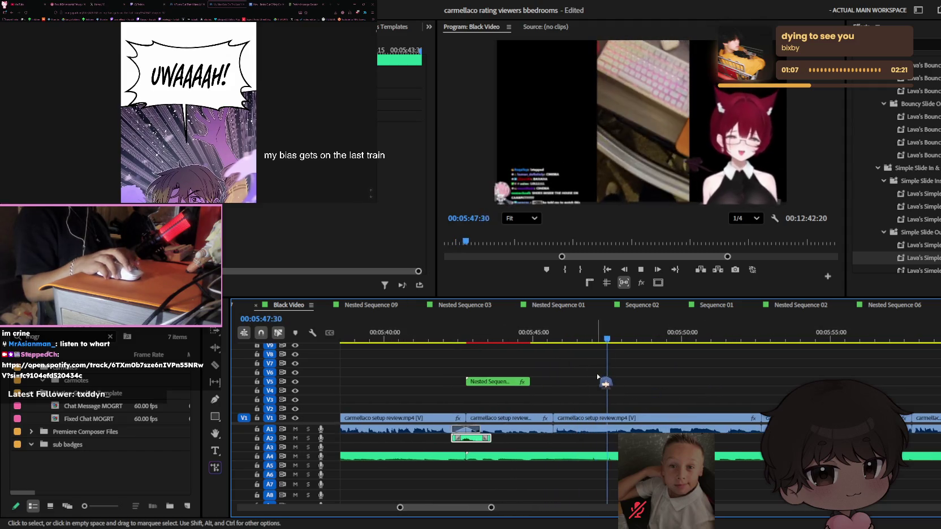
key("space")
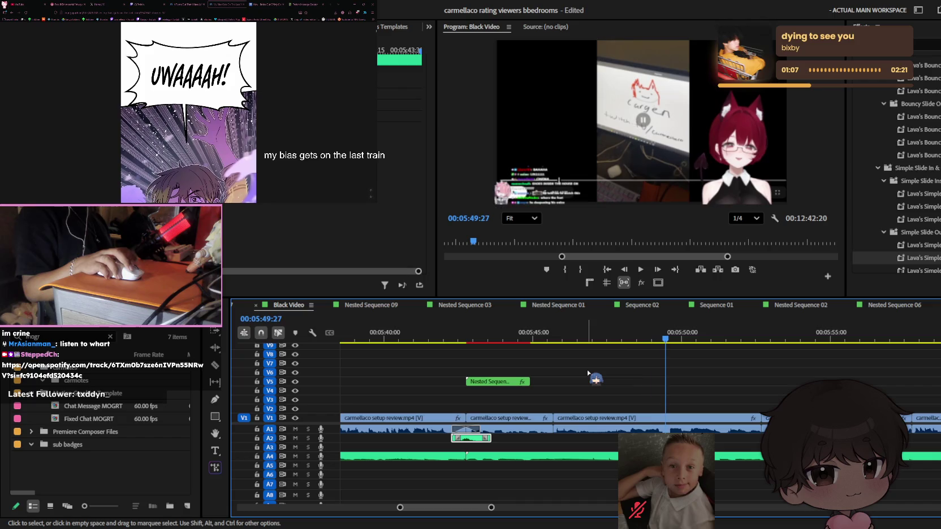
key("space")
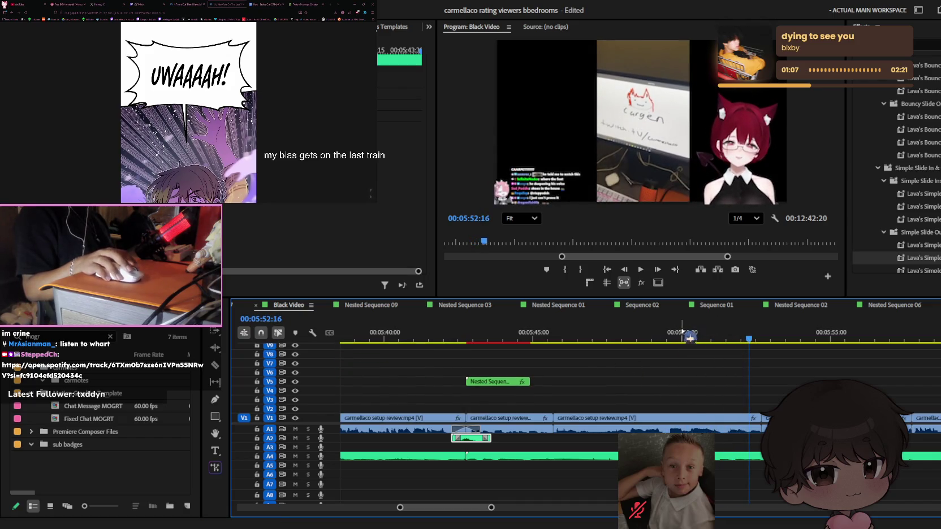
left_click(704, 334)
key("c")
left_click(729, 418)
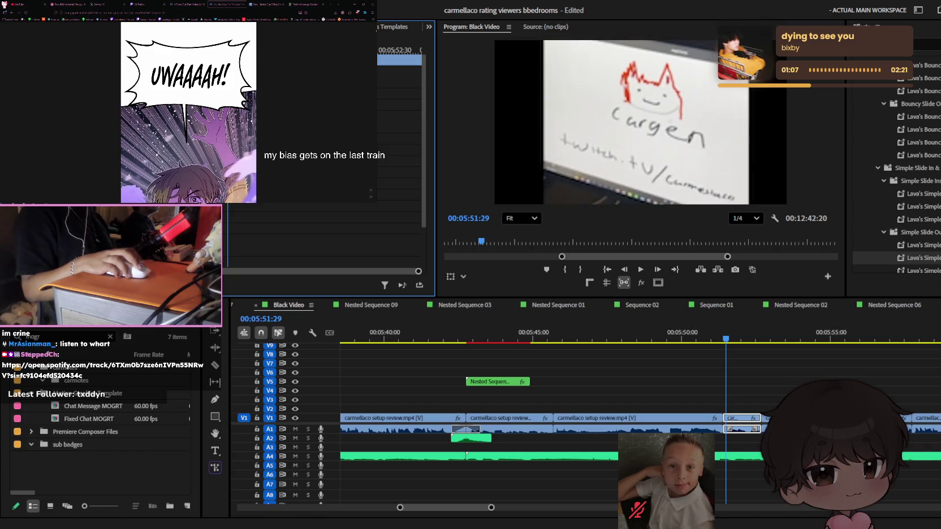
Play back the new cut at 05:51:29, zooming the timeline in and out
key("space")
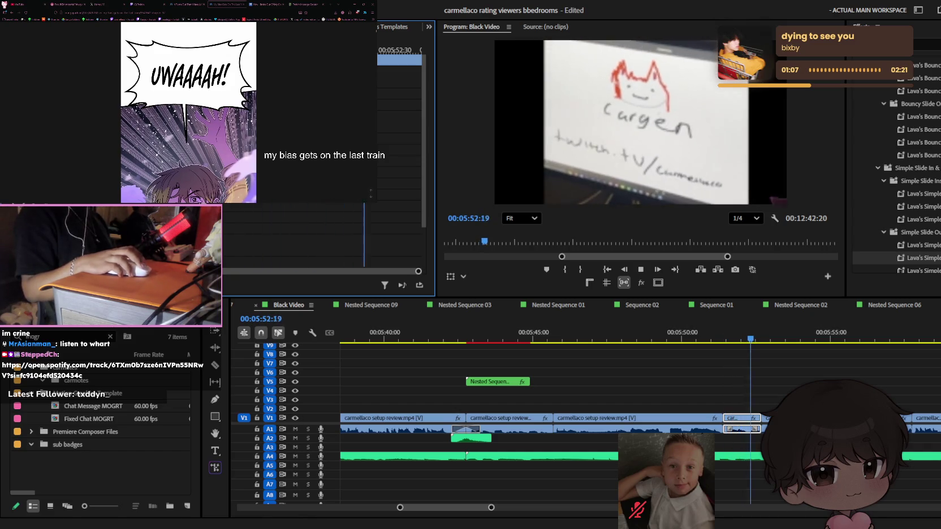
key("space")
key("minus")
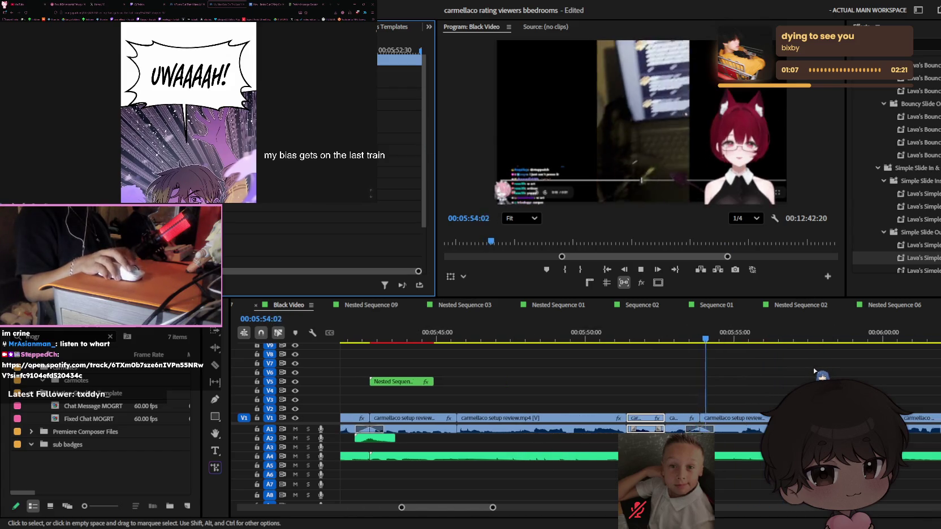
key("equal")
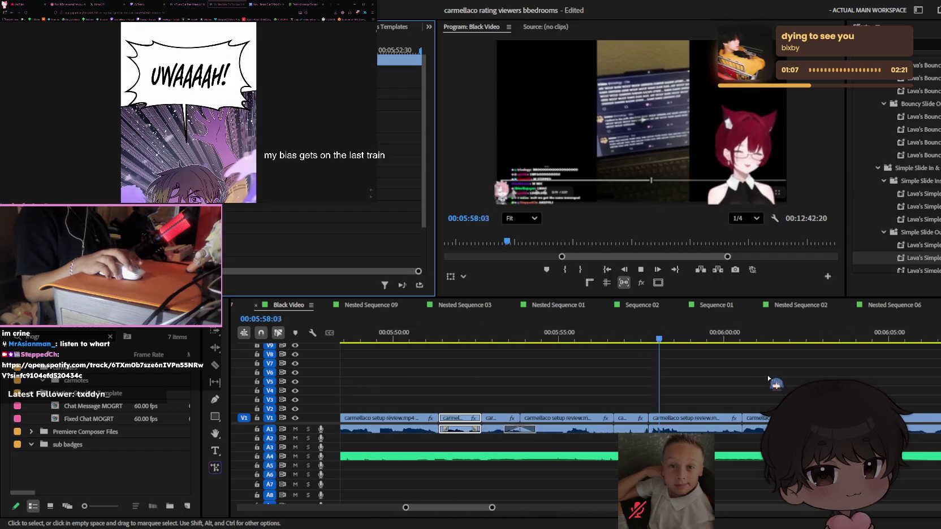
key("minus")
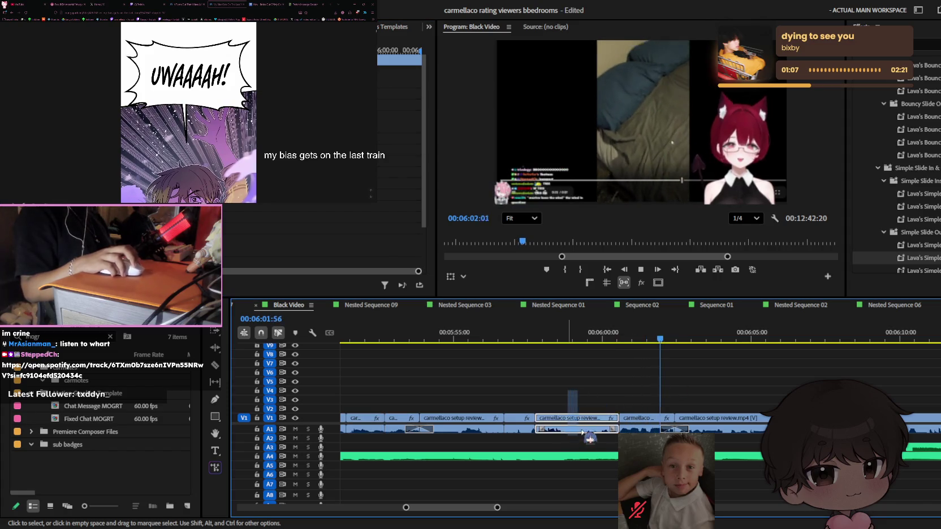
Extend the setup review clip over the short piece after it and replay from around 05:50
left_click_drag(619, 418, 676, 418)
key("j")
key("j")
key("j")
key("minus")
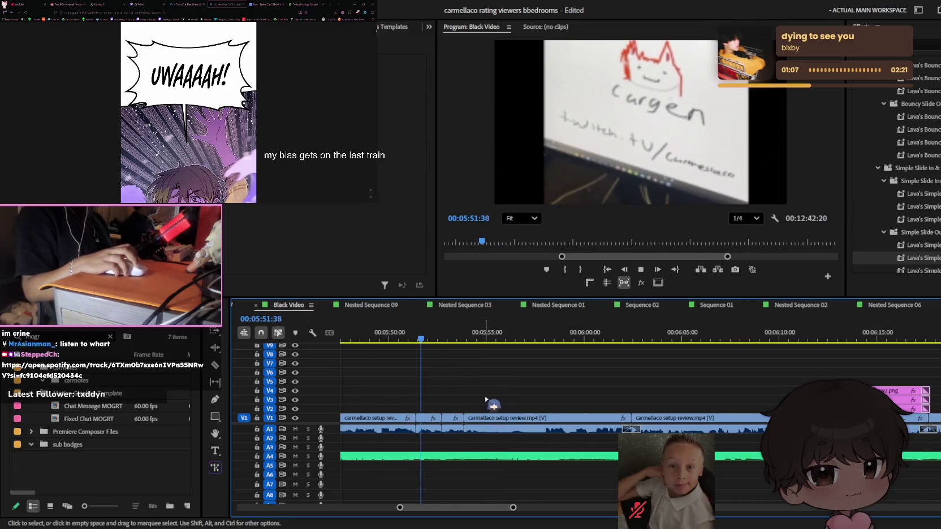
key("equal")
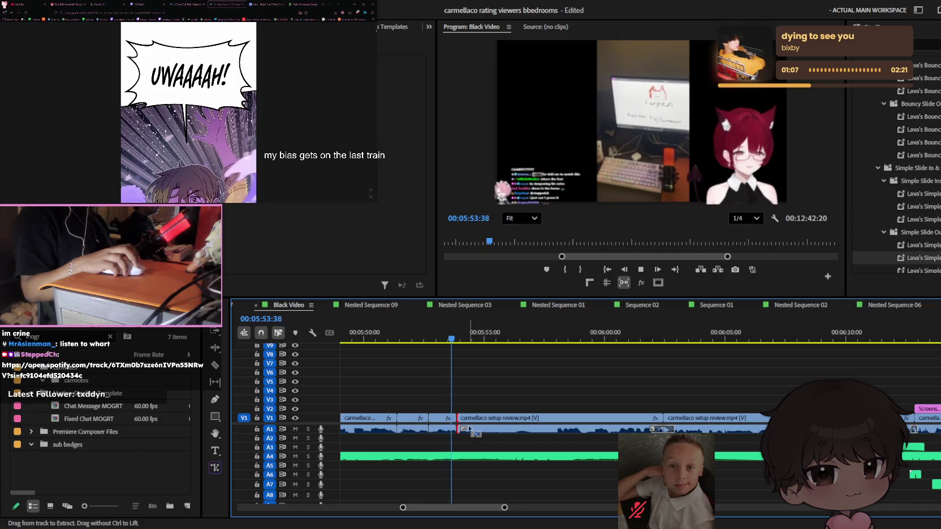
key("minus")
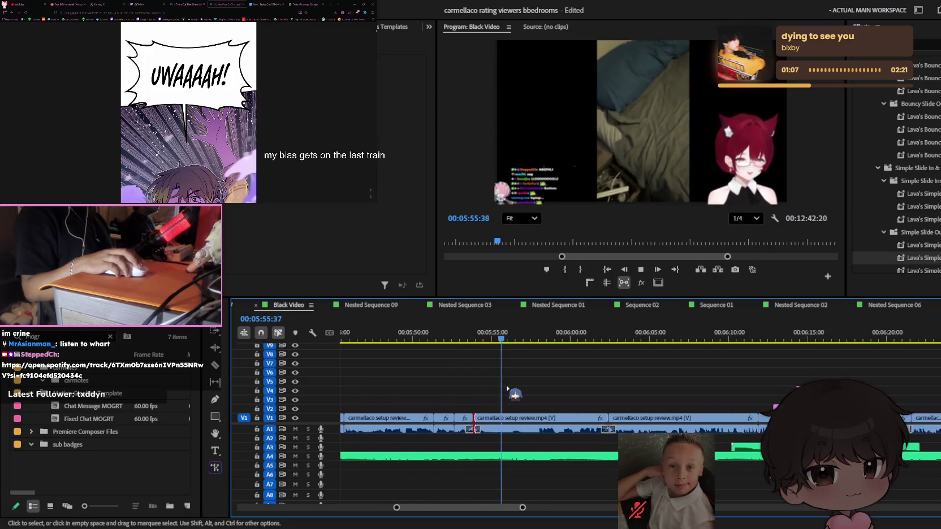
key("minus")
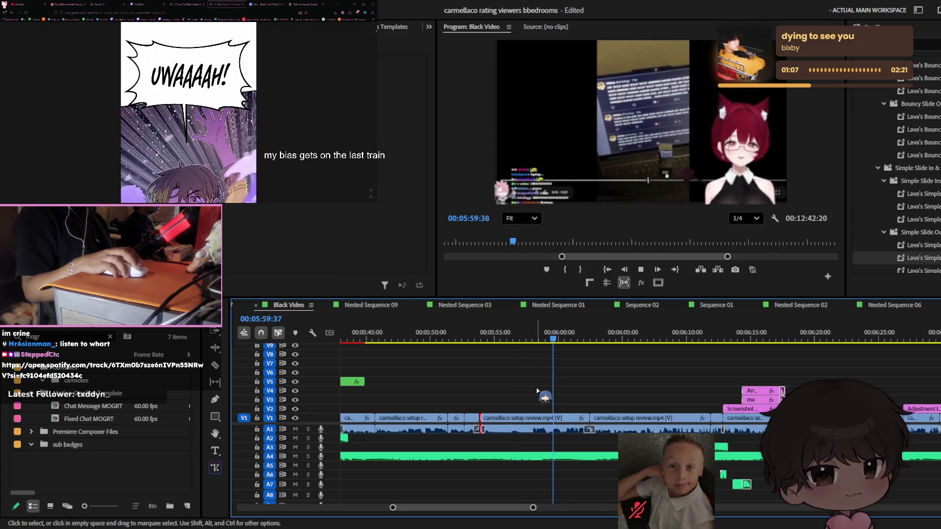
key("equal")
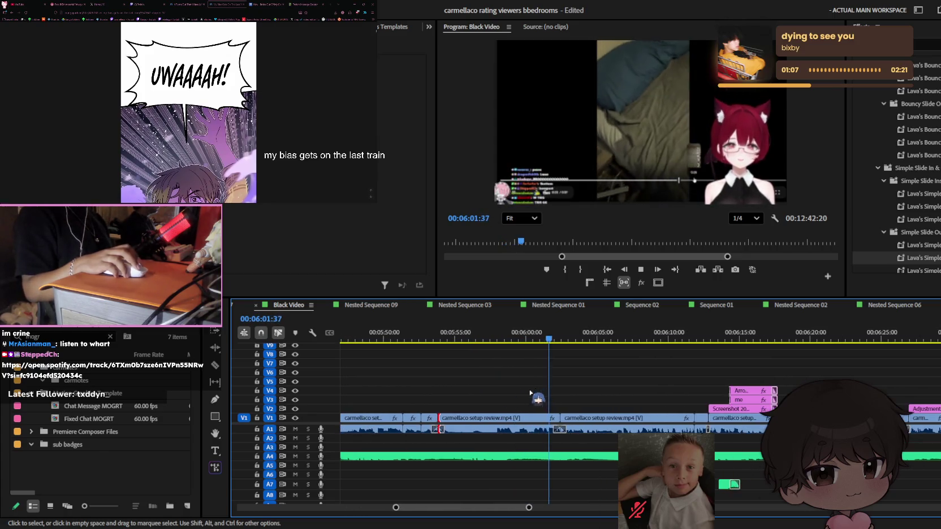
key("minus")
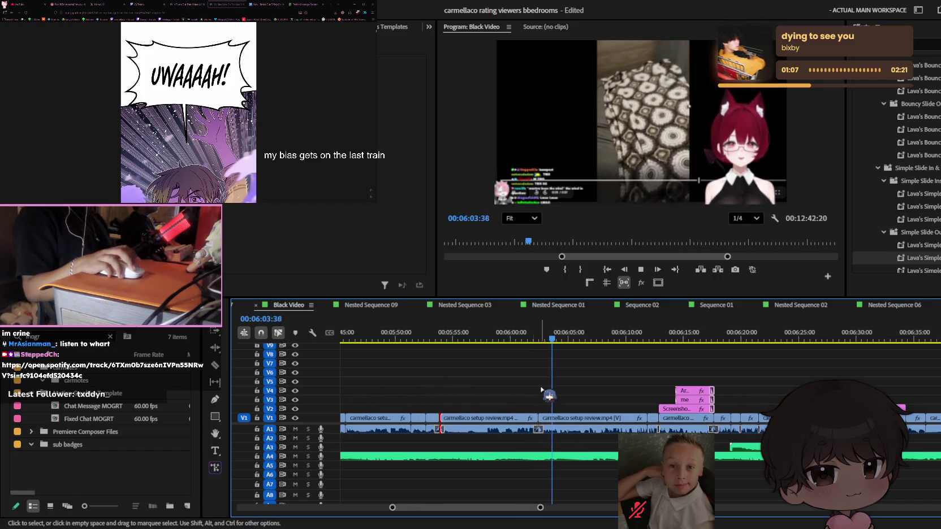
key("equal")
key("minus")
key("minus")
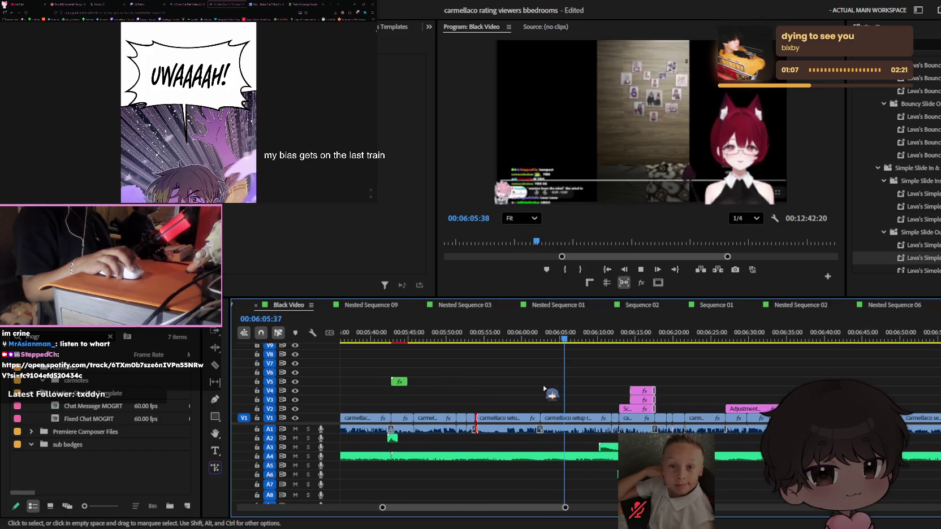
Replay from about 06:04, stop at 06:05:39, and search the project for 'vine b'
key("equal")
key("space")
left_click(533, 334)
key("space")
key("equal")
key("equal")
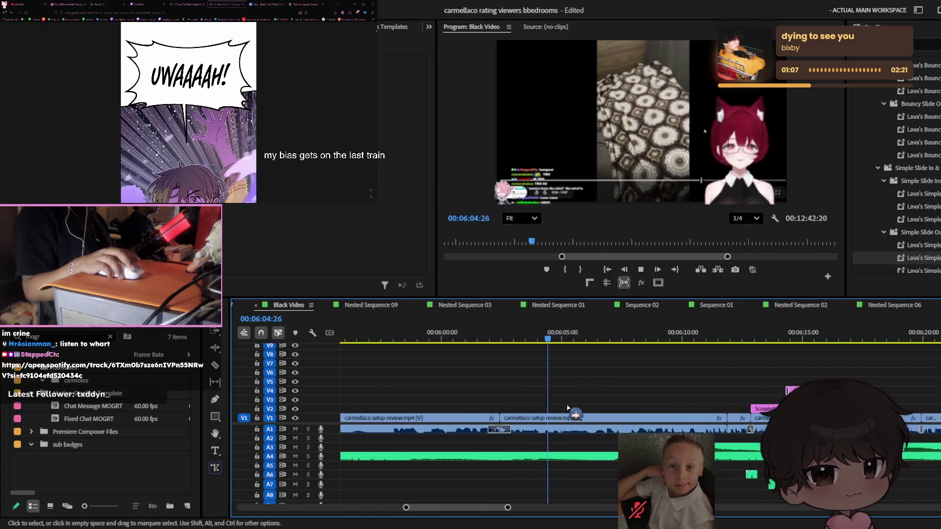
key("equal")
key("space")
left_click(110, 336)
type("vine b")
Place the yt1s Vine_Boom sound on A2, aligned with the playhead near 06:05:36
left_click_drag(85, 458, 593, 444)
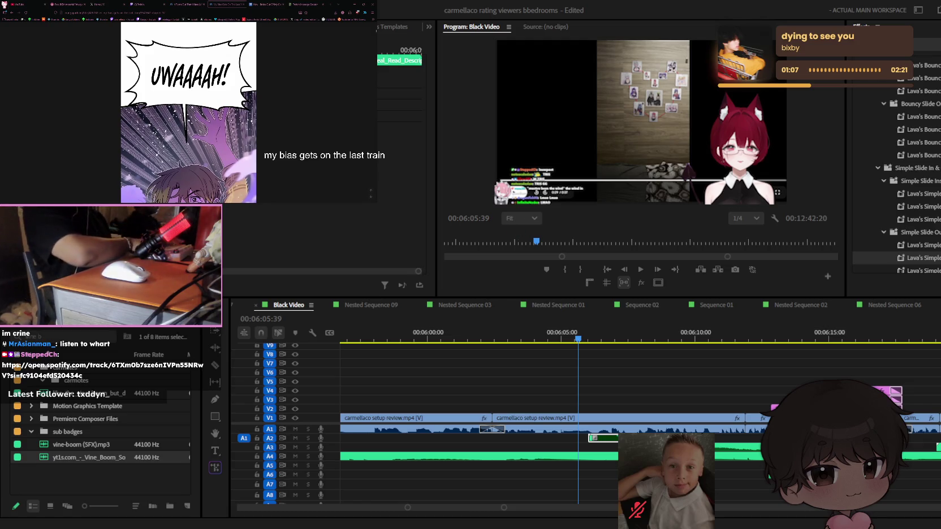
left_click(597, 448)
key("j")
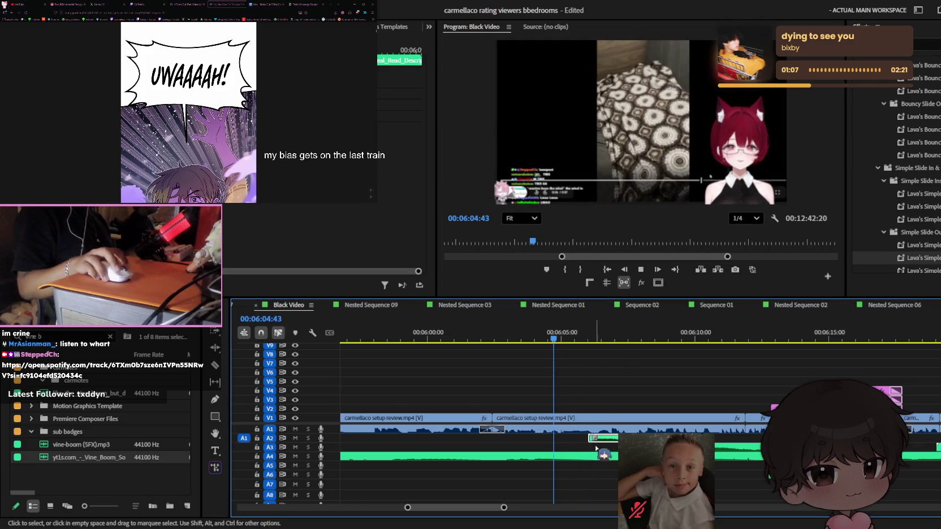
left_click_drag(615, 444, 603, 444)
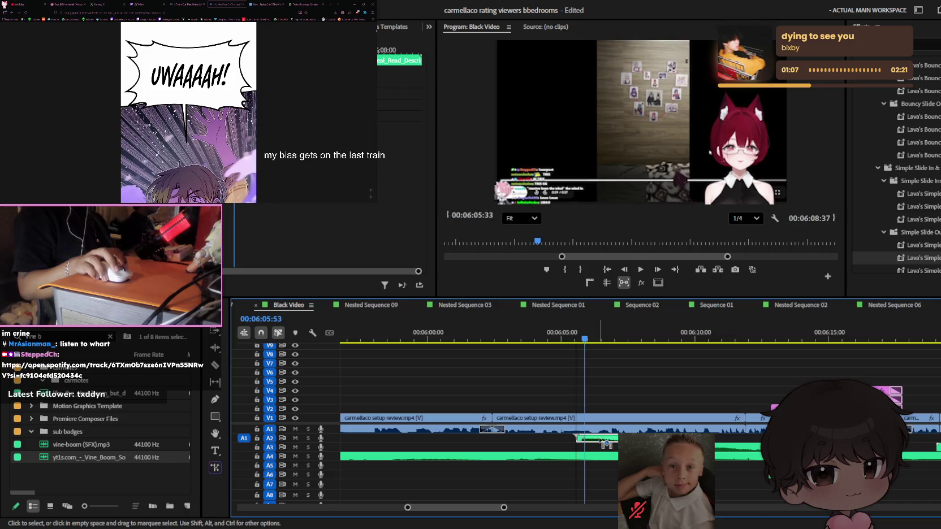
key("j")
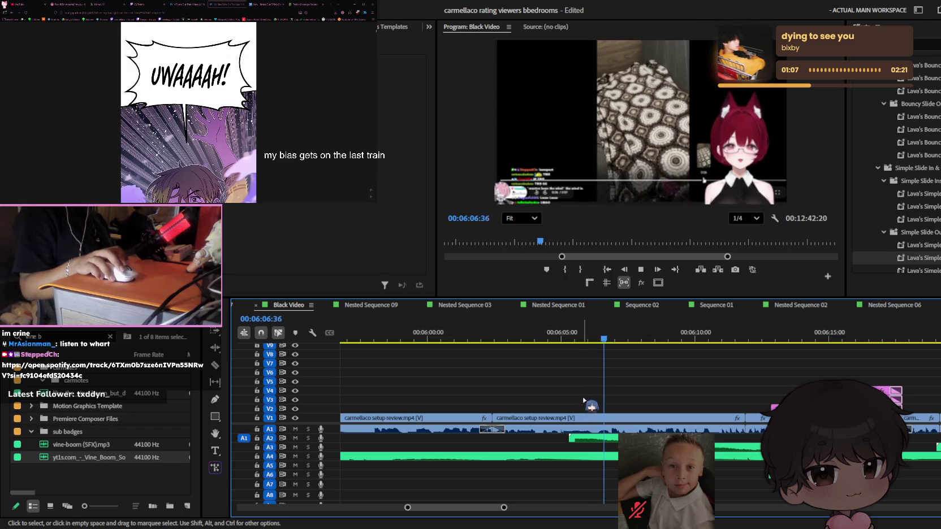
left_click(583, 399)
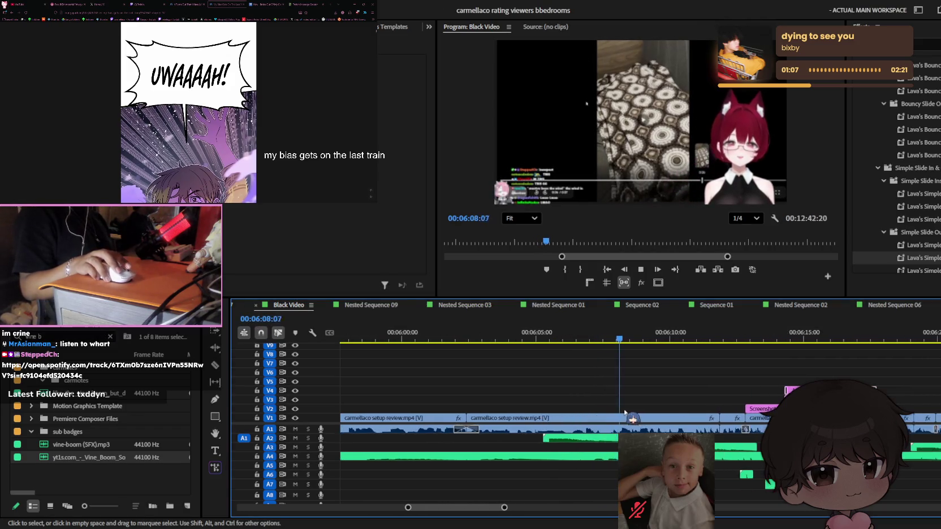
Play through the following section, zooming out to 15-second spacing, then restart from 05:41
key("equal")
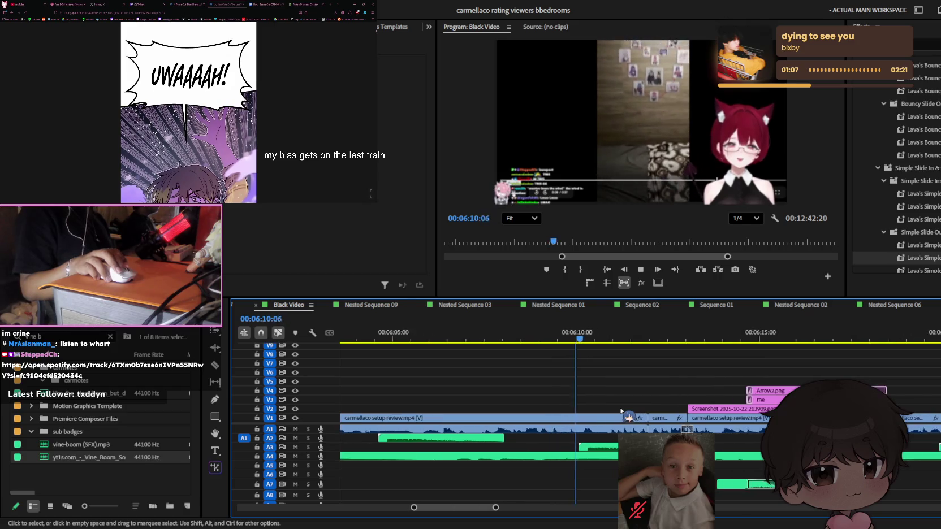
key("minus")
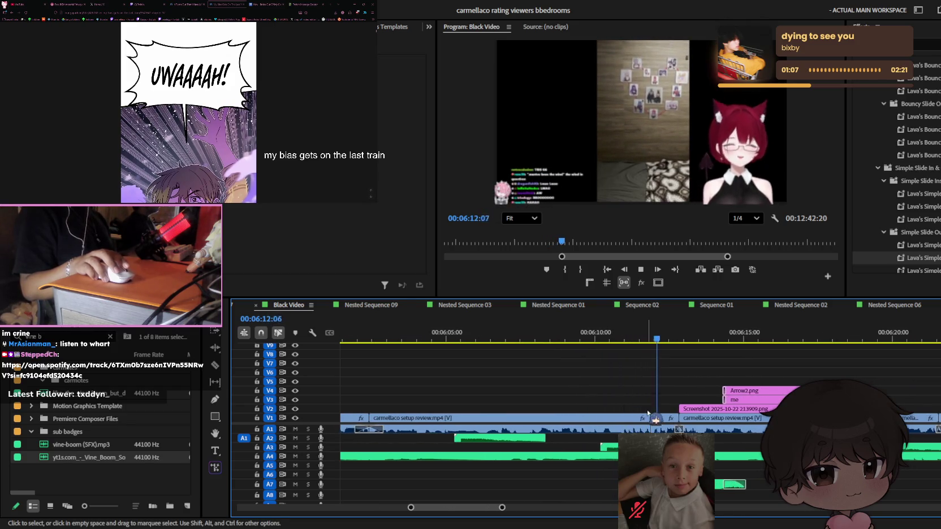
key("minus")
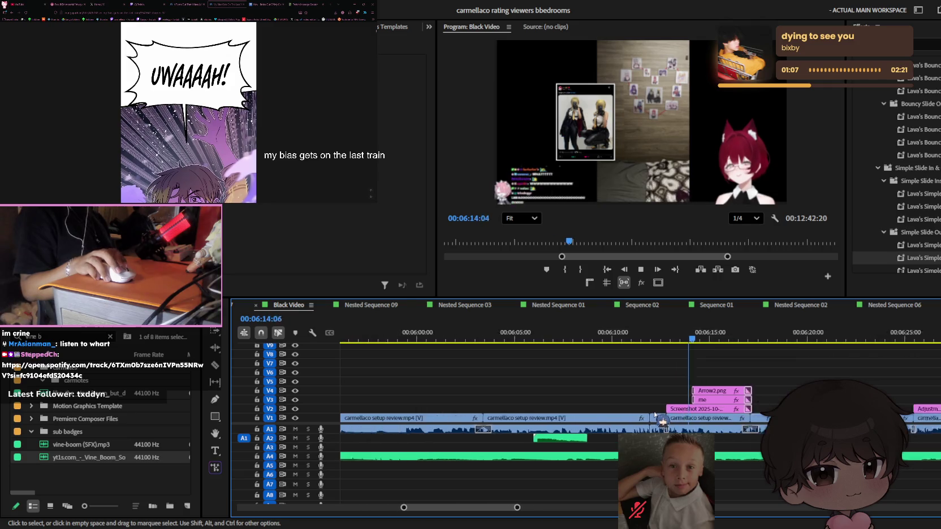
key("minus")
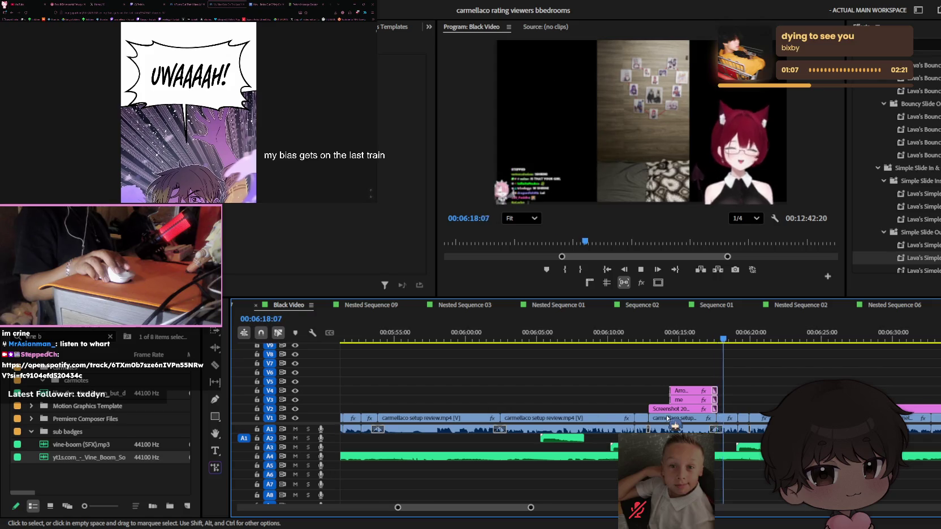
key("minus")
key("equal")
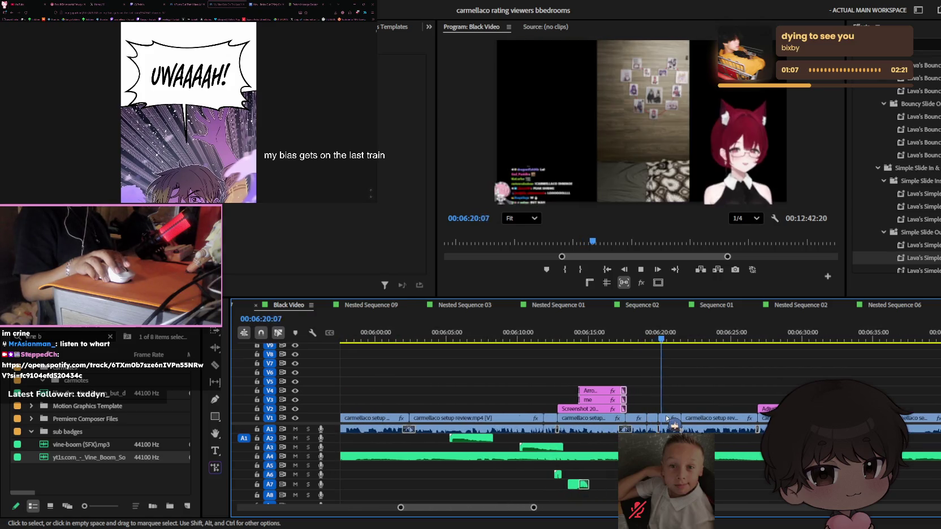
key("minus")
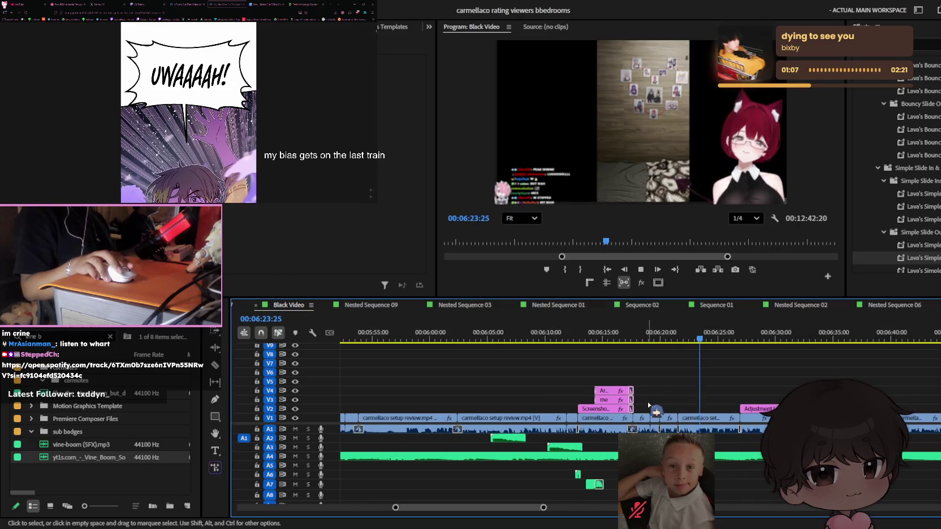
key("space")
key("minus")
key("minus")
key("minus")
key("Up")
key("space")
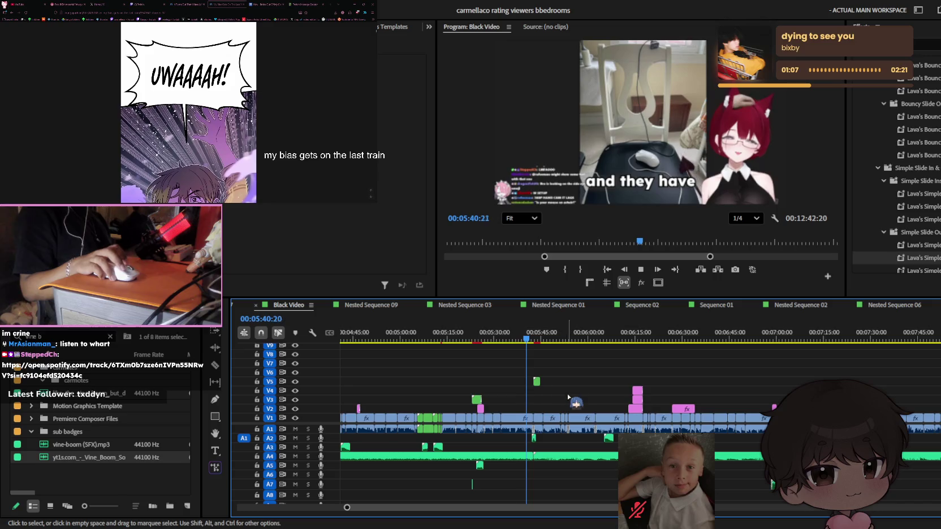
Stop at 05:45:13, return to the 05:42:37 'on the mouse..' moment, and open a new Firefox tab
scroll(583, 384, "up", 3)
key("equal")
key("equal")
key("equal")
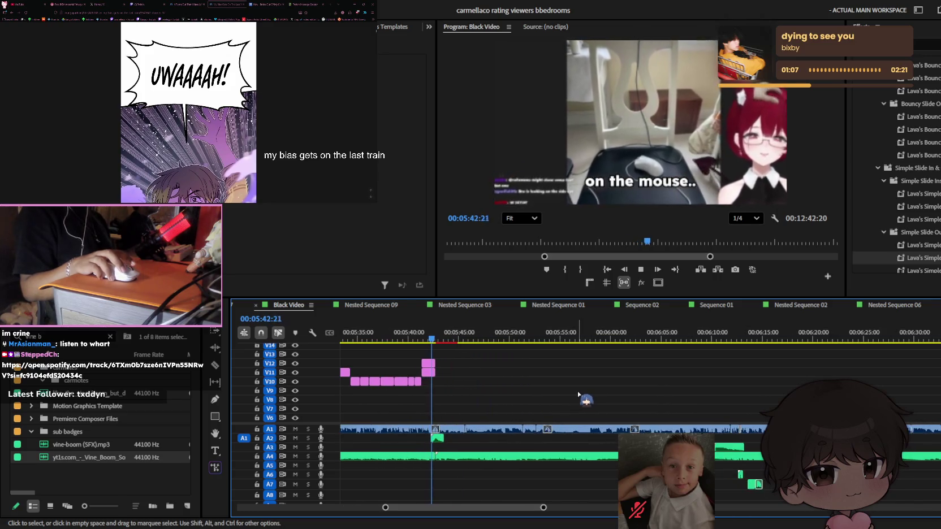
scroll(571, 396, "up", 3)
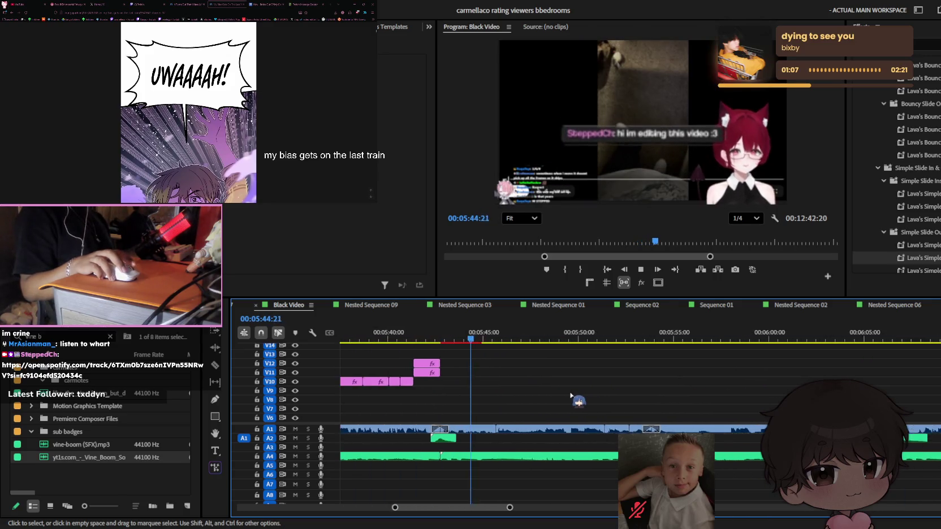
key("space")
left_click(518, 335)
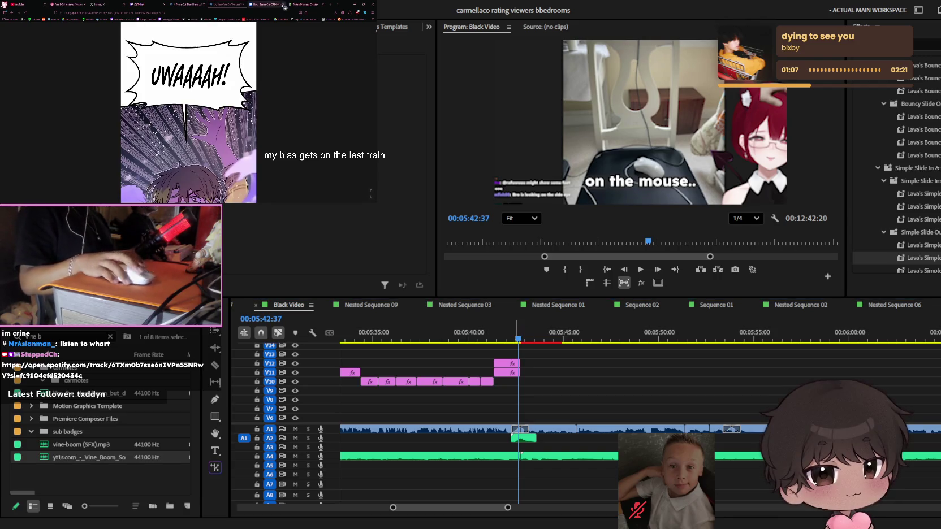
left_click(329, 5)
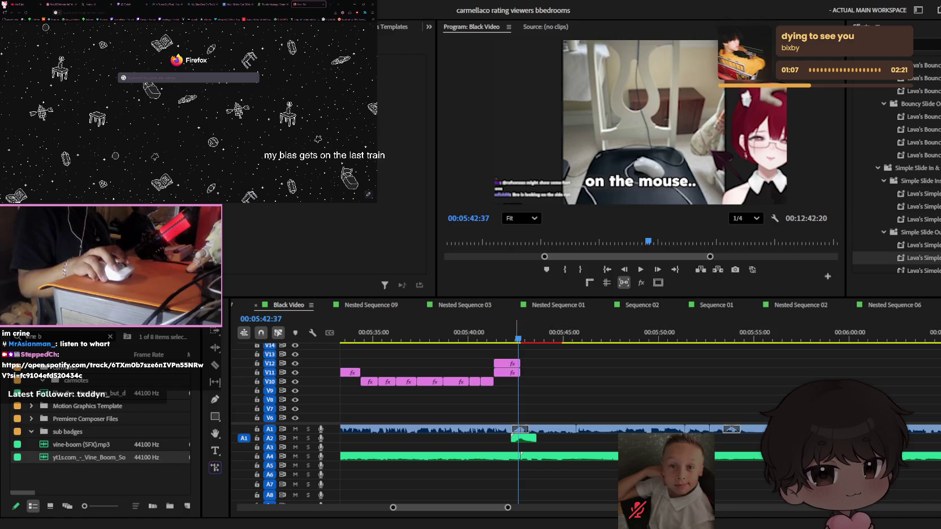
key("ctrl+v")
key("Return")
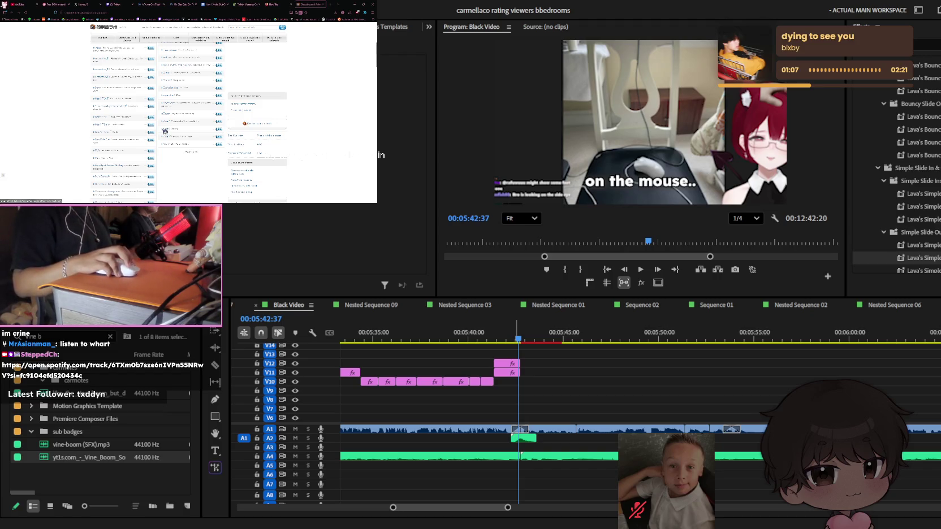
scroll(175, 129, "up", 2)
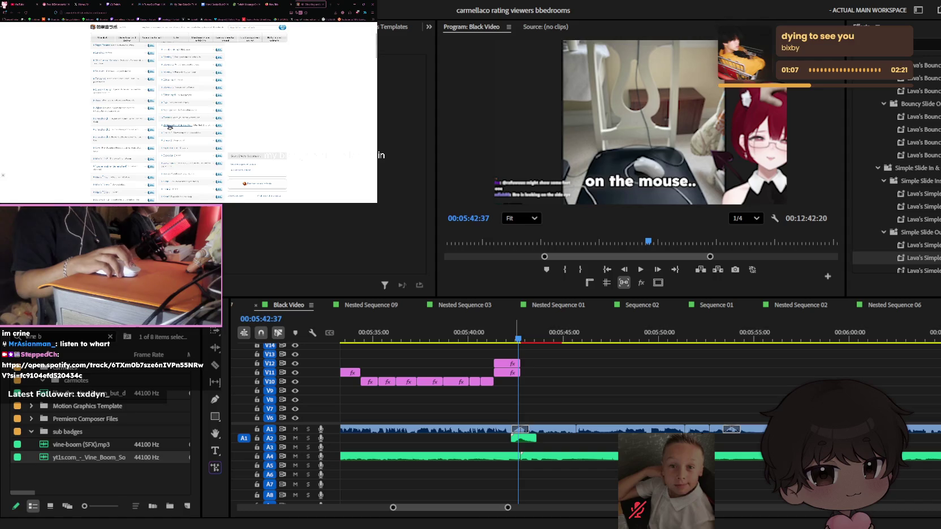
scroll(174, 117, "up", 2)
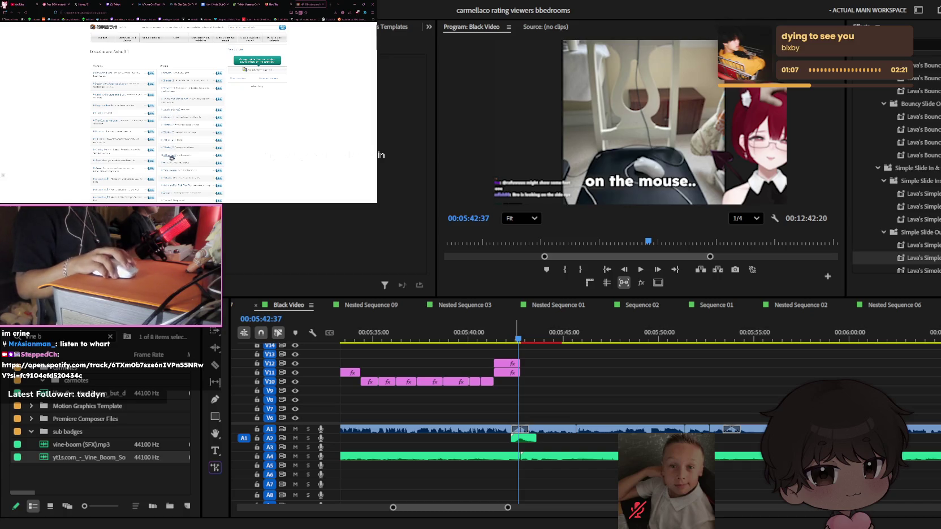
scroll(181, 152, "down", 2)
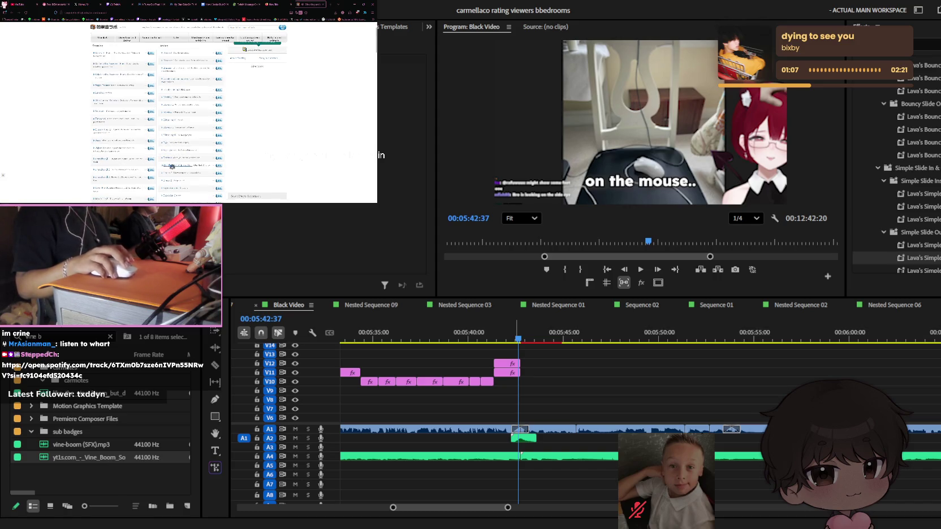
scroll(175, 164, "down", 4)
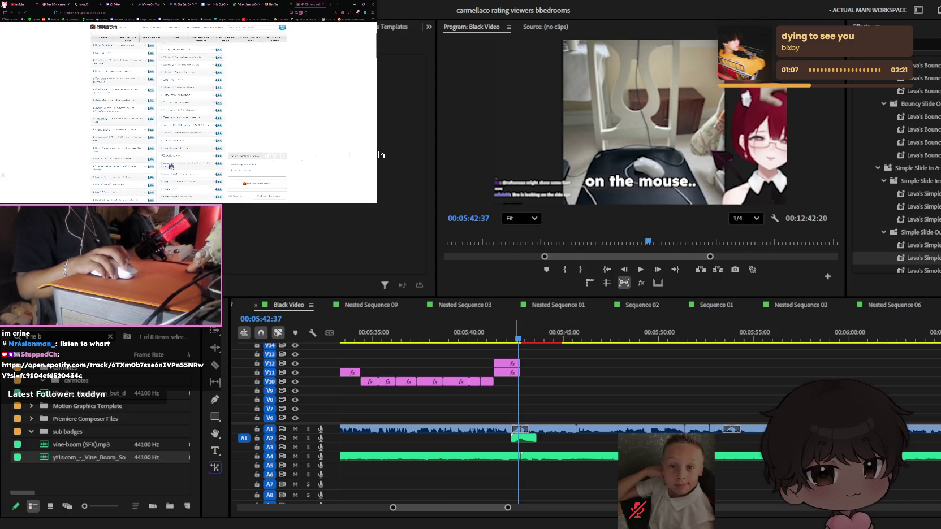
scroll(173, 173, "down", 4)
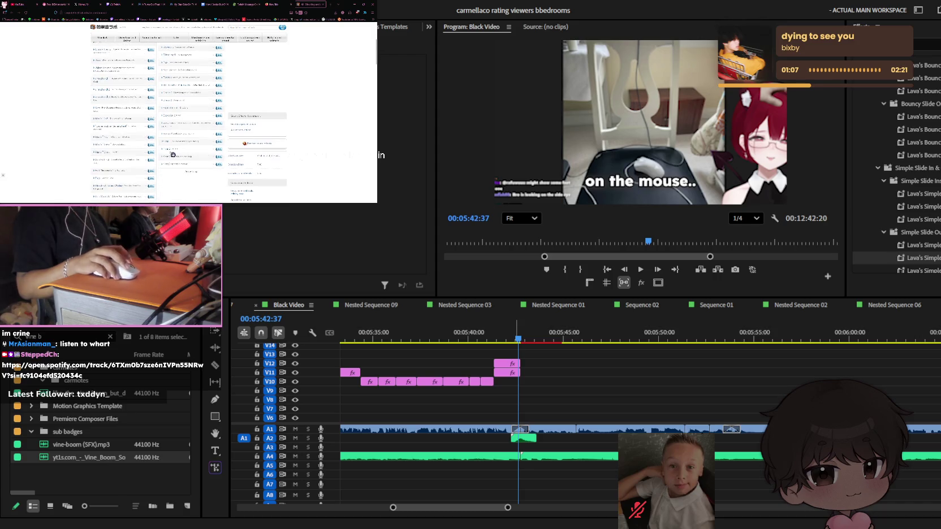
scroll(180, 150, "down", 3)
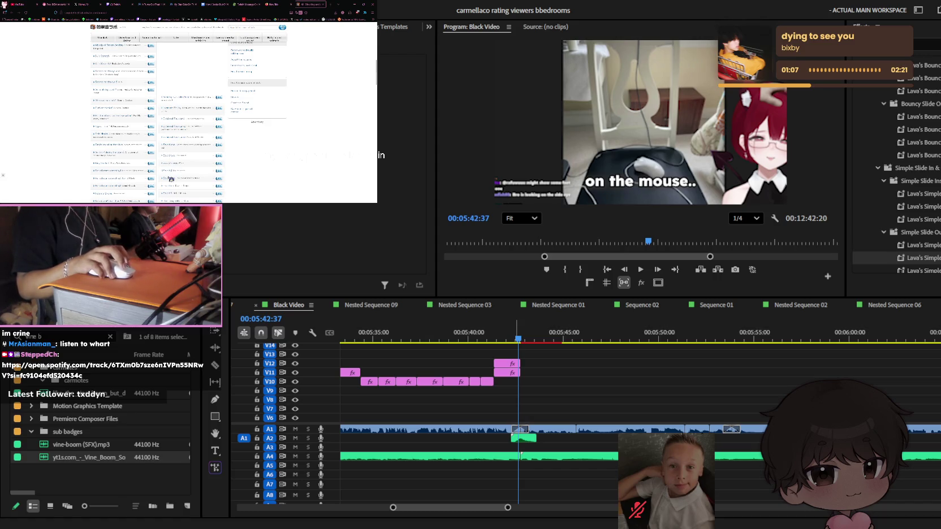
scroll(176, 171, "down", 3)
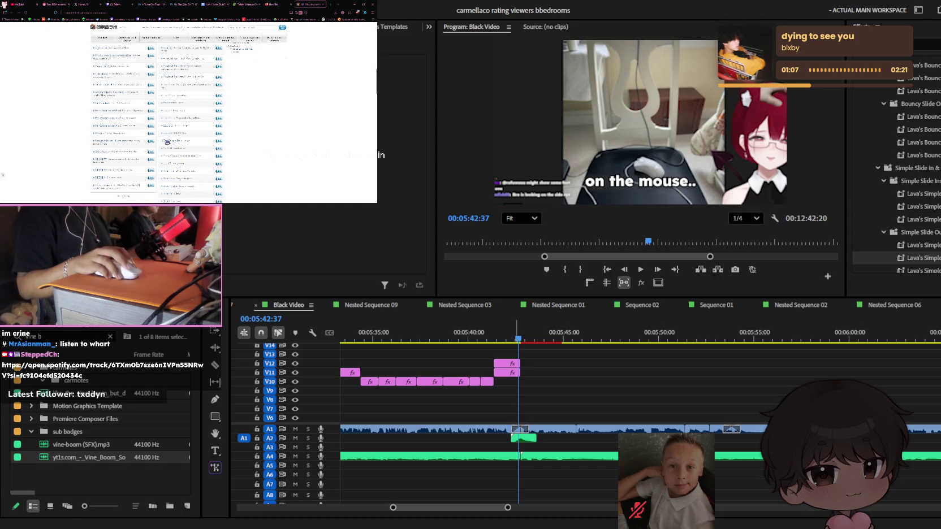
scroll(167, 155, "down", 3)
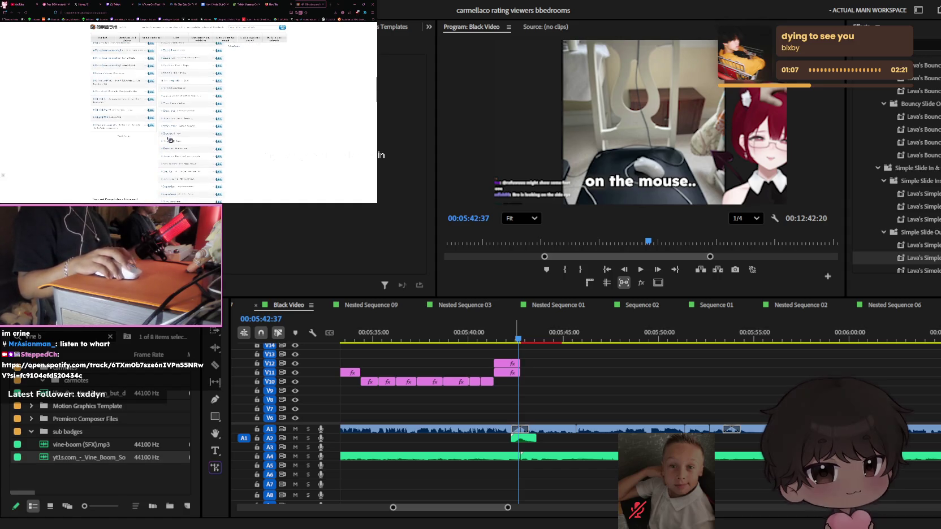
scroll(173, 151, "down", 5)
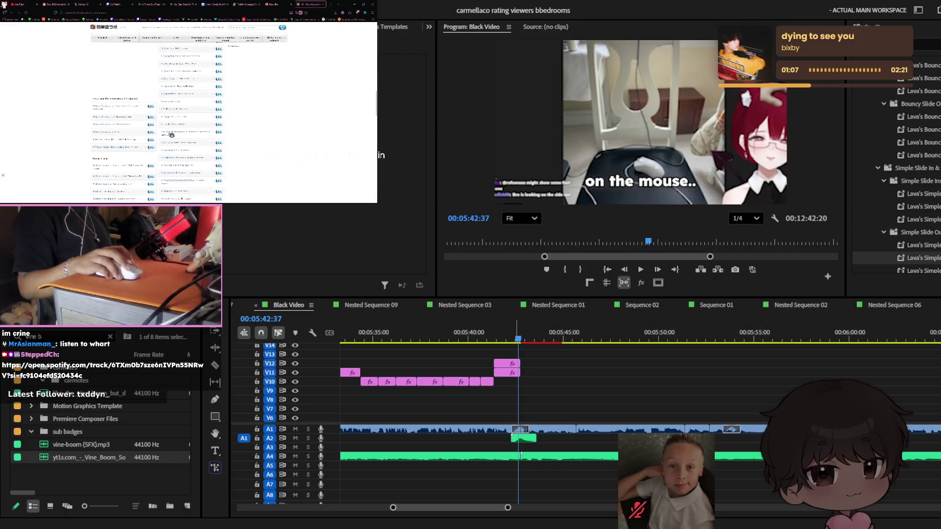
scroll(171, 151, "down", 2)
scroll(172, 150, "down", 3)
scroll(173, 150, "down", 2)
scroll(173, 150, "down", 3)
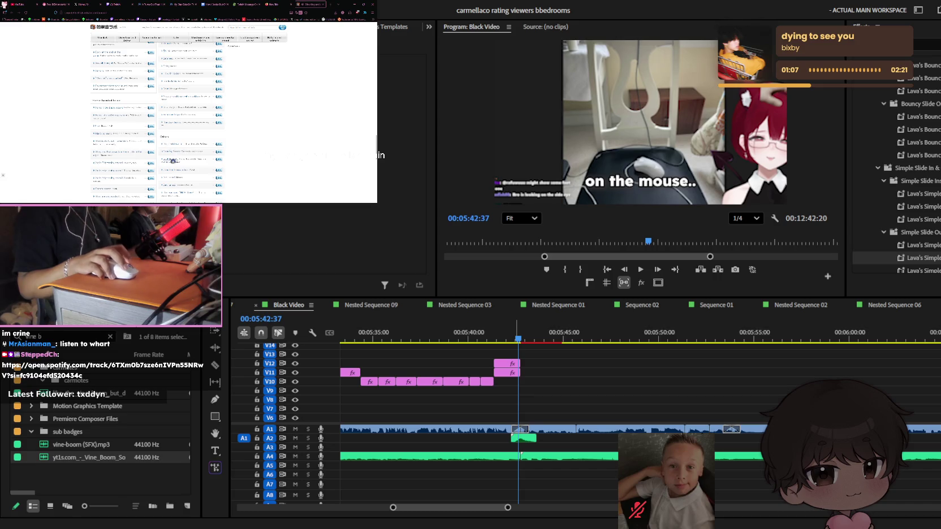
scroll(187, 159, "down", 3)
scroll(182, 155, "down", 2)
scroll(177, 151, "down", 3)
scroll(173, 147, "down", 2)
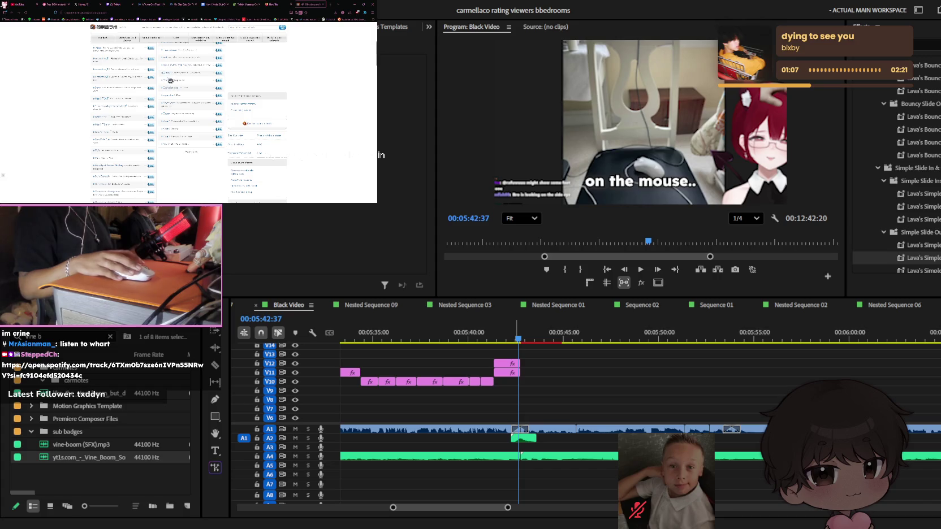
scroll(175, 97, "up", 1)
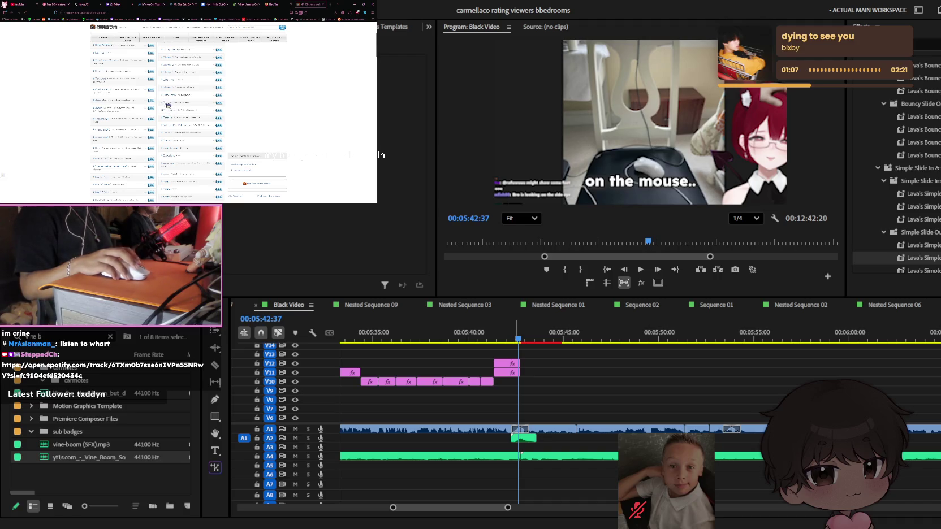
scroll(171, 91, "down", 1)
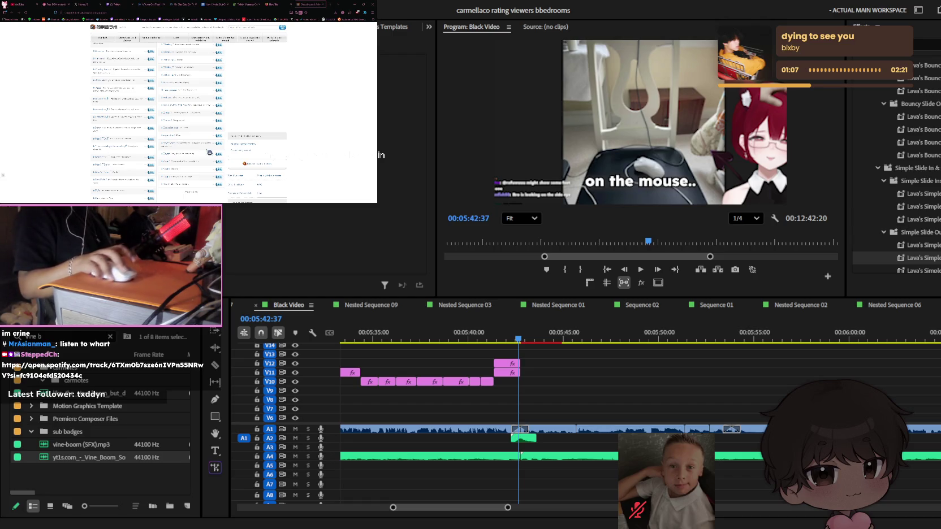
left_click(498, 332)
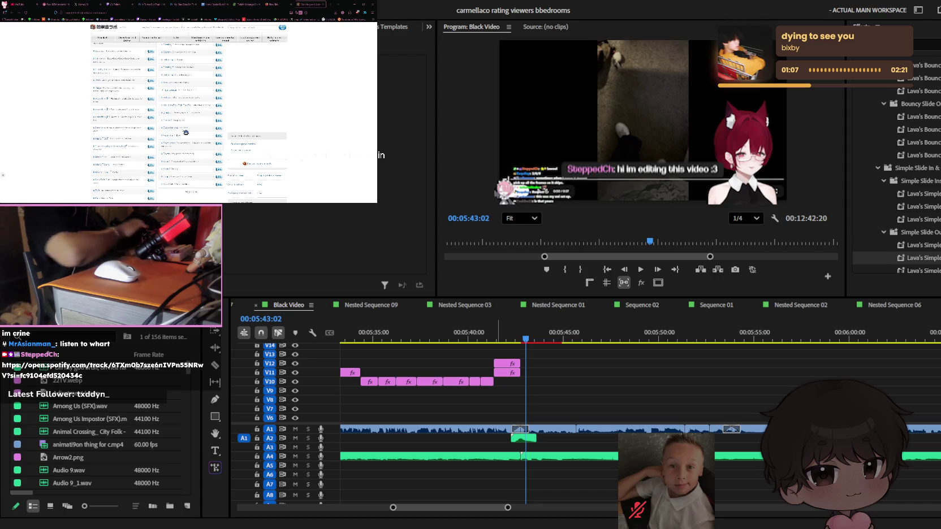
Place the new sound on track A3 near 00:05:44 and replay the moment to hear it
left_click_drag(79, 406, 546, 447)
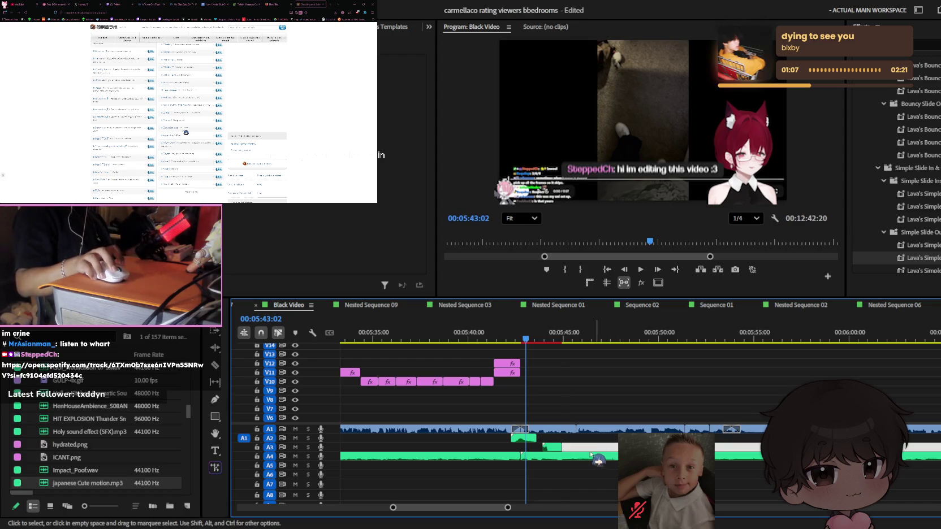
key("space")
key("equal")
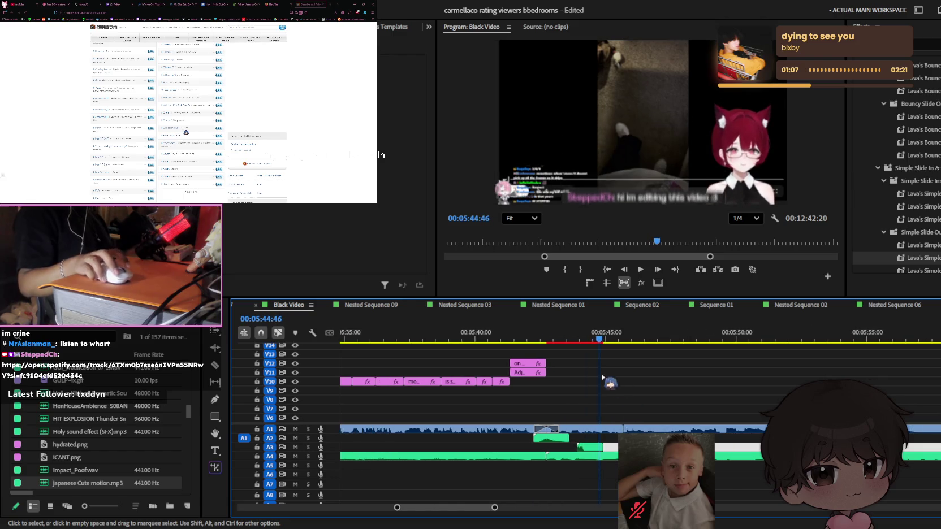
mouse_move(566, 332)
left_mouse_down()
mouse_move(540, 329)
mouse_move(599, 333)
left_mouse_up()
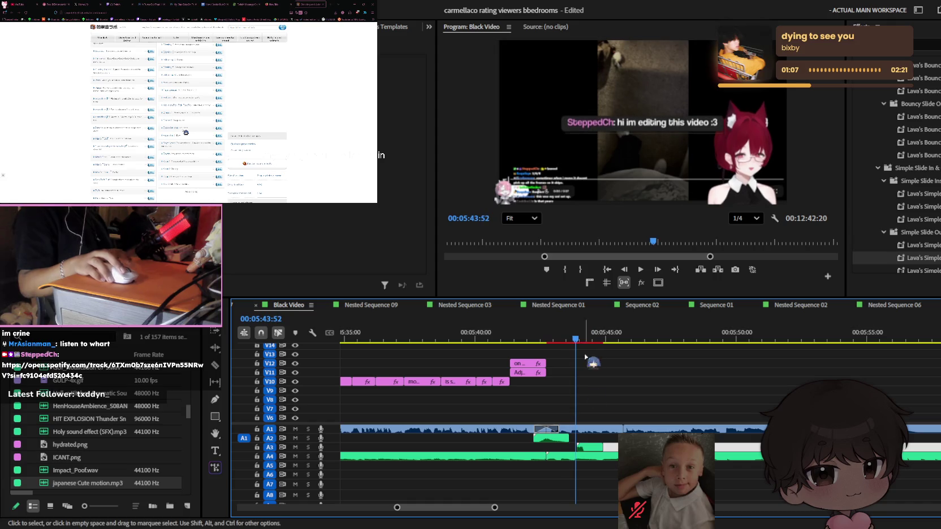
left_click(590, 447)
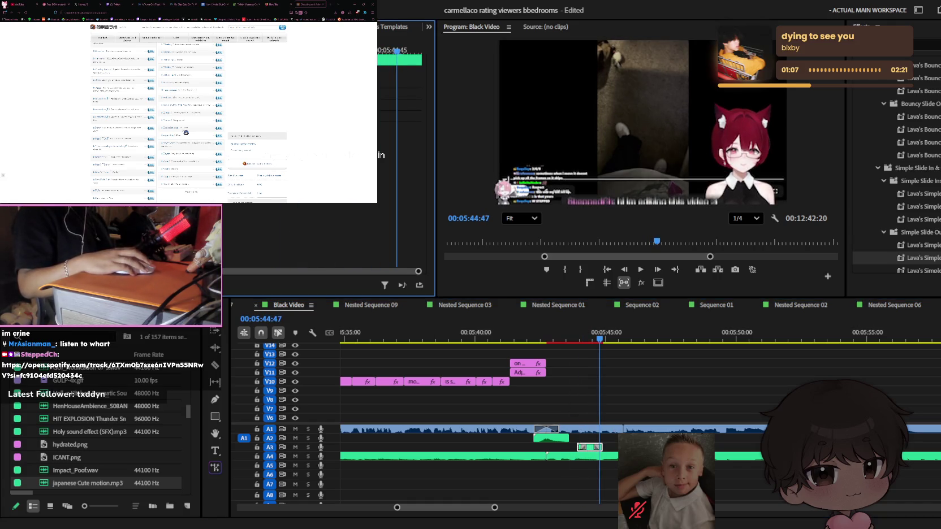
left_click(546, 336)
key("space")
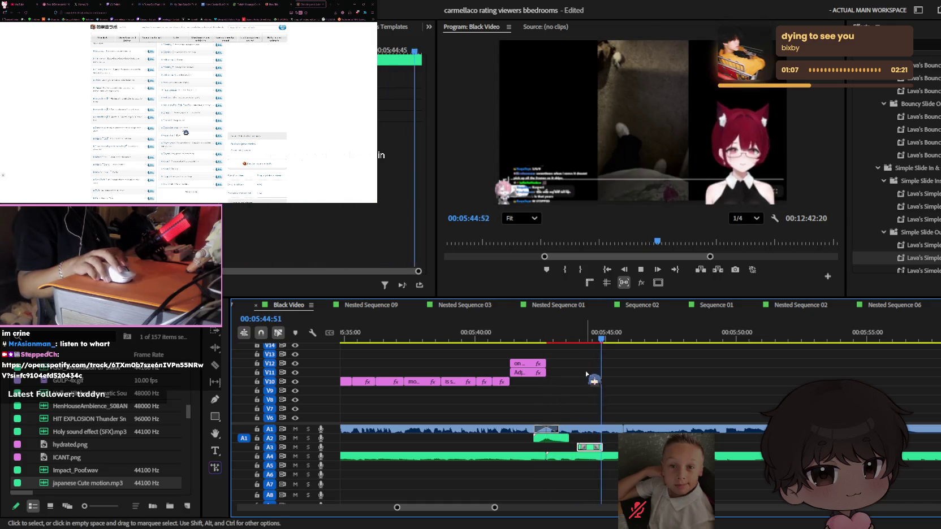
left_click(576, 337)
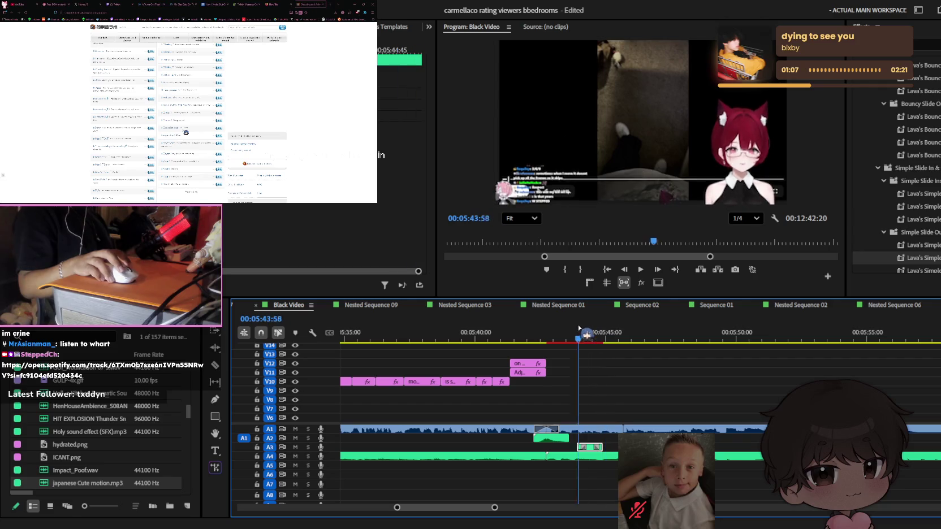
Select the nested sequence clip on V5
scroll(599, 379, "down", 3)
left_click(600, 384)
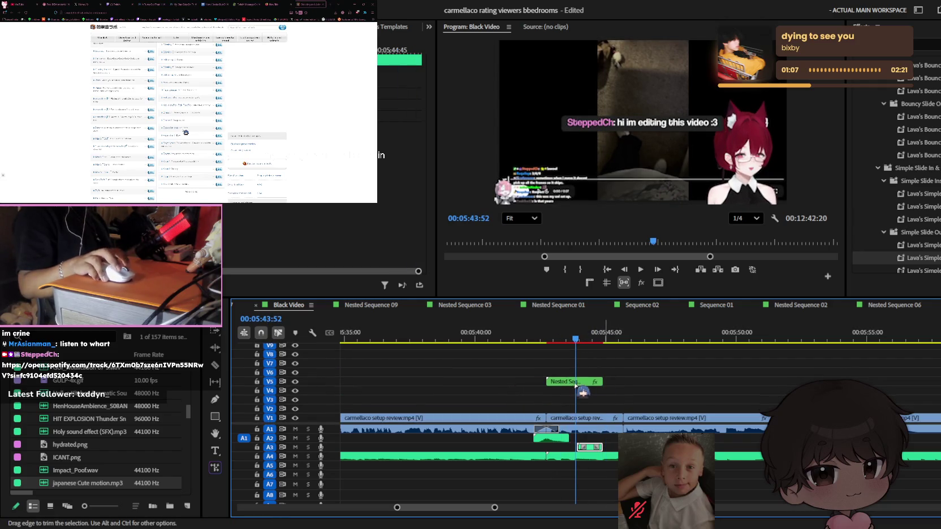
scroll(893, 169, "down", 10)
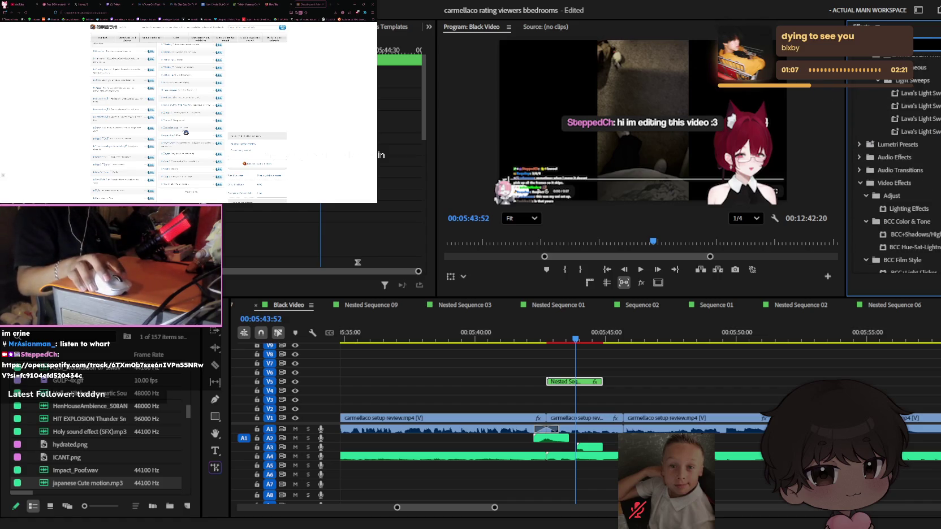
Apply a light sweep preset near 00:05:43 and delete the small A3 sound clip
left_click(546, 336)
key("space")
key("space")
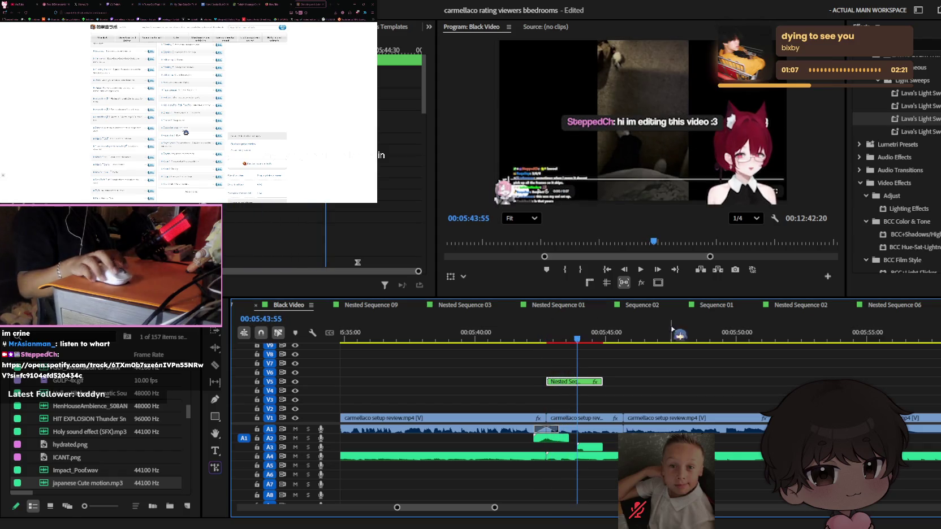
left_click(559, 337)
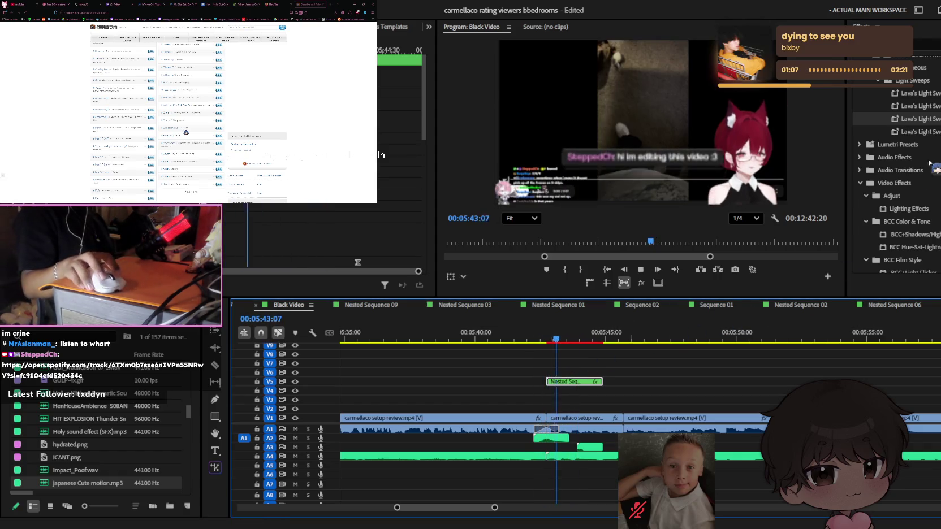
mouse_move(914, 106)
left_mouse_down()
mouse_move(613, 401)
mouse_move(907, 145)
left_mouse_up()
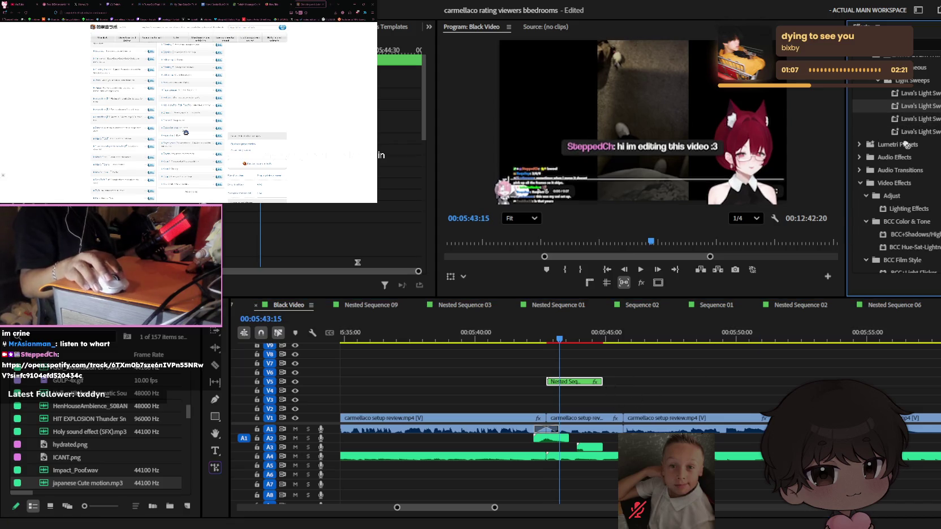
left_click(556, 333)
key("space")
key("space")
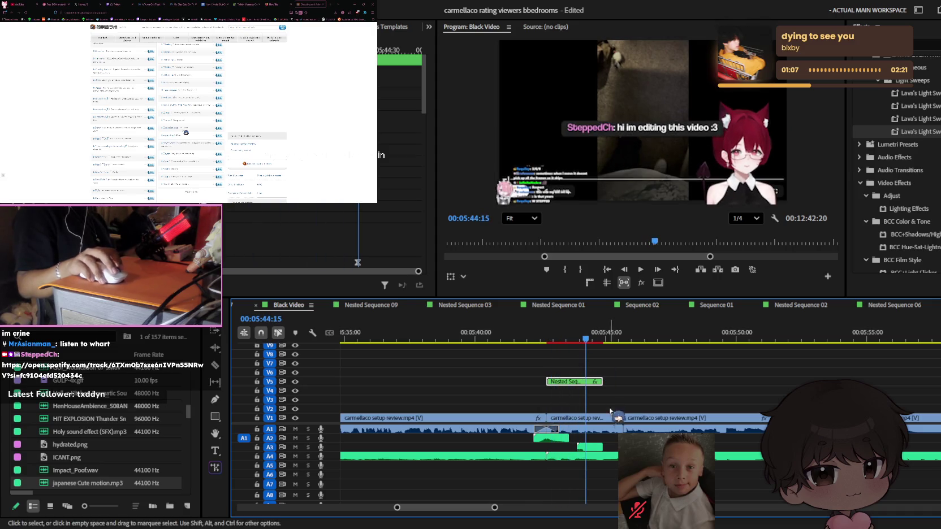
left_click(590, 451)
key("Delete")
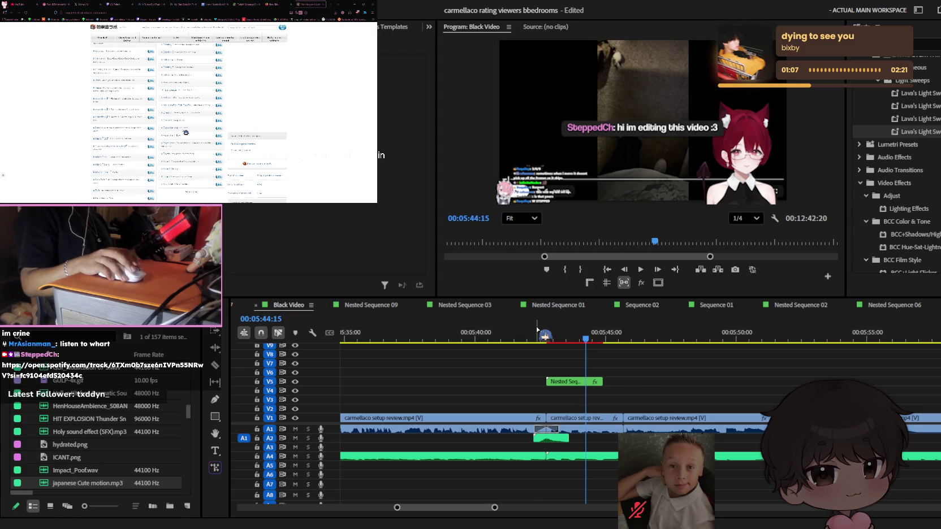
Delete the remaining A3 sound clip and bring up the sound effects browser preview
left_click(559, 338)
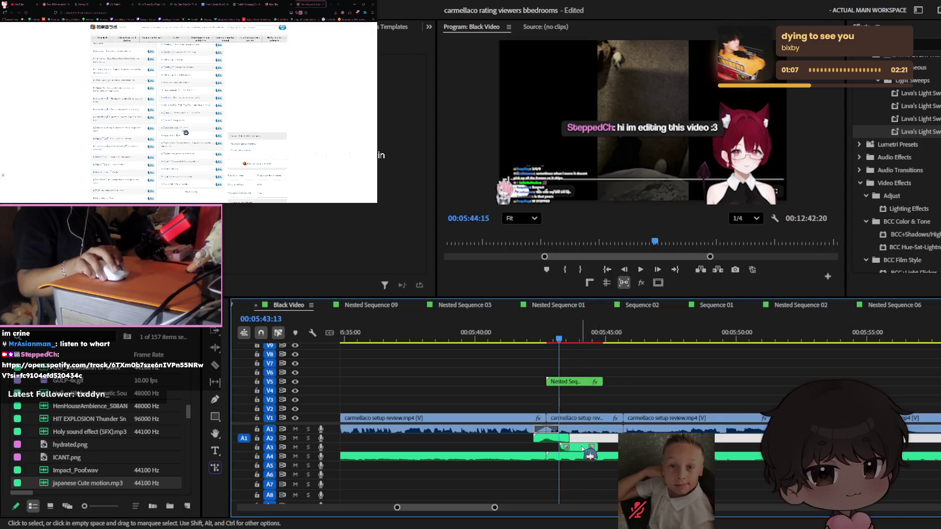
left_click(588, 435)
left_click(586, 448)
key("space")
key("space")
key("Delete")
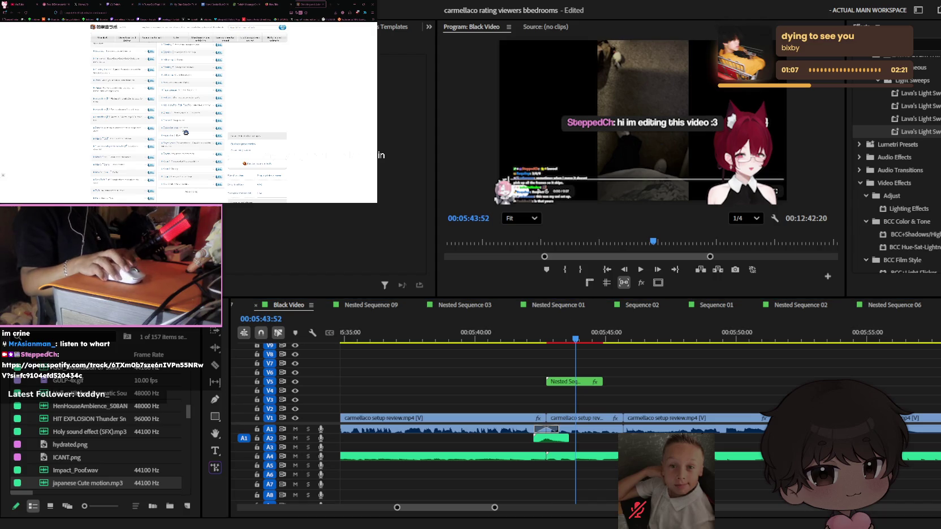
key("shift+3")
key("shift+7")
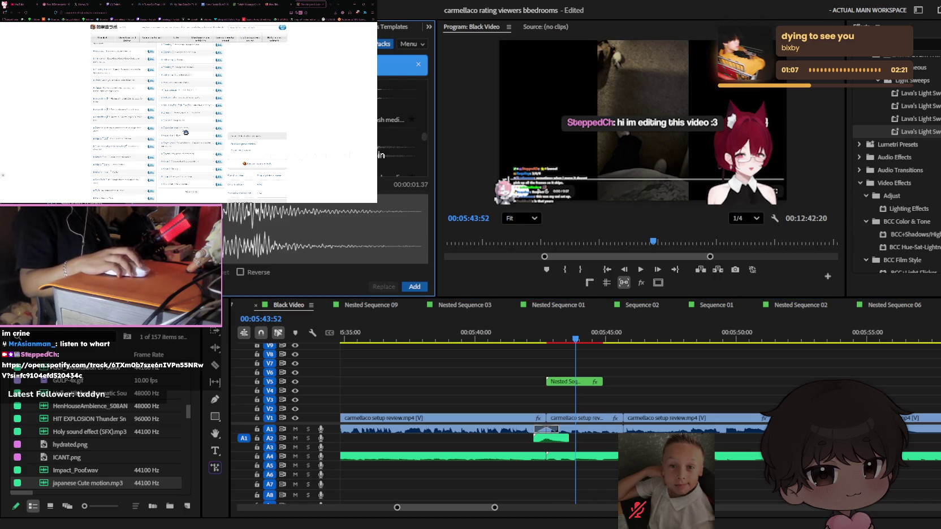
Preview the chime sounds one after another in the sound effects library
key("Down")
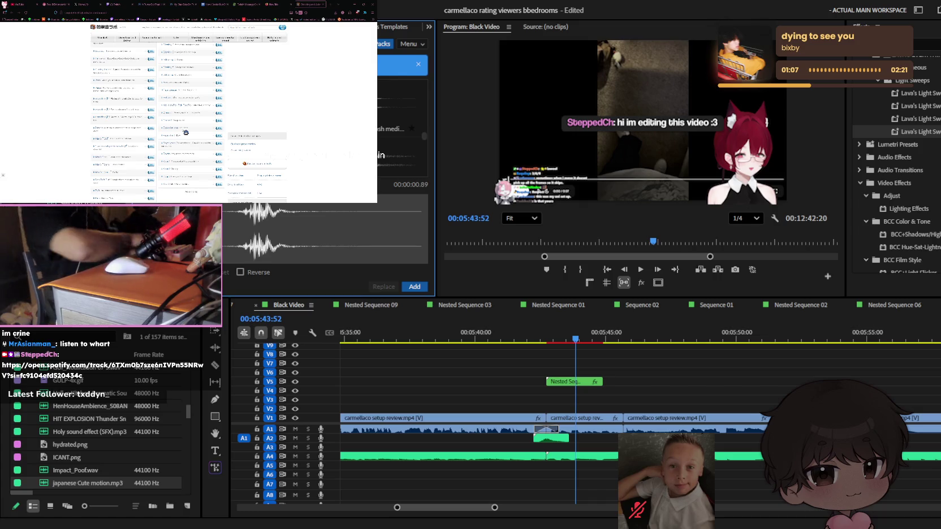
key("Down")
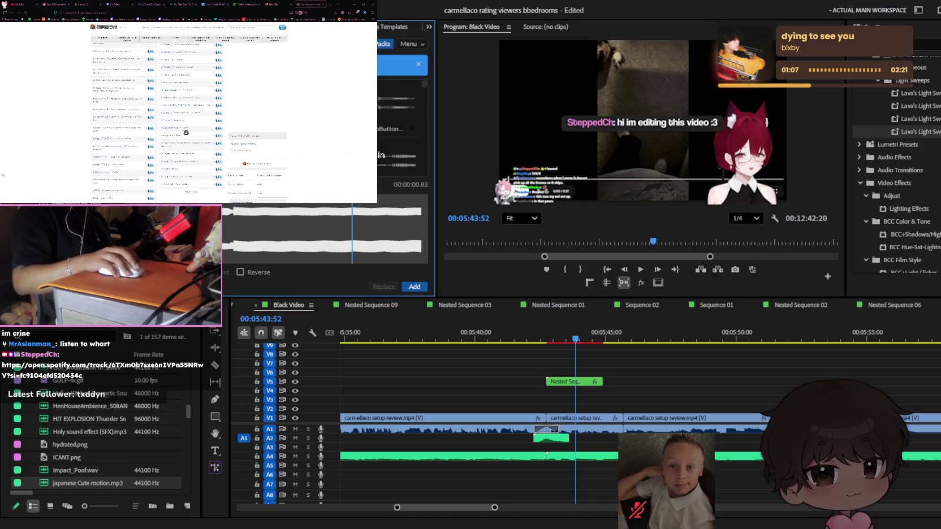
key("Down")
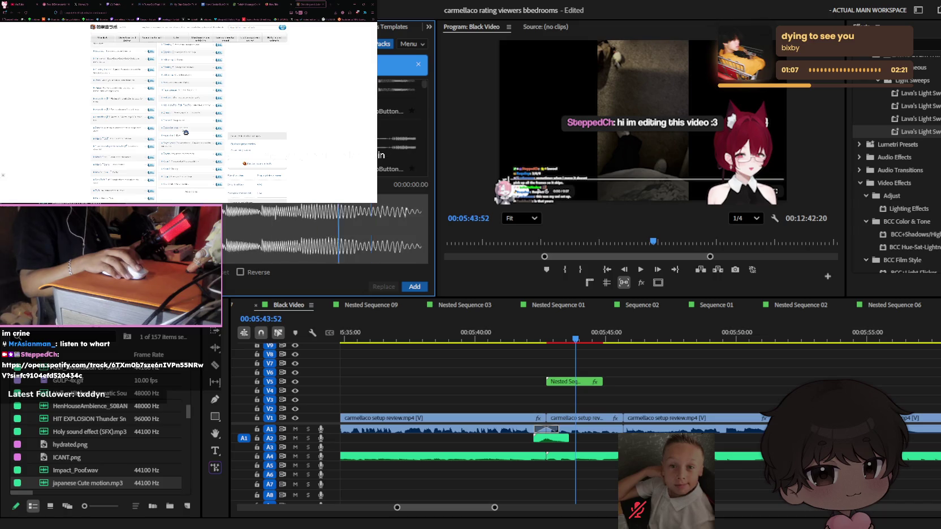
key("Down")
key("Down")
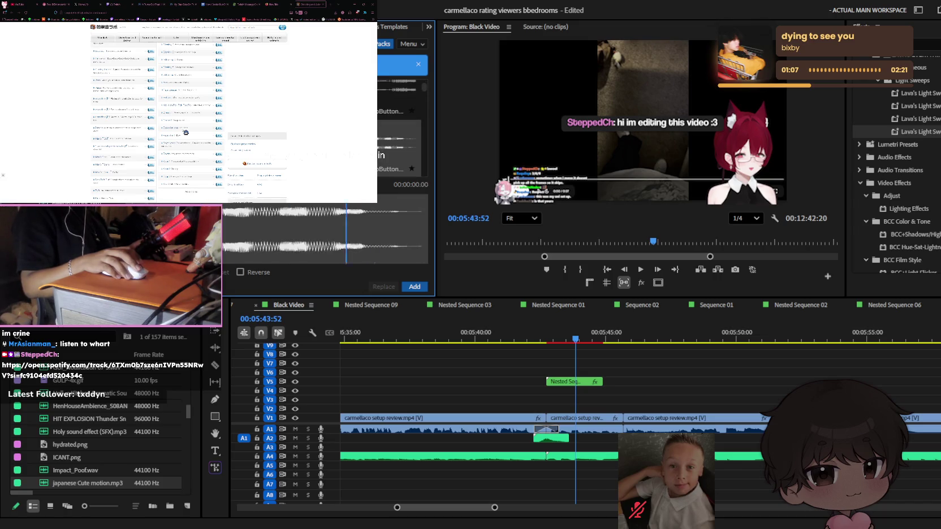
key("Down")
key("Down")
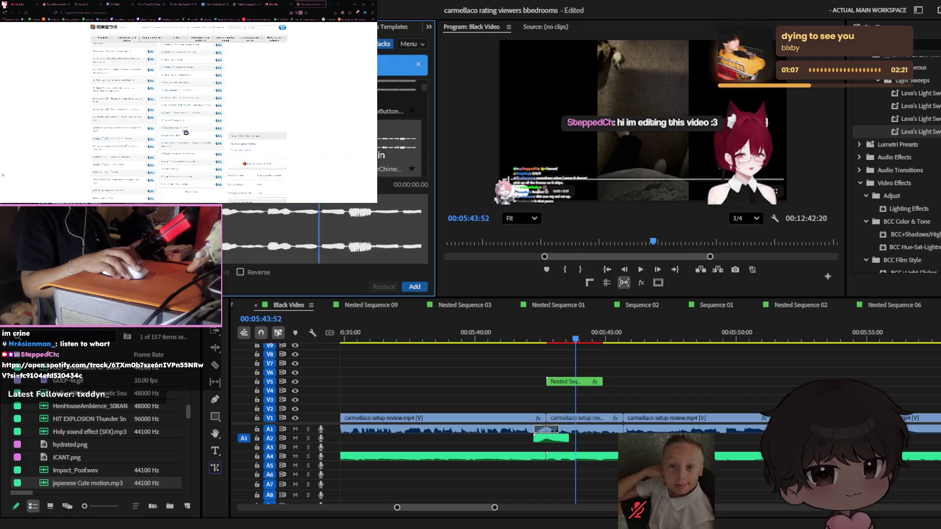
key("Down")
key("Down")
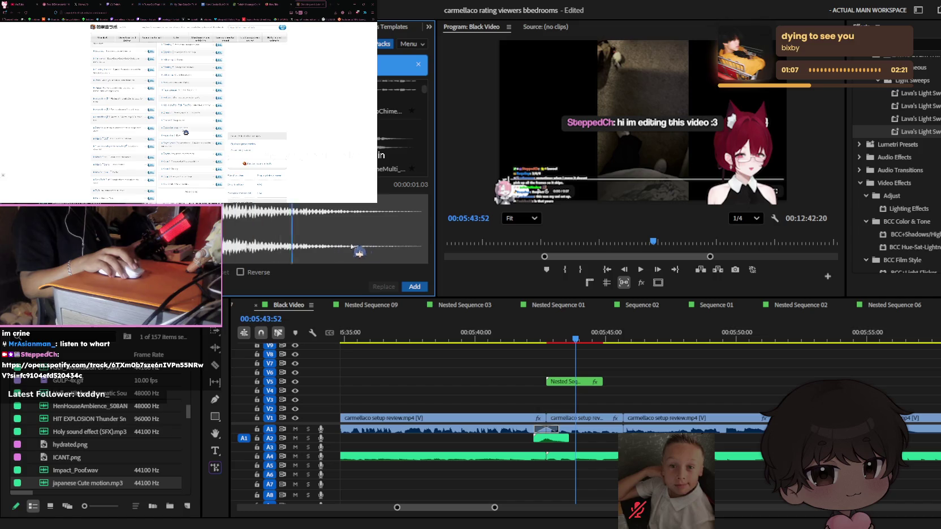
key("Up")
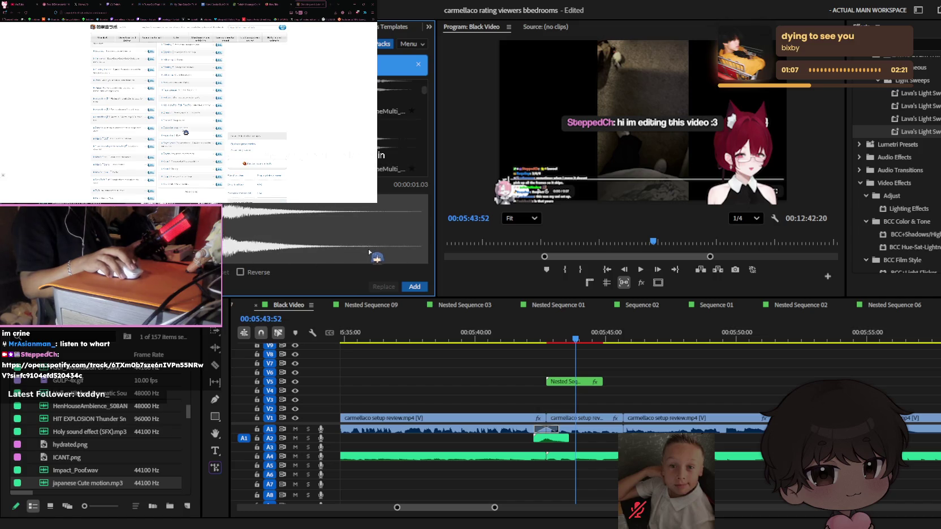
key("Down")
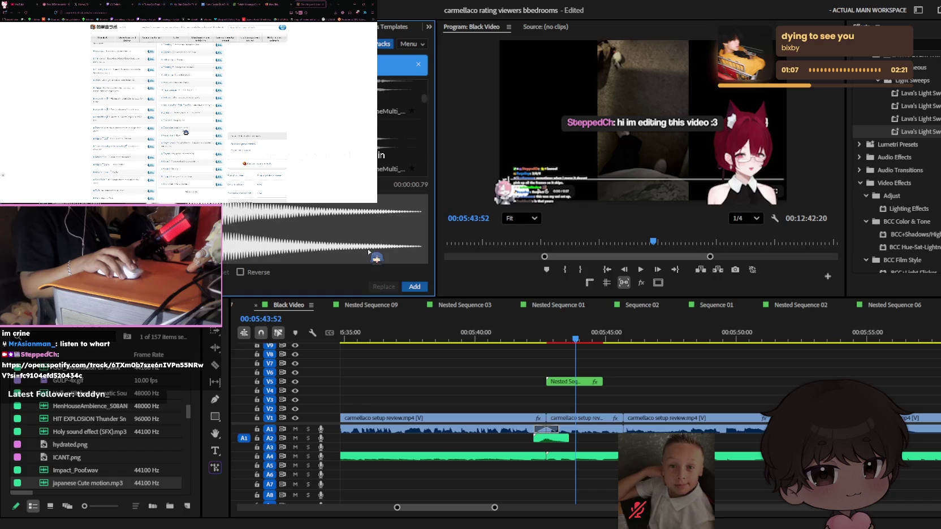
key("Up")
key("Up")
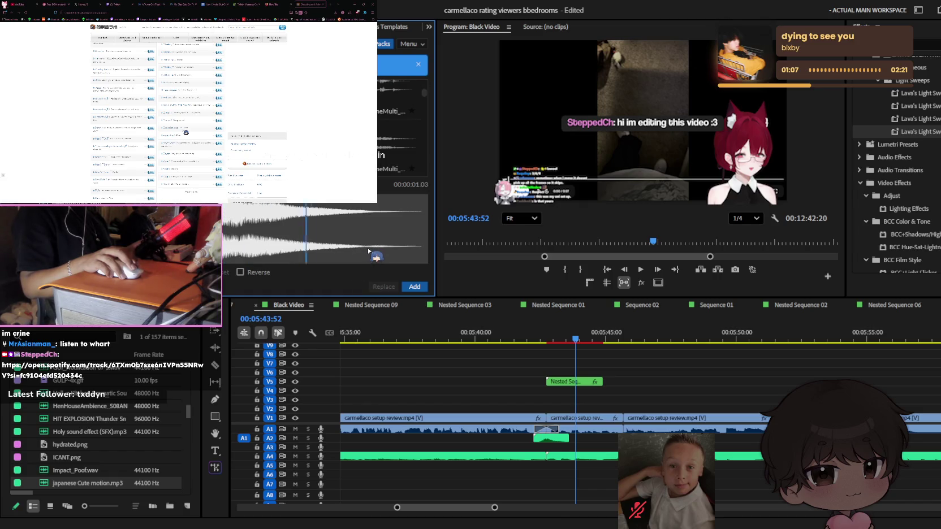
key("Down")
key("Down")
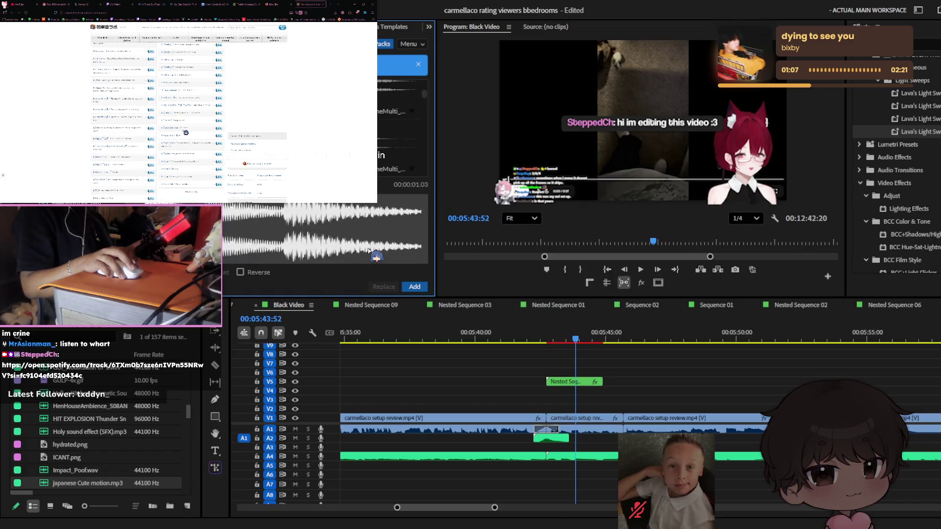
key("Down")
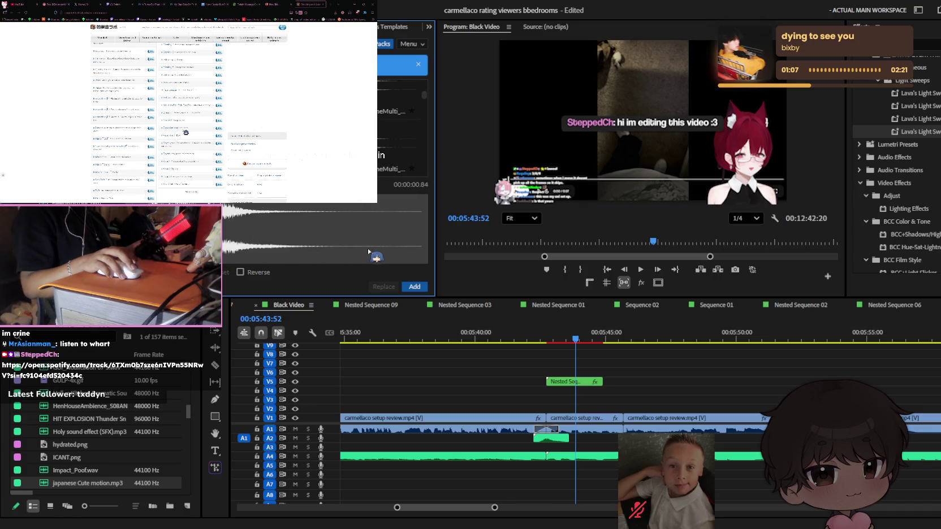
key("Down")
key("Down")
key("Down")
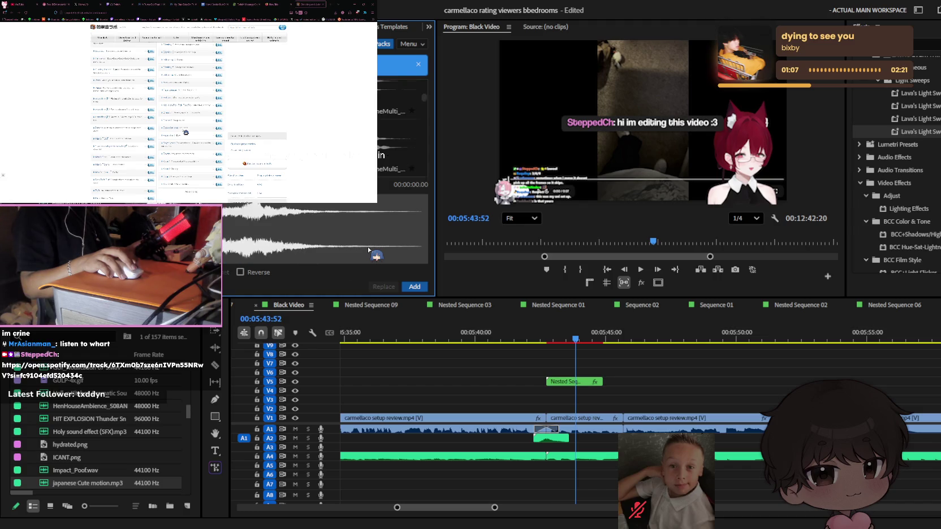
key("Down")
key("Down")
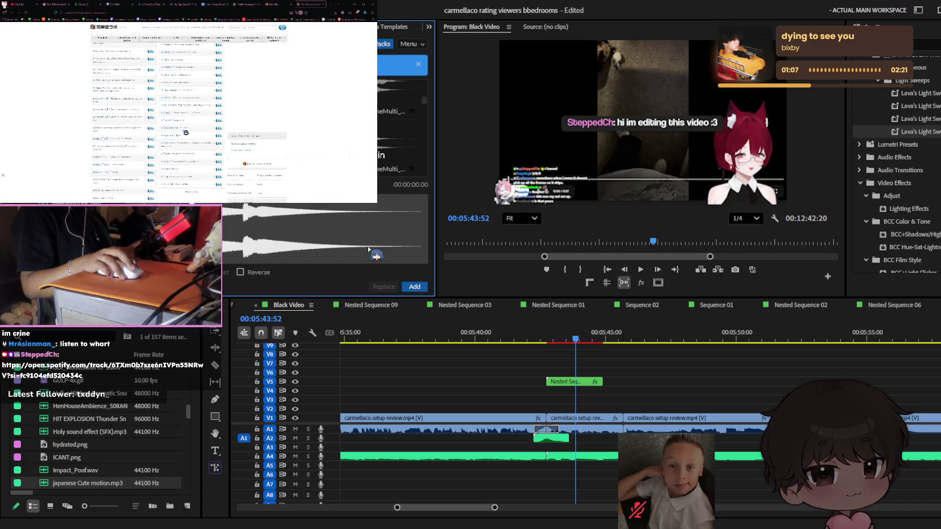
key("Down")
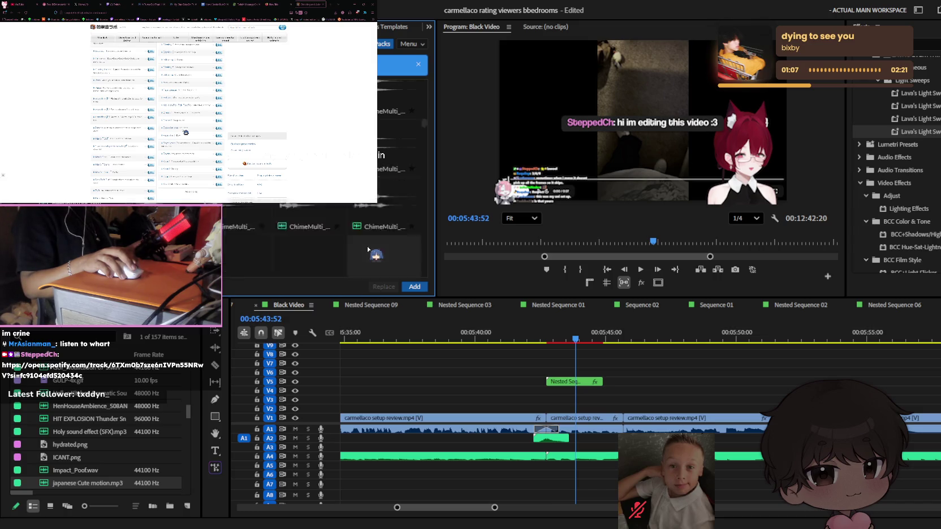
key("Up")
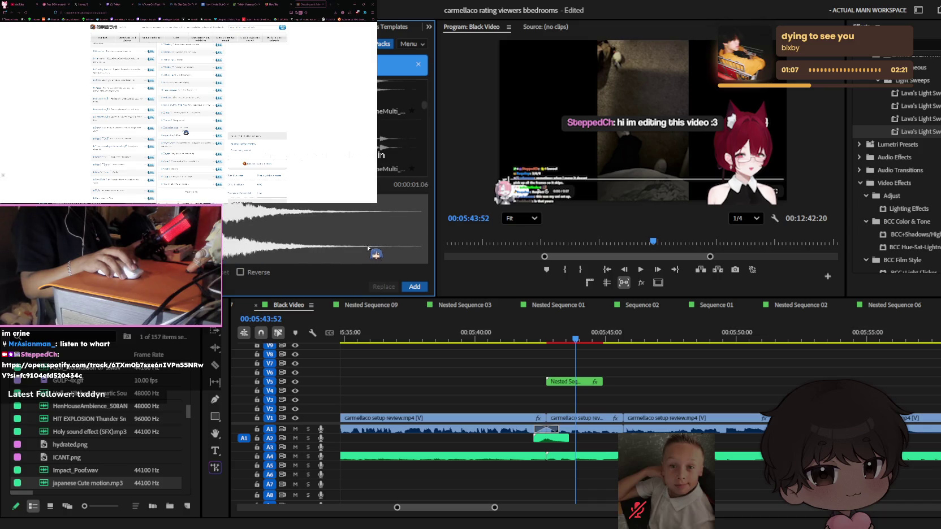
key("Down")
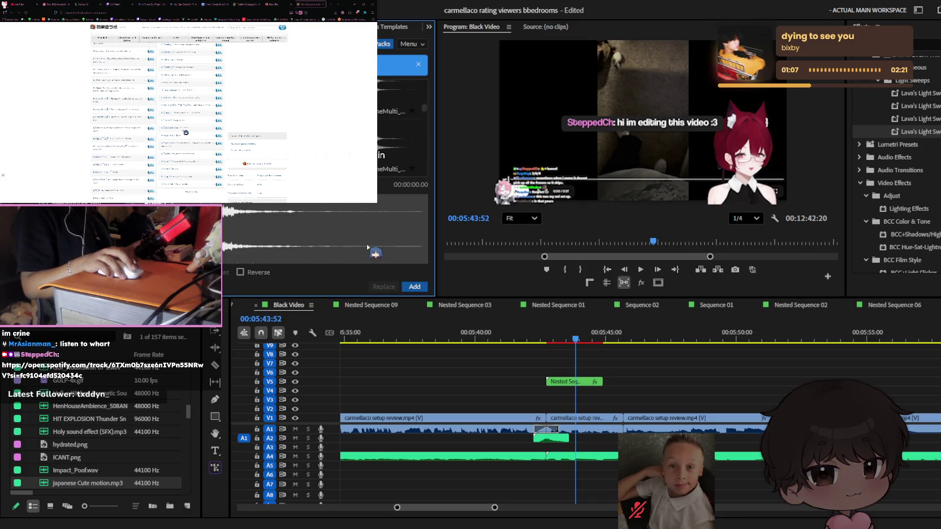
key("Up")
key("Up")
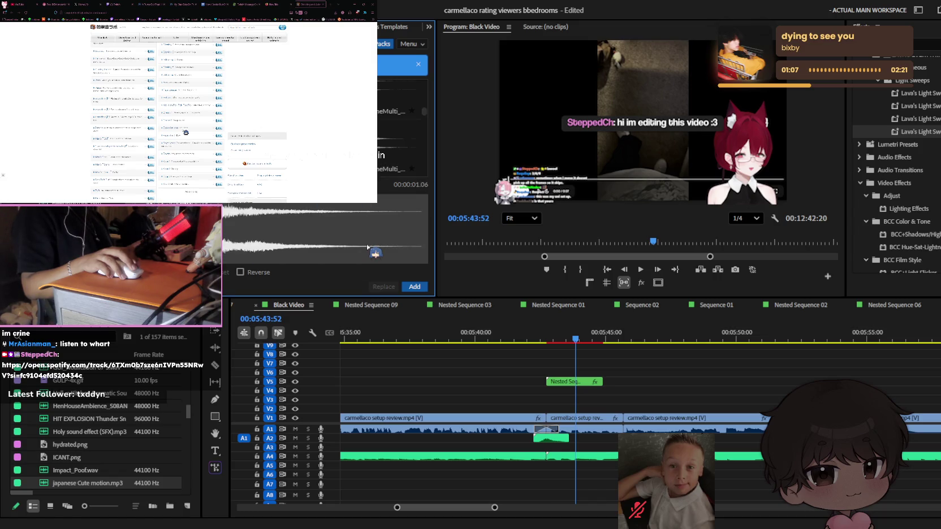
key("Up")
key("Up")
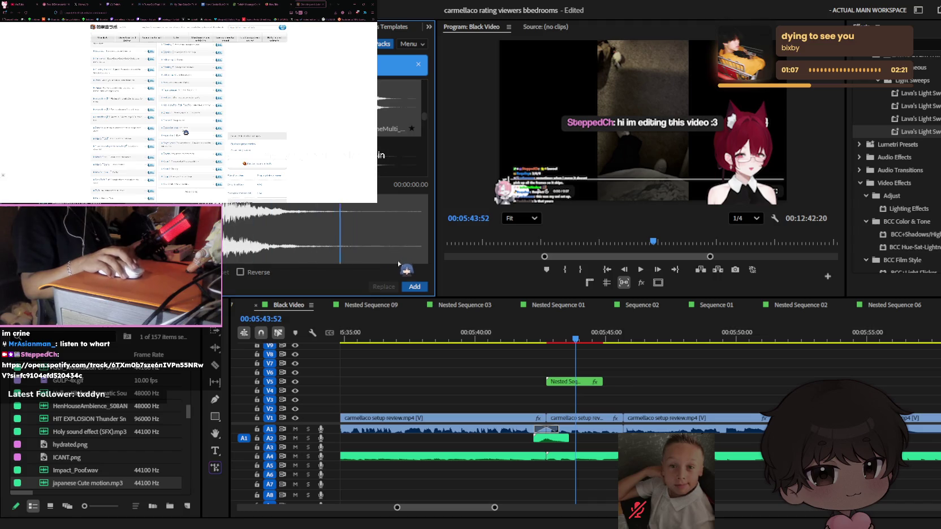
Compare the flatter, pulsing and denser FX_CHI chimes, then add the soft chime to the project
key("Down")
key("Up")
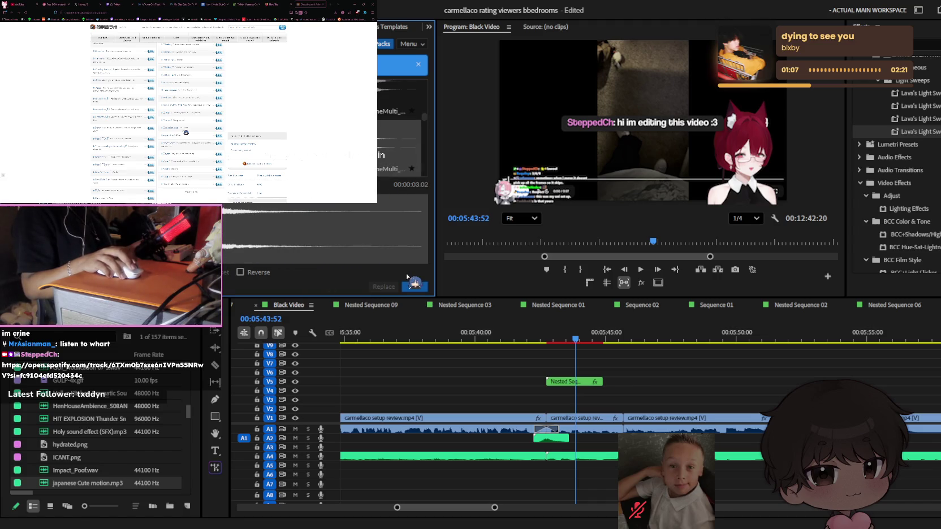
key("Down")
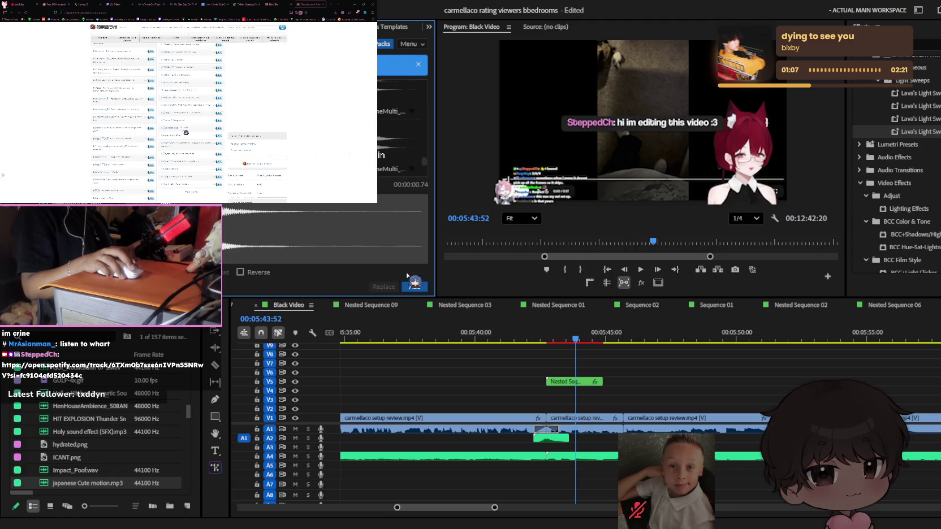
key("Down")
key("Up")
key("Up")
key("Down")
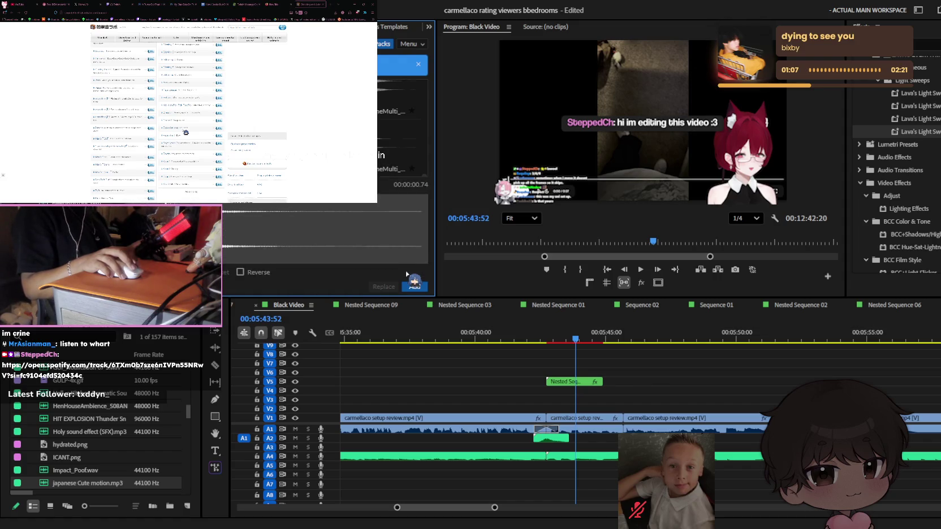
key("Down")
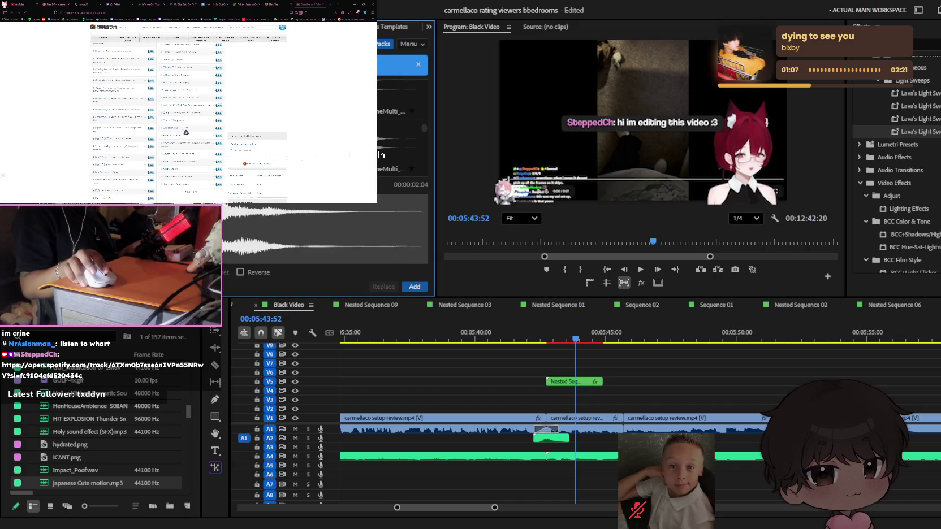
key("Down")
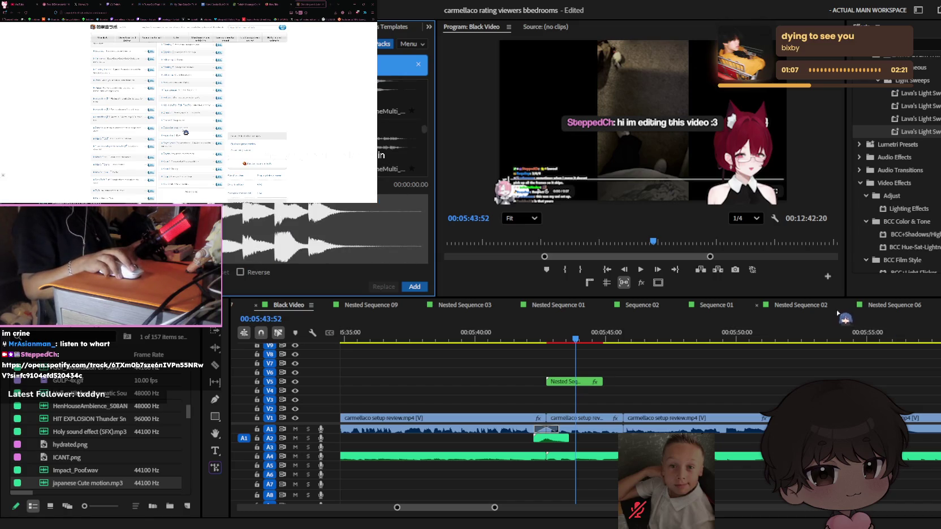
key("Down")
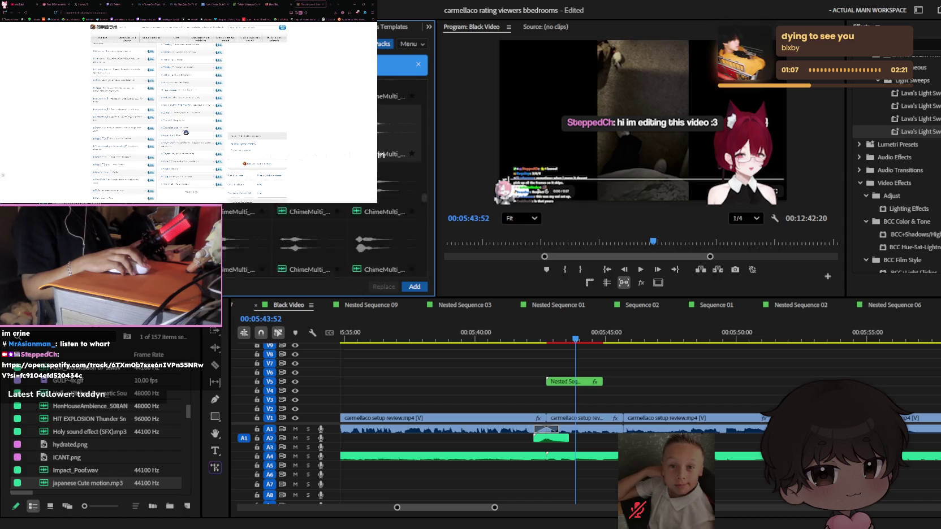
key("Down")
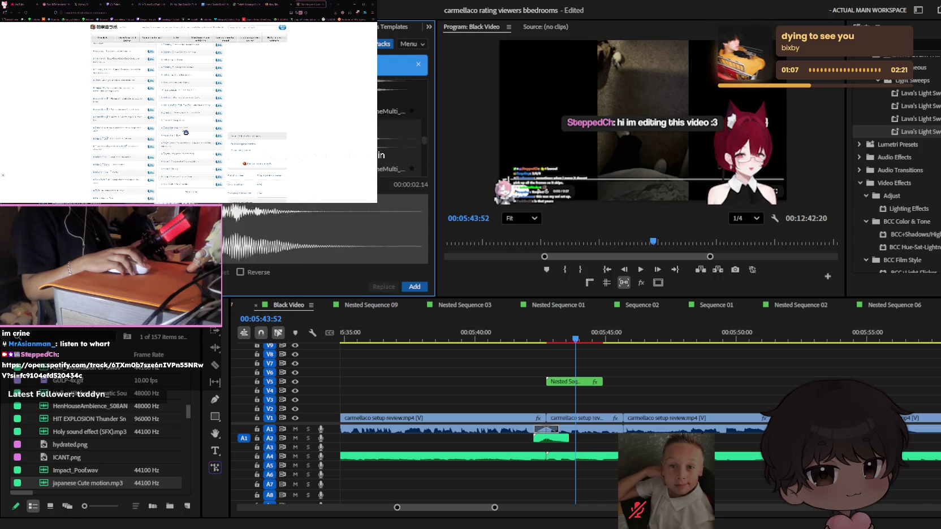
key("Down")
scroll(422, 157, "up", 1)
scroll(402, 113, "down", 1)
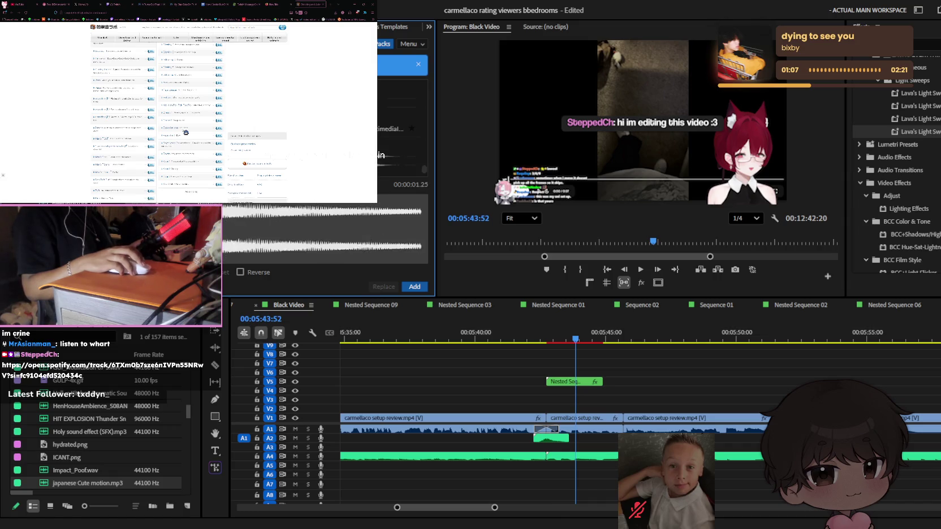
key("Down")
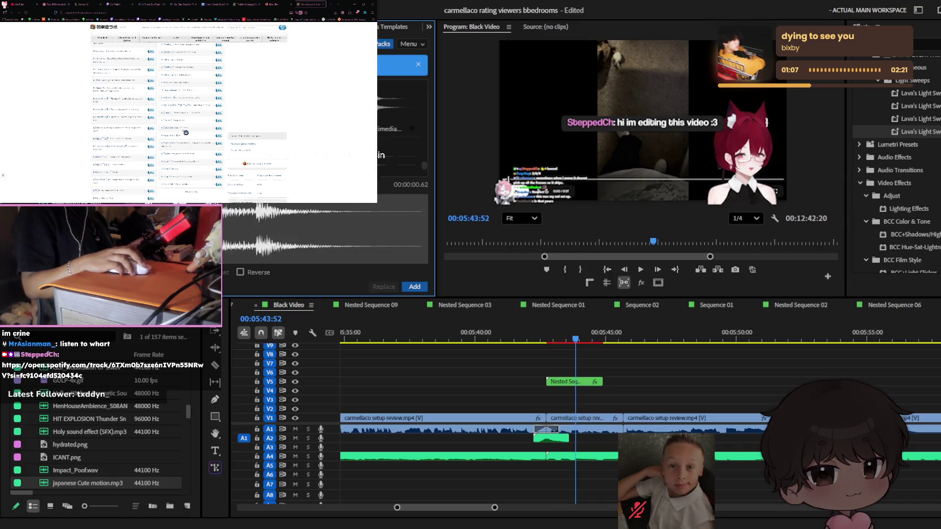
key("Down")
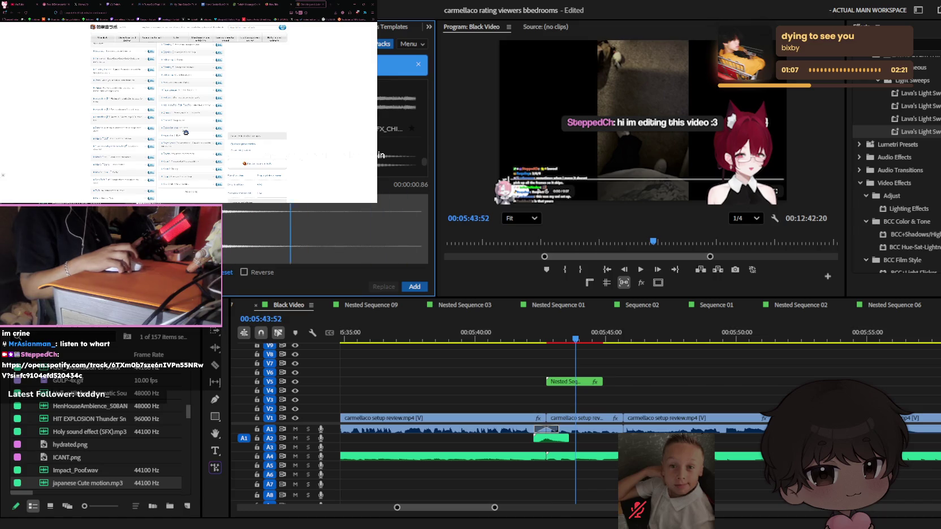
left_click(413, 287)
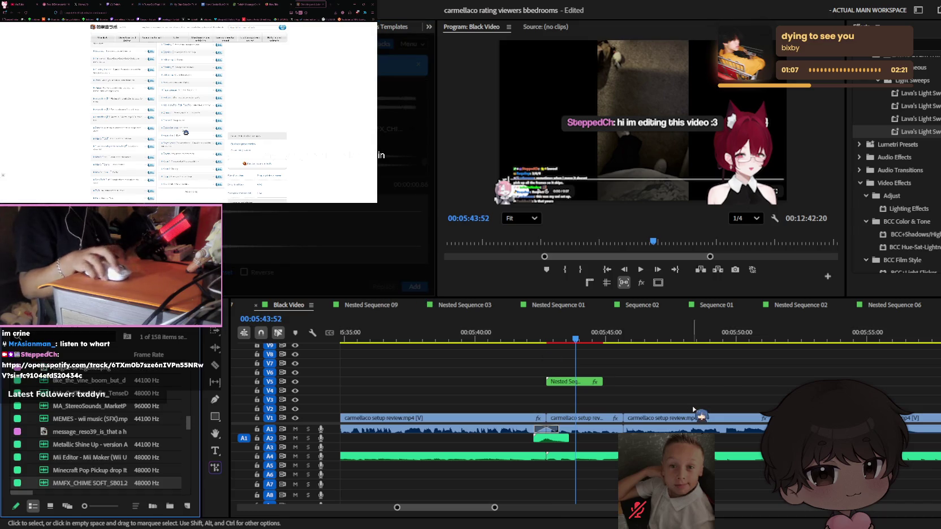
Place the soft chime on A3 near 05:43, play it back, and load a woosh sound for preview
left_click_drag(615, 450, 574, 457)
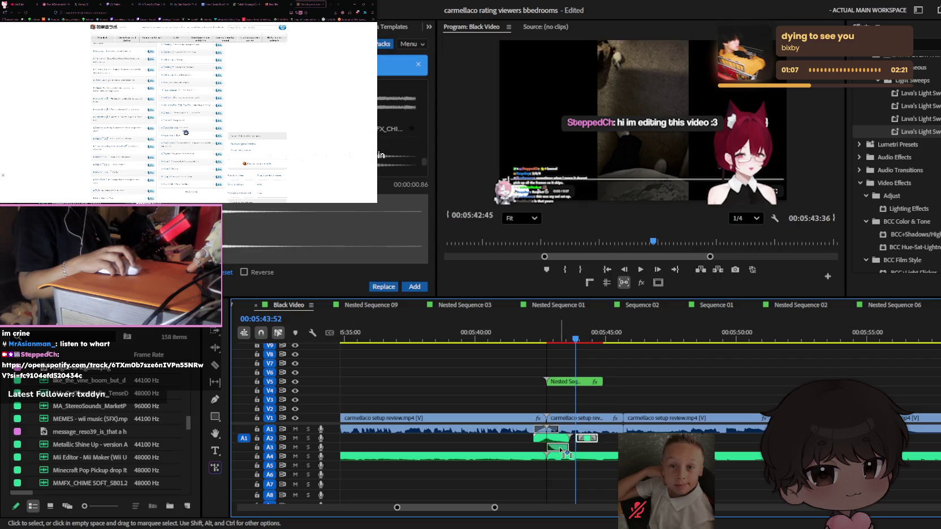
left_click_drag(542, 346, 564, 368)
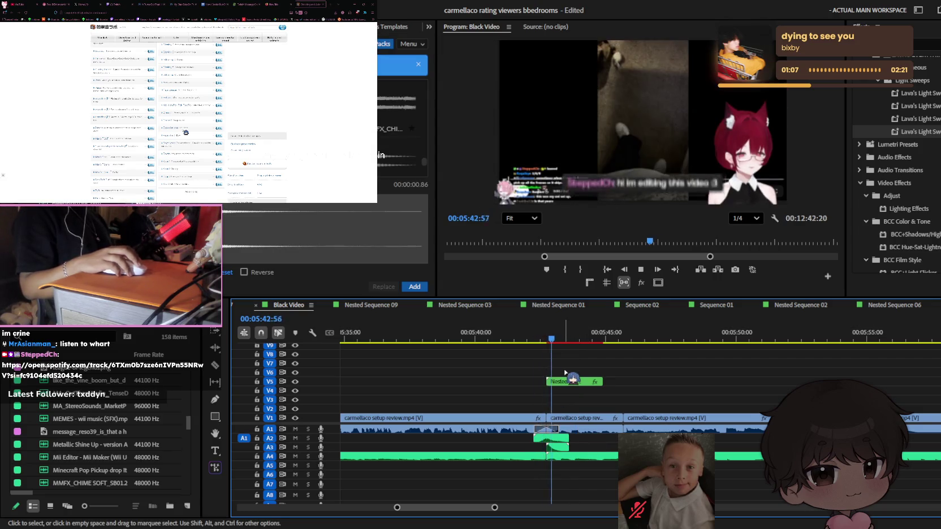
key("space")
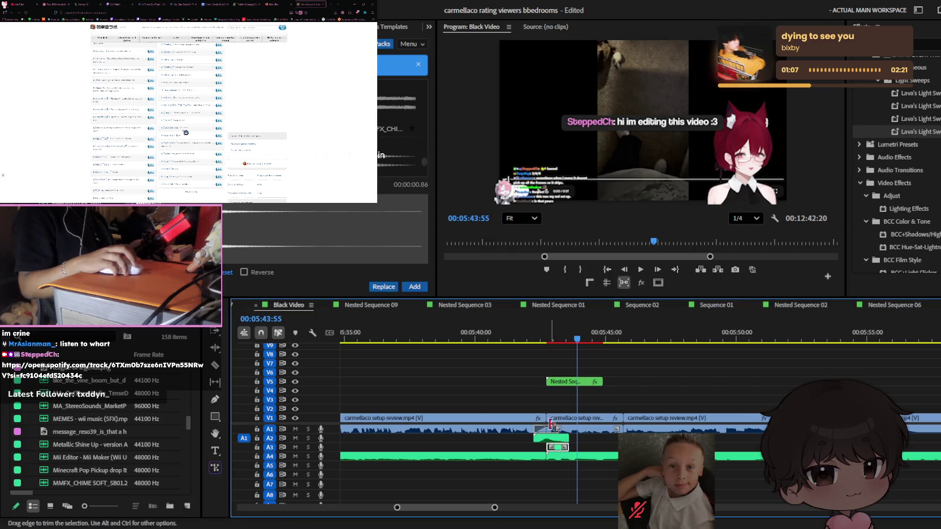
key("backslash")
key("equal")
key("equal")
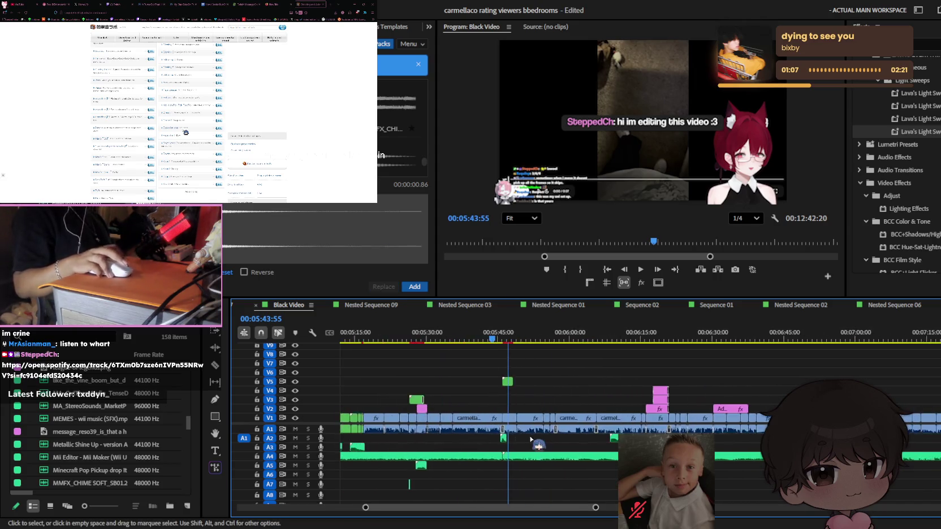
key("equal")
key("equal")
key("equal")
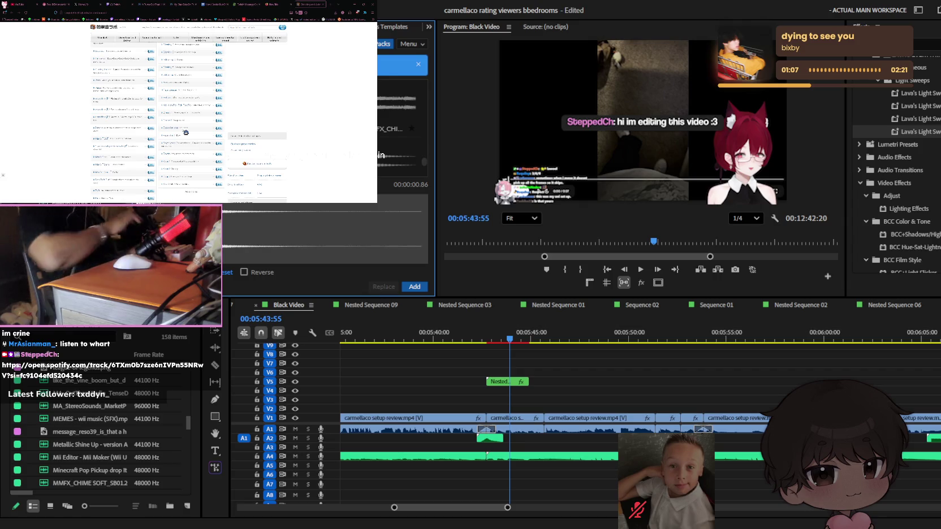
scroll(328, 237, "down", 5)
left_click(309, 231)
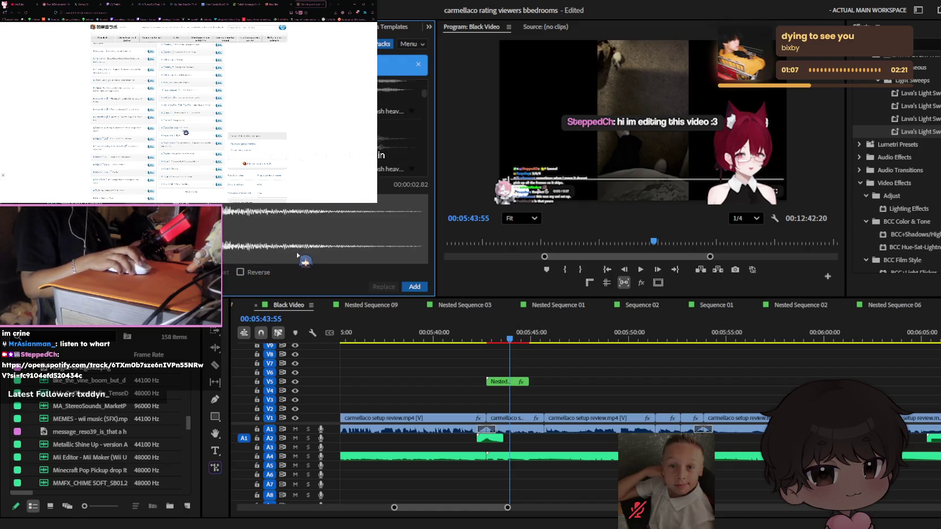
Preview the lighter woosh sounds, then add Woosh medium at the playhead
key("Down")
key("Down")
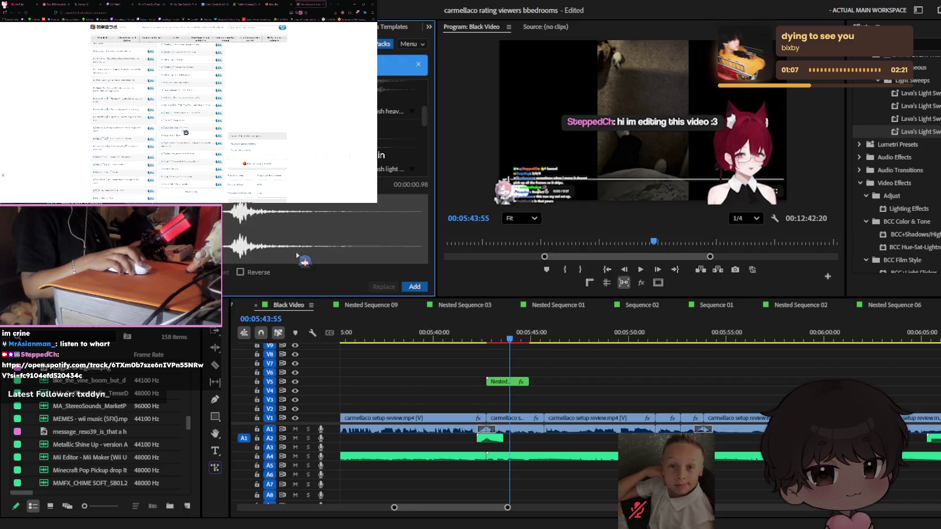
key("Down")
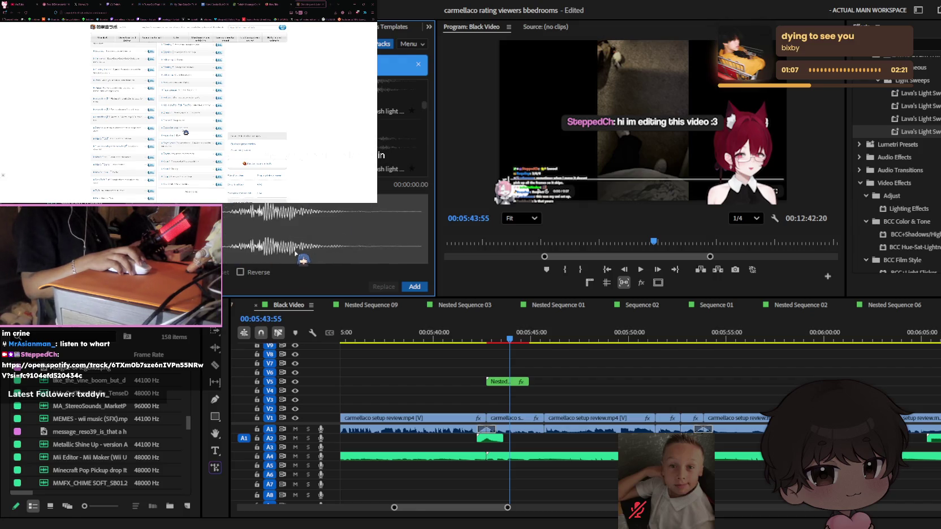
key("Down")
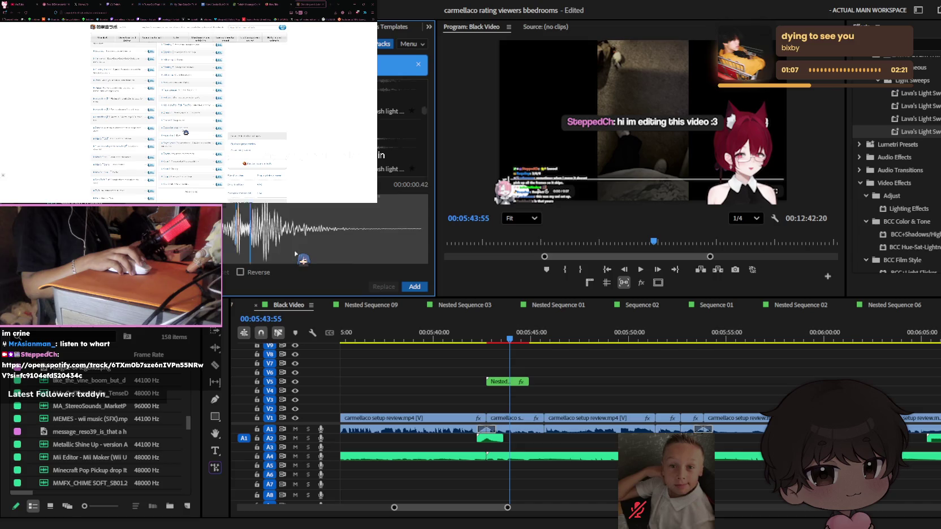
key("Down")
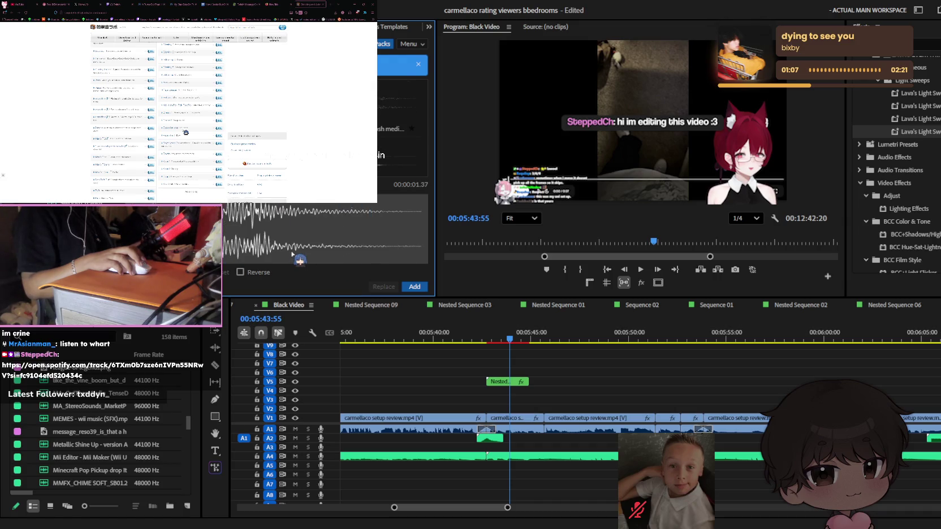
left_click(413, 289)
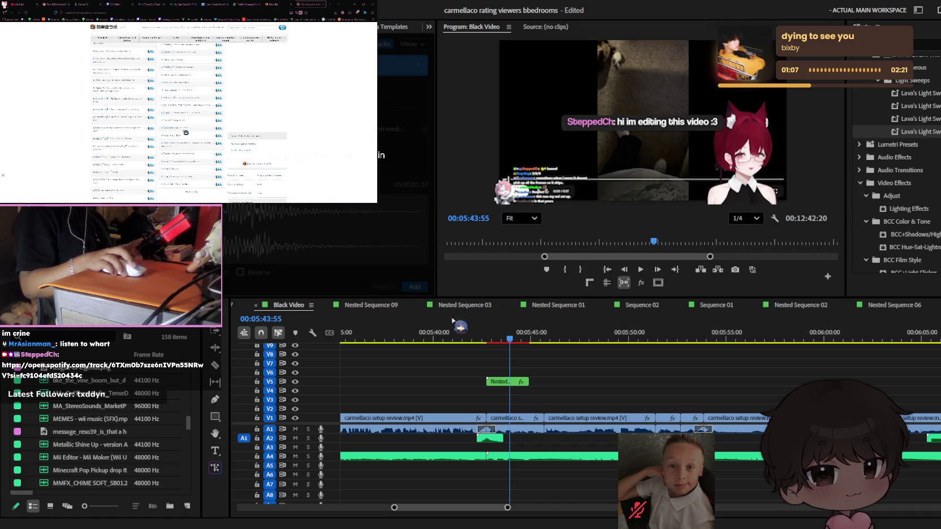
Nudge the A3 woosh clip slightly left to start just after 05:43, checking with playback
key("j")
key("k")
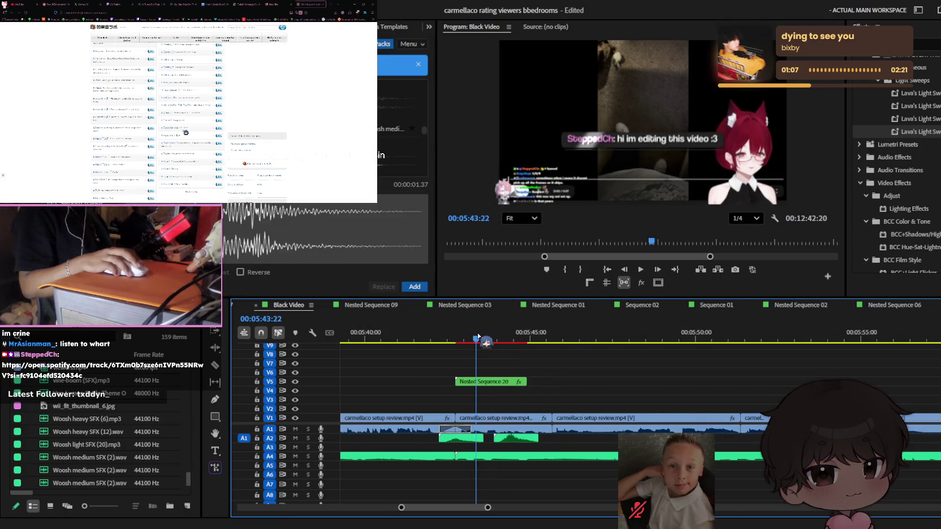
left_click_drag(498, 452, 489, 449)
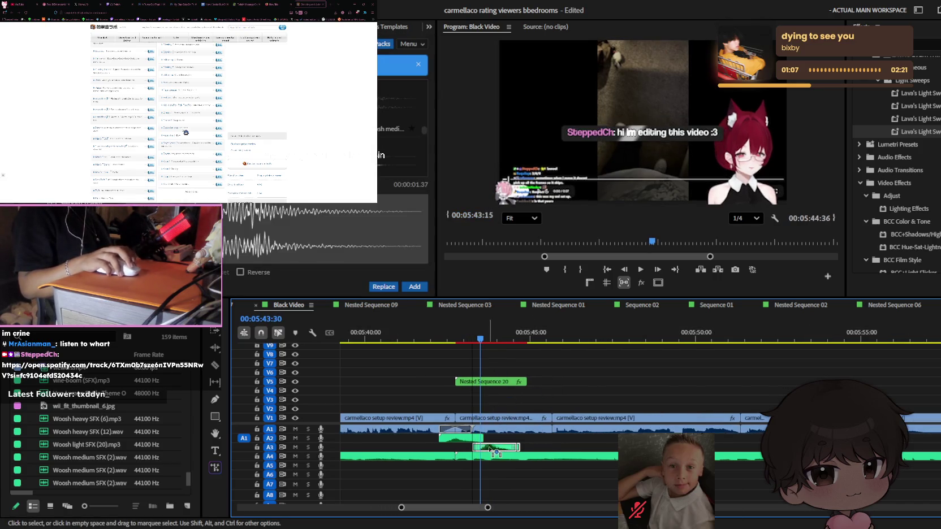
key("space")
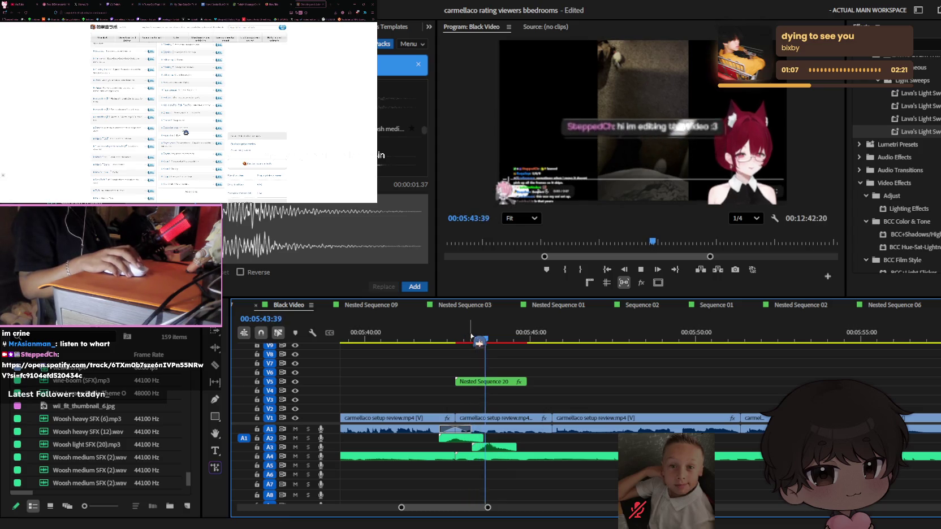
left_click_drag(490, 450, 486, 451)
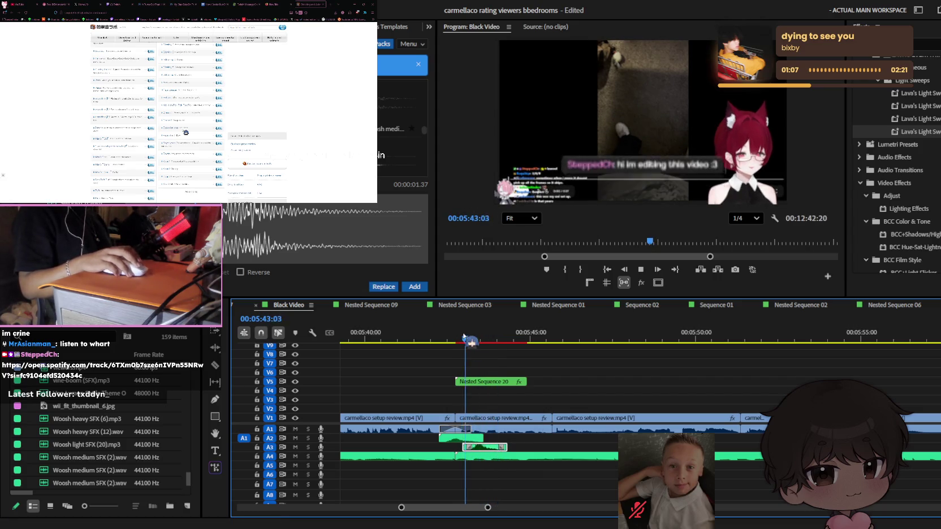
key("space")
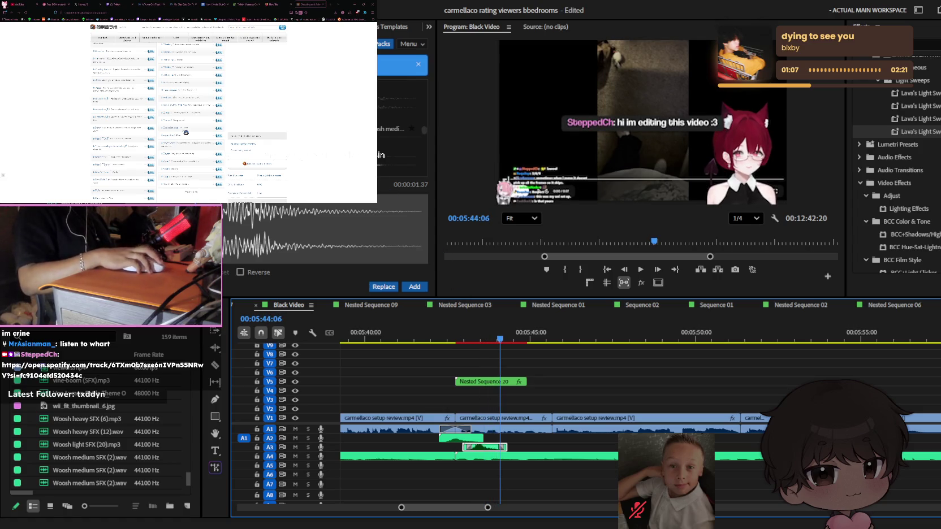
key("shift+5")
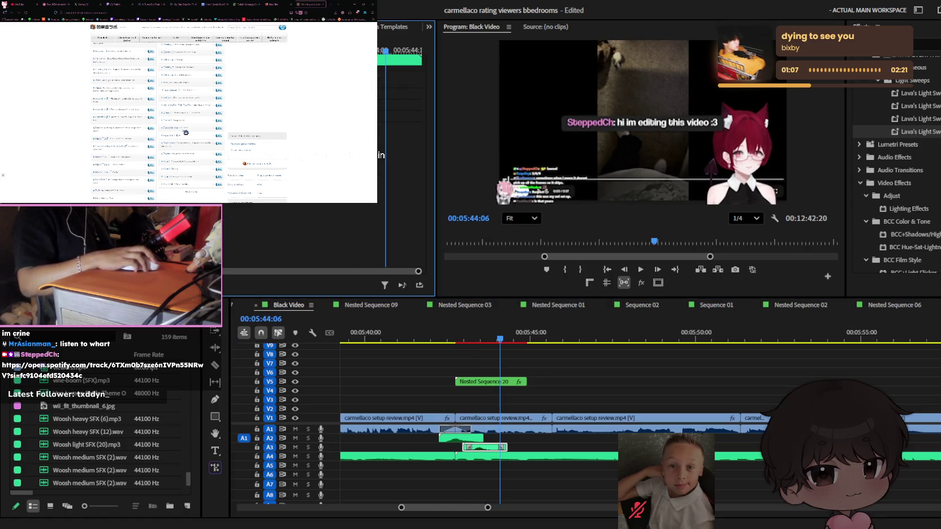
key("shift+6")
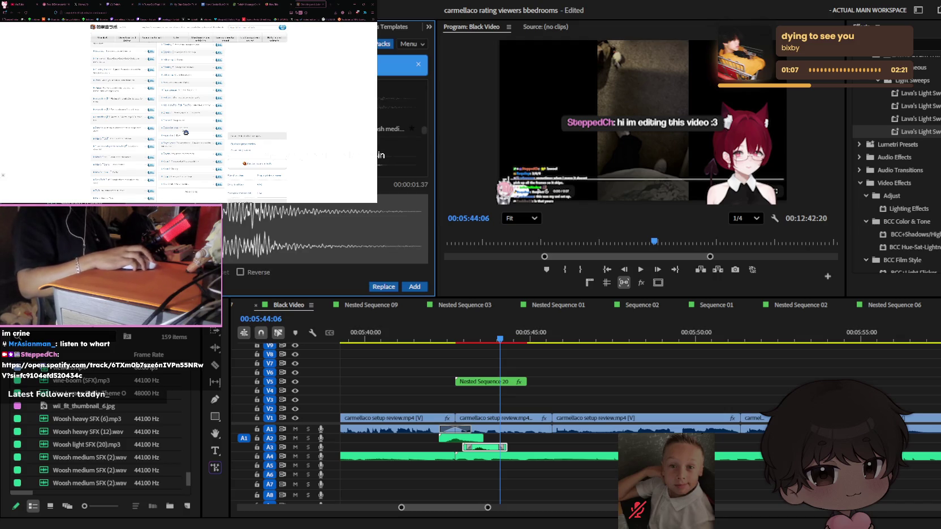
Preview button sounds, add the fuller chime onto A3 near the woosh, and play it back
key("shift+7")
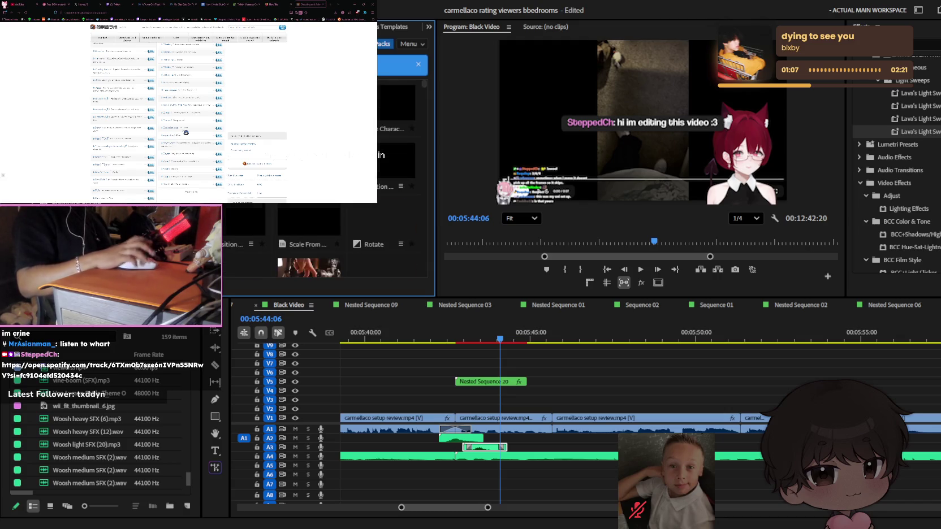
key("shift+6")
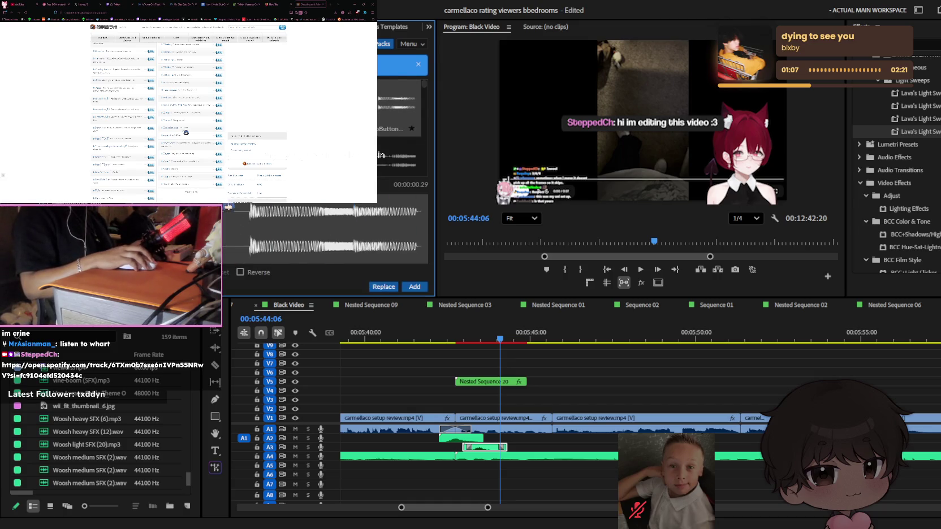
left_click(400, 148)
left_click(399, 96)
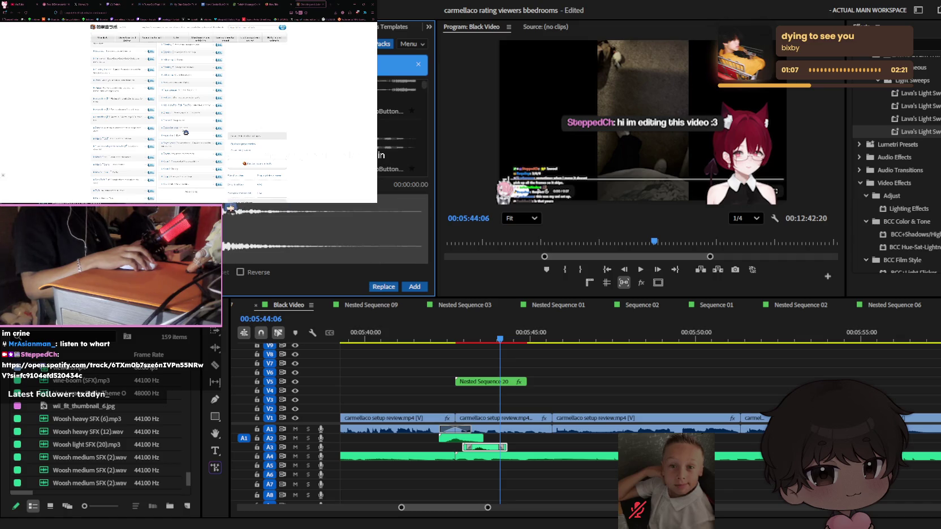
left_click(400, 148)
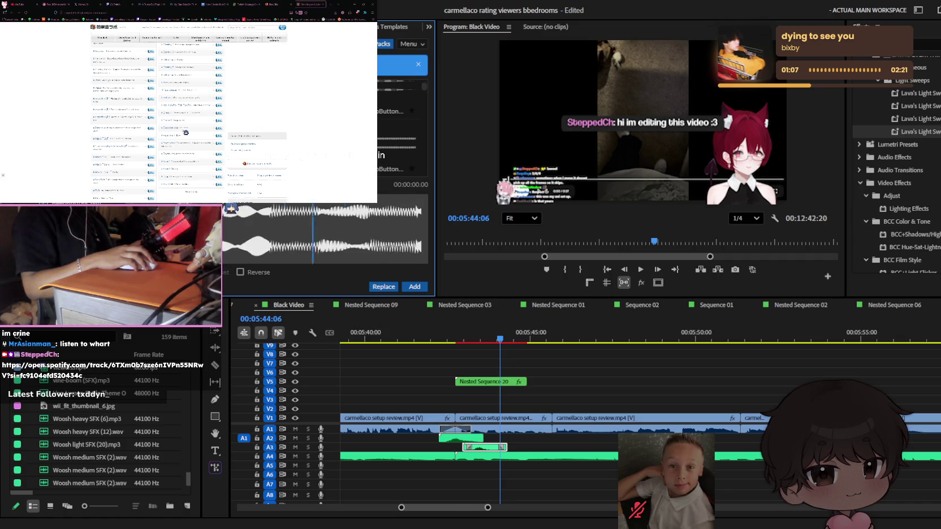
scroll(399, 142, "down", 2)
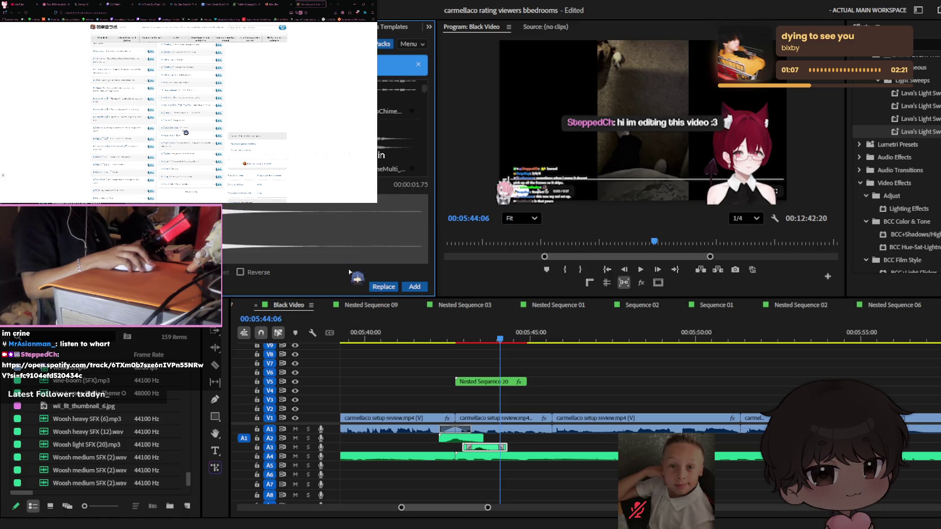
left_click(414, 286)
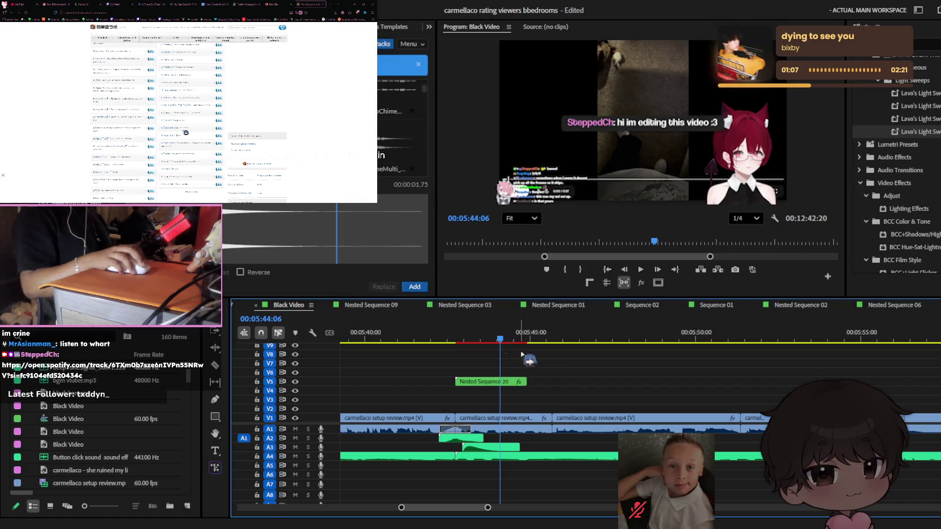
left_click(473, 336)
key("space")
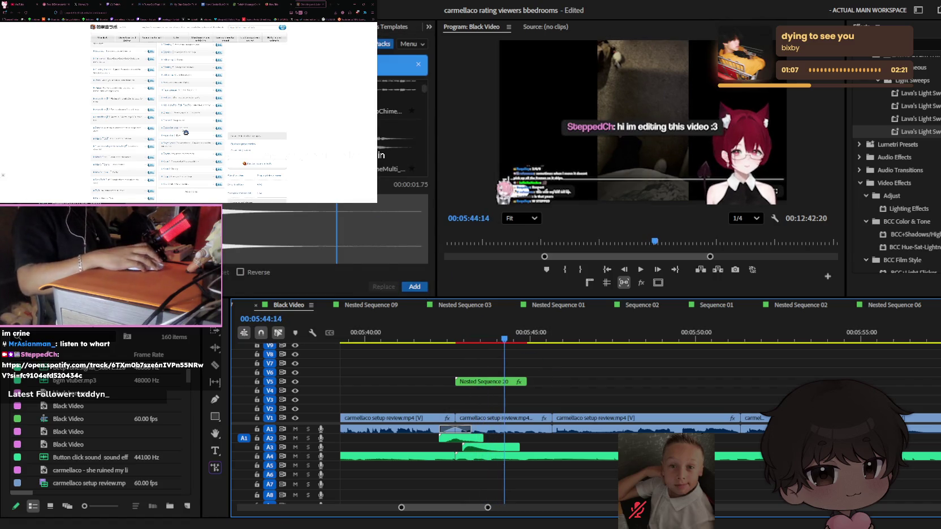
key("ctrl+t")
Search Google for shine sound effects and open the Myinstants 'shine sound' page
type("st")
key("Return")
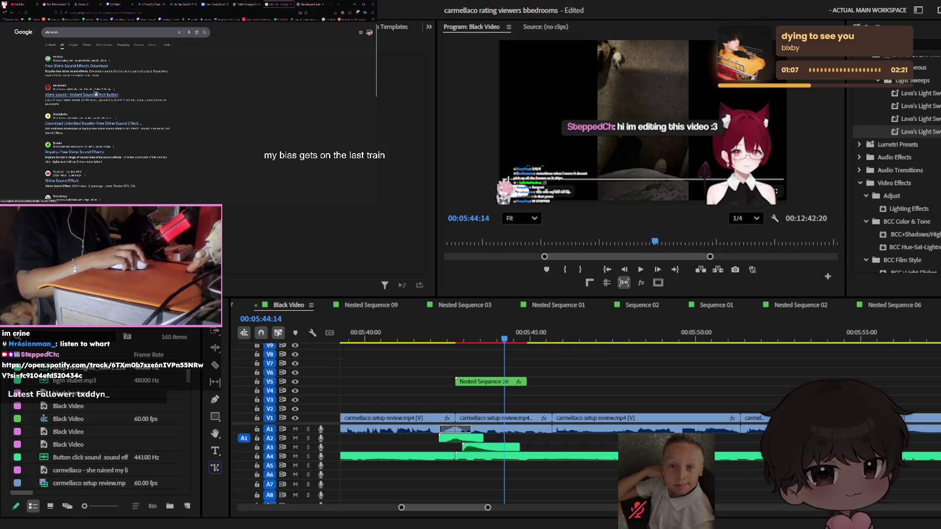
left_click(96, 93)
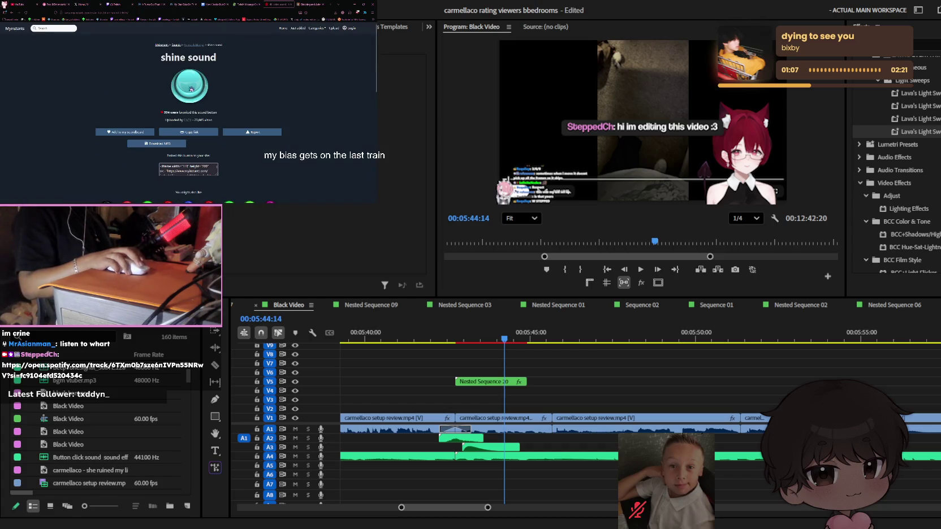
key("alt+Left")
scroll(135, 86, "down", 3)
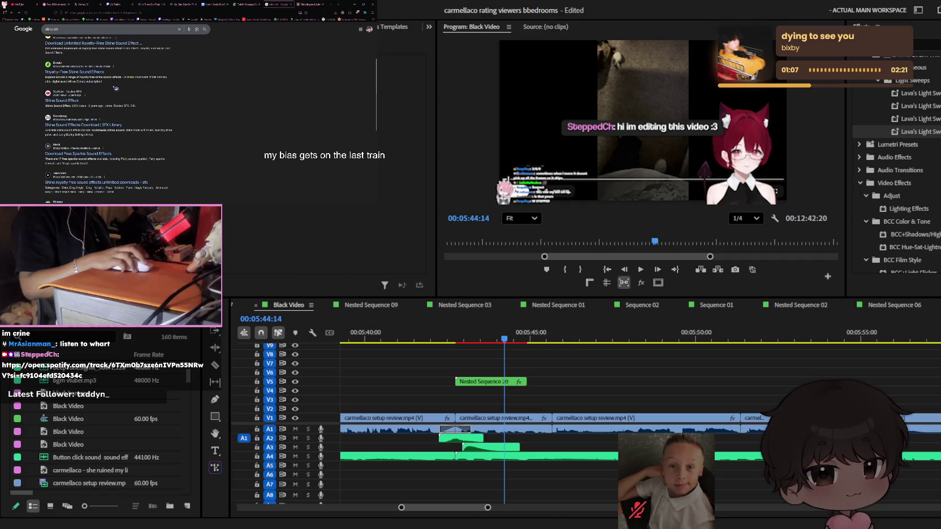
key("alt+Right")
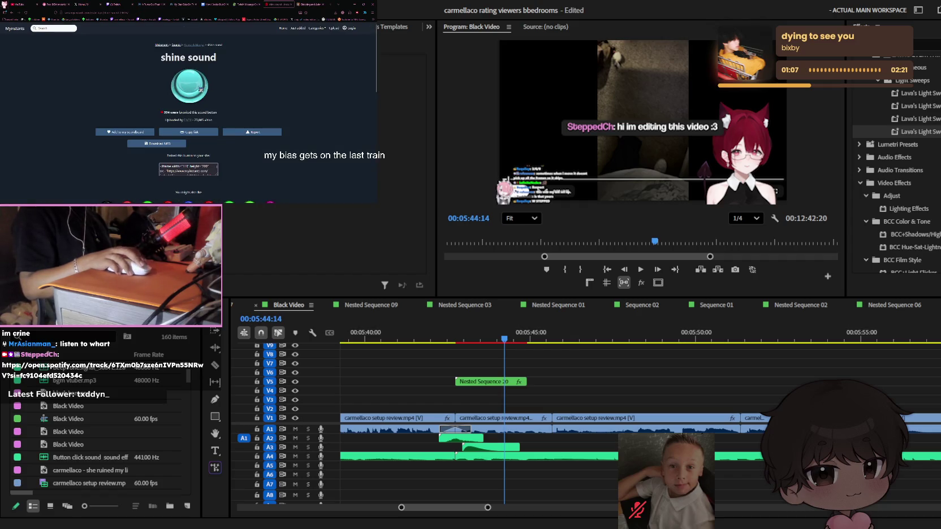
scroll(199, 89, "down", 2)
scroll(199, 89, "up", 2)
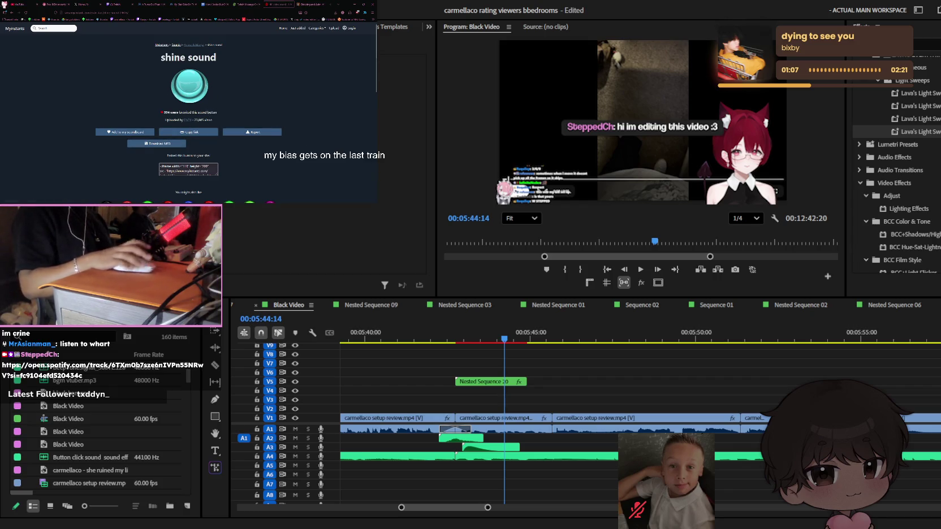
key("alt+Tab")
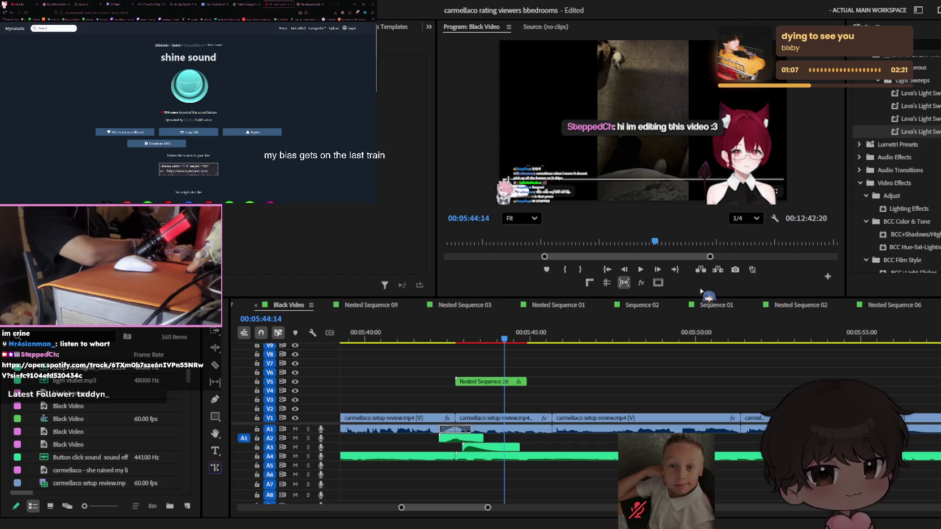
Place the shine sound on track A6 under the cut, about 05:42–05:46, and play it back
mouse_move(506, 475)
left_mouse_down()
mouse_move(498, 474)
mouse_move(508, 477)
left_mouse_up()
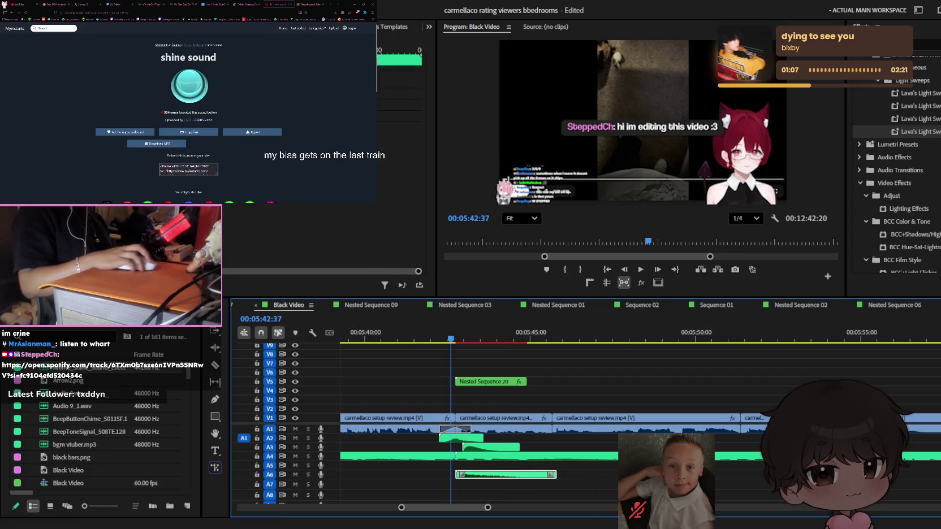
key("space")
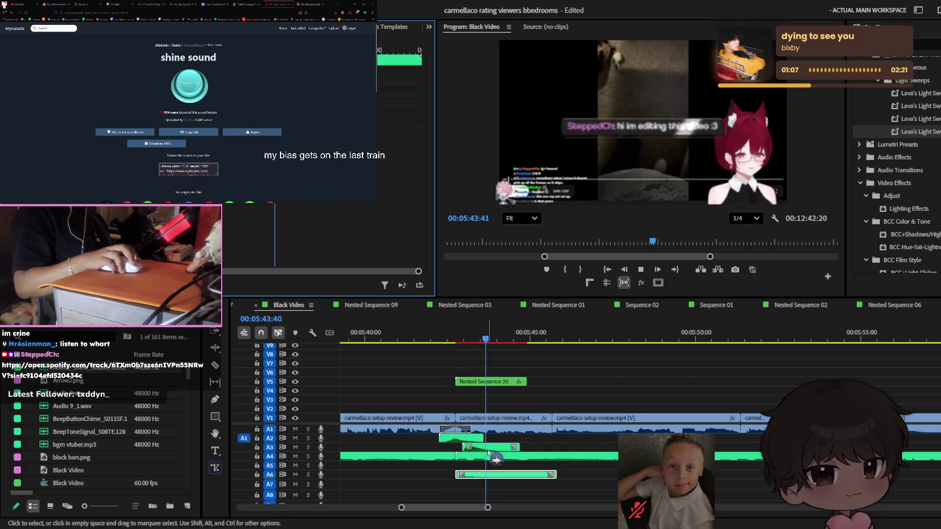
left_click(516, 406)
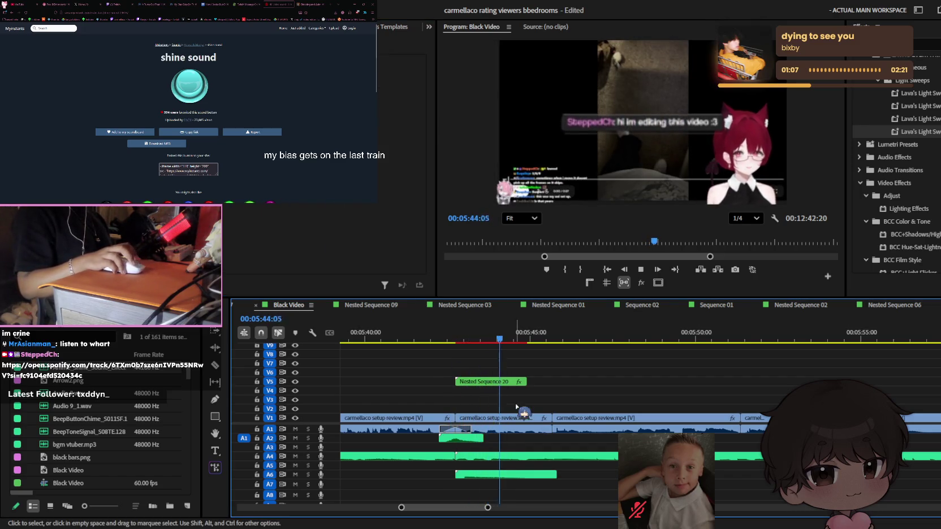
Zoom into the timeline and replay the section around 6:05 with the A2 sound effect
scroll(516, 406, "up", 2)
scroll(575, 439, "down", 1)
scroll(596, 428, "down", 1)
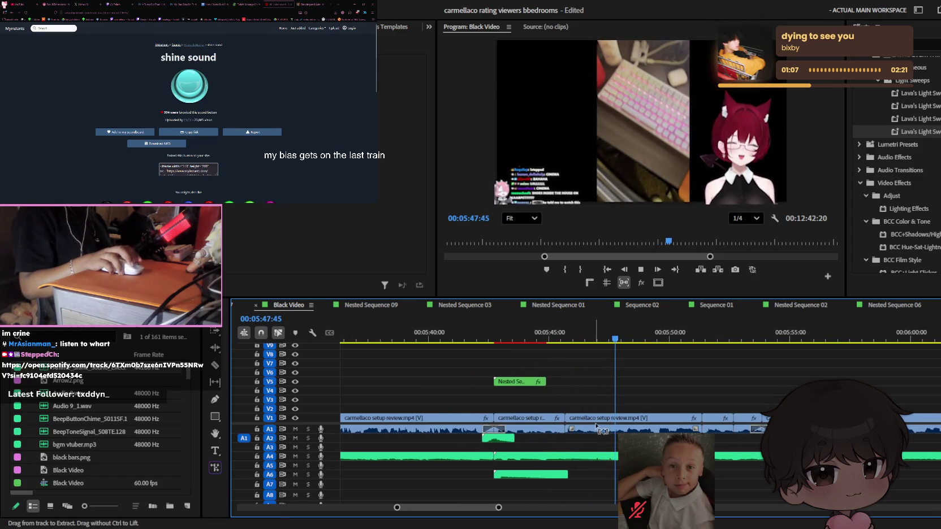
scroll(610, 419, "down", 2)
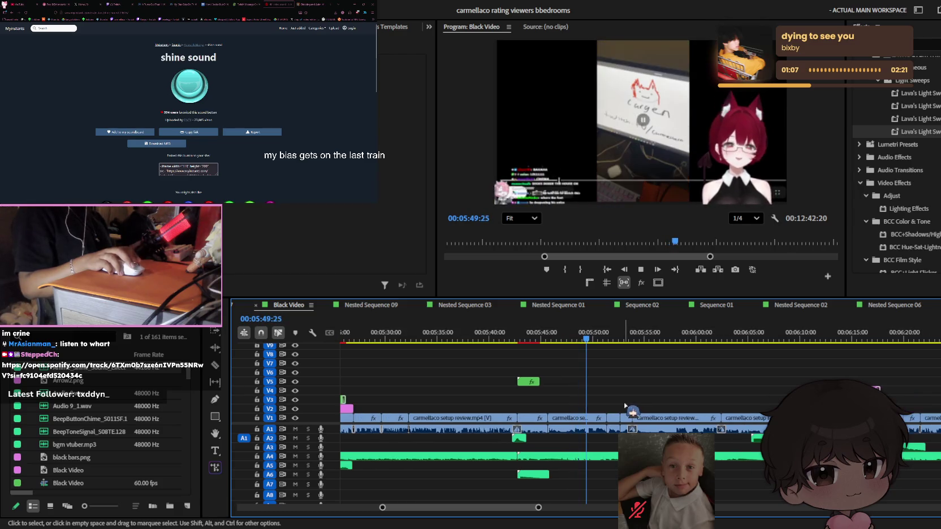
scroll(624, 404, "up", 1)
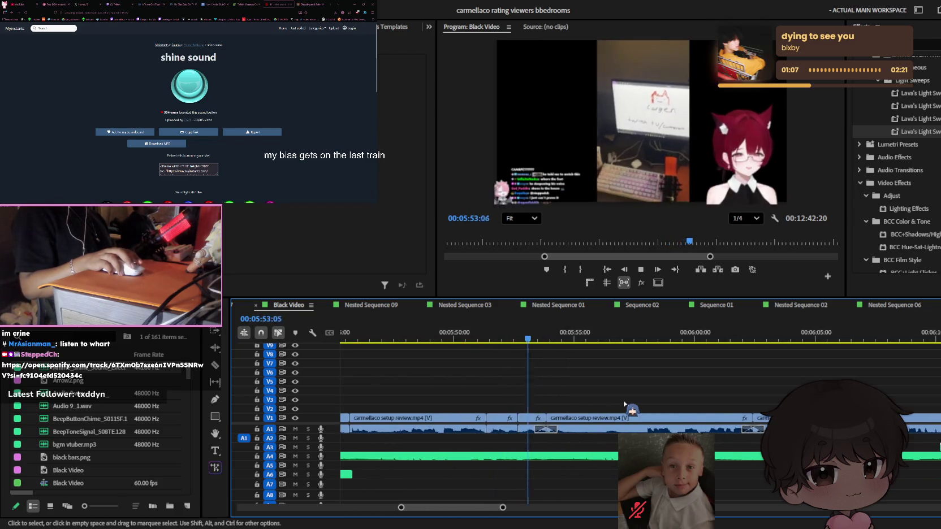
scroll(625, 404, "up", 1)
scroll(624, 404, "down", 2)
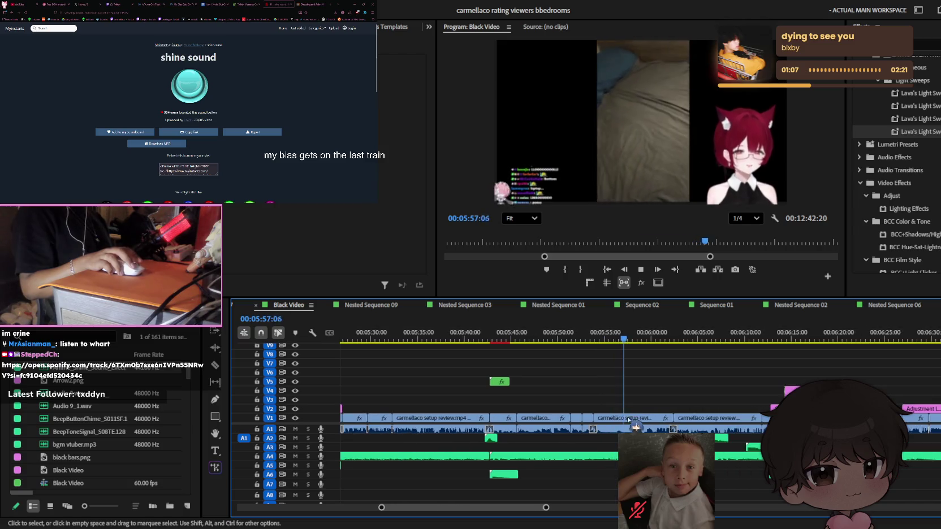
scroll(624, 404, "up", 1)
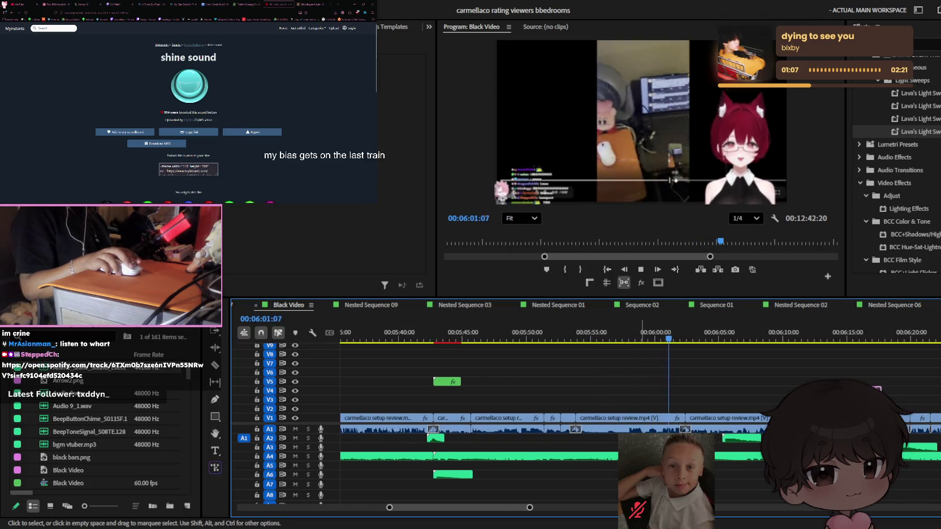
scroll(625, 404, "up", 1)
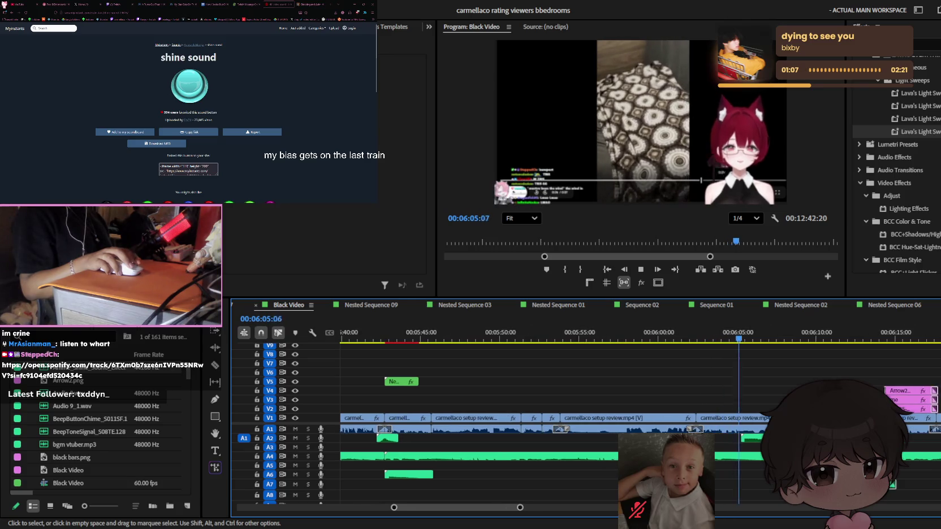
scroll(560, 342, "up", 2)
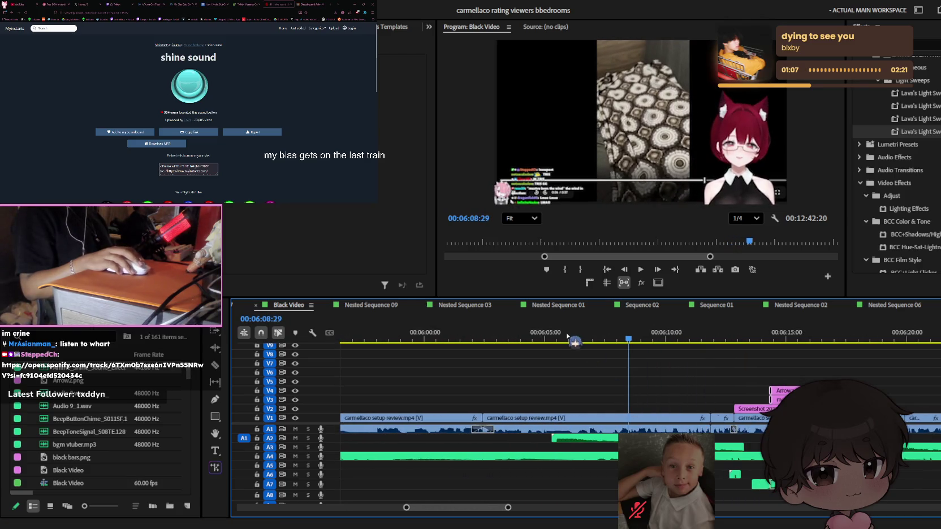
left_click(556, 339)
key("space")
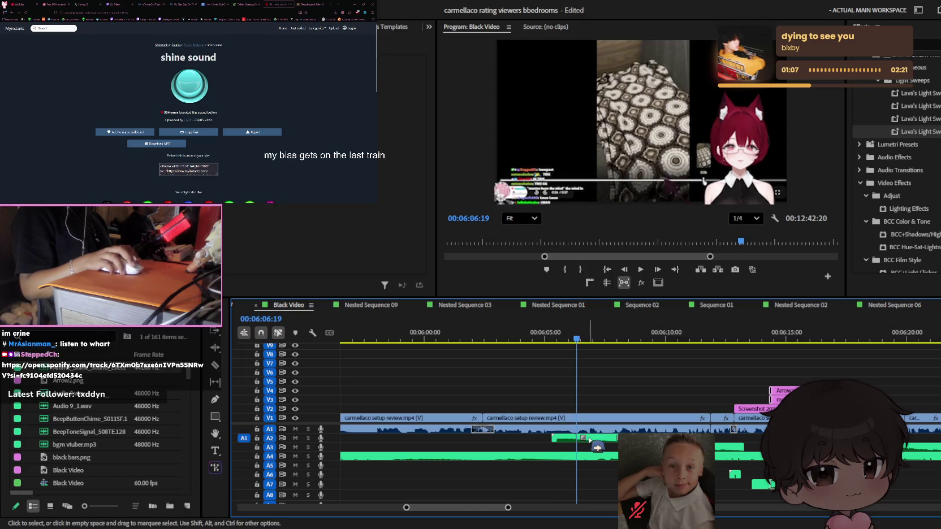
scroll(590, 440, "up", 2)
key("space")
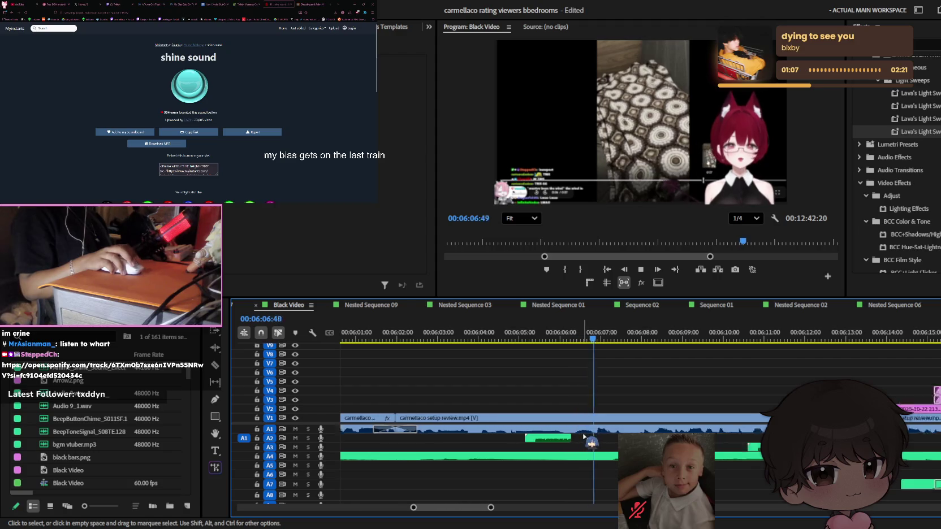
scroll(585, 437, "up", 3)
key("j")
Trim the A2 sound effect's end back to about 06:06:15 and replay it
left_click_drag(552, 439, 541, 437)
key("space")
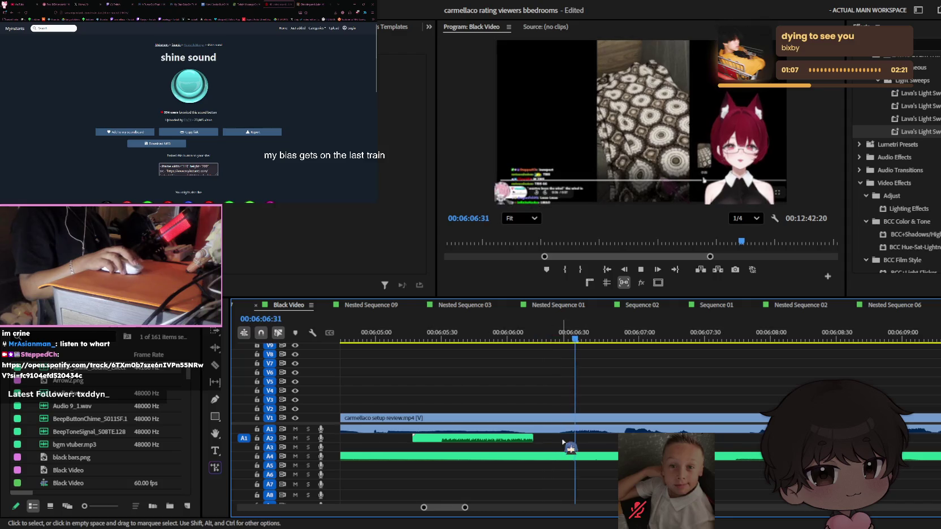
scroll(566, 439, "down", 5)
key("j")
scroll(572, 430, "down", 3)
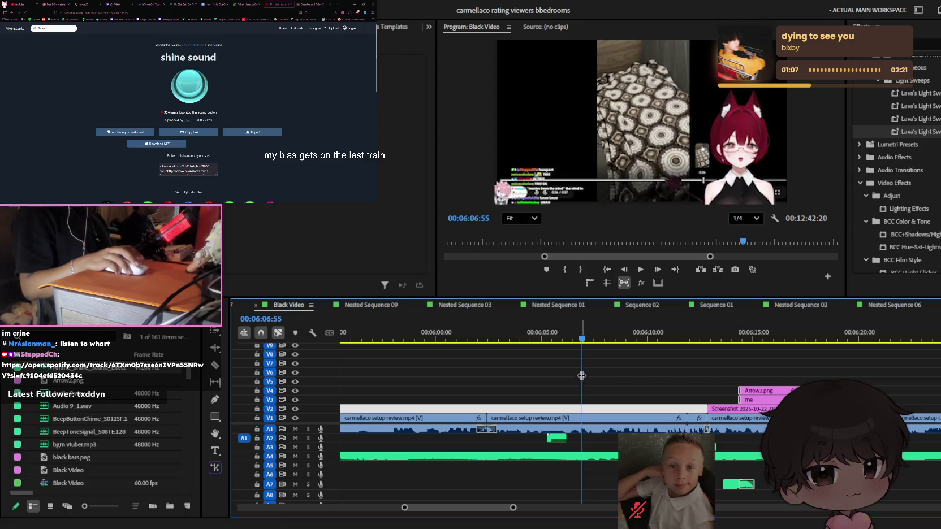
Razor the V1 setup-review clip near 06:06:35
left_click(555, 337)
key("space")
scroll(582, 422, "up", 1)
key("c")
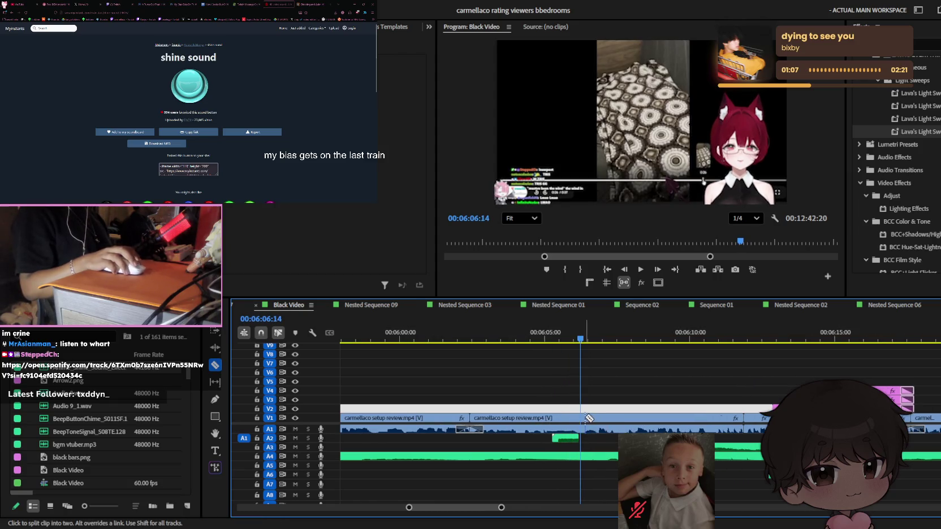
key("space")
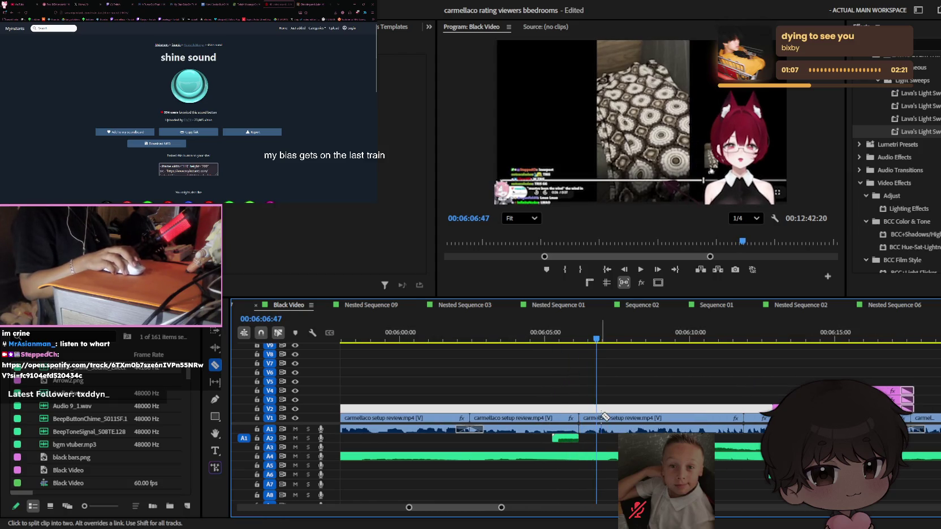
left_click(601, 417)
Scale the short cut-off piece down to a small thumbnail and play it back
scroll(602, 418, "up", 2)
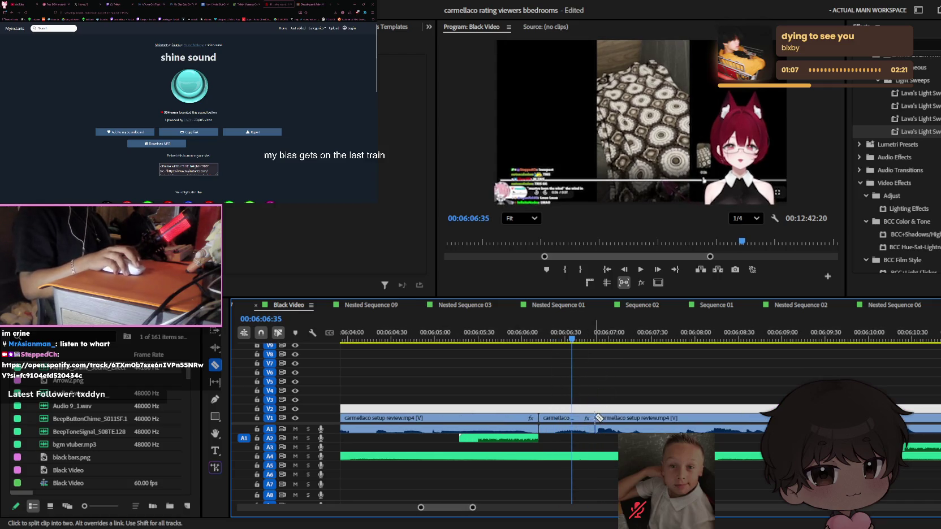
key("v")
left_click(577, 419)
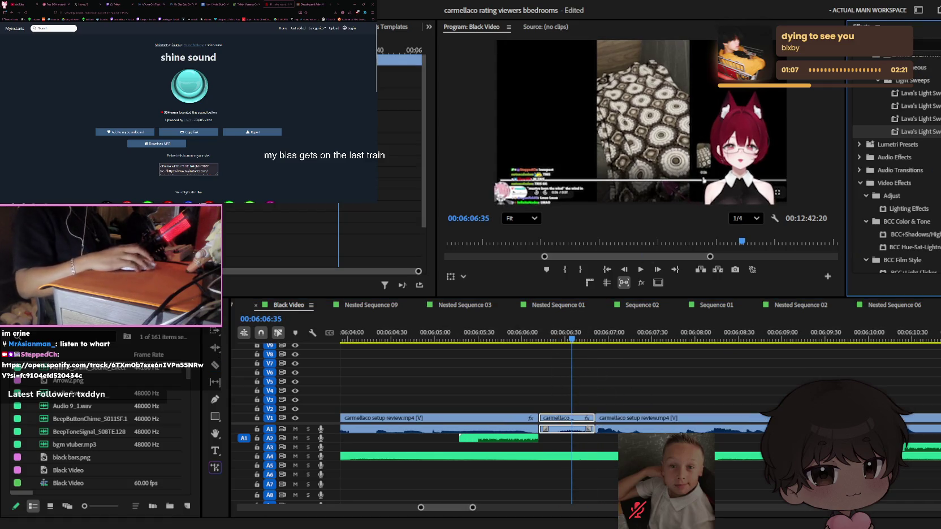
mouse_move(339, 85)
left_mouse_down()
mouse_move(305, 85)
mouse_move(328, 85)
left_mouse_up()
left_click_drag(557, 337, 596, 336)
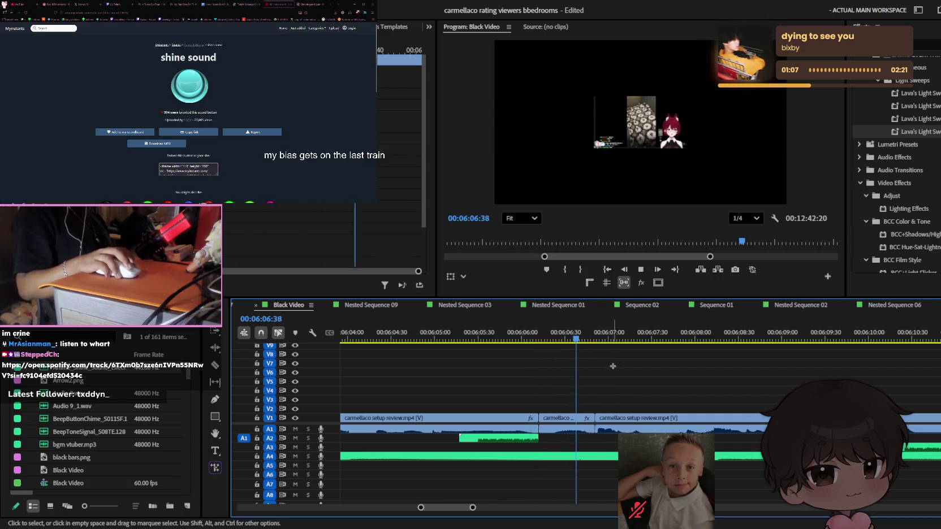
key("space")
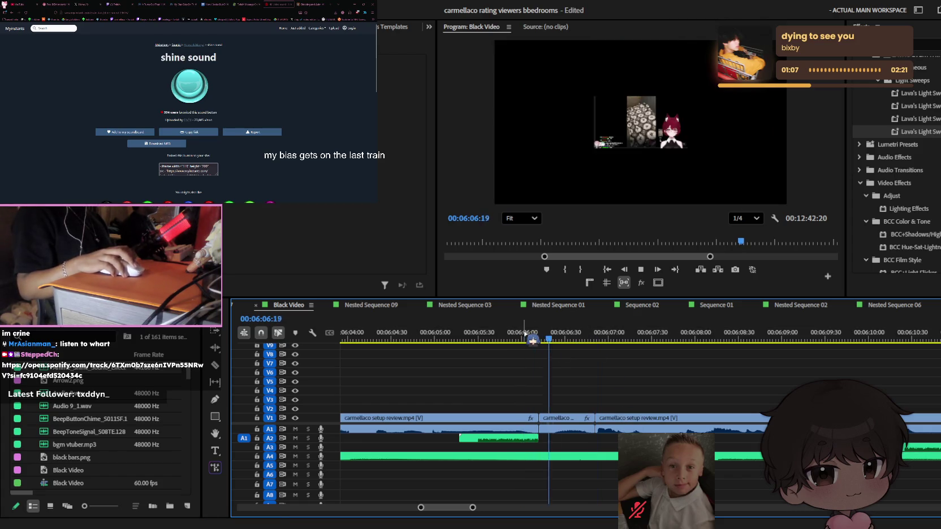
key("space")
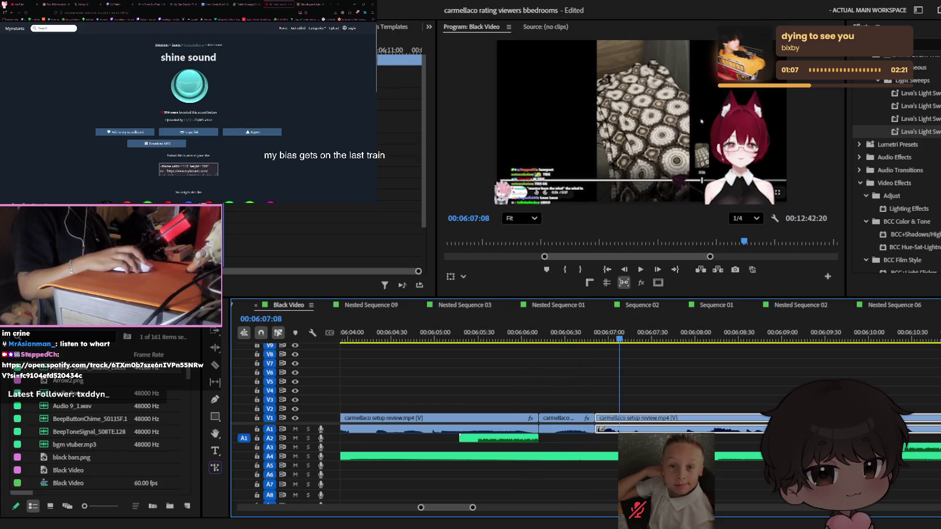
Apply a Lava zoom effect to the clip after the cut and check it with playback
left_click(893, 113)
scroll(894, 114, "up", 5)
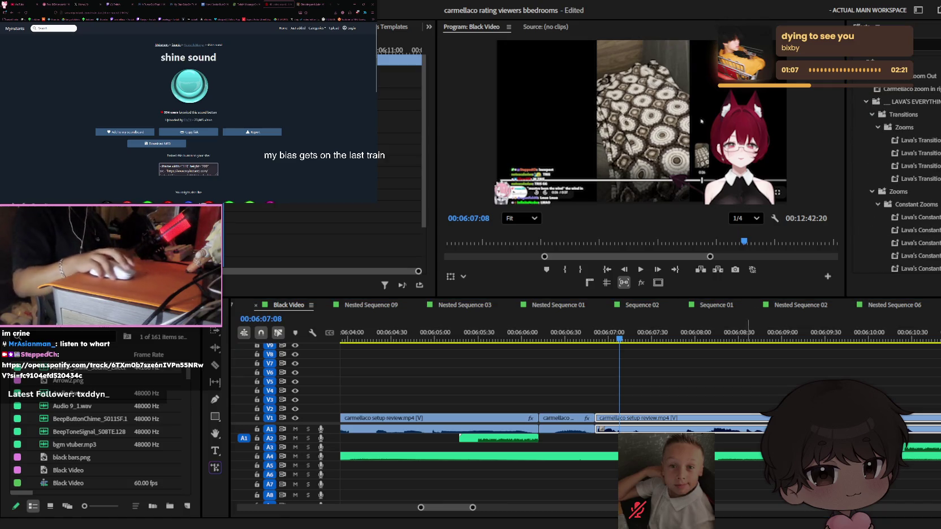
left_click_drag(917, 217, 780, 347)
left_click_drag(719, 426, 669, 419)
key("space")
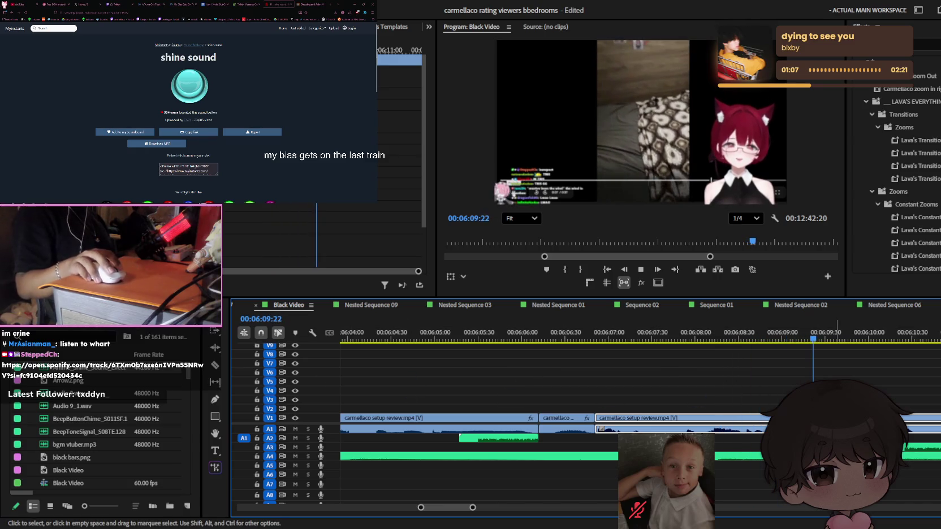
left_click(633, 338)
left_click(62, 337)
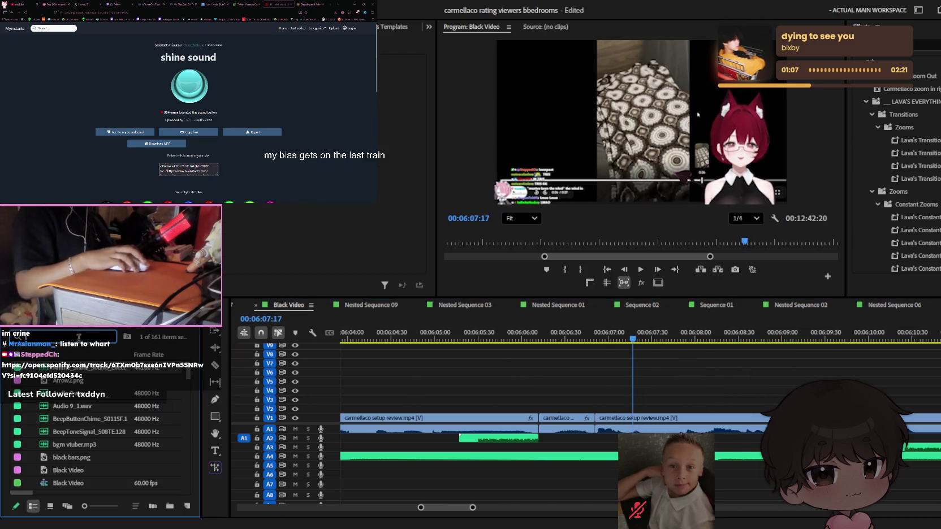
type("adjust")
left_click_drag(68, 368, 630, 417)
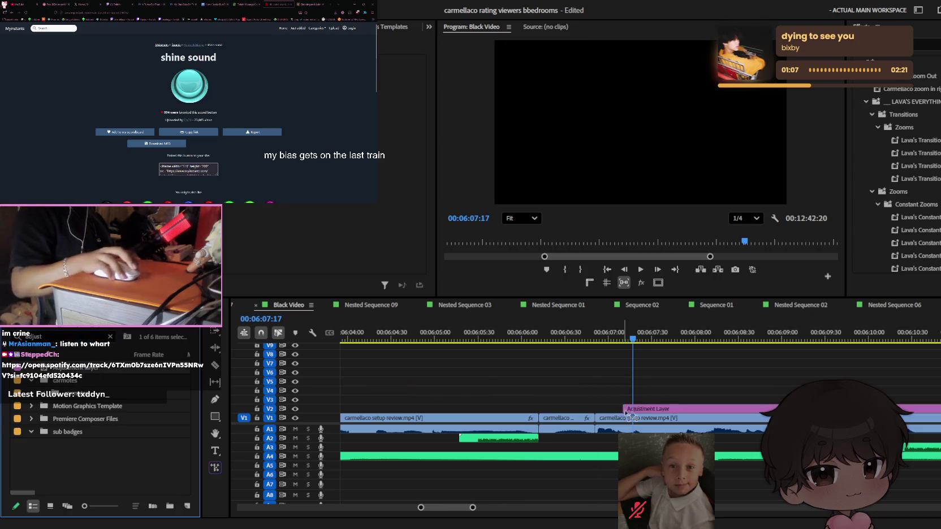
key("minus")
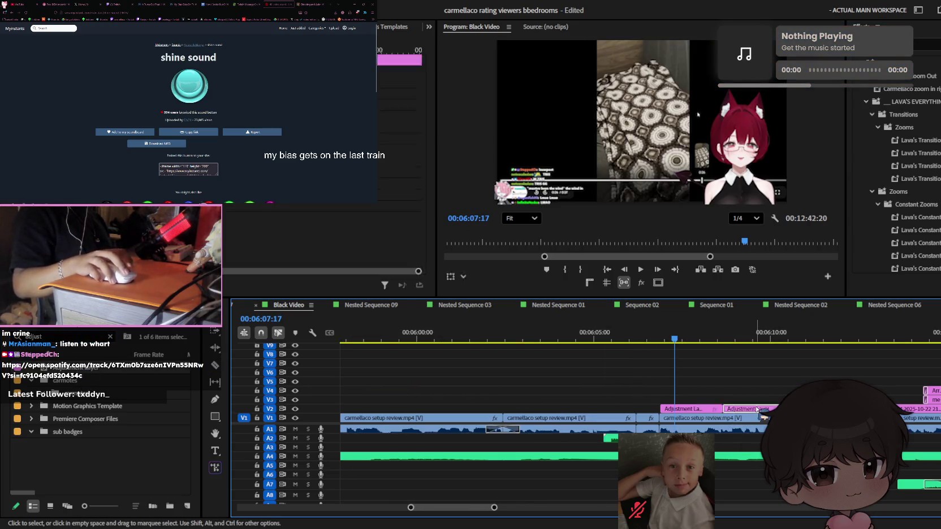
left_click_drag(937, 111, 834, 173)
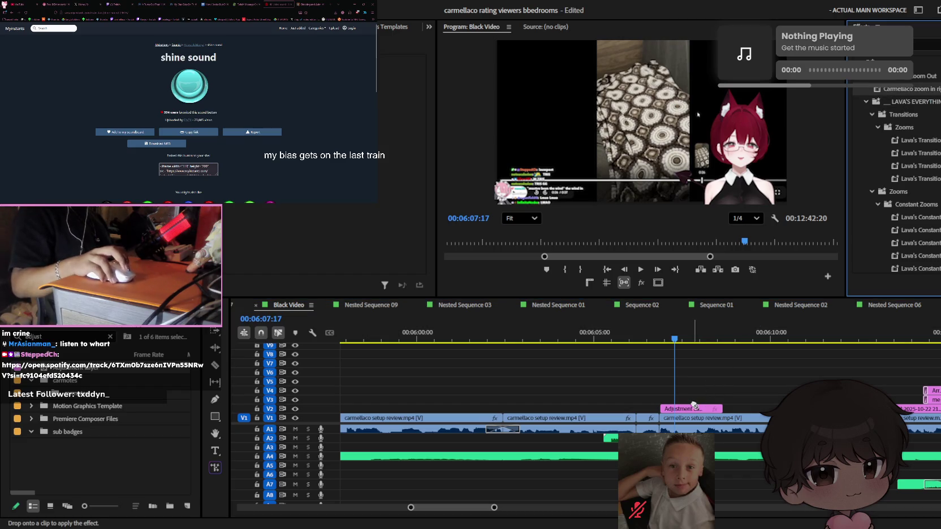
left_click_drag(694, 405, 695, 406)
key("space")
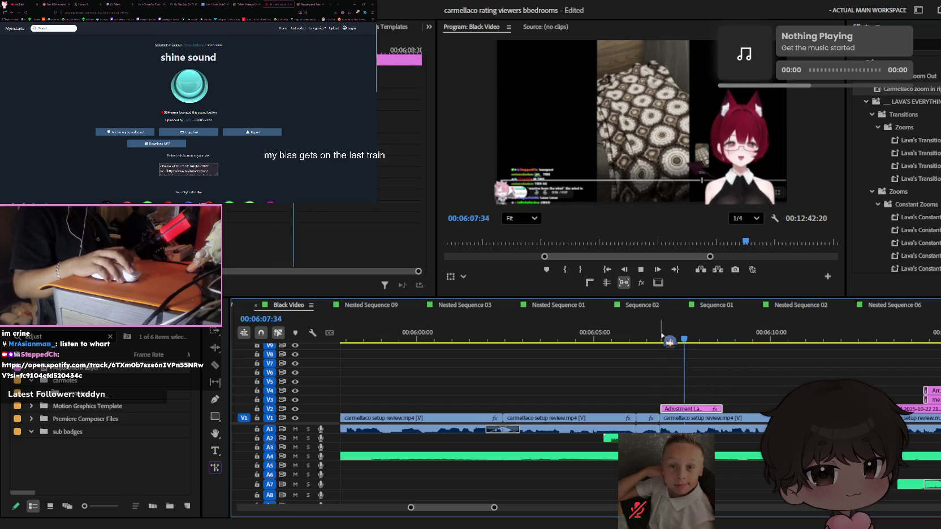
key("space")
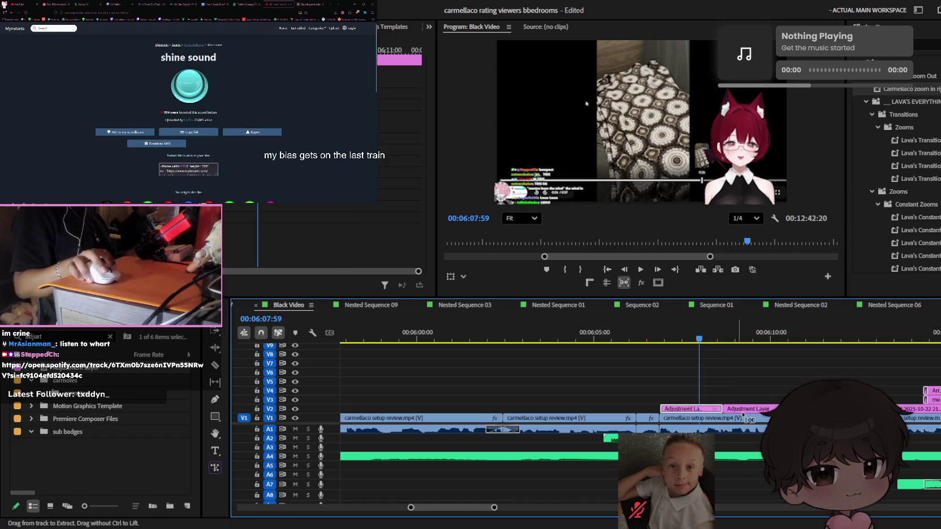
left_click_drag(743, 416, 751, 411)
key("Delete")
key("c")
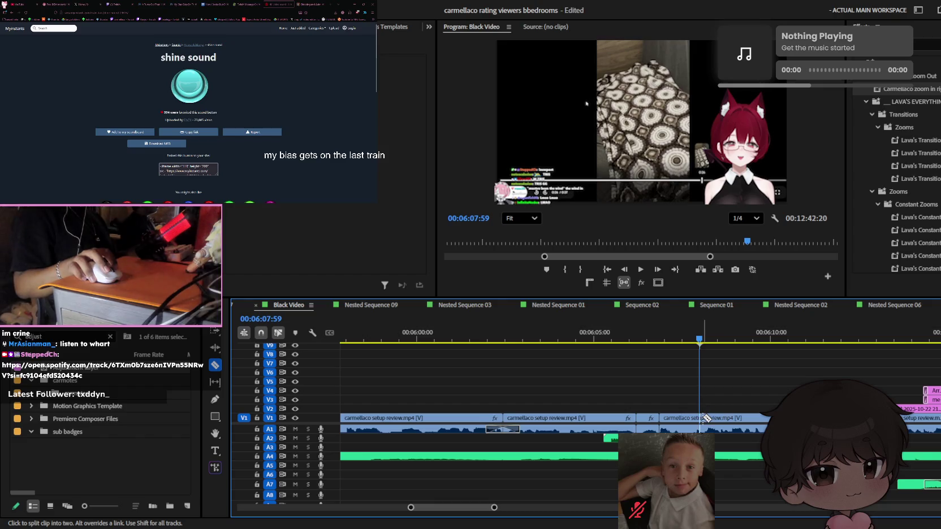
Replay from about 6:06:57 to check the zoomed close-up on the avatar near 06:07
left_click(663, 341)
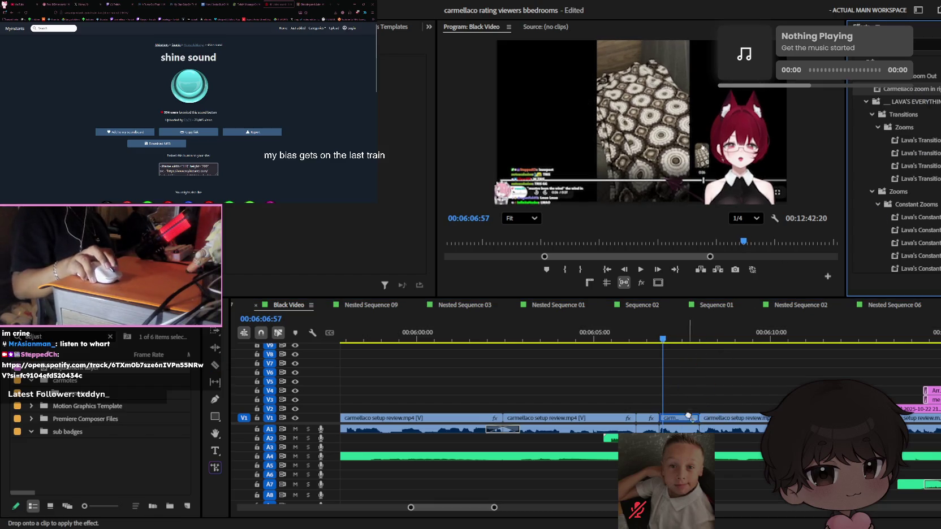
key("space")
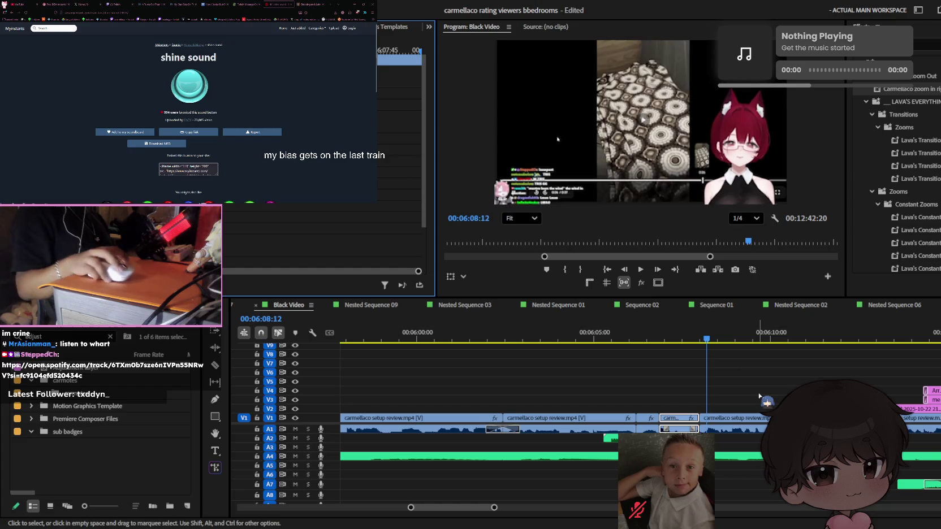
scroll(758, 417, "down", 1)
scroll(760, 396, "down", 2)
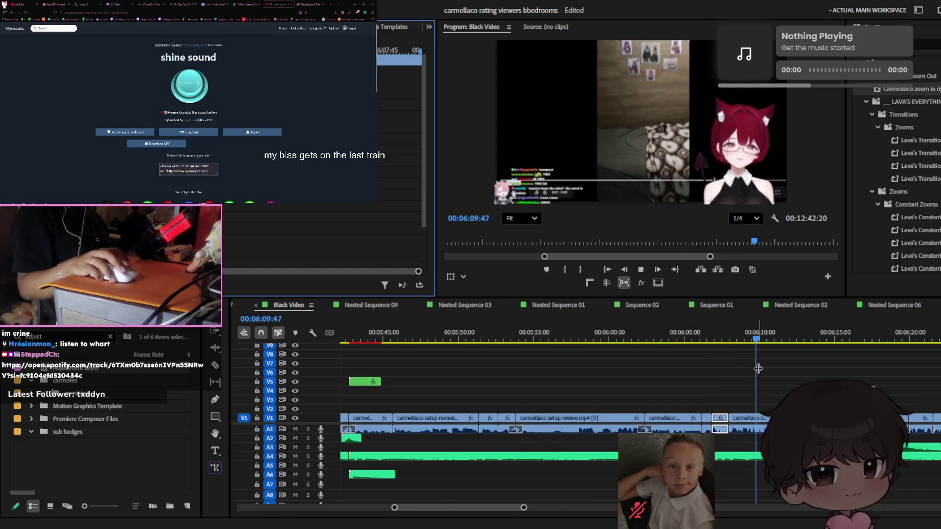
scroll(761, 369, "up", 2)
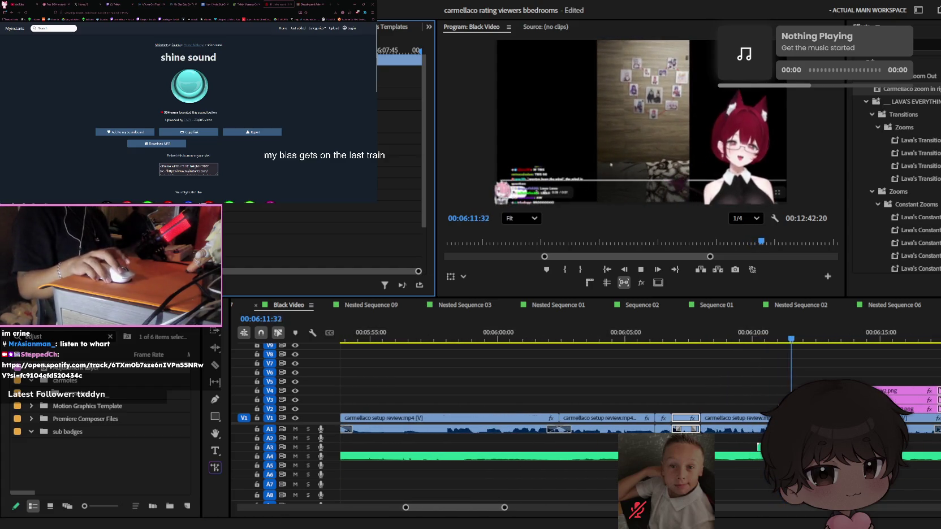
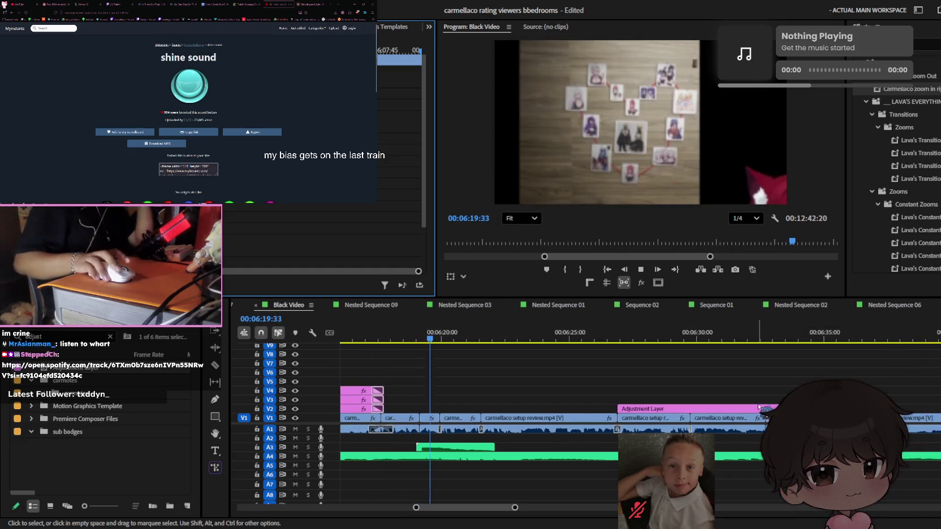
Move the A3 audio clip onto track A2 and play back the cut to check it
scroll(615, 373, "down", 2)
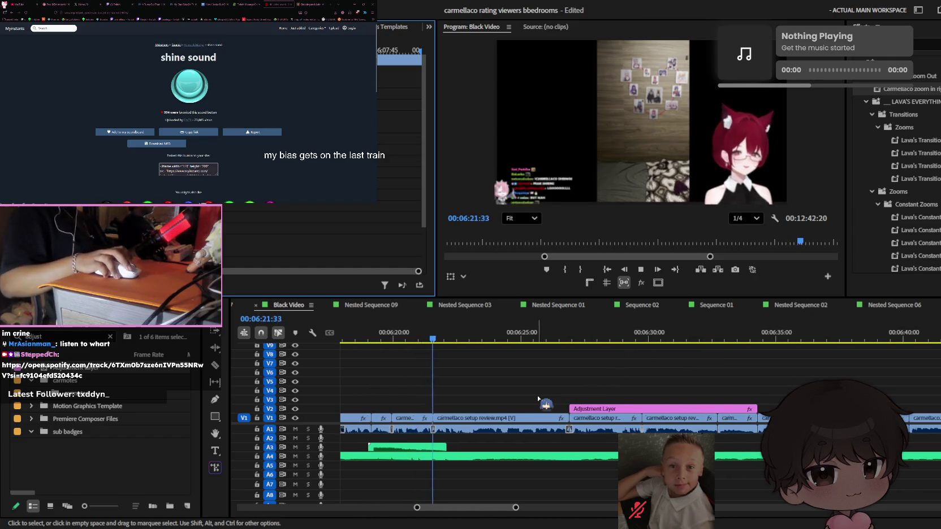
scroll(538, 399, "up", 2)
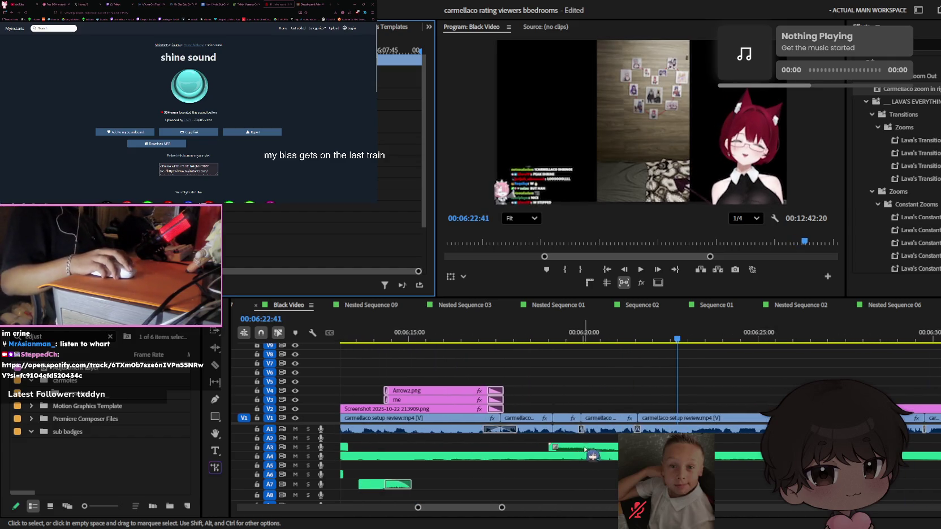
left_click_drag(606, 448, 652, 439)
left_click(585, 339)
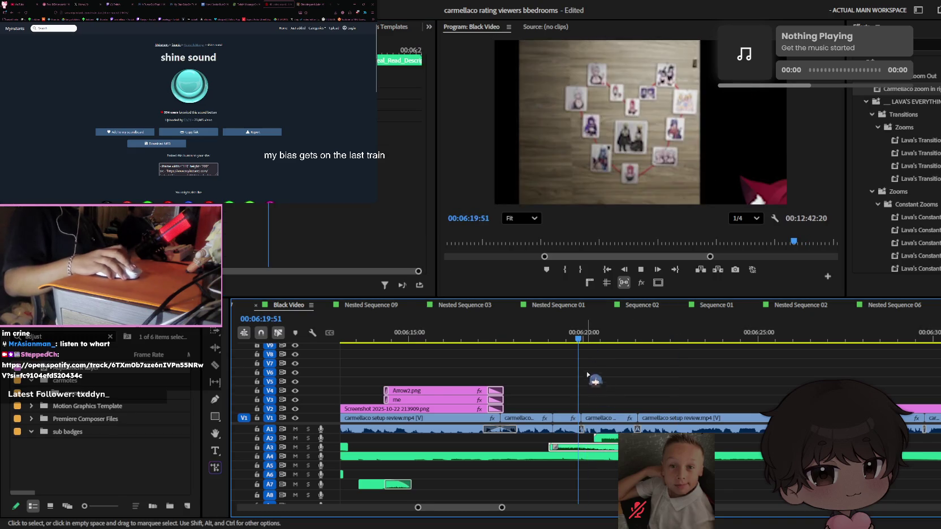
key("equal")
key("space")
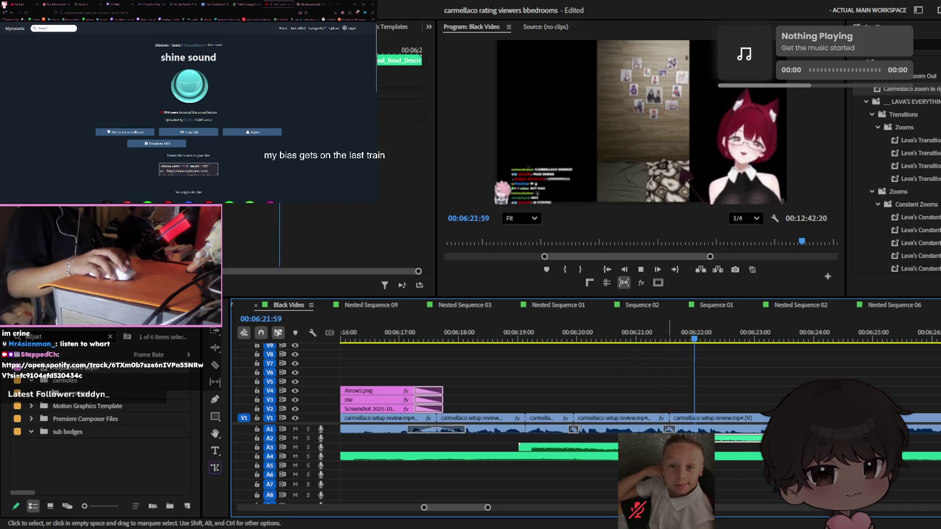
key("space")
key("space")
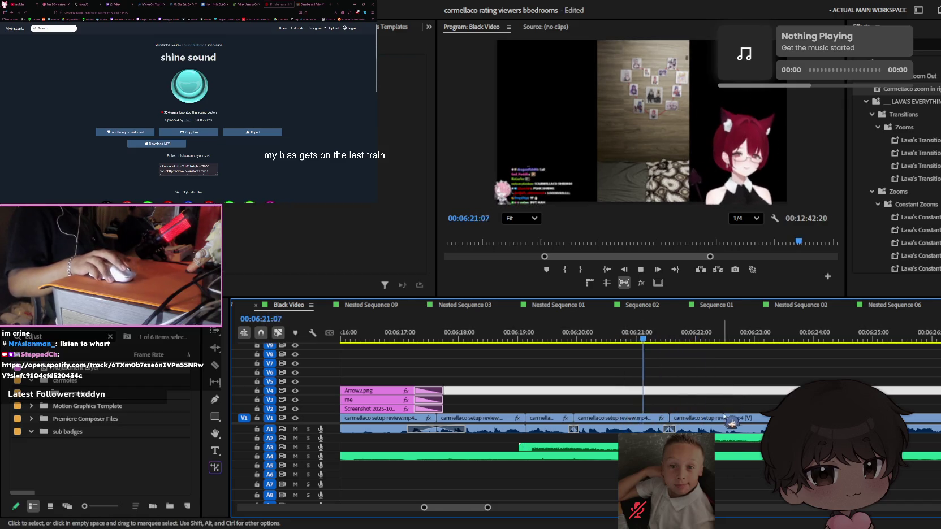
key("minus")
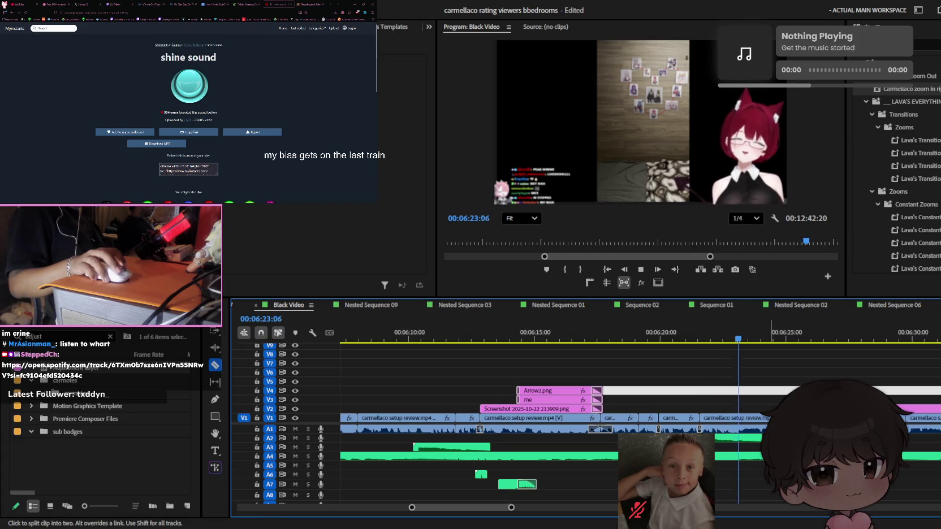
key("space")
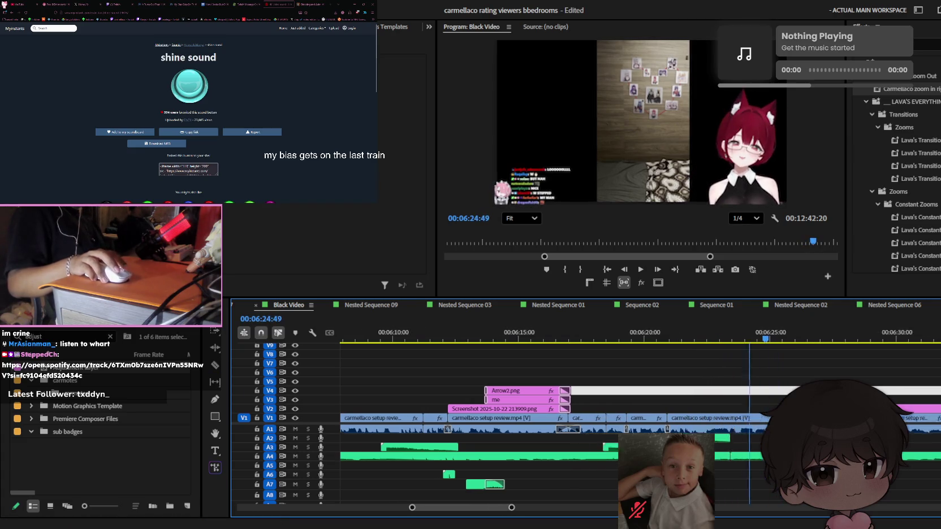
key("minus")
Push every clip after about 06:17 right with Track Select Forward, opening a gap in V1
key("a")
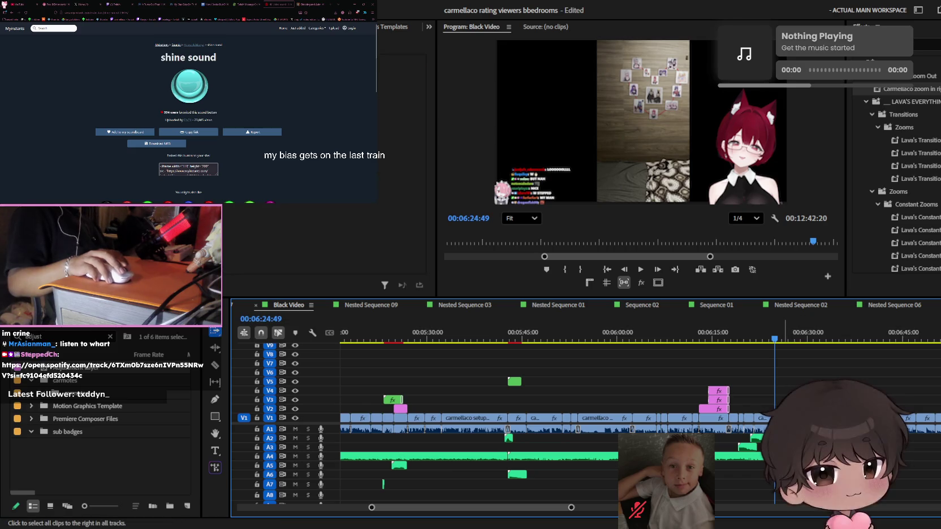
scroll(751, 419, "up", 4)
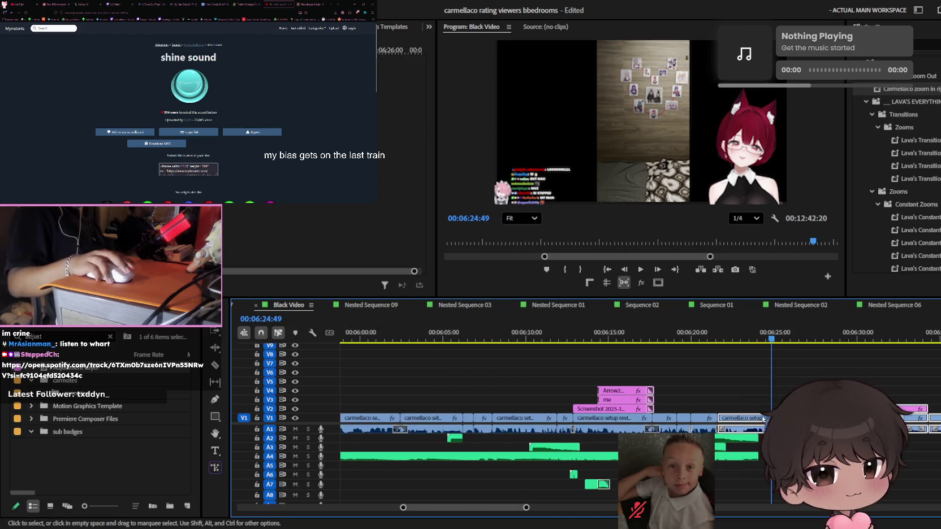
scroll(754, 419, "up", 2)
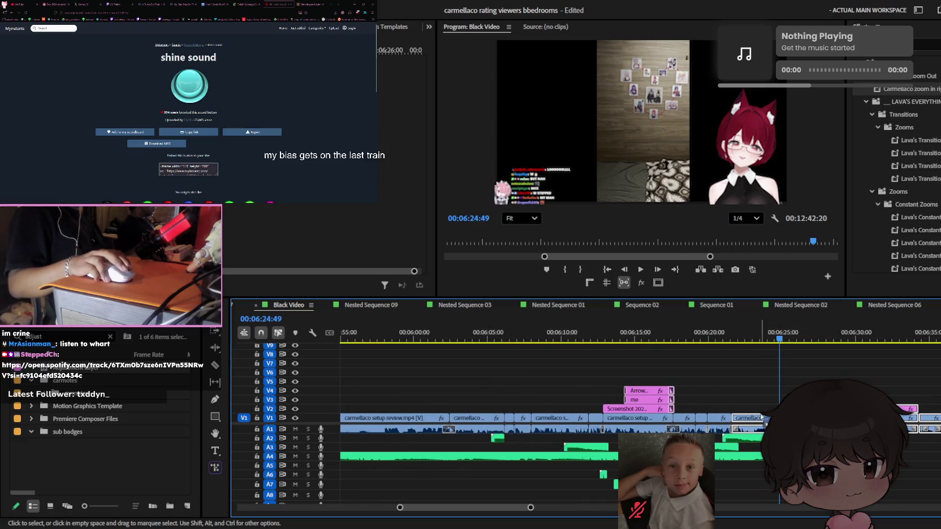
left_click_drag(762, 418, 781, 418)
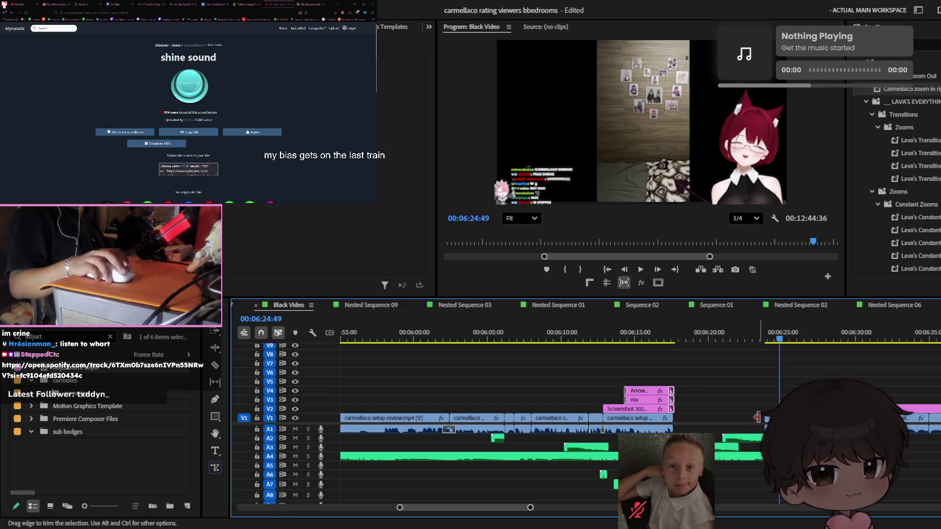
left_click_drag(693, 429, 679, 419)
Play back from about 06:17 and zoom the timeline out around the edit
left_click(666, 327)
key("space")
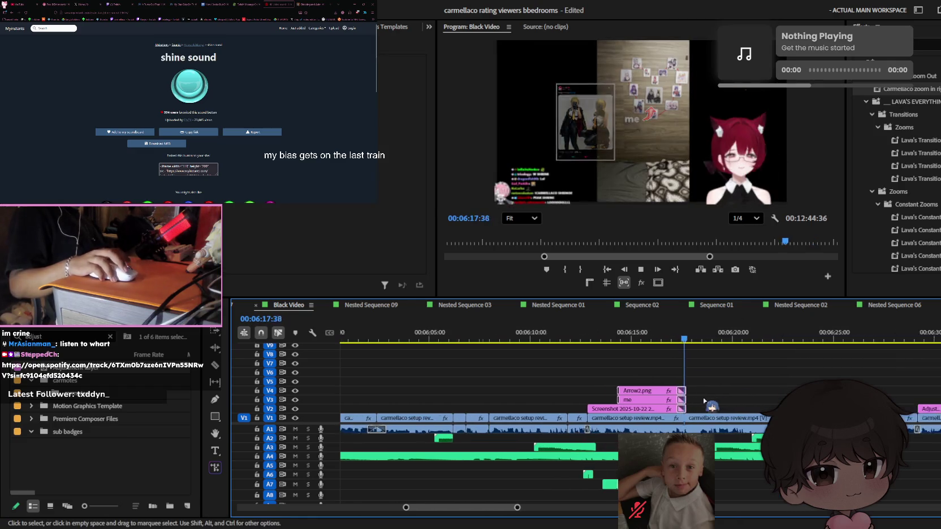
key("=")
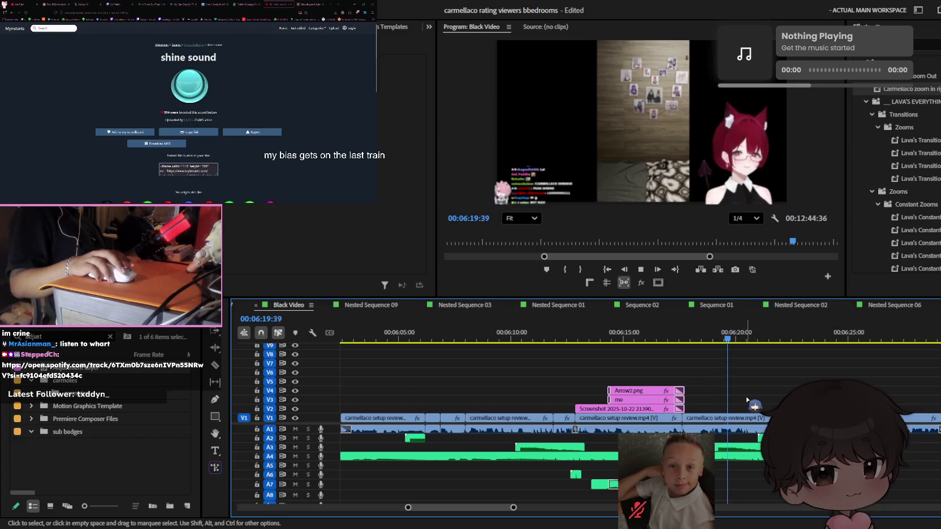
key("minus")
key("minus")
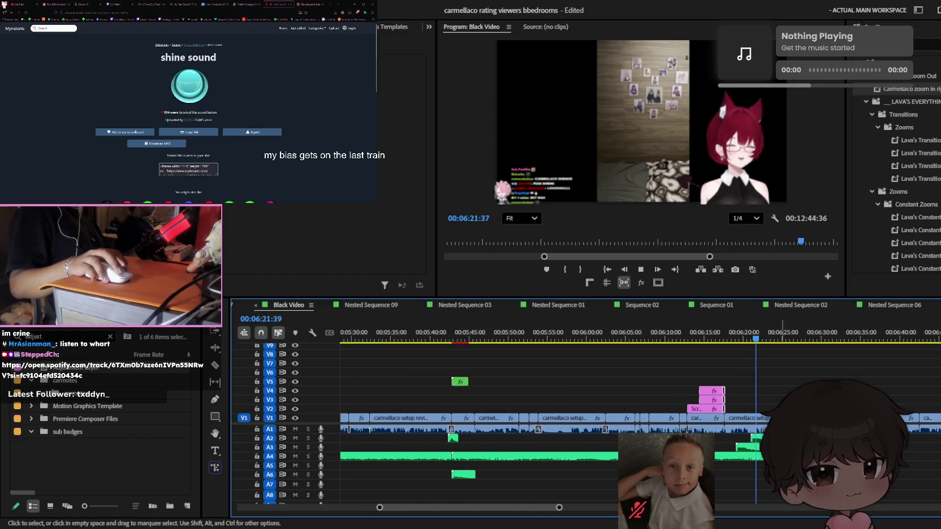
key("minus")
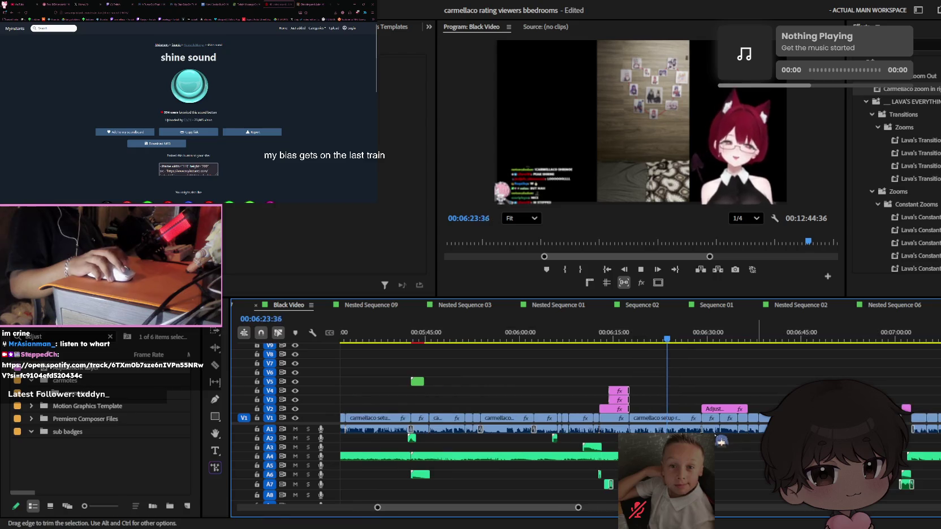
Shift the later V1 clips and adjustment layer right, then extend the clip's start left
left_click(688, 419)
left_click_drag(687, 419, 742, 419)
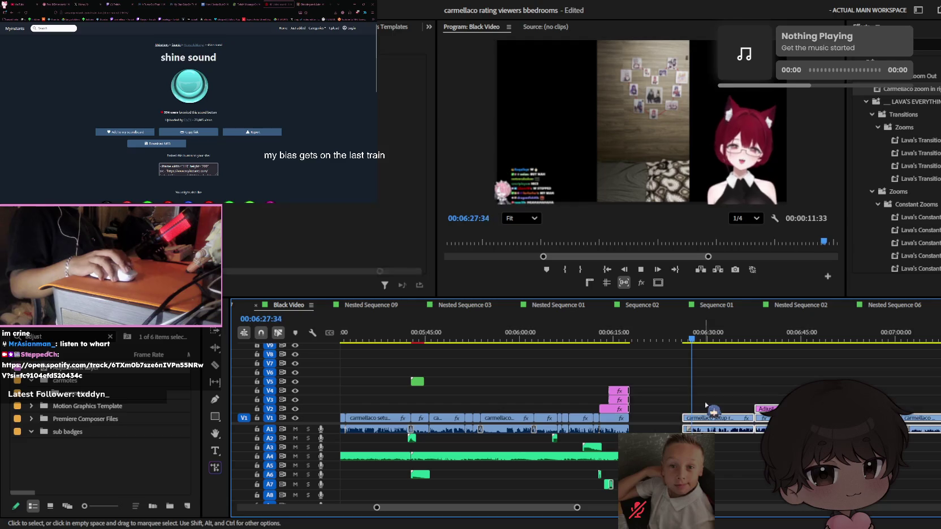
left_click_drag(684, 420, 630, 420)
scroll(623, 341, "up", 3)
scroll(648, 401, "up", 2)
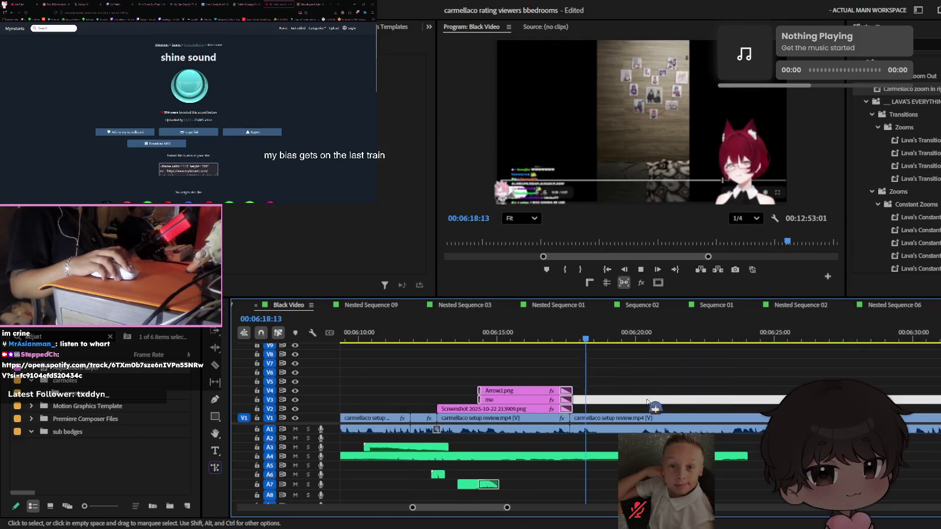
scroll(646, 403, "down", 2)
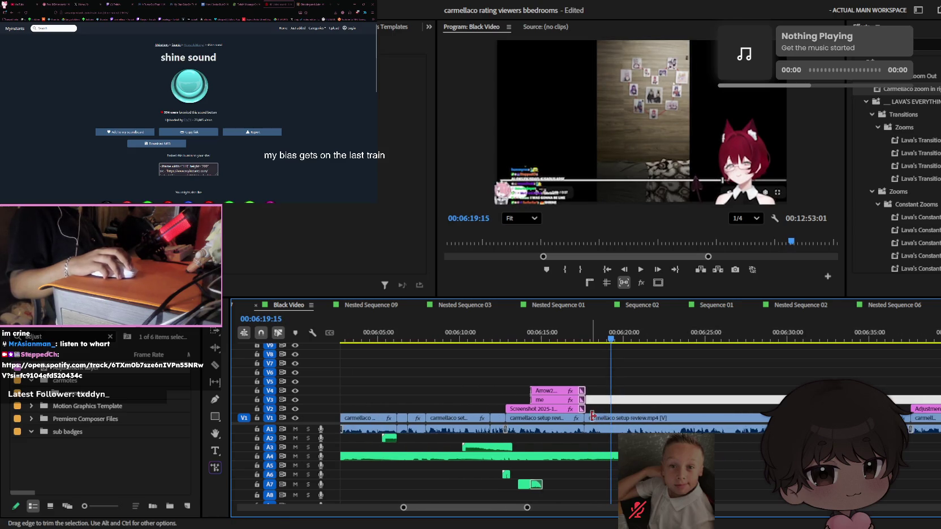
Trim the following V1 clip's in-point later, cutting its opening
left_click_drag(589, 417, 621, 416)
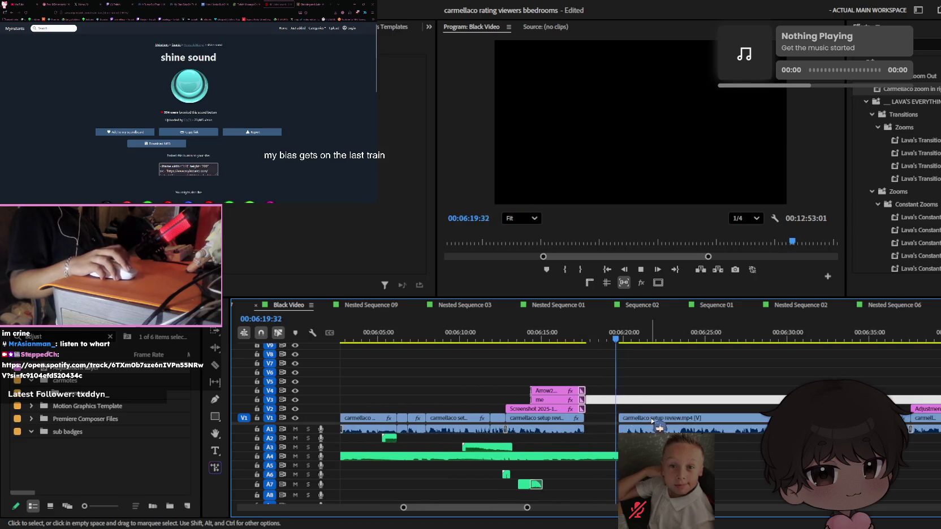
scroll(669, 422, "up", 2)
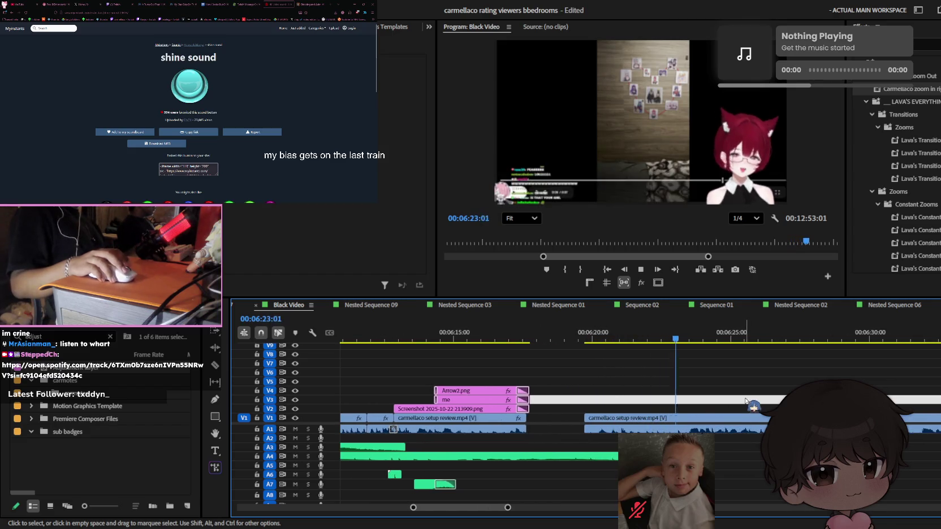
scroll(746, 403, "down", 1)
scroll(752, 402, "down", 1)
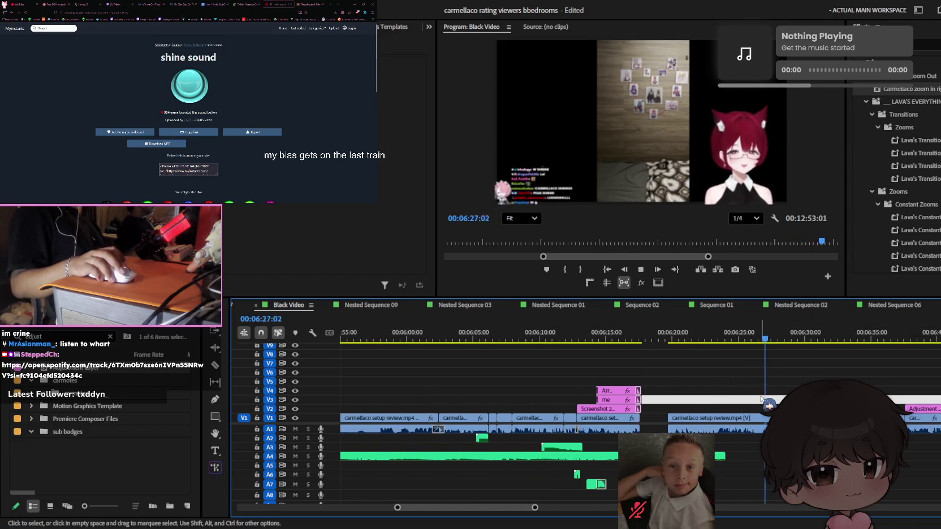
scroll(761, 400, "down", 1)
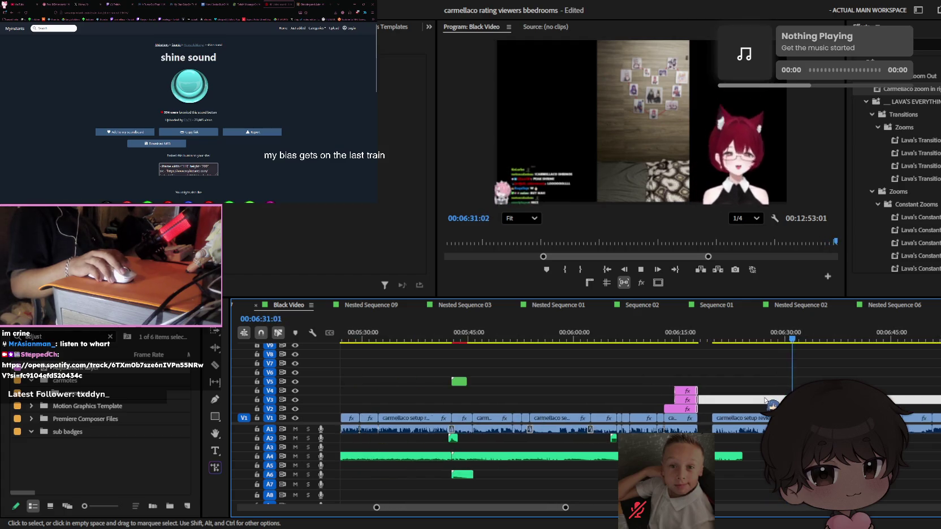
scroll(765, 400, "down", 1)
key("space")
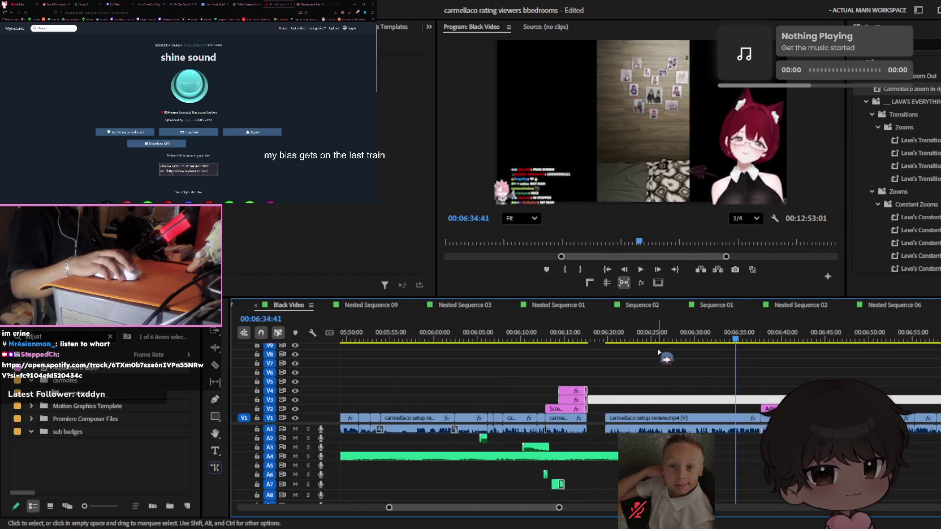
Slide the later clips left to close the gap, nudge the in-point slightly later, and replay
scroll(701, 384, "up", 1)
scroll(736, 396, "up", 2)
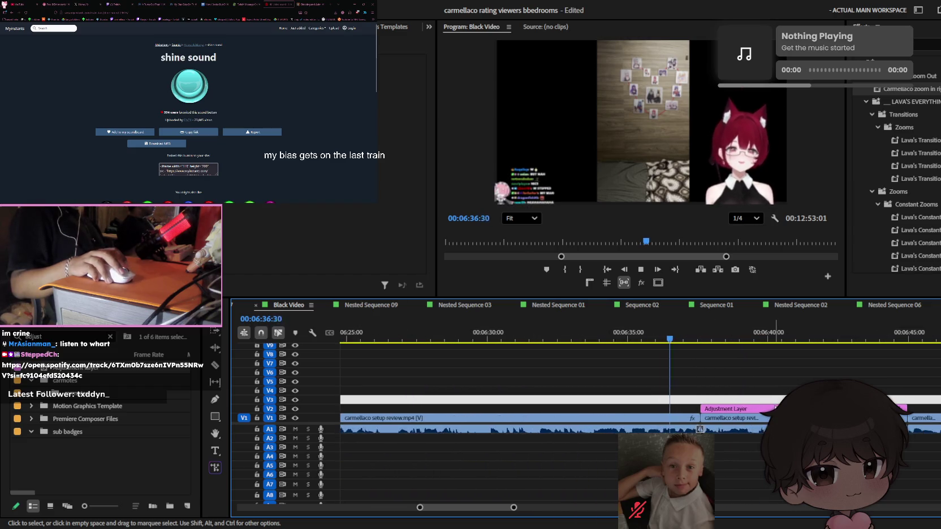
scroll(758, 407, "down", 1)
scroll(758, 406, "down", 1)
scroll(756, 405, "down", 1)
scroll(757, 405, "down", 1)
scroll(756, 404, "down", 1)
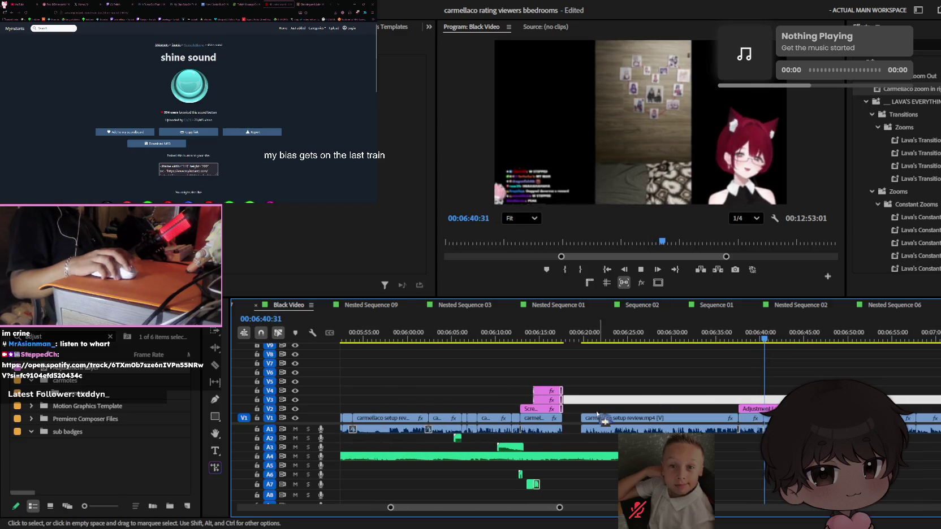
left_click_drag(599, 417, 582, 417)
scroll(583, 365, "up", 3)
key("space")
left_click_drag(550, 416, 544, 417)
key("space")
scroll(584, 388, "up", 2)
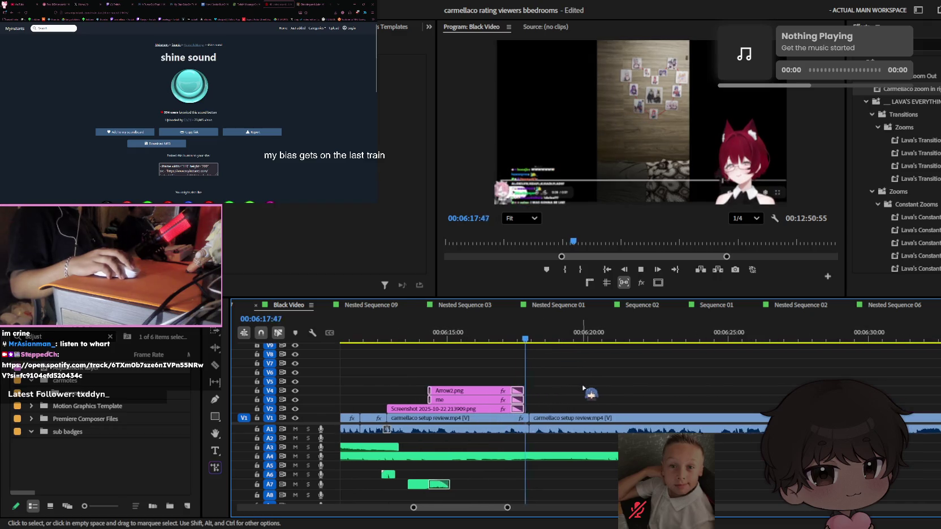
scroll(584, 388, "down", 2)
scroll(608, 388, "up", 2)
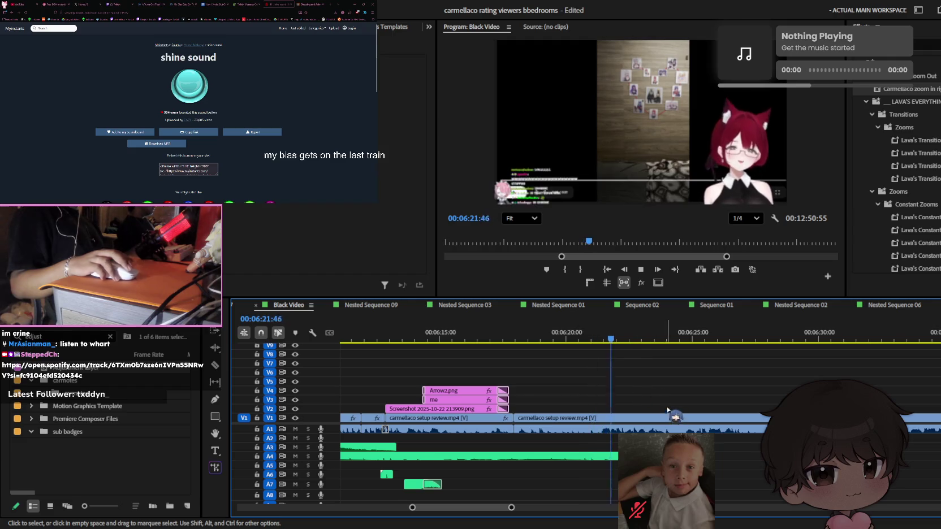
scroll(655, 390, "down", 5)
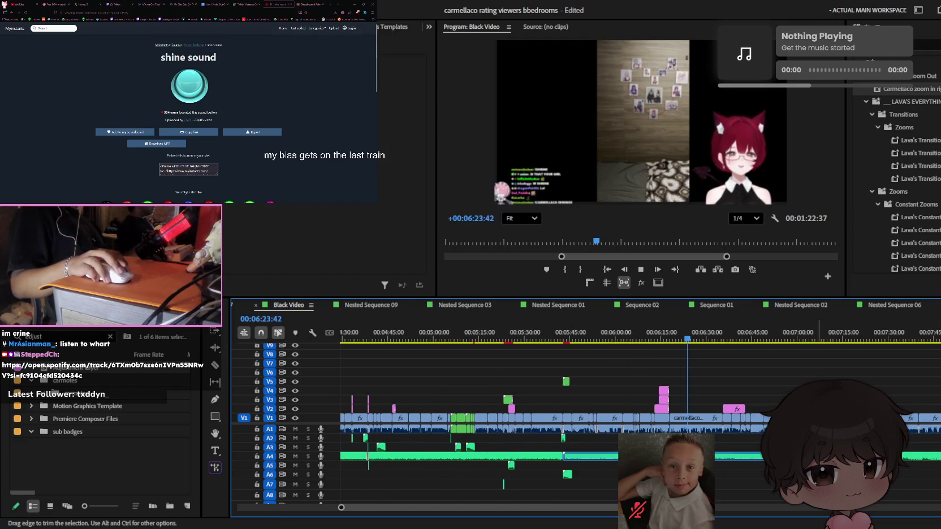
scroll(563, 377, "up", 5)
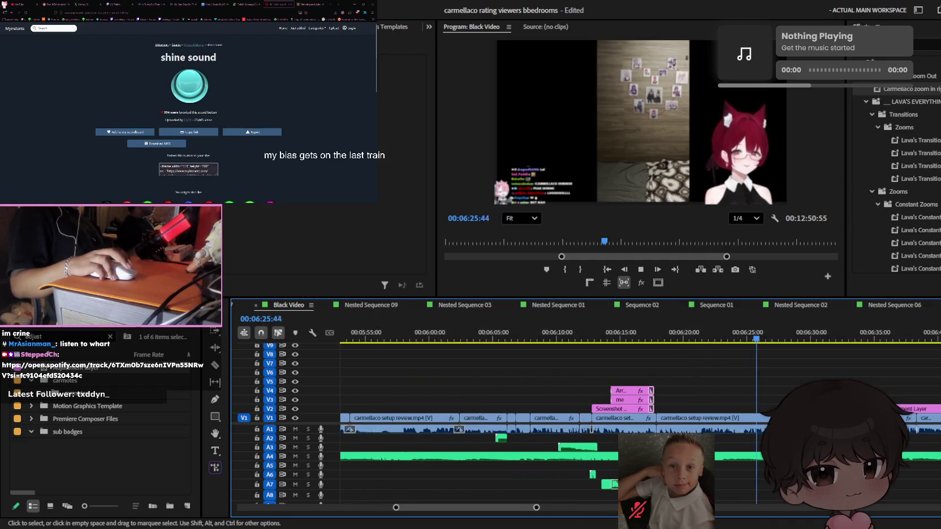
key("space")
scroll(637, 422, "up", 2)
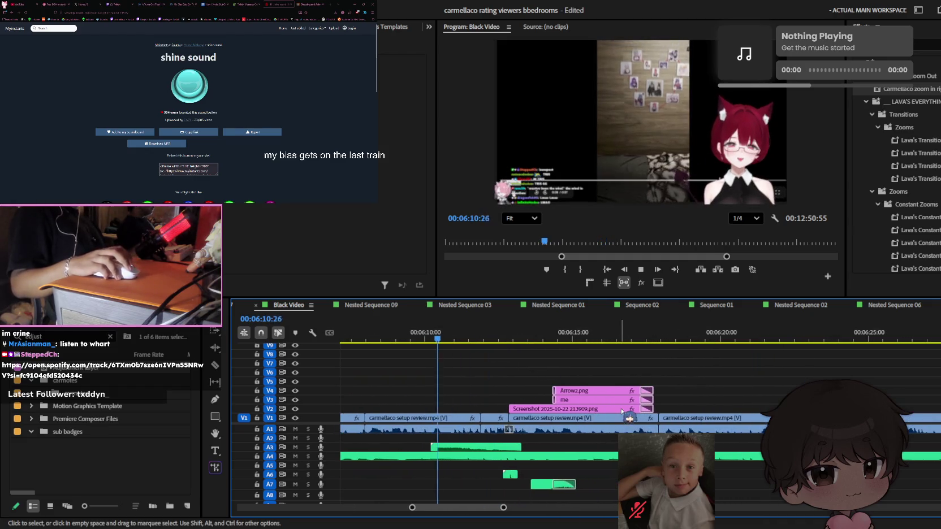
scroll(600, 396, "up", 2)
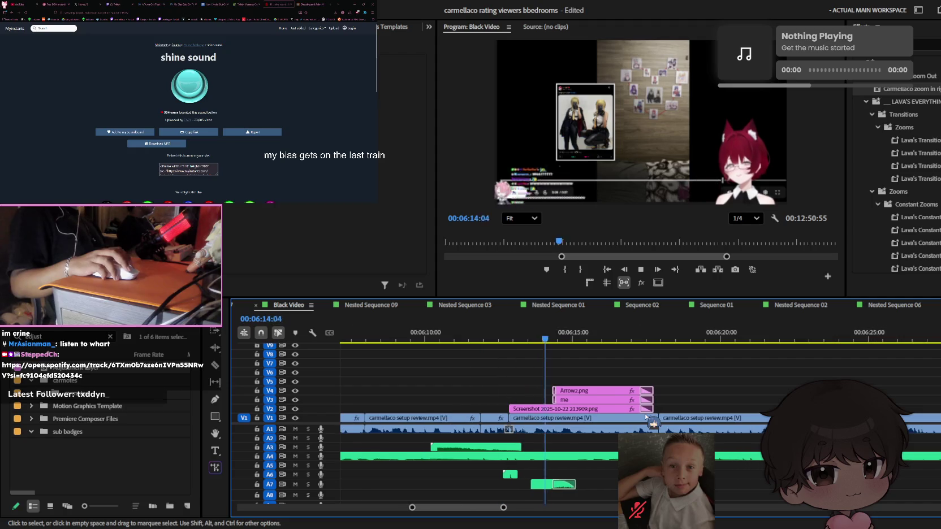
key("space")
key("Up")
key("space")
scroll(567, 385, "down", 2)
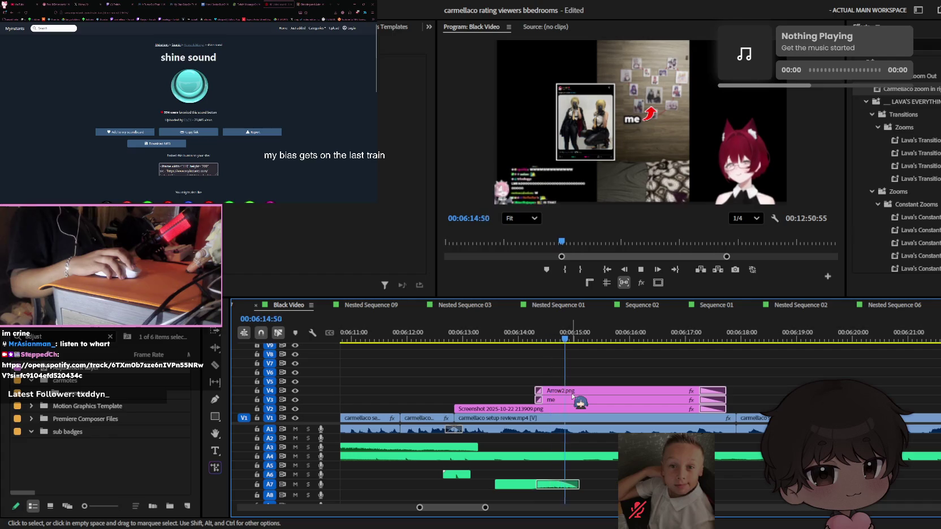
scroll(573, 396, "down", 2)
scroll(588, 397, "down", 2)
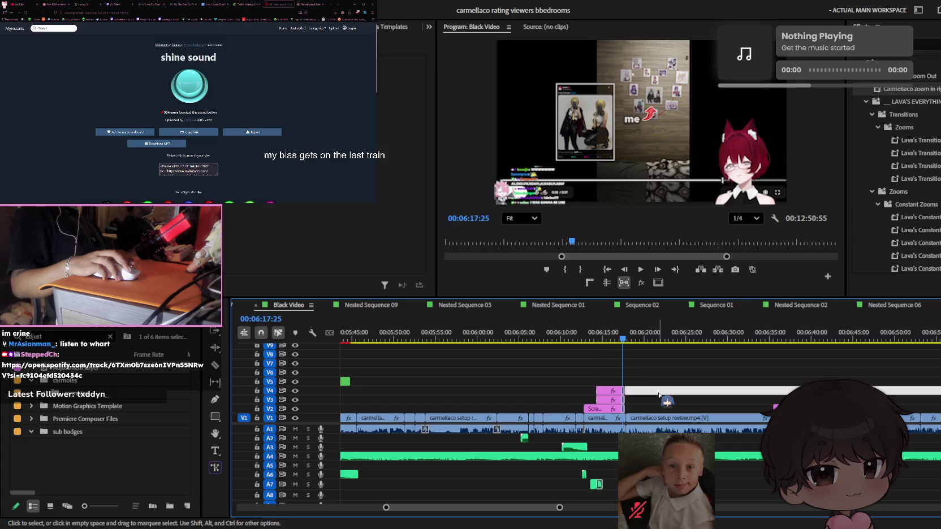
scroll(658, 397, "up", 2)
key("space")
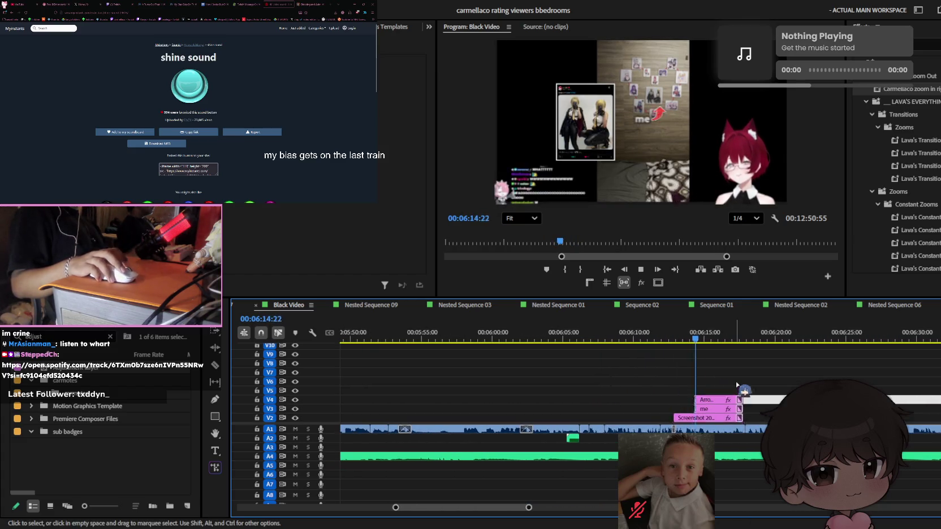
scroll(679, 385, "down", 3)
scroll(739, 385, "up", 2)
key("j")
key("j")
key("j")
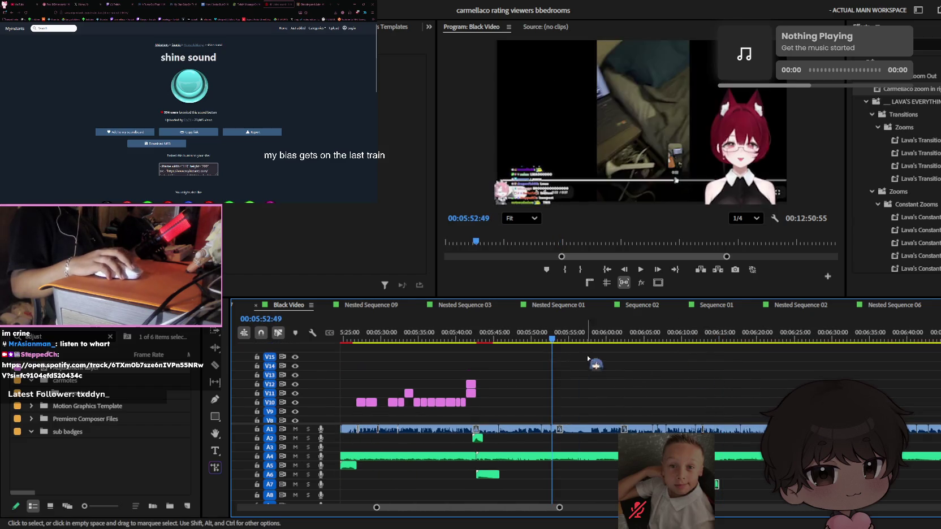
scroll(644, 396, "up", 2)
scroll(642, 396, "down", 2)
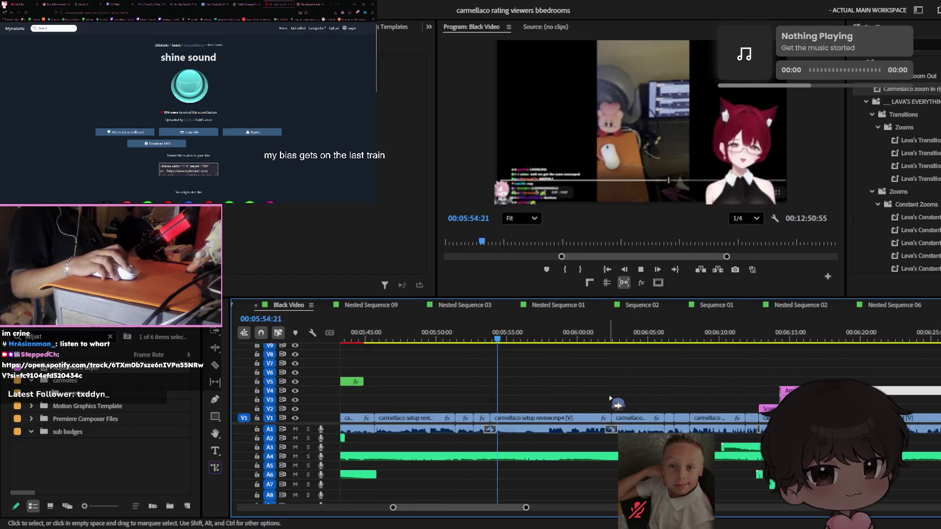
scroll(616, 396, "up", 2)
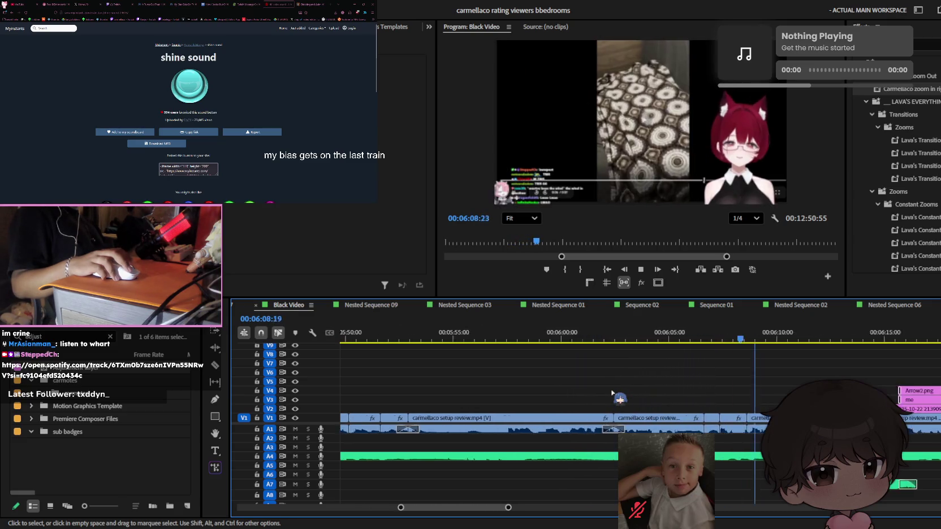
left_click(668, 392)
key("equal")
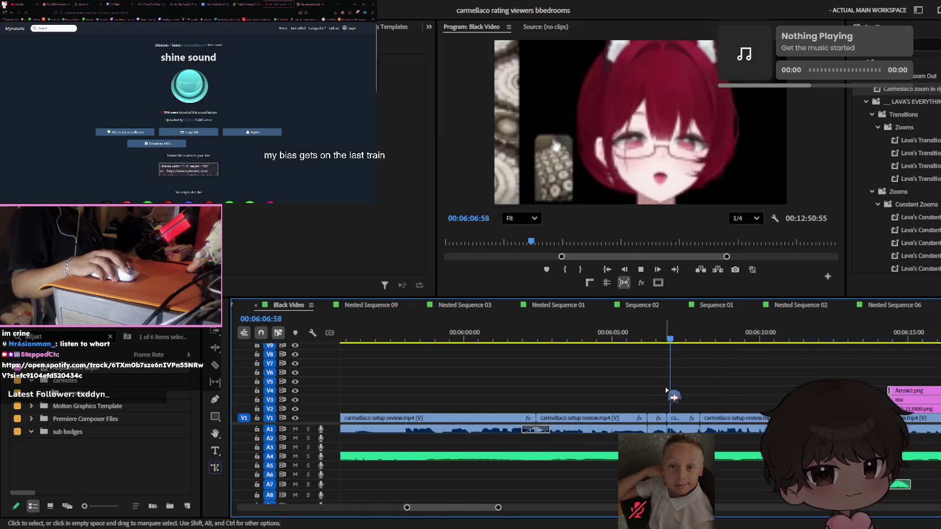
key("equal")
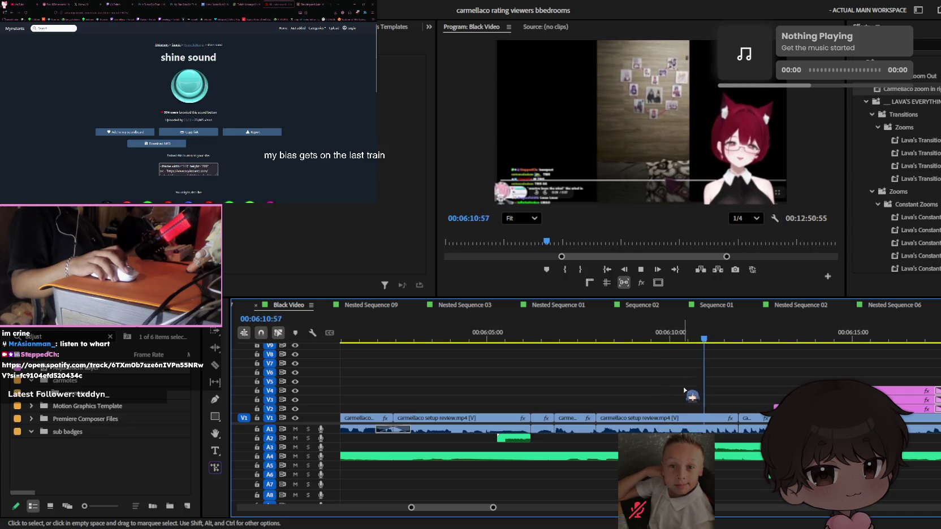
key("minus")
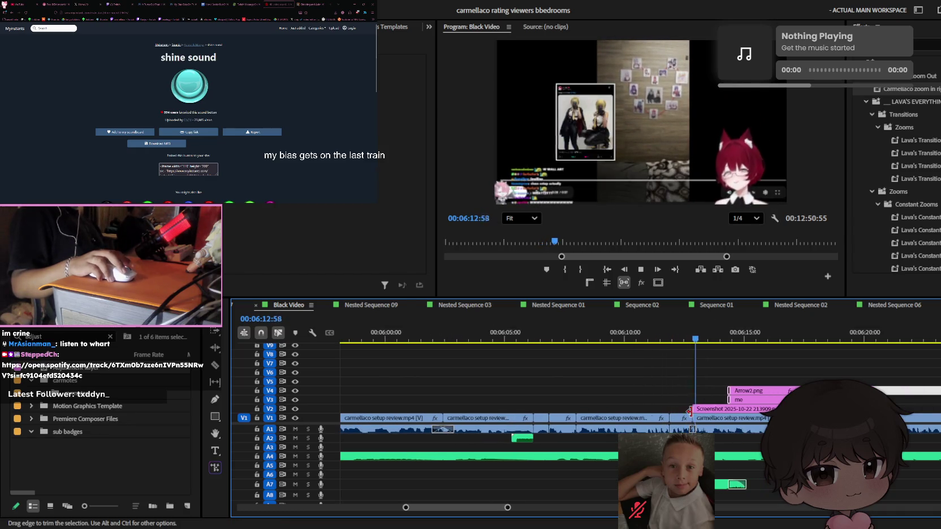
key("equal")
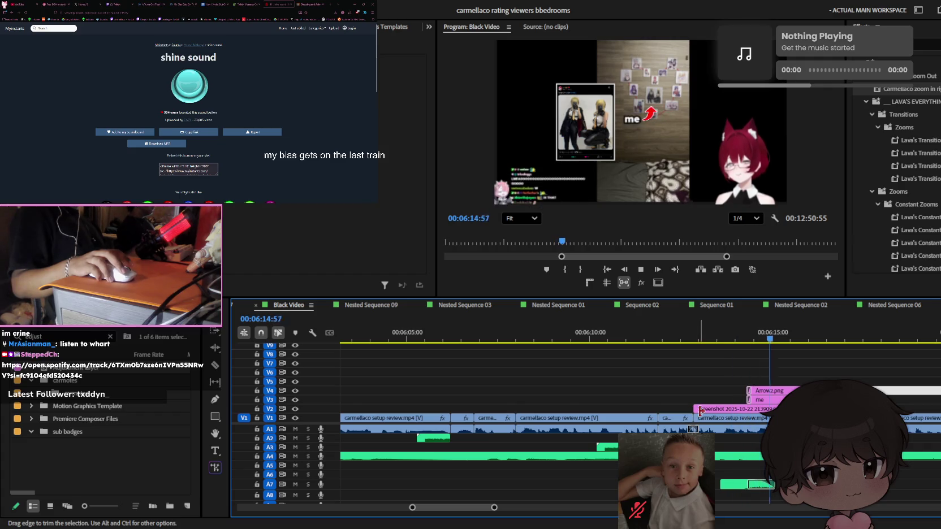
key("minus")
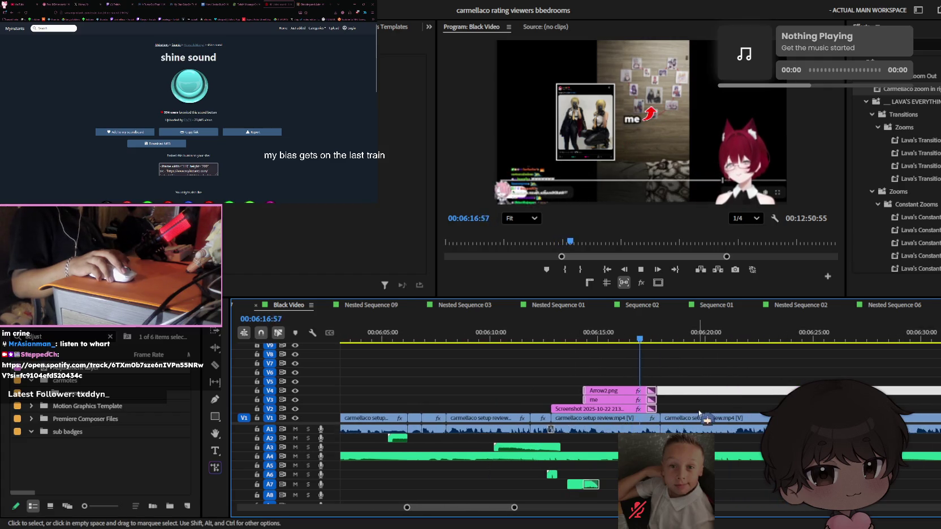
left_click(590, 335)
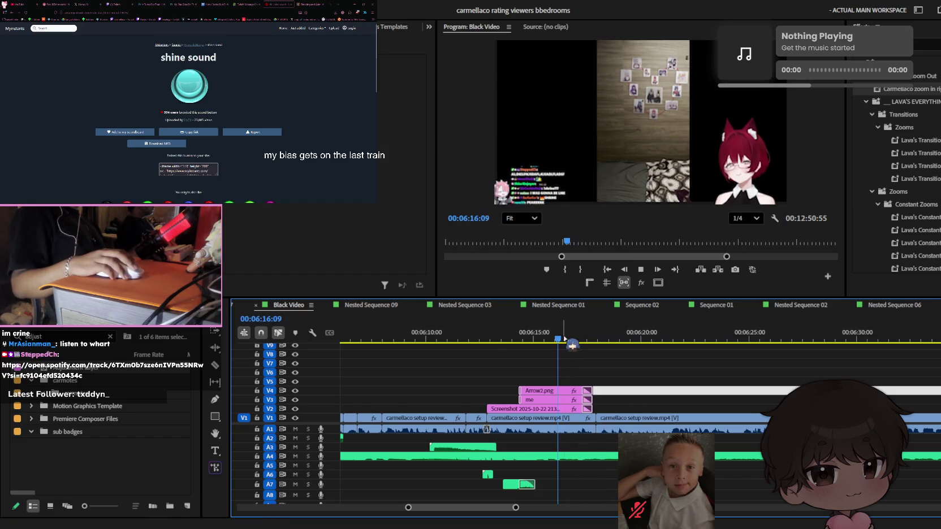
key("equal")
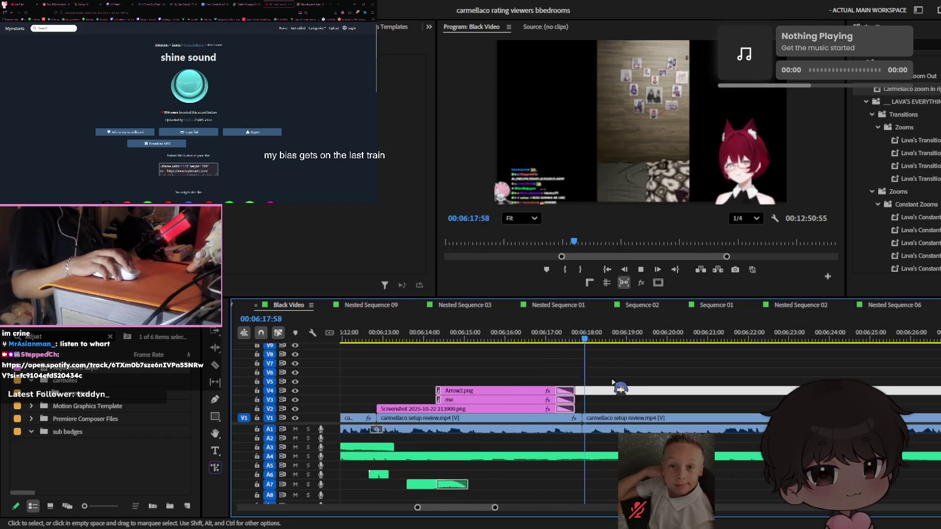
key("minus")
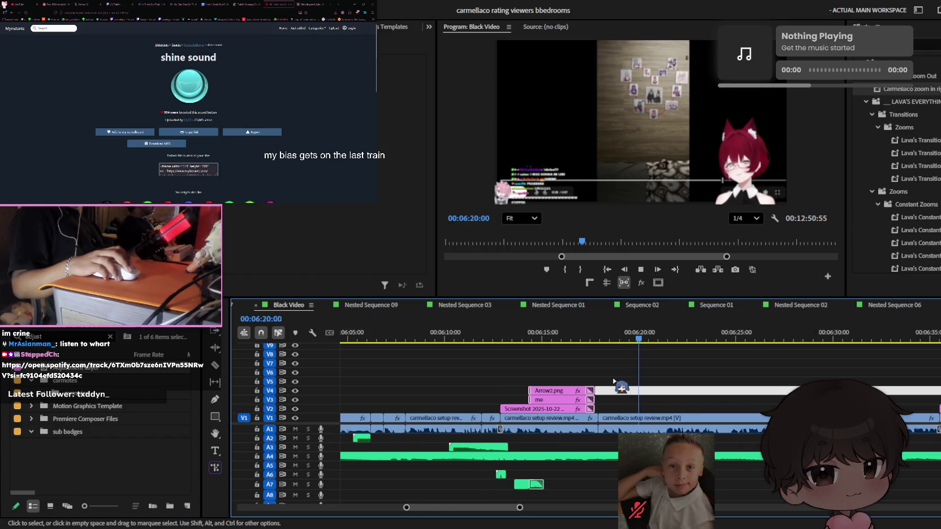
key("minus")
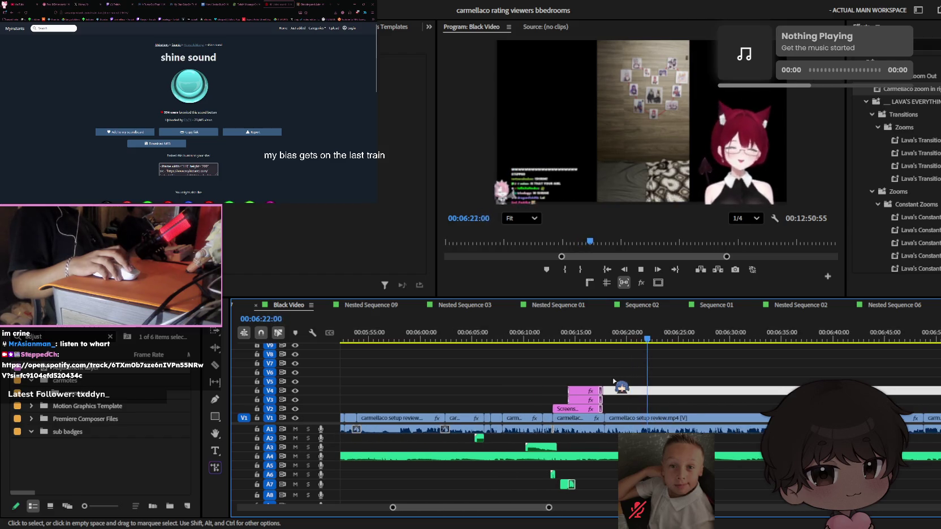
scroll(613, 381, "up", 1, "alt")
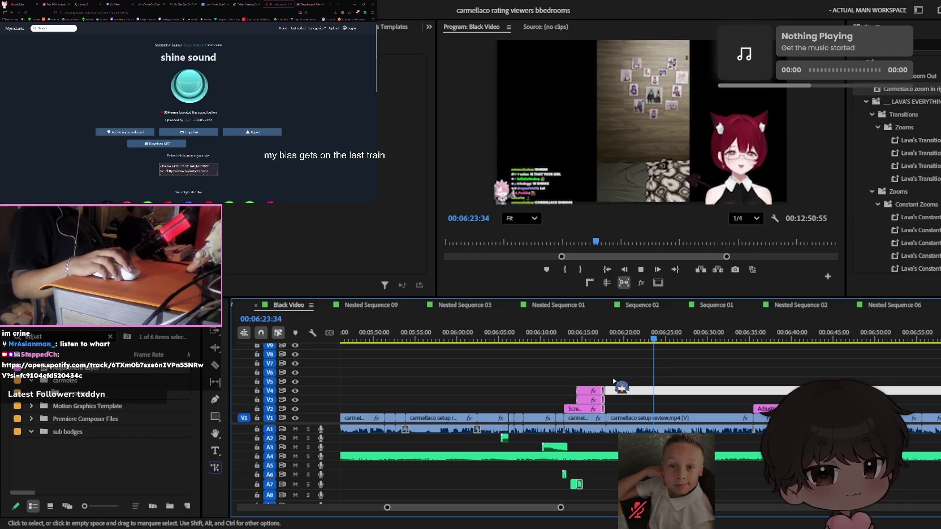
scroll(617, 381, "down", 1, "alt")
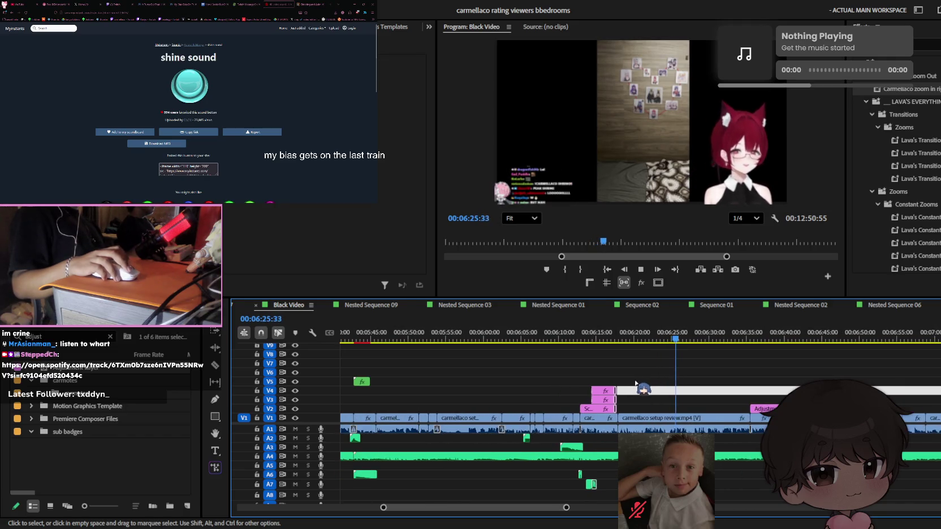
scroll(636, 383, "up", 3, "alt")
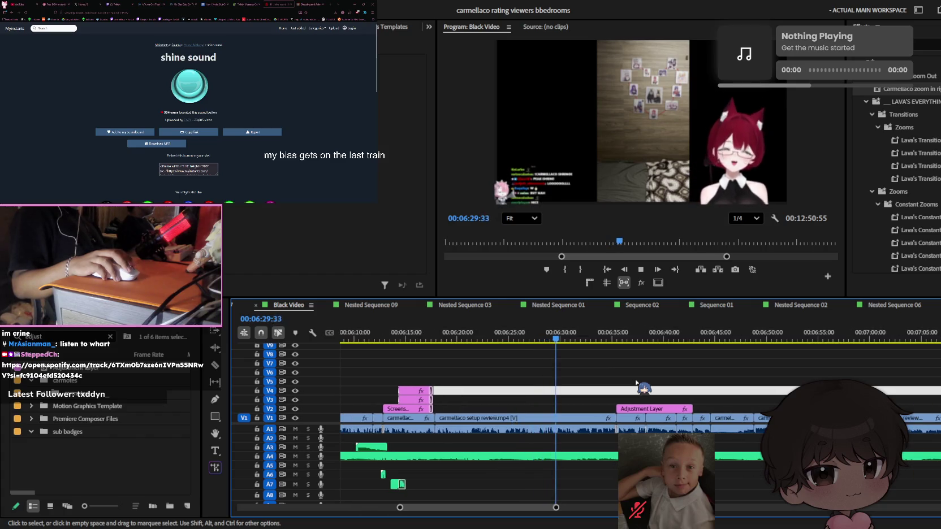
scroll(636, 383, "up", 2, "alt")
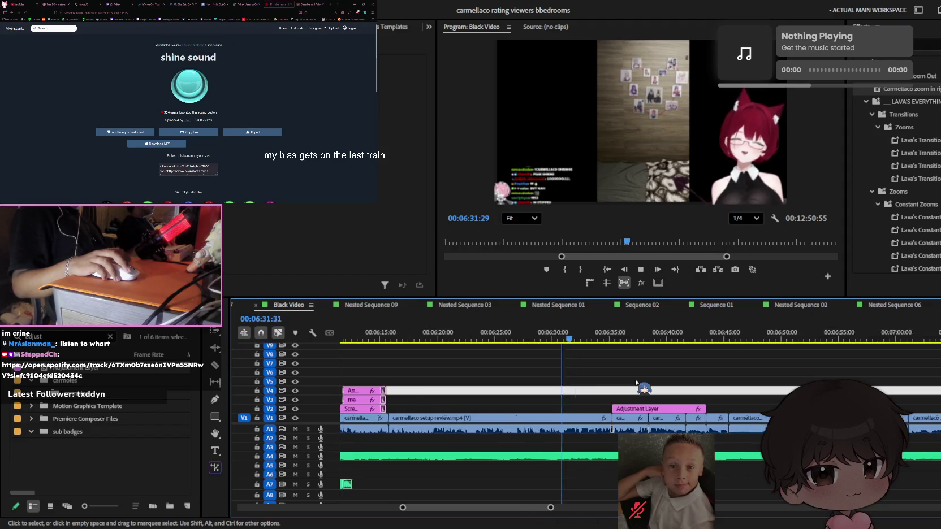
scroll(636, 383, "up", 1, "alt")
scroll(637, 384, "up", 1, "alt")
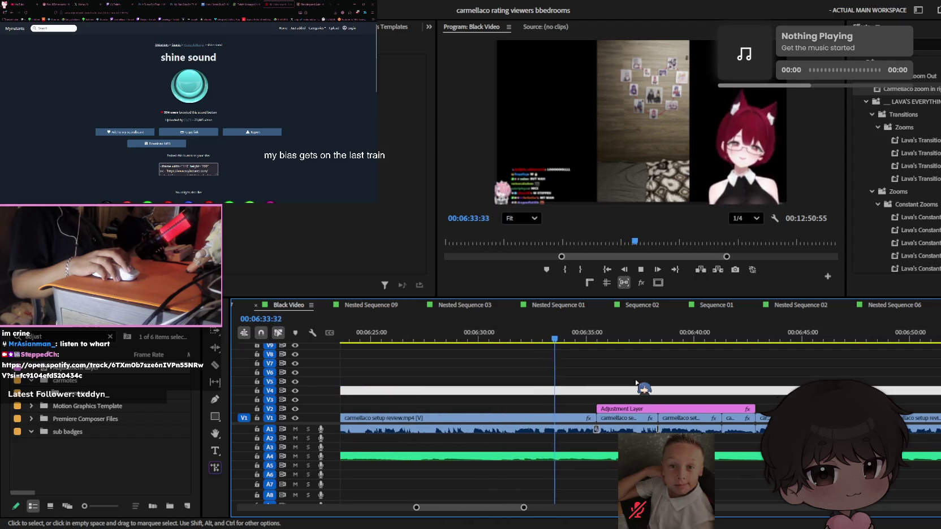
scroll(636, 383, "down", 2, "alt")
key("space")
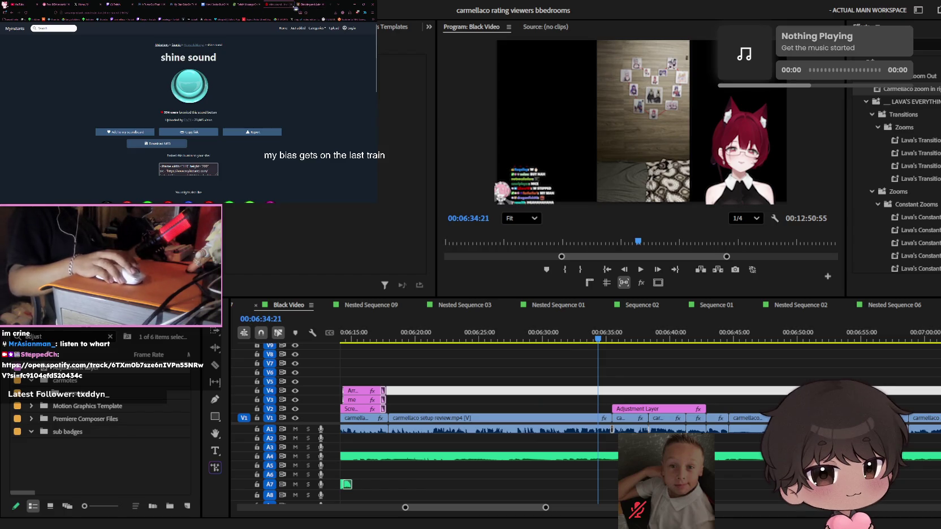
Cycle through the browser tabs until the Twitch live stream and chat are showing
left_click(123, 4)
left_click(90, 3)
left_click(131, 4)
left_click(167, 4)
left_click(204, 4)
key("ctrl+Tab")
key("ctrl+Tab")
key("ctrl+Tab")
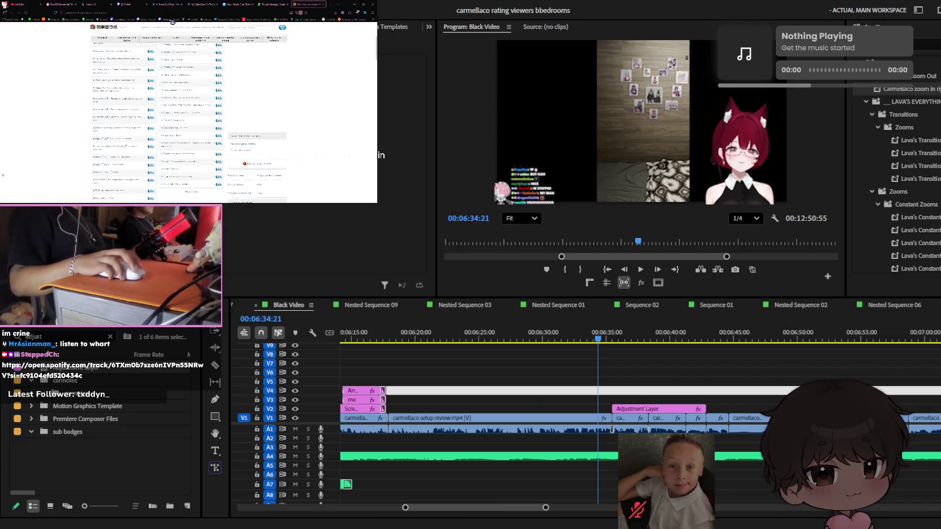
left_click(134, 23)
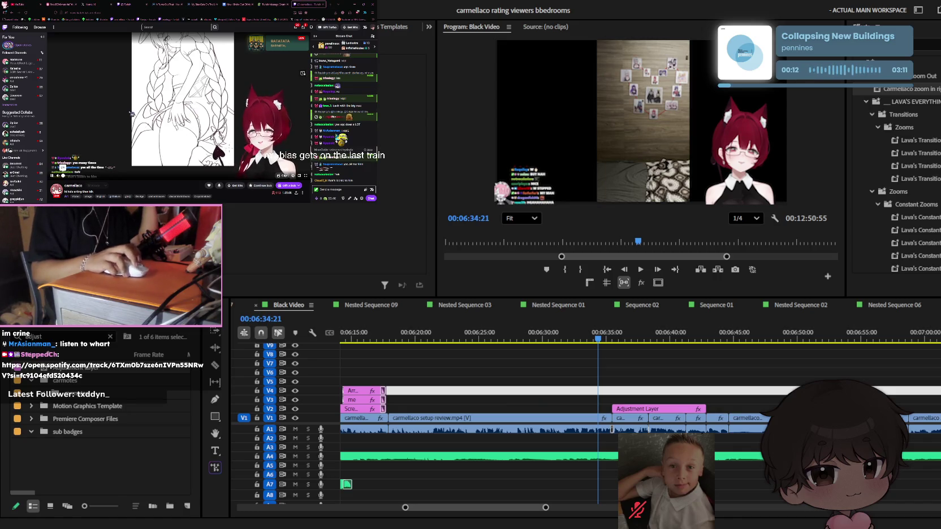
Switch to the My Bias Gets On The Last Train chapter tab and read down the page
left_click(209, 4)
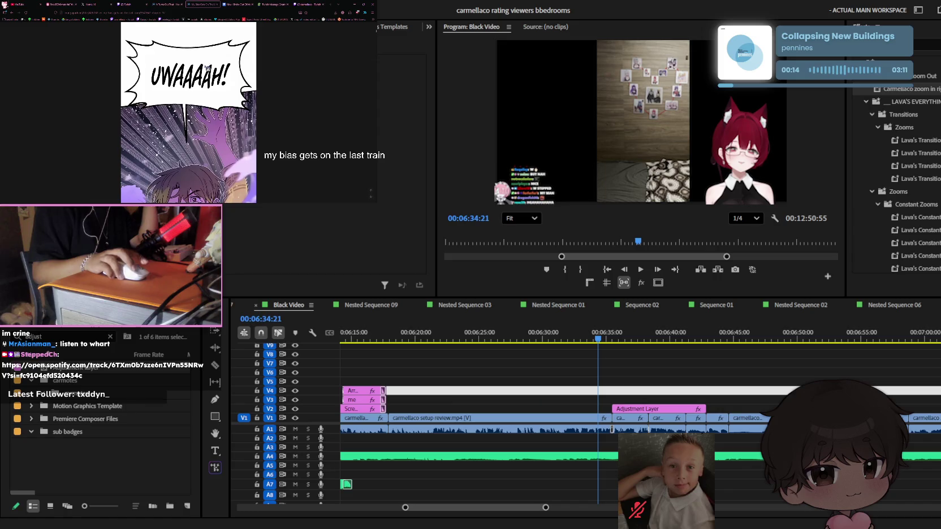
scroll(207, 67, "down", 5)
scroll(207, 68, "down", 3)
scroll(207, 69, "down", 2)
scroll(206, 69, "down", 2)
scroll(206, 69, "down", 2)
scroll(205, 71, "down", 2)
scroll(205, 70, "down", 2)
scroll(204, 70, "down", 2)
scroll(204, 69, "down", 2)
scroll(204, 68, "down", 2)
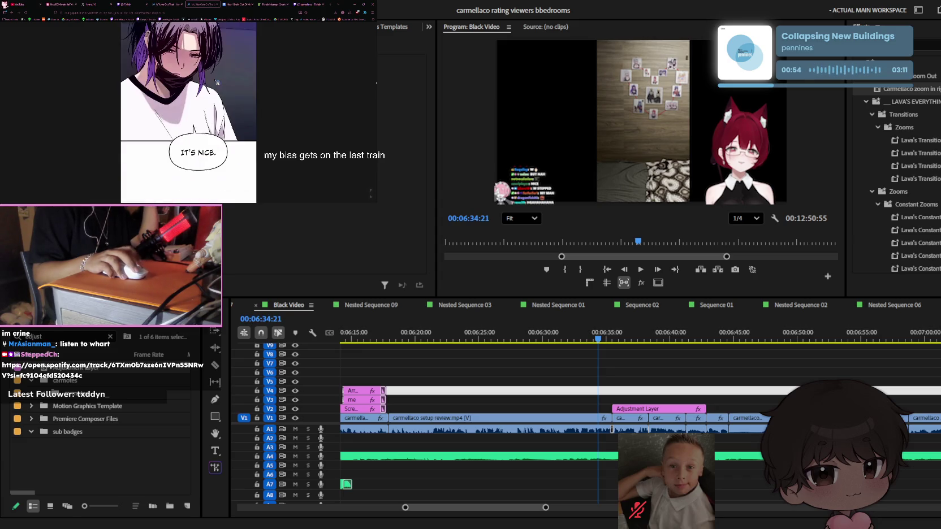
Read to the chapter's final 'Good——Luck' panel and load Chapter 18
scroll(218, 81, "down", 3)
scroll(189, 113, "down", 3)
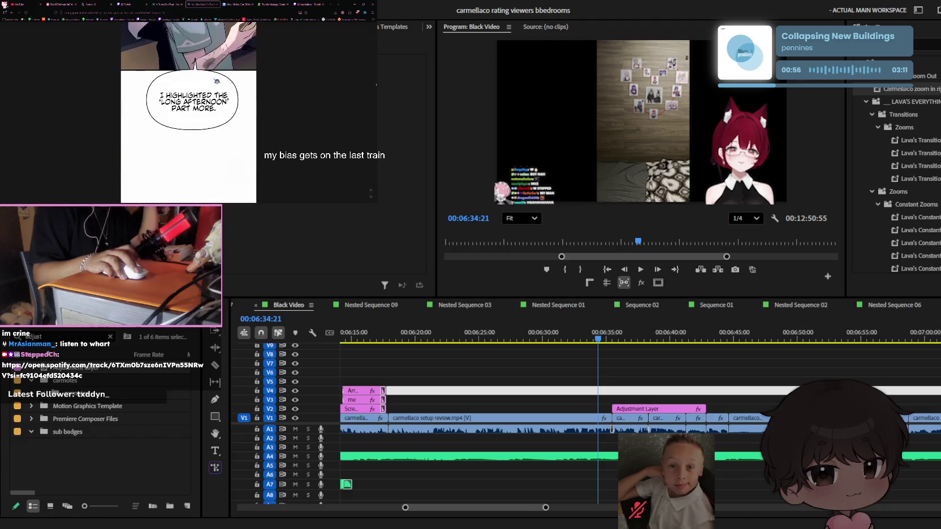
scroll(189, 113, "down", 3)
scroll(217, 81, "down", 3)
scroll(217, 80, "down", 3)
scroll(217, 81, "down", 3)
scroll(217, 81, "down", 3)
scroll(217, 81, "down", 3)
scroll(216, 81, "down", 3)
scroll(216, 81, "down", 3)
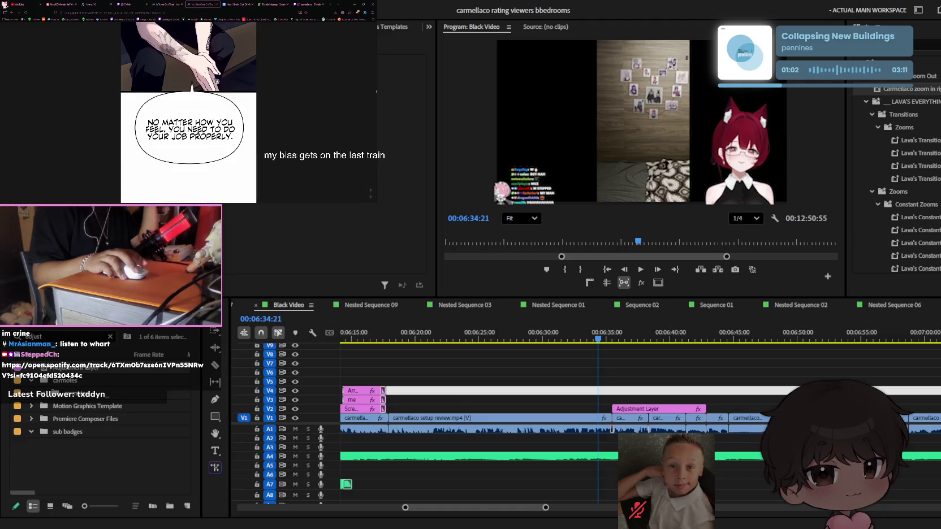
scroll(216, 81, "down", 2)
scroll(217, 81, "down", 3)
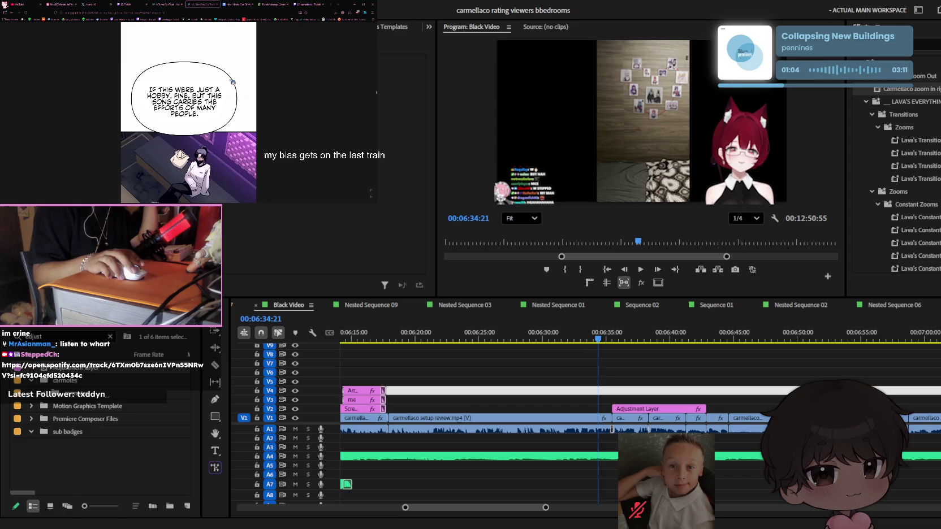
scroll(212, 76, "down", 3)
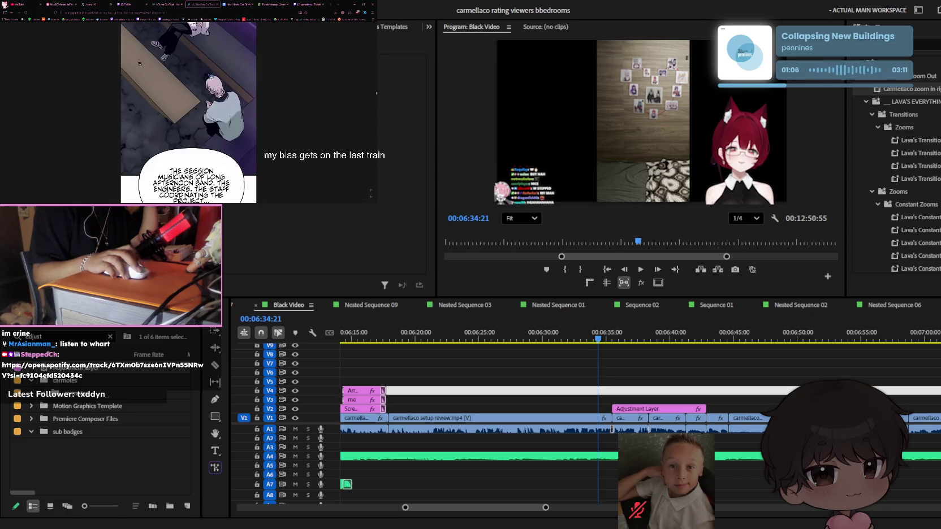
scroll(212, 76, "down", 3)
scroll(211, 76, "down", 3)
scroll(212, 76, "down", 3)
scroll(211, 77, "down", 3)
scroll(210, 76, "down", 3)
scroll(211, 77, "down", 3)
scroll(171, 180, "down", 5)
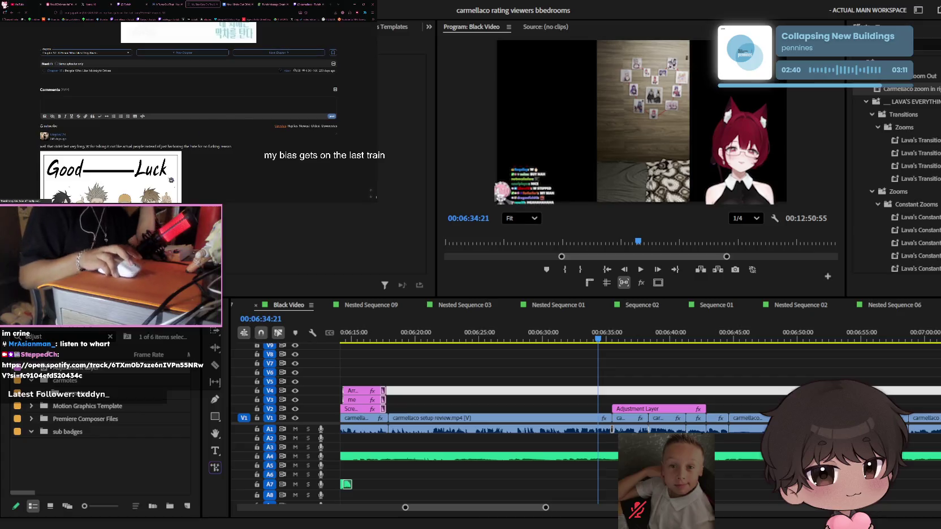
left_click(279, 52)
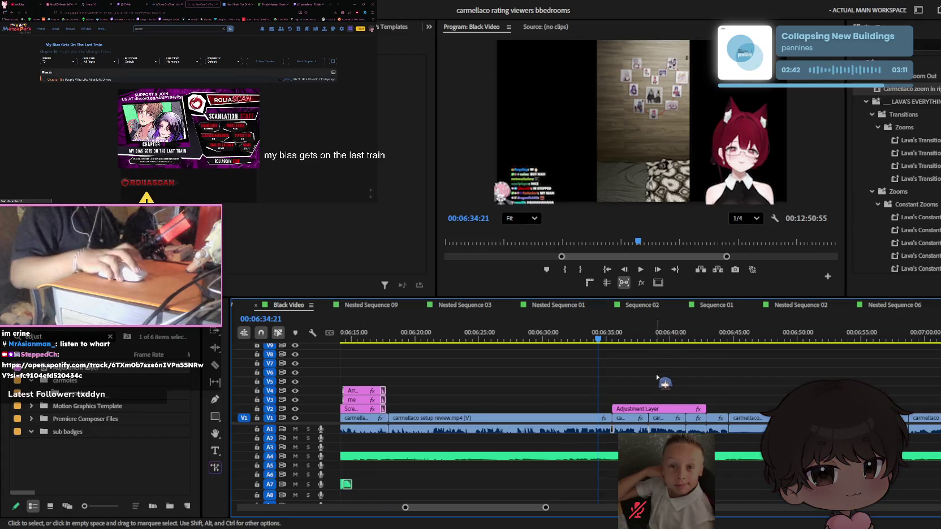
Scroll the timeline back and play the edit from about 00:05:39:20
scroll(658, 377, "up", 2)
scroll(639, 396, "left", 4)
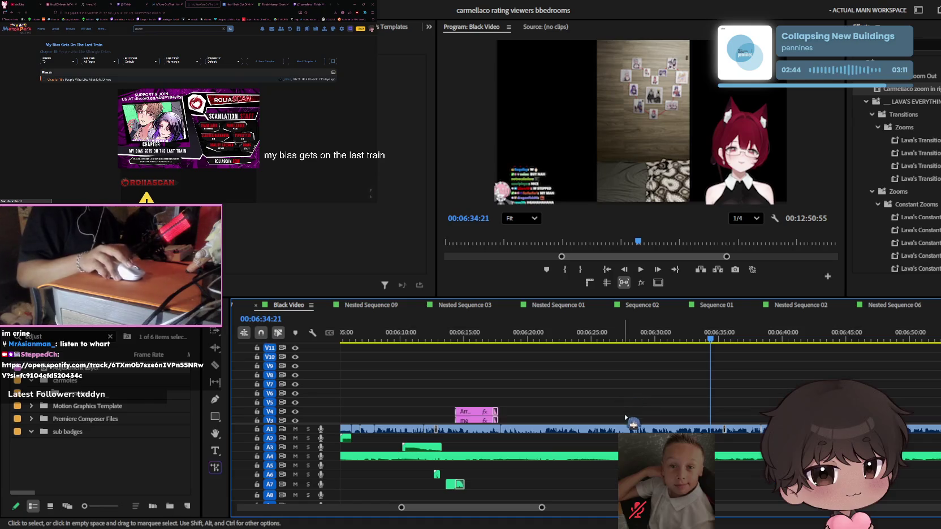
scroll(628, 413, "up", 2)
scroll(639, 401, "left", 6)
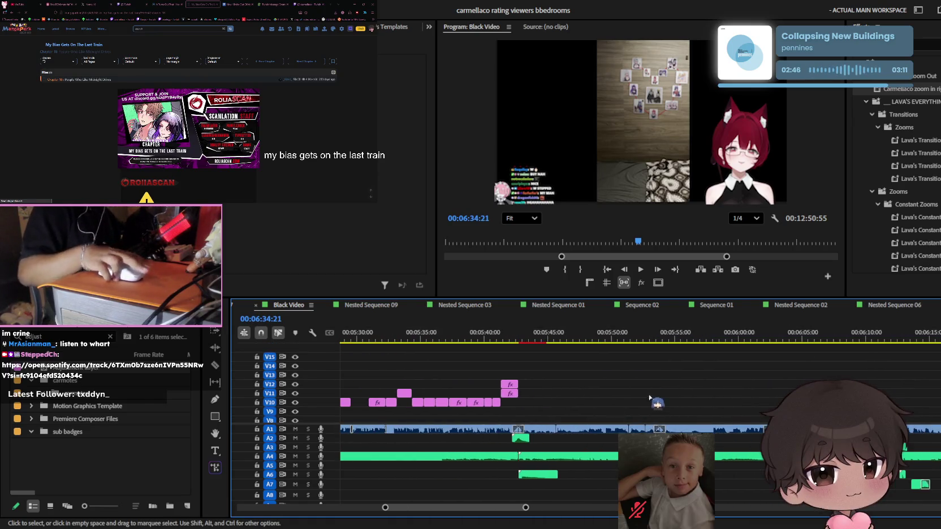
left_click(488, 339)
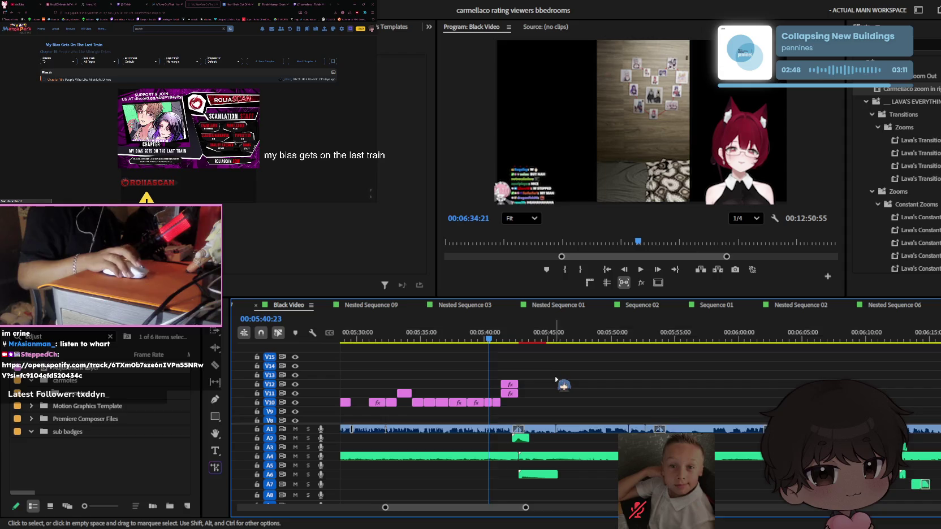
scroll(509, 385, "up", 2)
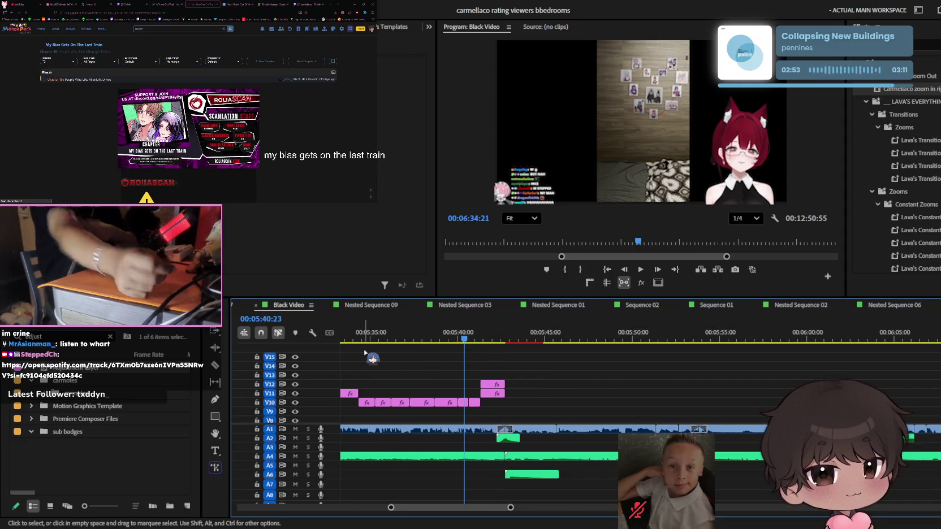
left_click_drag(455, 349, 445, 342)
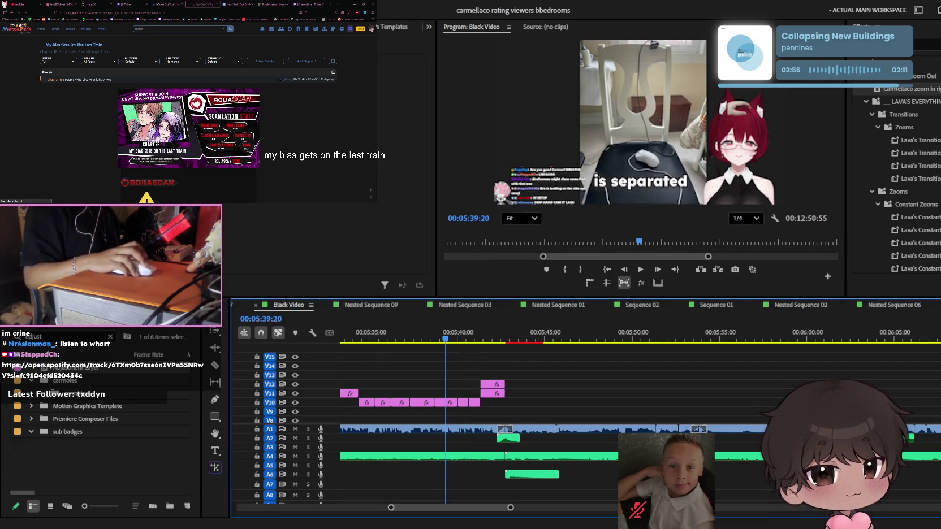
key("space")
key("=")
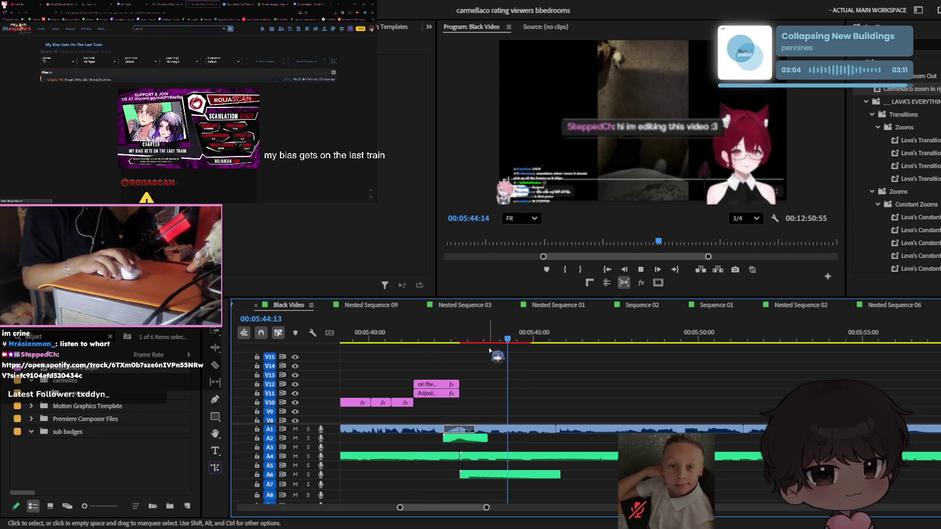
Park the playhead at 00:05:43:02 and untick Add sound in the preset panel
left_click(445, 327)
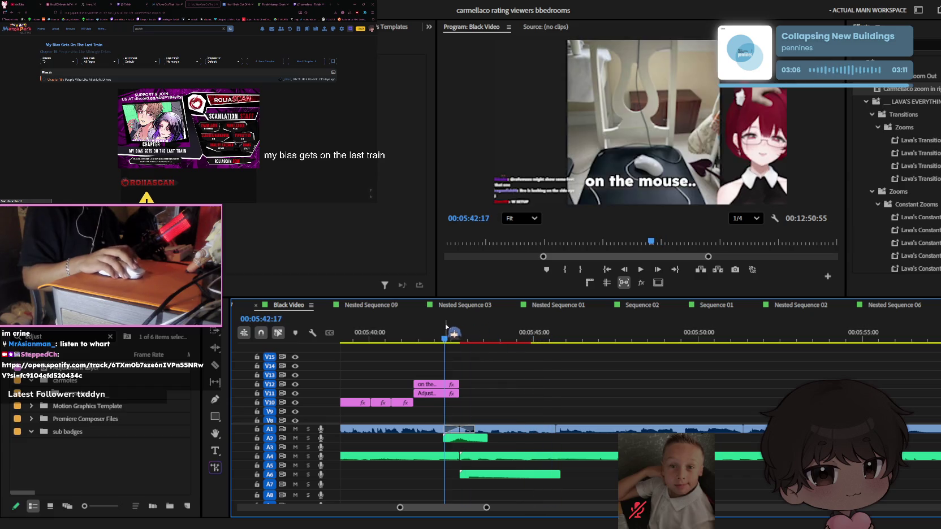
left_click_drag(446, 327, 469, 328)
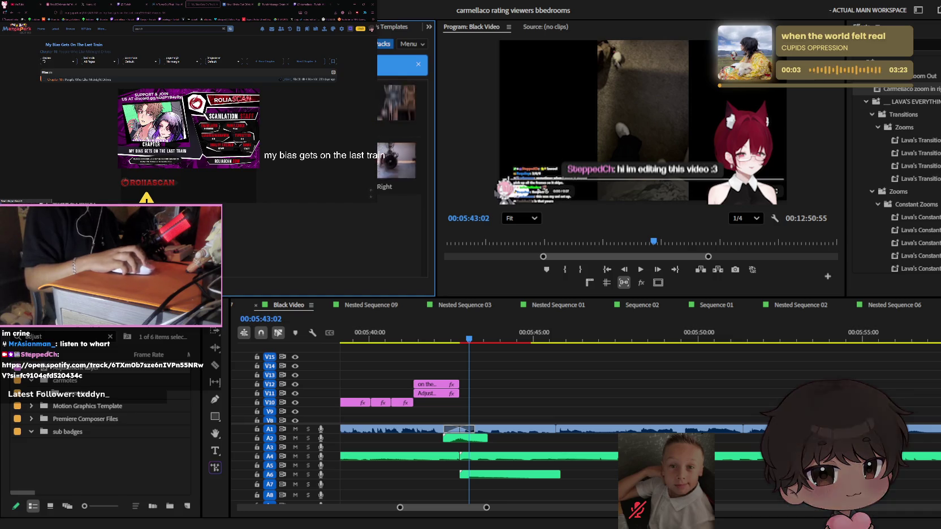
left_click(388, 287)
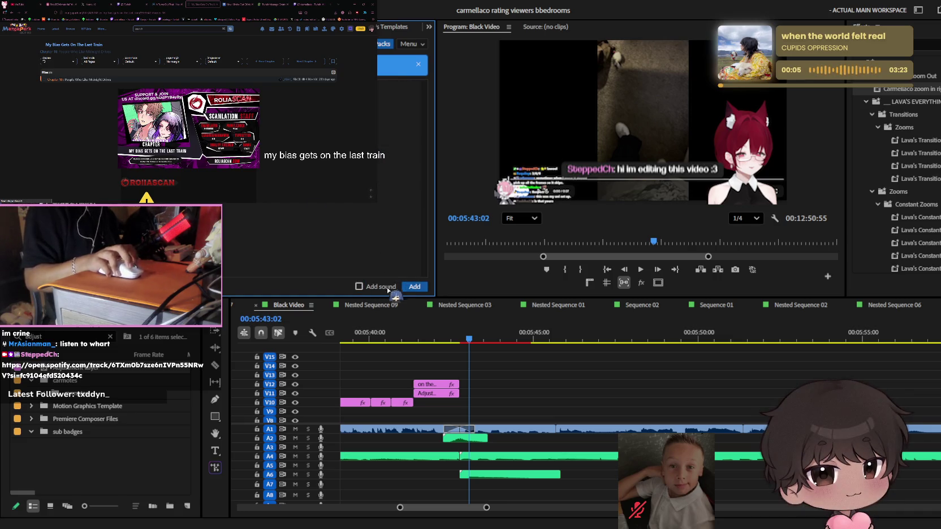
Add the preset at 00:05:43, move its adjustment clips to V6–V7 above Nested Sequence 20, and preview
left_click(415, 290)
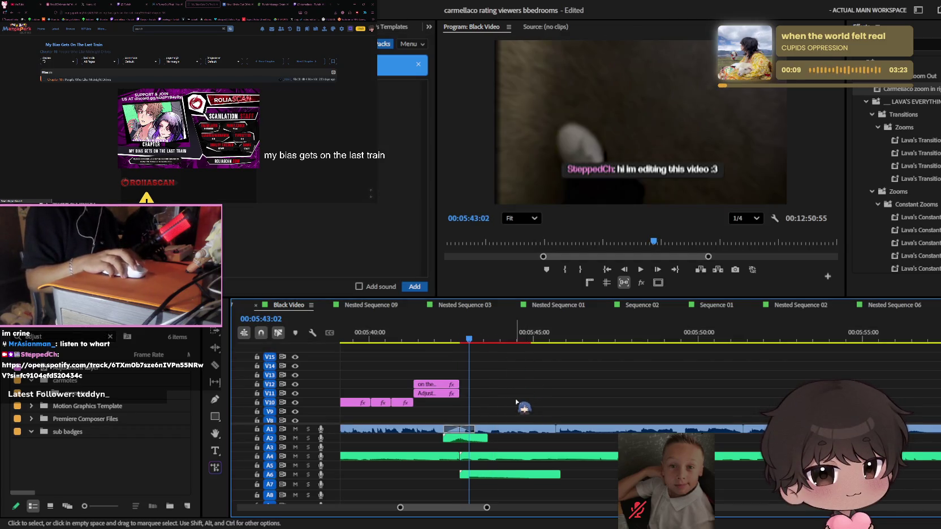
scroll(529, 412, "down", 4)
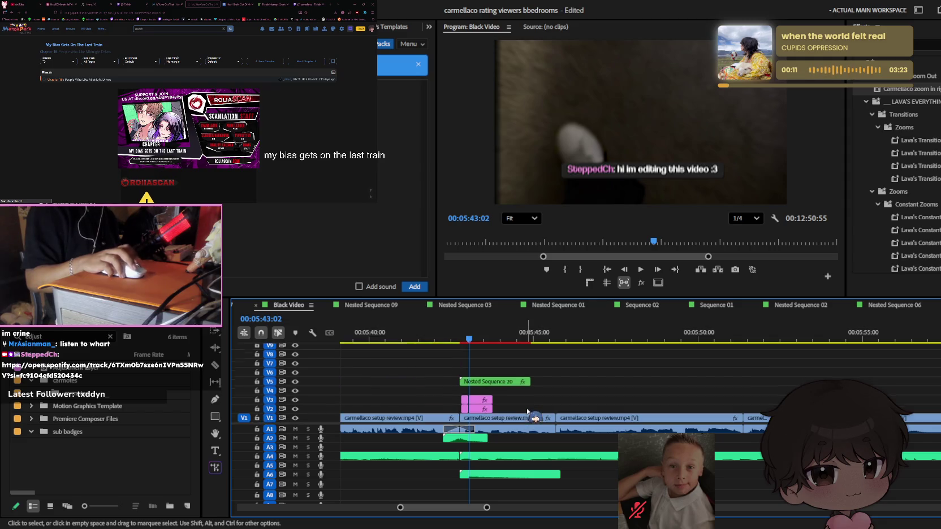
scroll(473, 403, "up", 3)
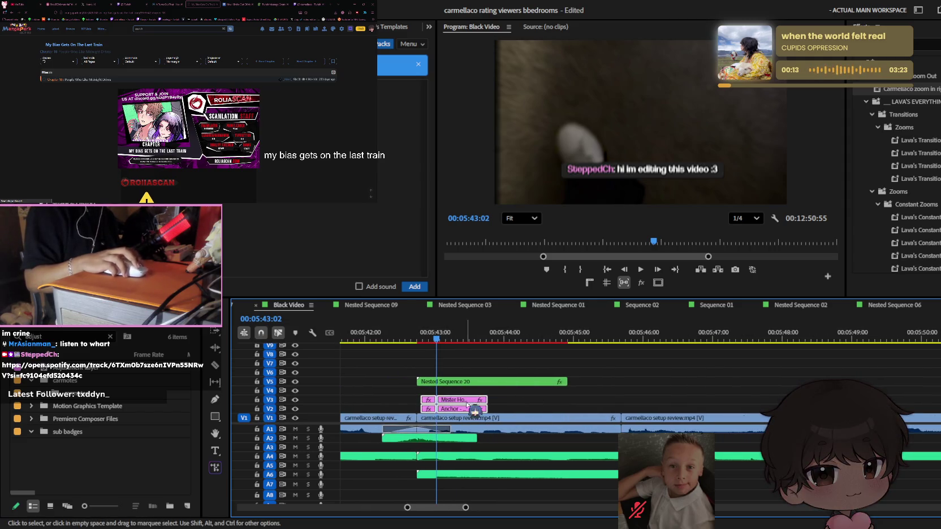
mouse_move(473, 402)
left_mouse_down()
mouse_move(437, 400)
mouse_move(436, 364)
left_mouse_up()
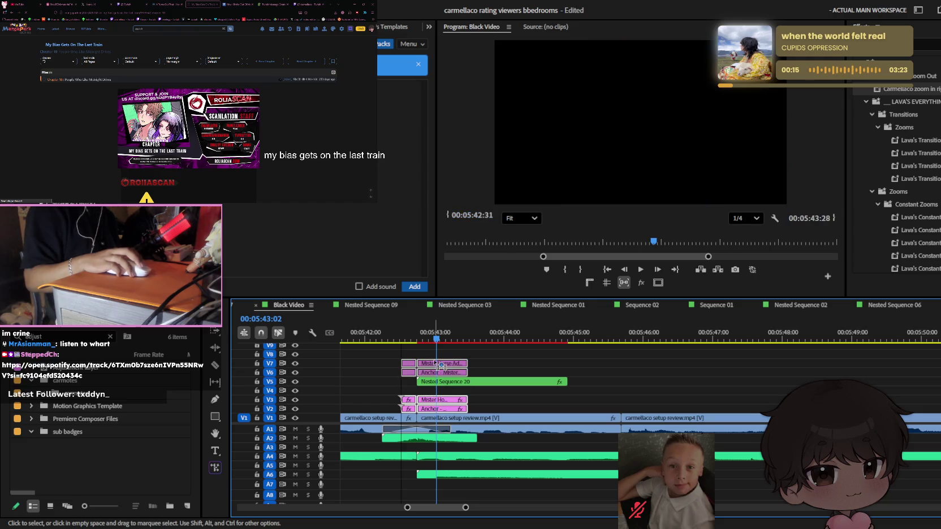
left_click(416, 336)
key("space")
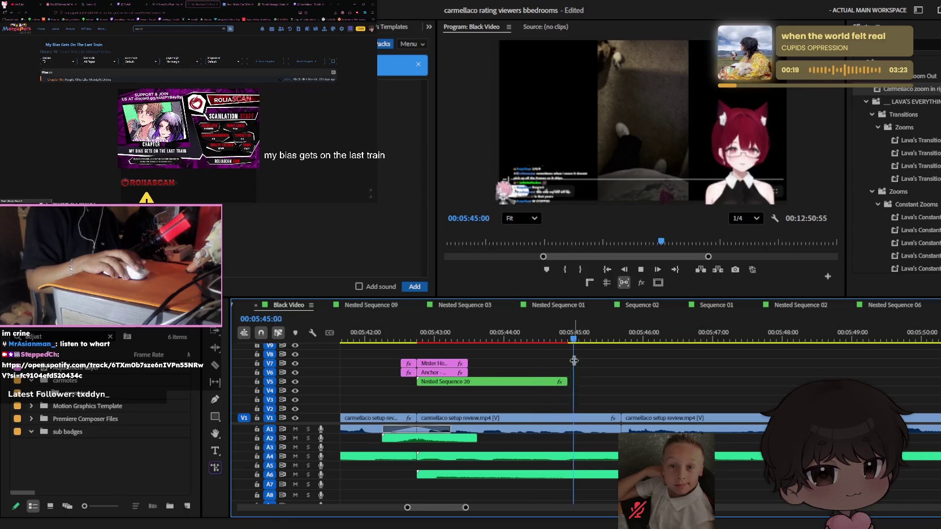
scroll(575, 363, "down", 1, "alt")
scroll(576, 363, "down", 1, "alt")
scroll(576, 362, "down", 1, "alt")
scroll(577, 363, "down", 1, "alt")
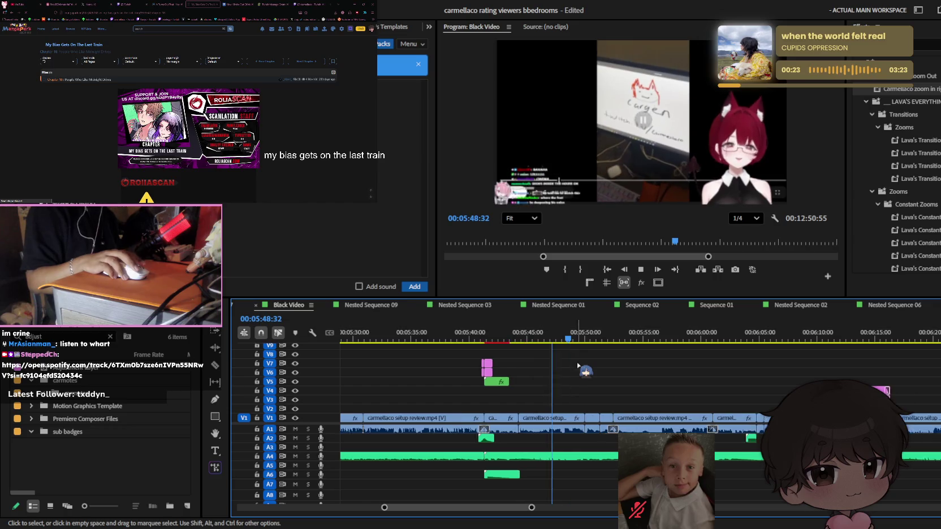
scroll(560, 373, "up", 1, "alt")
scroll(512, 388, "up", 1, "alt")
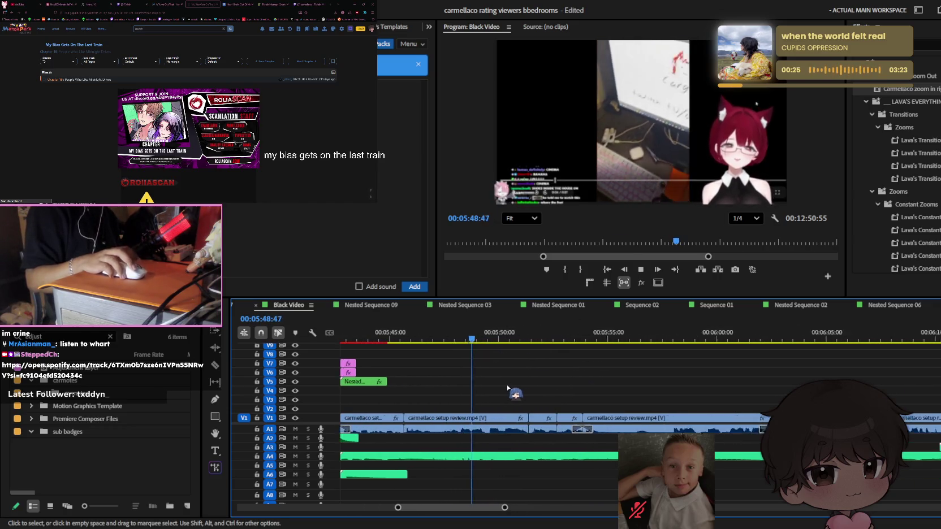
Shift the V6/V7 adjustment clips slightly earlier and try moving the later V1/A1 clips along
key("space")
scroll(535, 392, "up", 3)
scroll(534, 373, "up", 1, "alt")
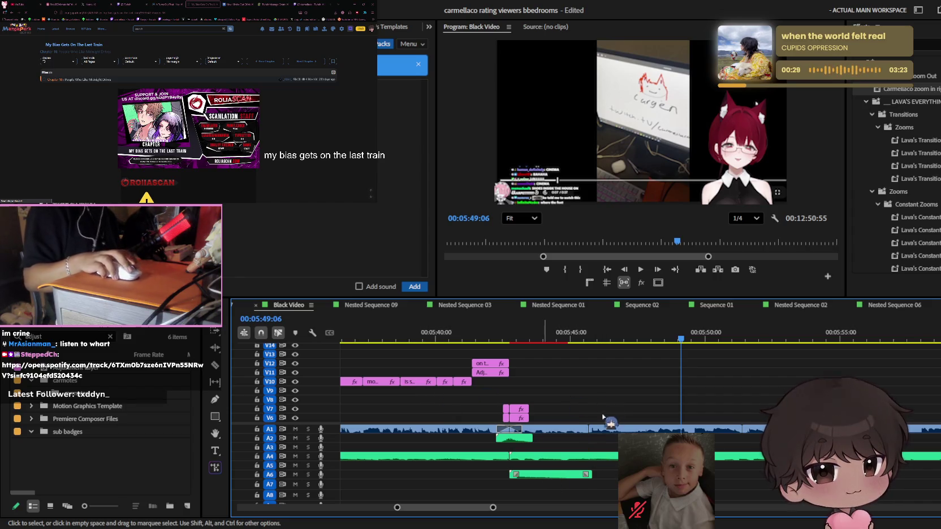
left_click(511, 440)
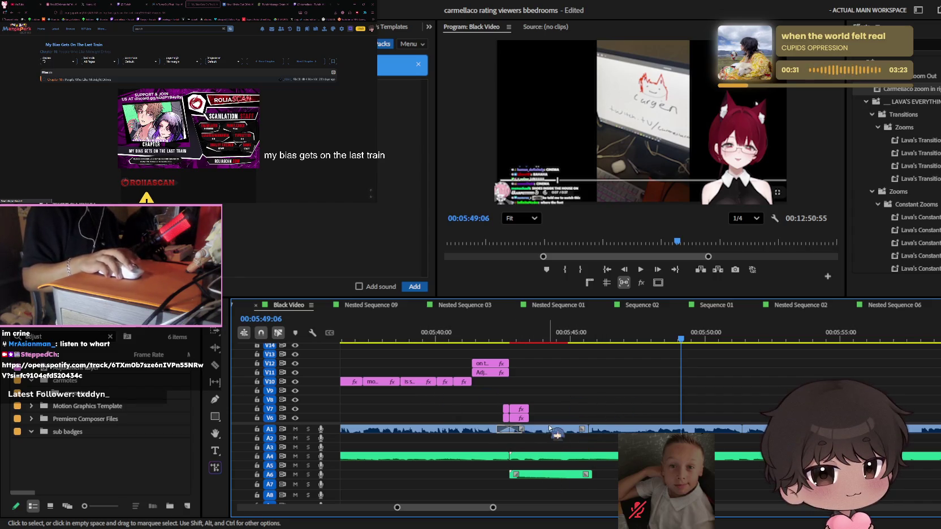
left_click_drag(518, 413, 498, 414)
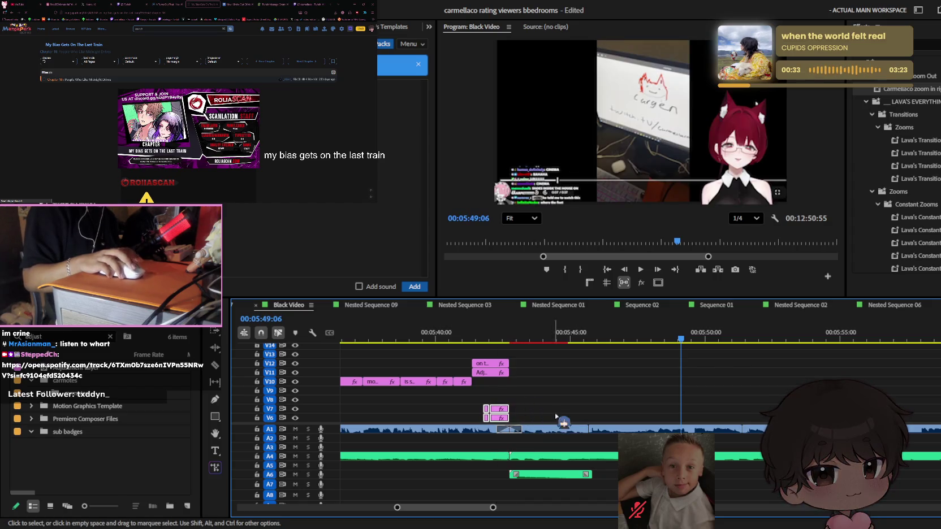
left_click(512, 430)
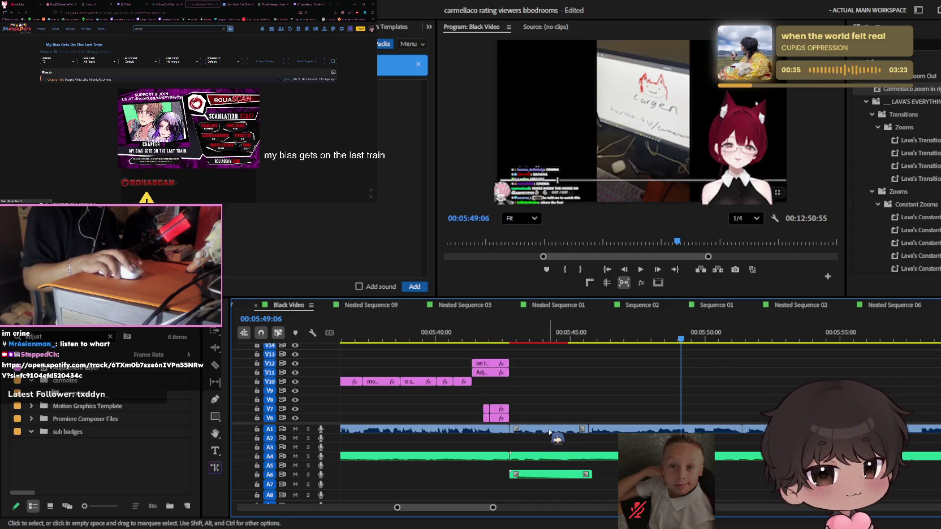
scroll(549, 433, "down", 3)
key("minus")
key("a")
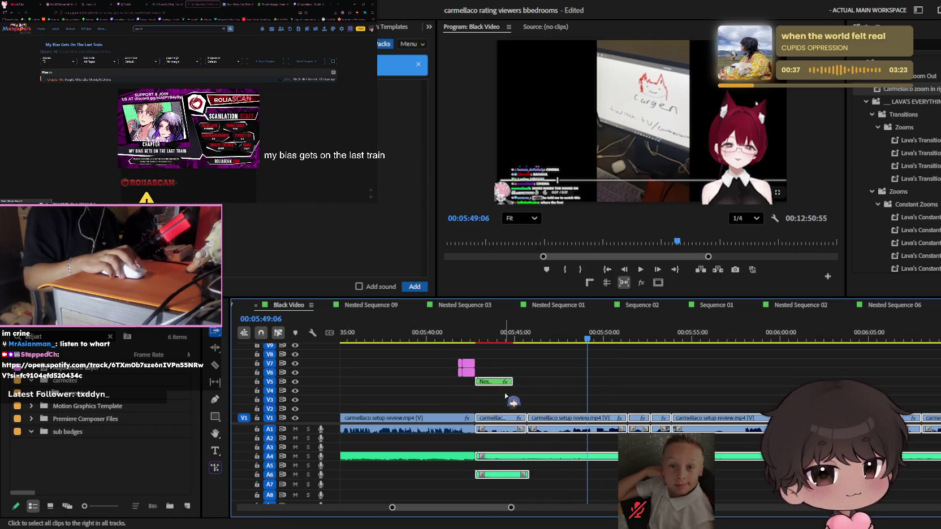
mouse_move(490, 425)
left_mouse_down()
mouse_move(679, 428)
mouse_move(670, 409)
mouse_move(498, 419)
left_mouse_up()
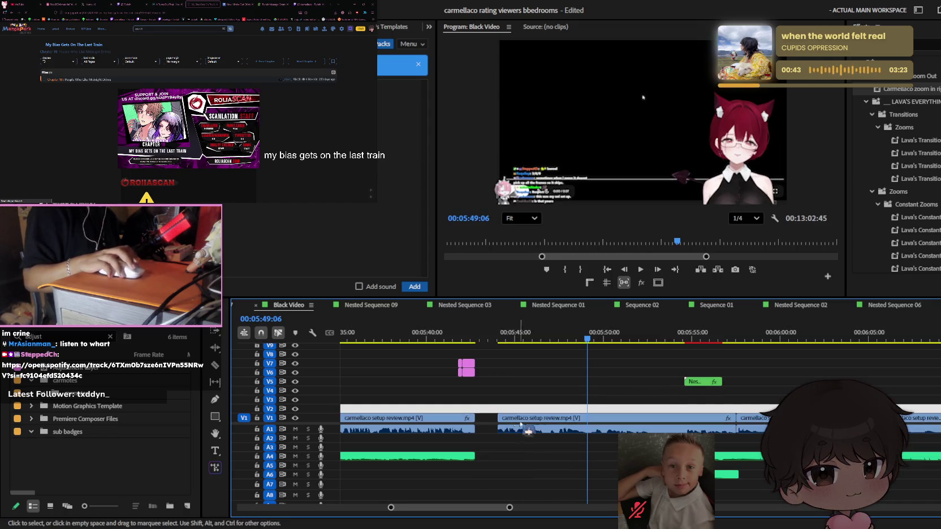
left_click_drag(587, 338, 758, 340)
key("ctrl+z")
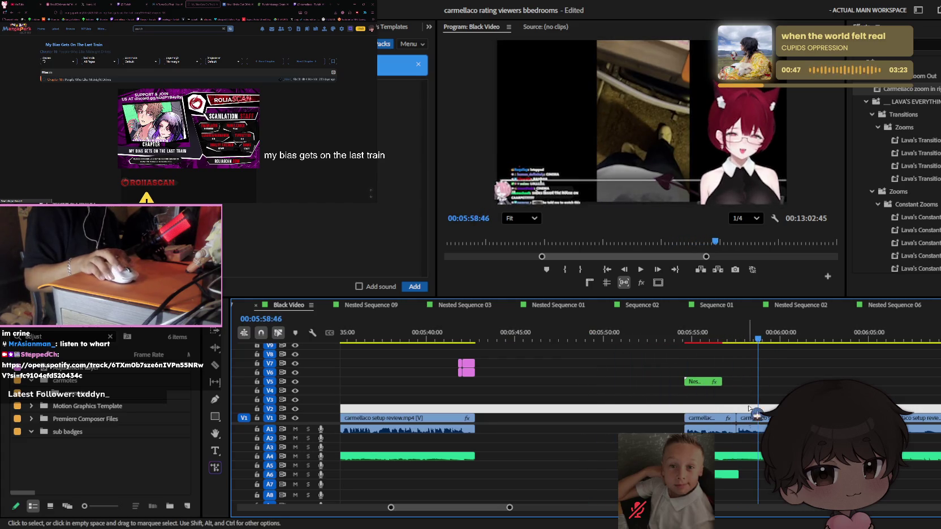
Pull the later V1 and A1 clips left to close the gap and reposition them on V1
left_click_drag(711, 423, 502, 423)
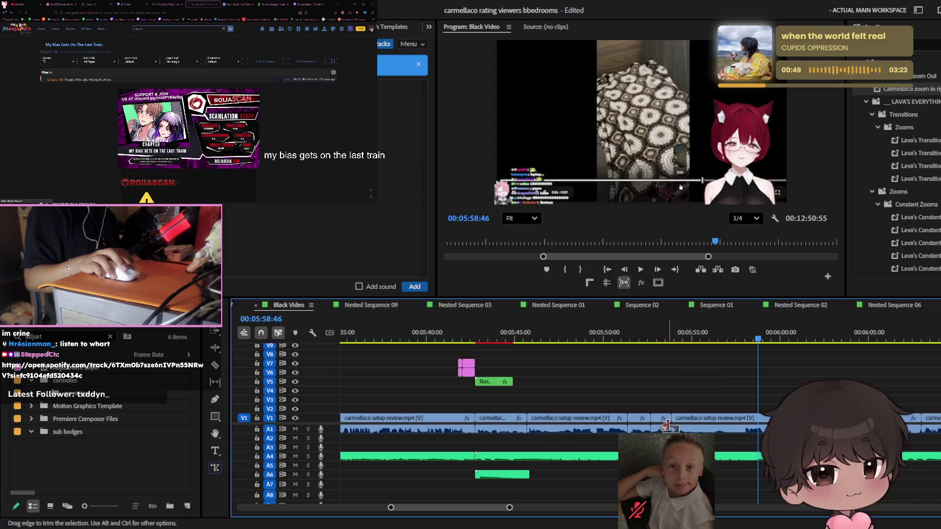
key("a")
left_click(548, 421)
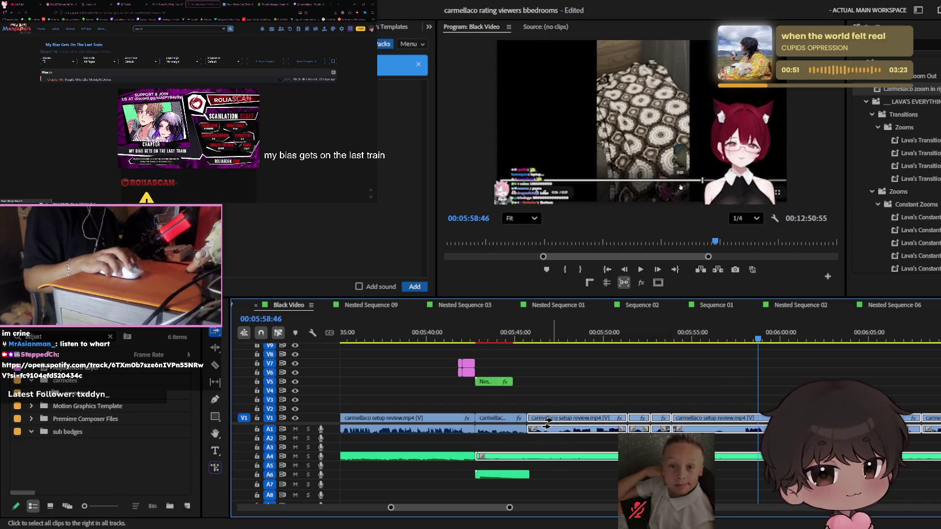
key("v")
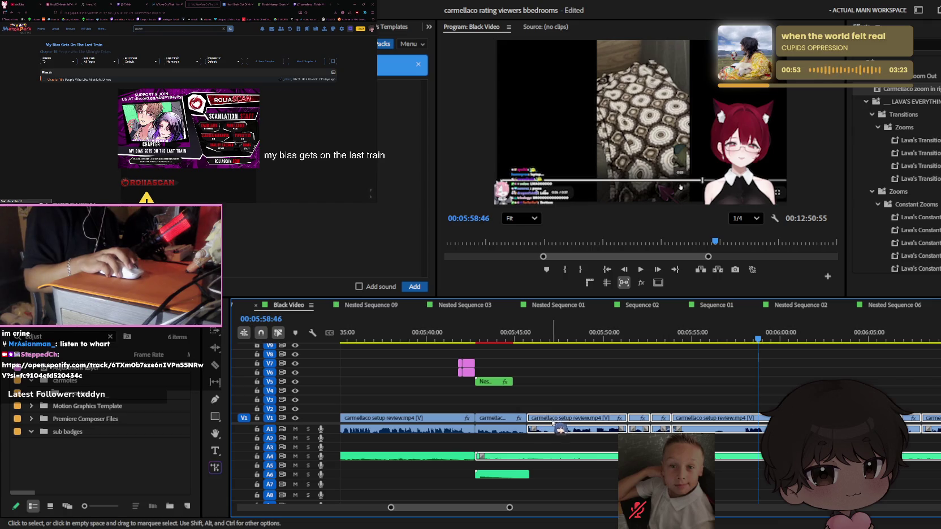
left_click(567, 457)
key("Delete")
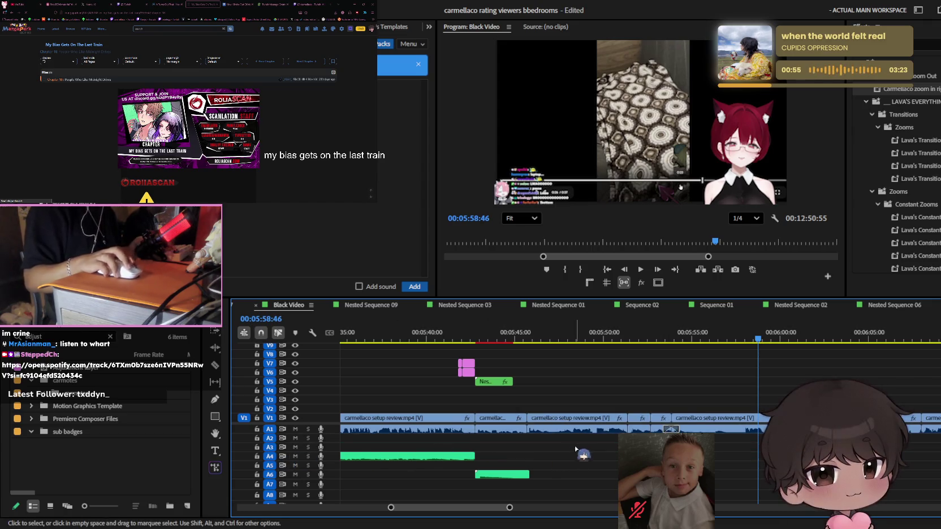
key("ctrl+z")
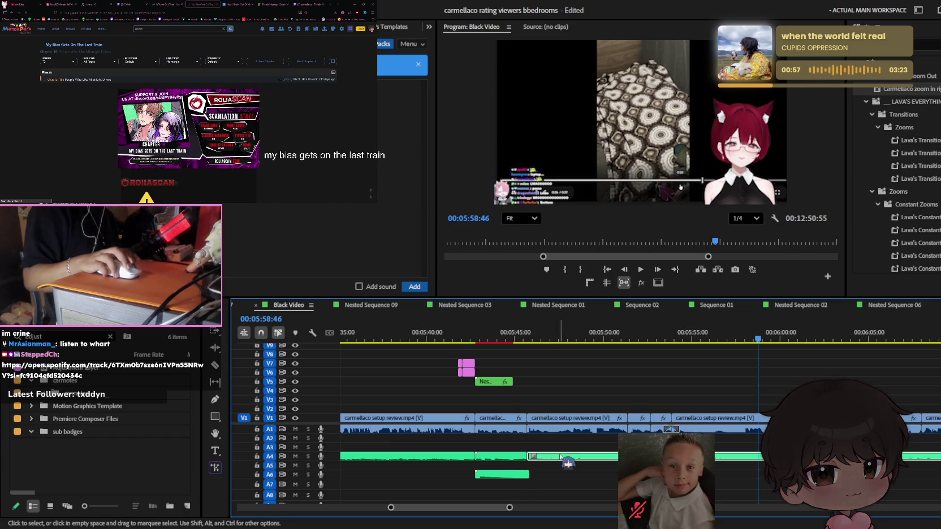
key("Delete")
mouse_move(565, 418)
left_mouse_down()
mouse_move(641, 421)
mouse_move(616, 407)
left_mouse_up()
left_click(522, 338)
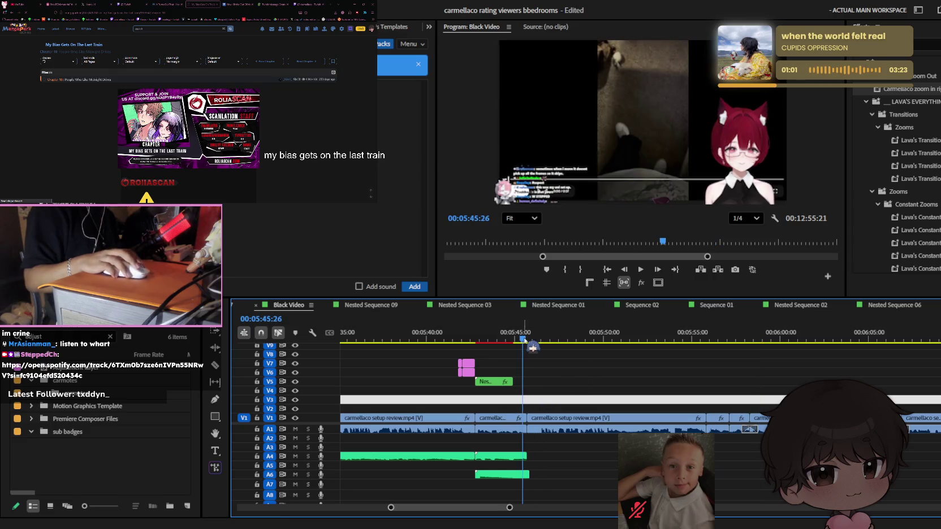
Trim the start of the clip at 05:45 and extend the following clip to close the gap
left_click_drag(528, 419, 538, 419)
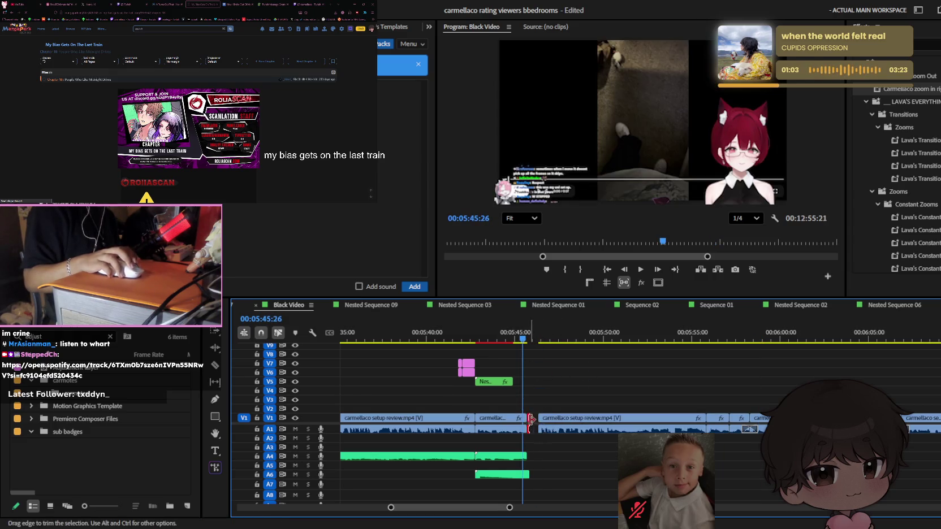
key("space")
key("minus")
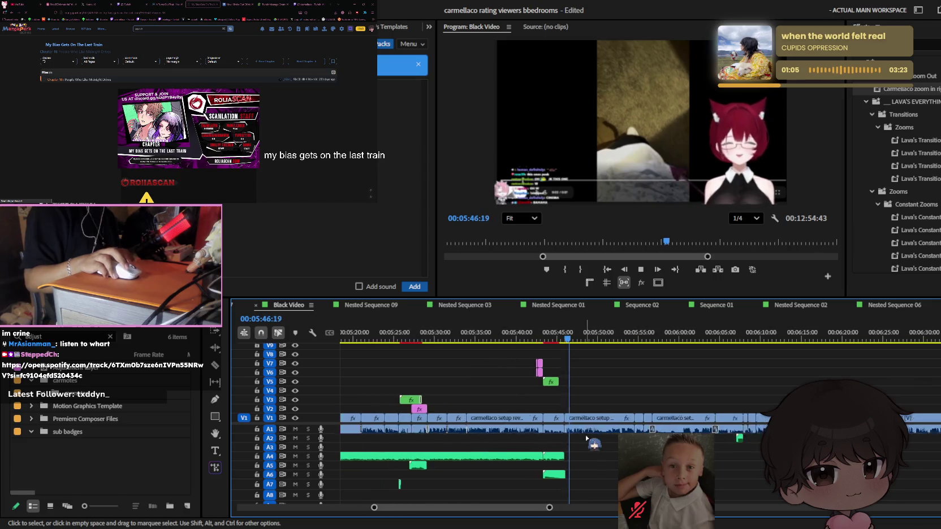
key("minus")
key("space")
left_click_drag(591, 418, 654, 426)
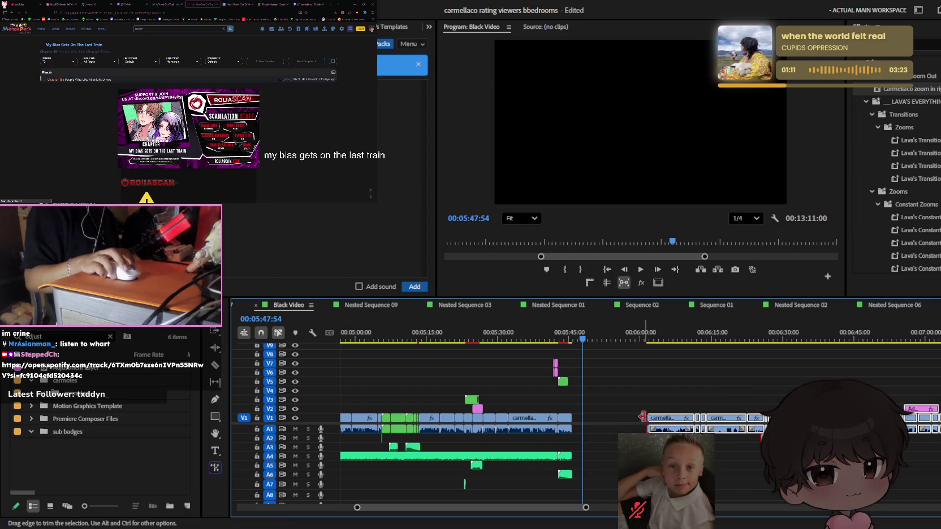
left_click_drag(642, 418, 573, 418)
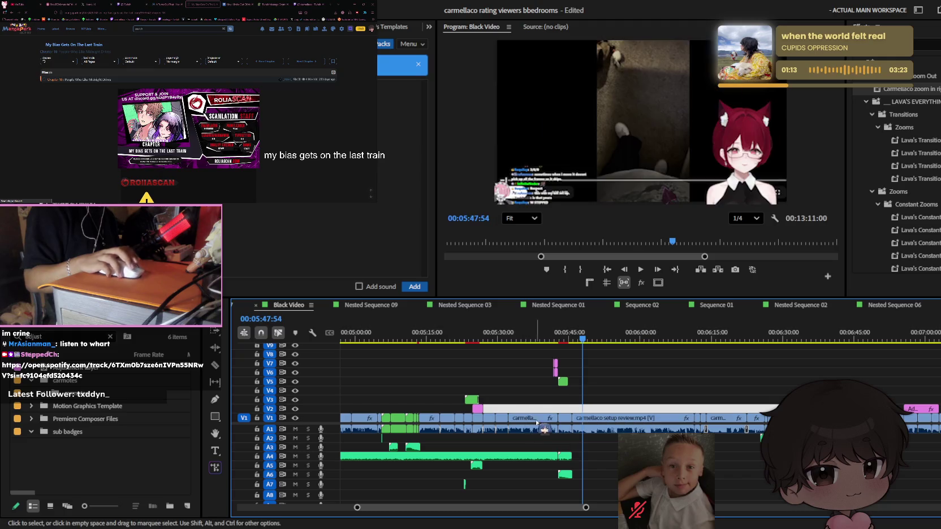
Split the V1 footage at 05:52:11 and delete the unwanted stretch
key("space")
key("equal")
key("equal")
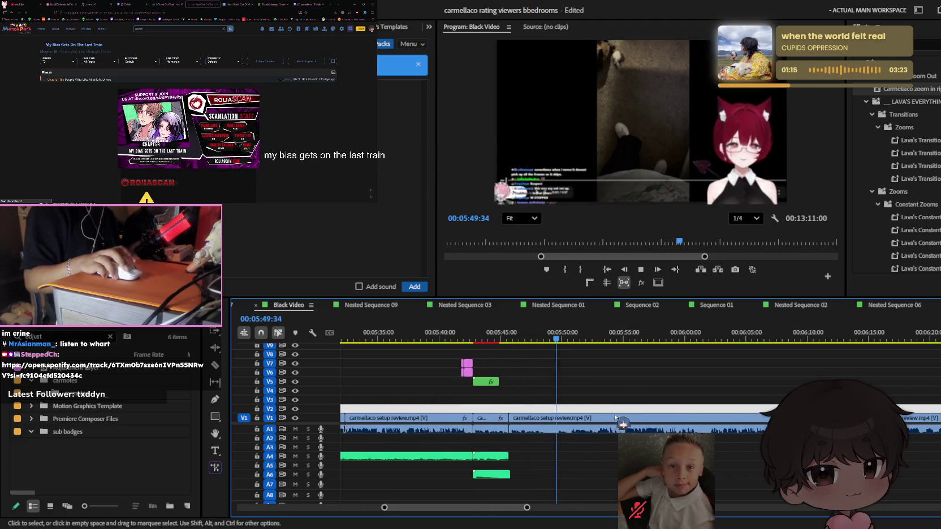
key("space")
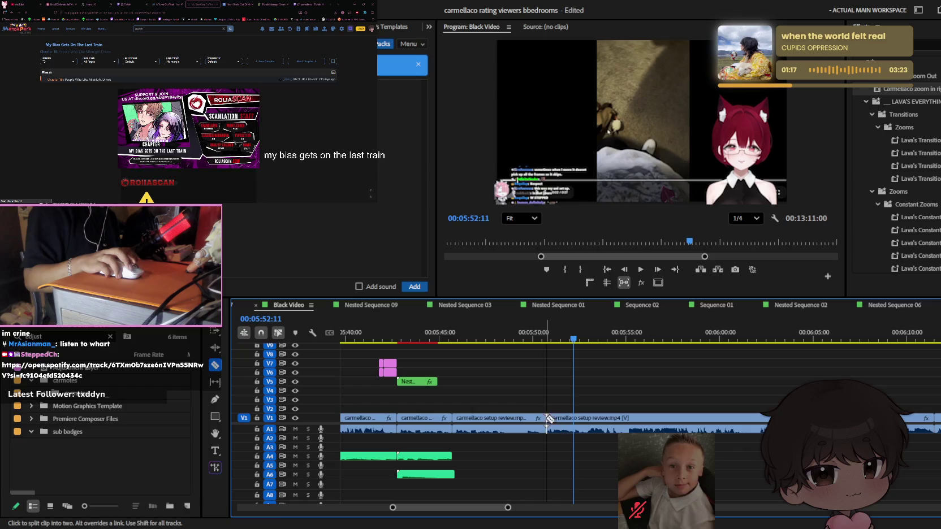
left_click(509, 430)
key("Delete")
Lengthen the A4 sound clip's end past 06:00, a +00:00:39:33 trim
scroll(468, 396, "down", 2)
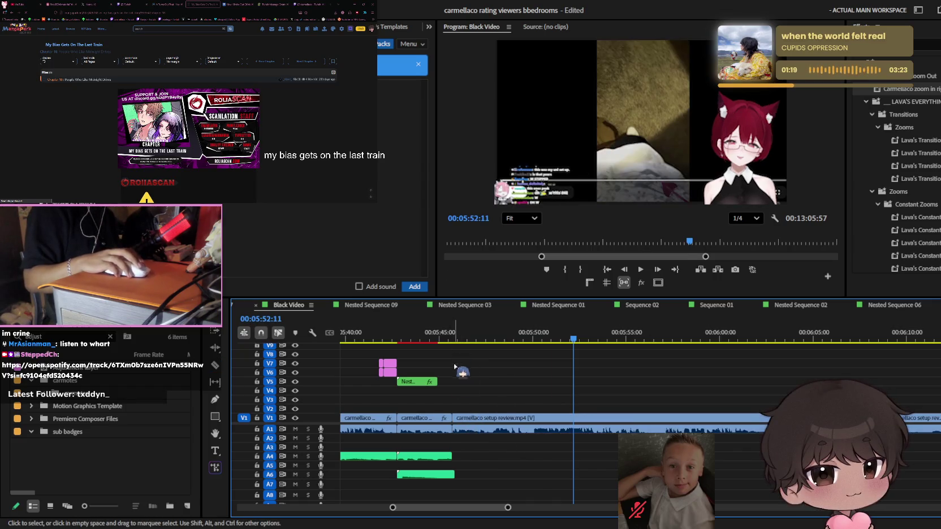
scroll(470, 419, "down", 1)
scroll(470, 442, "down", 2)
scroll(470, 451, "down", 2)
scroll(470, 450, "down", 2)
left_click(473, 456)
left_click_drag(601, 460, 611, 458)
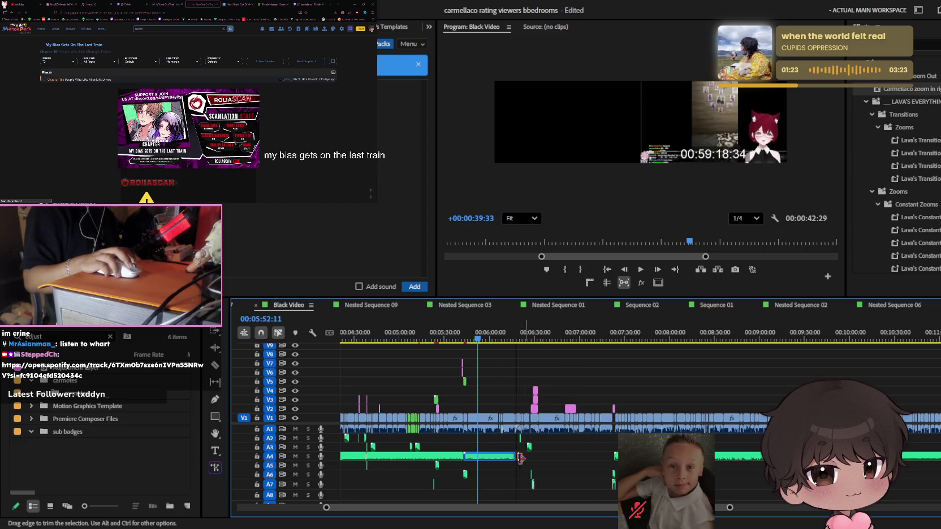
key("space")
scroll(566, 446, "up", 1)
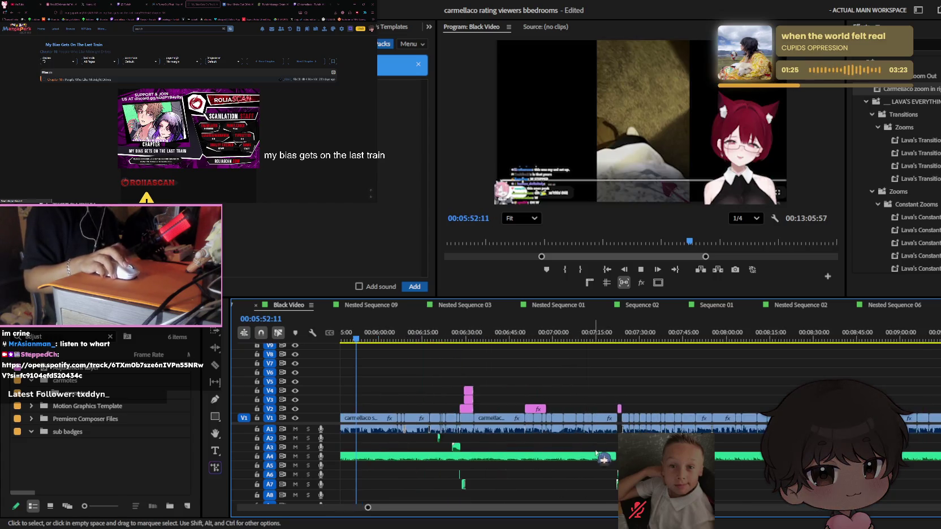
scroll(547, 436, "up", 1)
key("space")
scroll(679, 384, "up", 3)
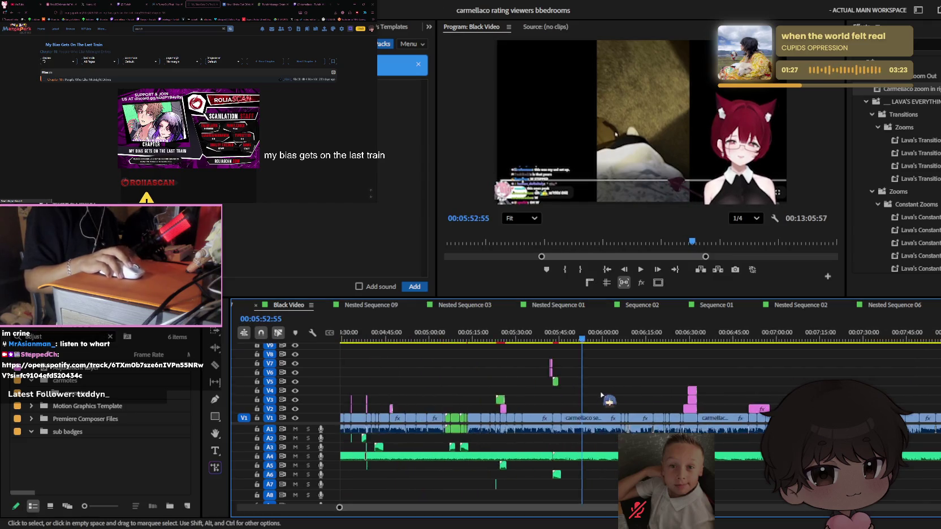
scroll(736, 373, "left", 5)
key("Up")
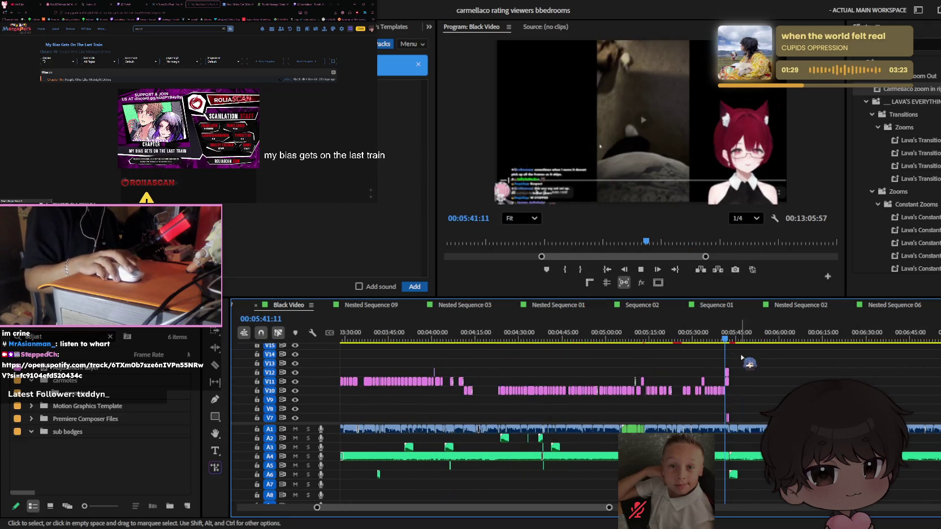
key("space")
scroll(759, 390, "up", 2)
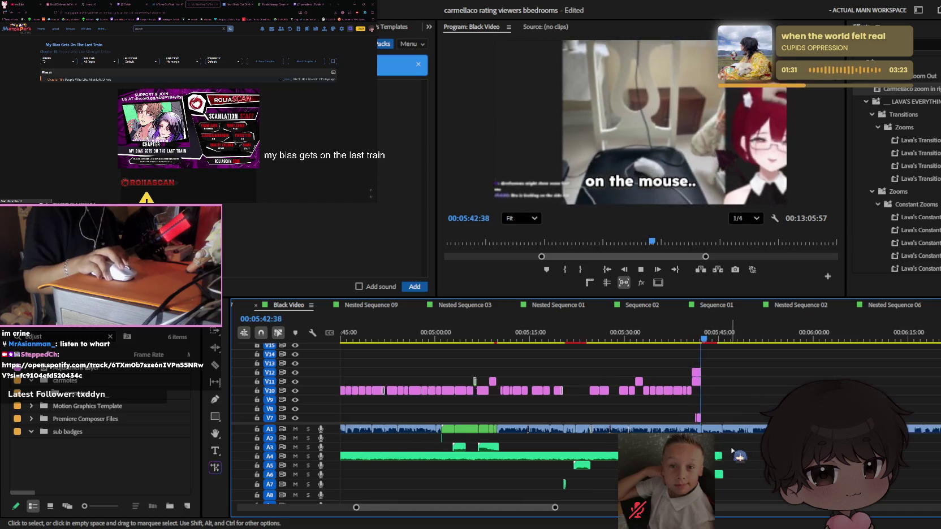
scroll(758, 404, "up", 2)
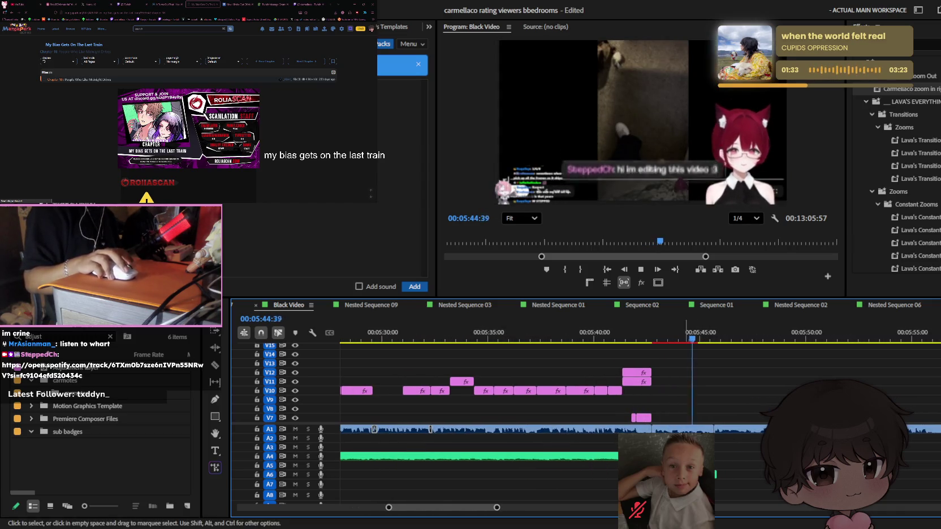
scroll(718, 410, "up", 3)
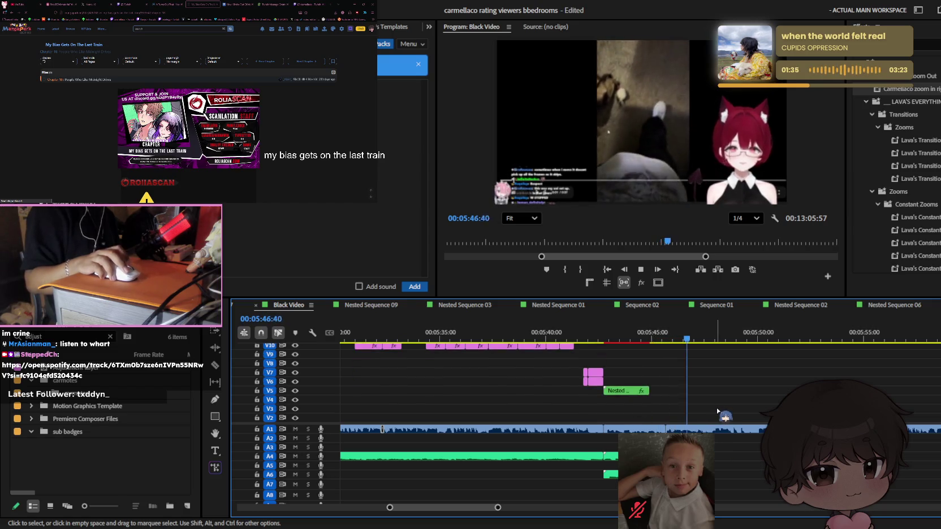
scroll(719, 410, "down", 2)
scroll(717, 410, "down", 1)
scroll(714, 413, "down", 1)
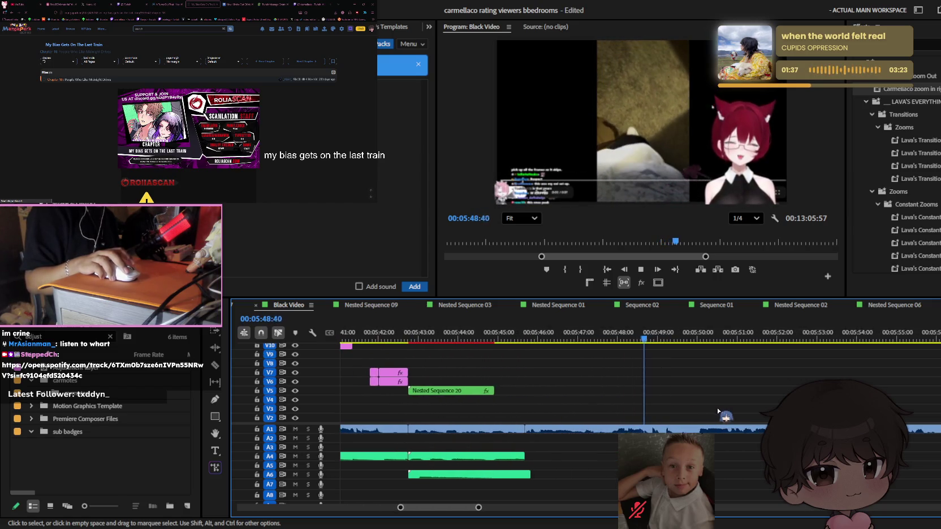
scroll(708, 416, "down", 1)
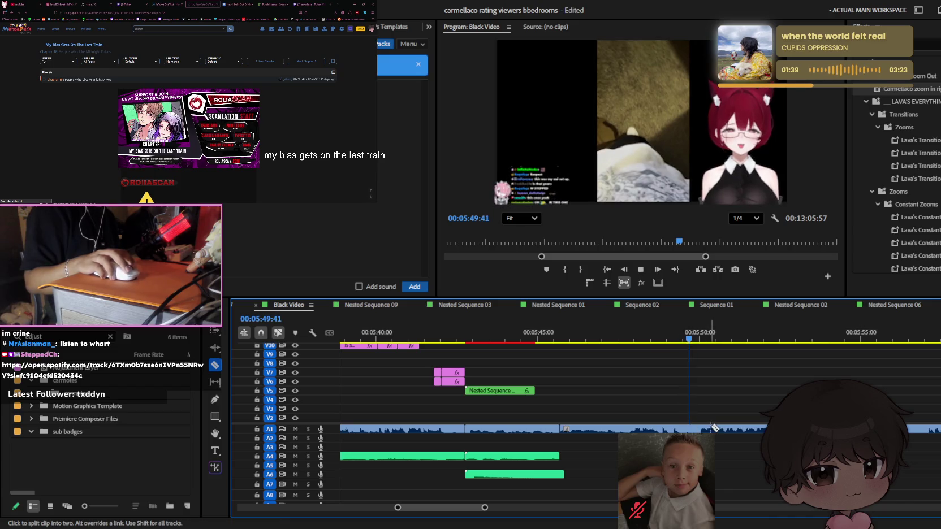
scroll(714, 428, "down", 2)
scroll(650, 428, "down", 1)
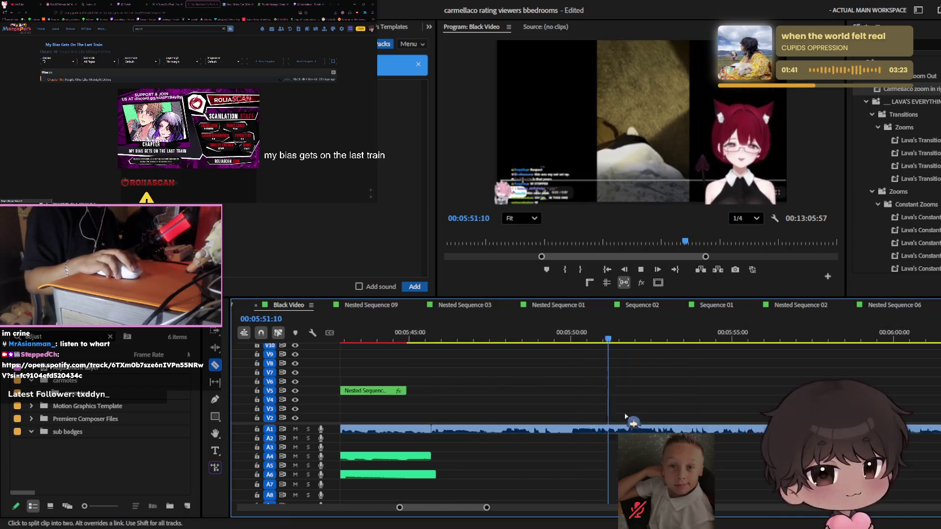
scroll(630, 419, "up", 3)
scroll(599, 422, "down", 2)
scroll(622, 412, "down", 1)
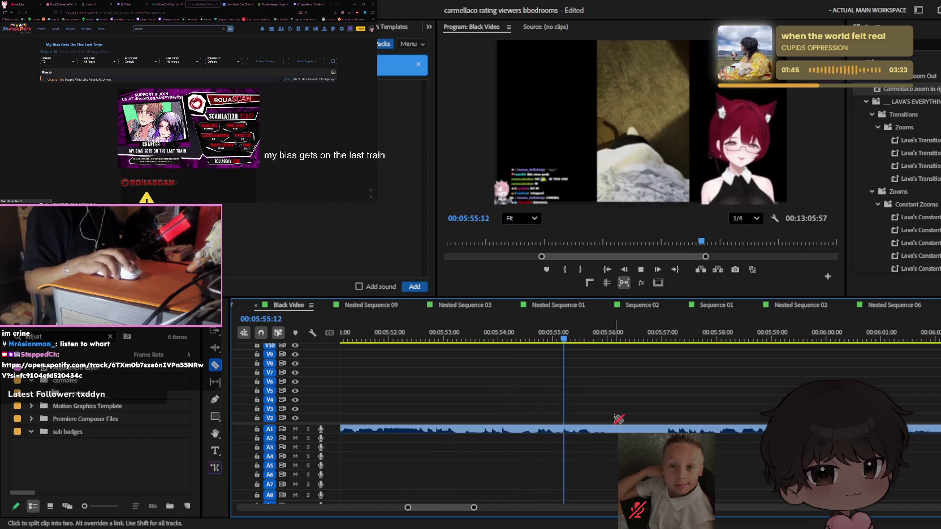
key("space")
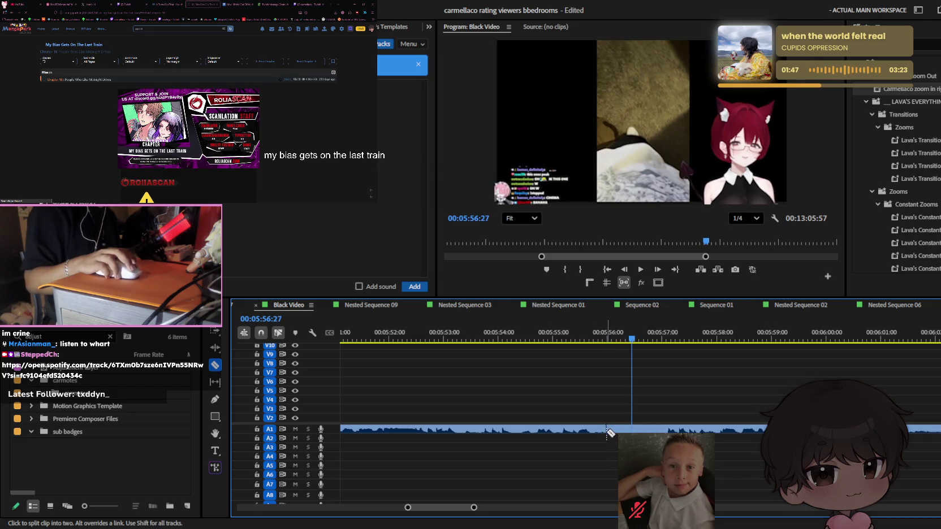
key("v")
scroll(665, 418, "down", 1)
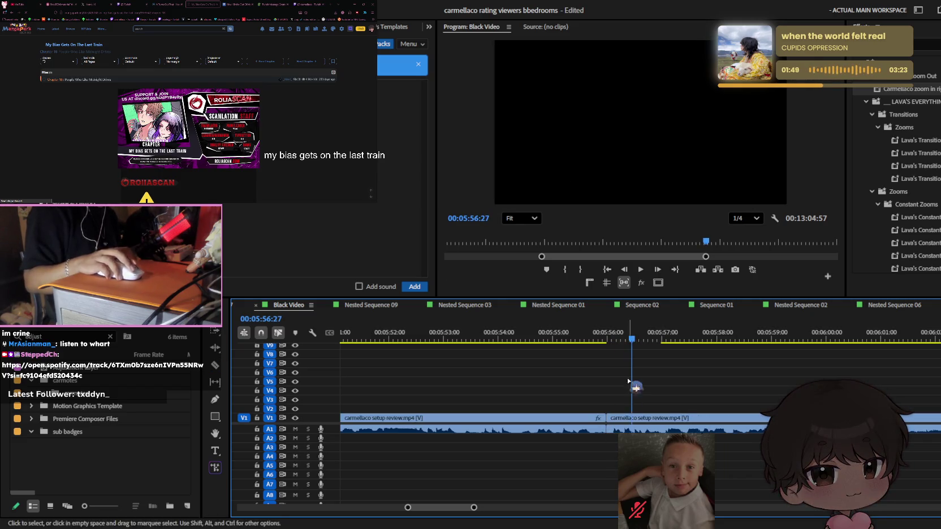
left_click(598, 341)
key("space")
key("minus")
key("minus")
key("minus")
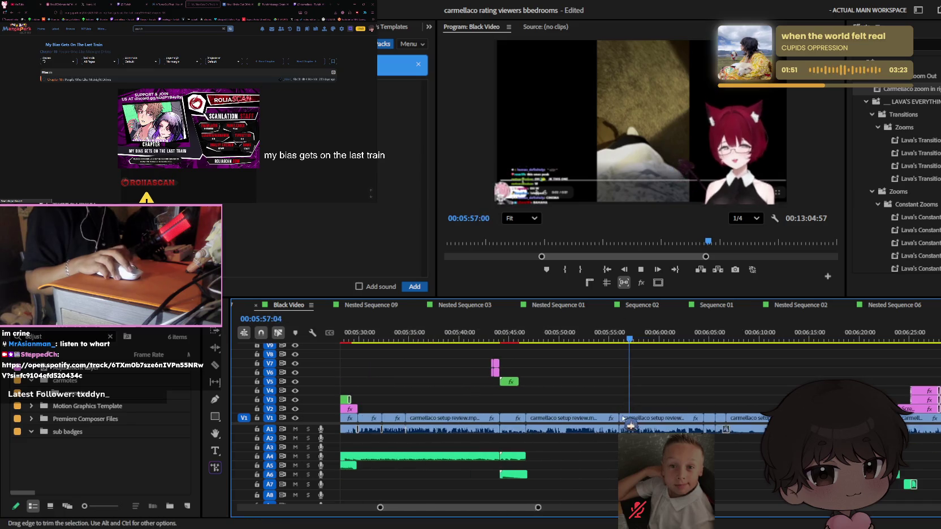
key("equal")
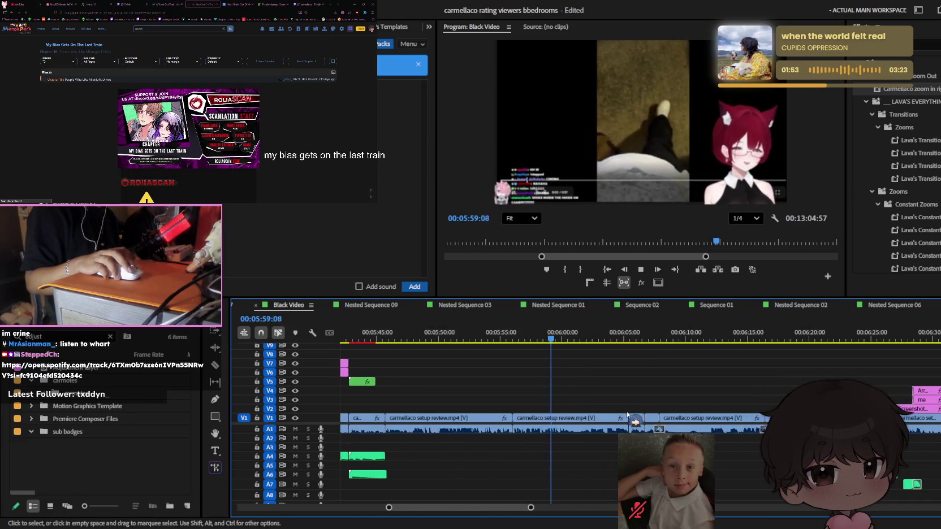
key("equal")
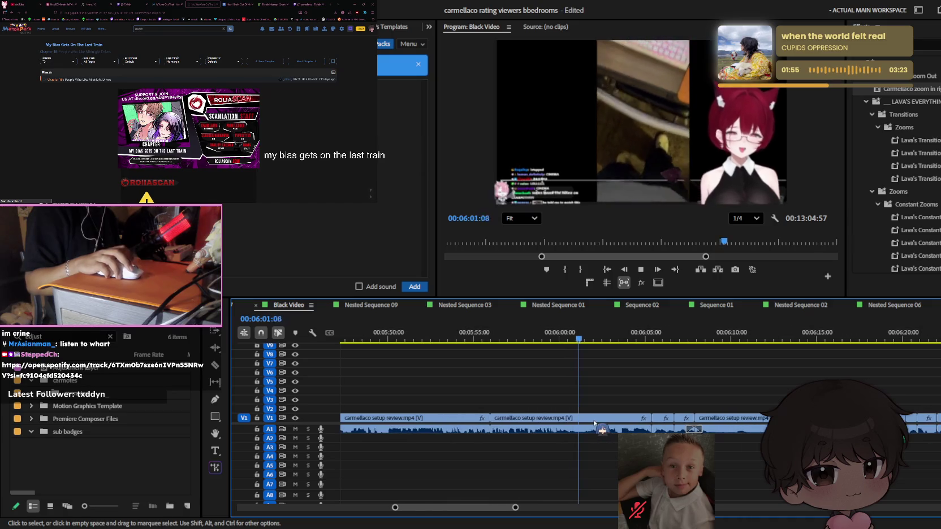
scroll(596, 422, "up", 1)
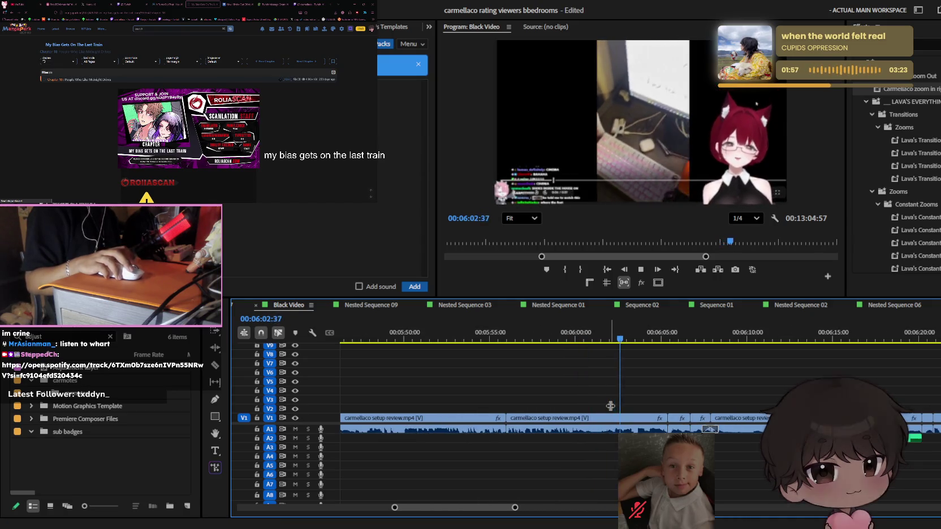
key("equal")
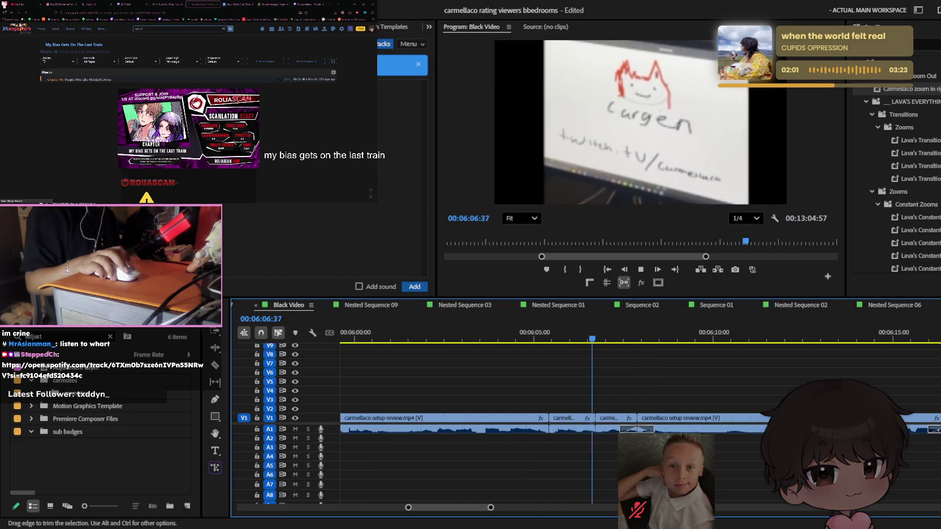
key("minus")
key("minus")
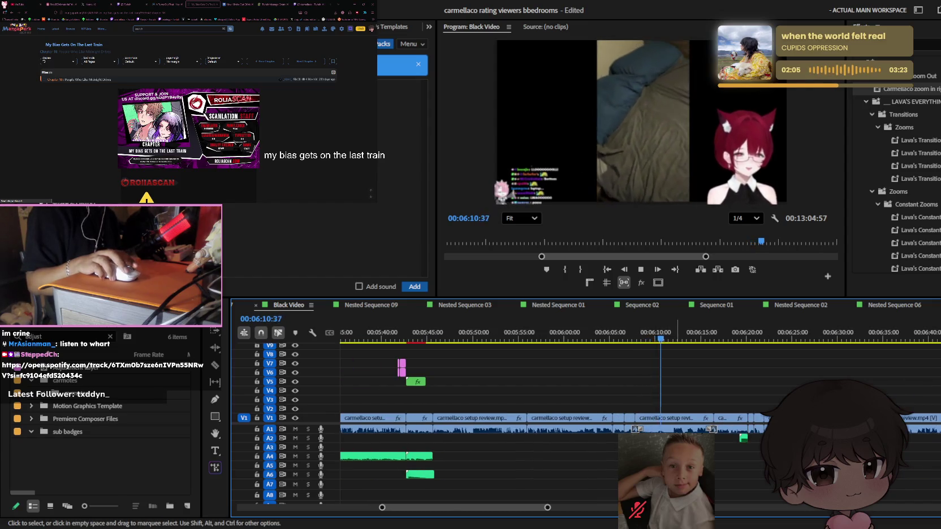
scroll(639, 419, "down", 2)
key("equal")
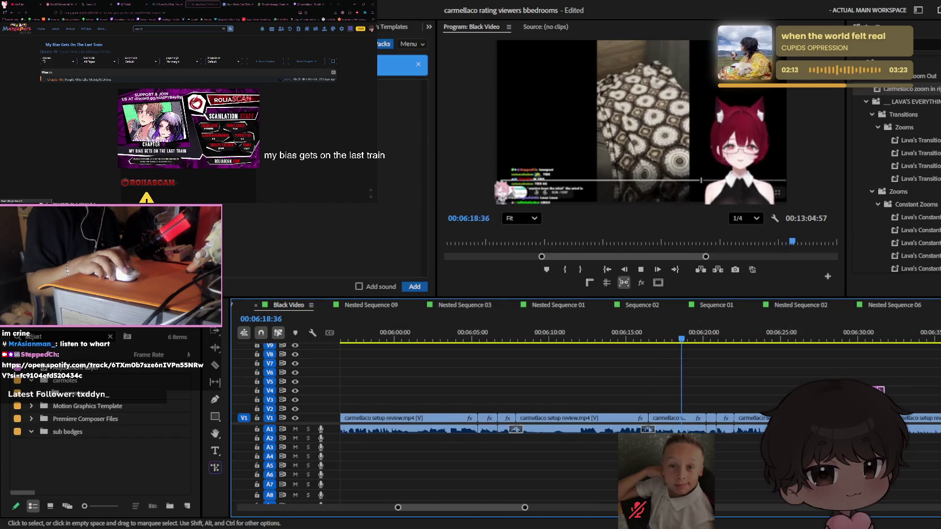
key("equal")
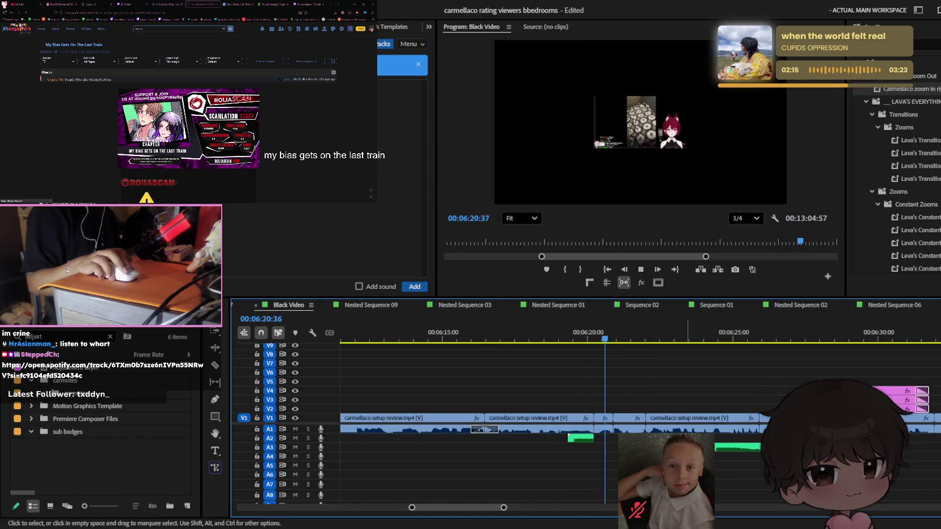
key("equal")
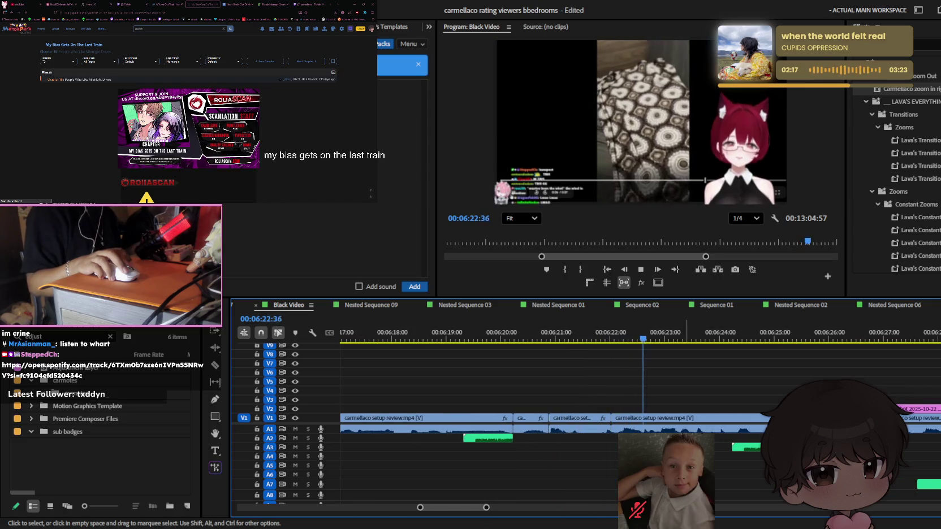
key("minus")
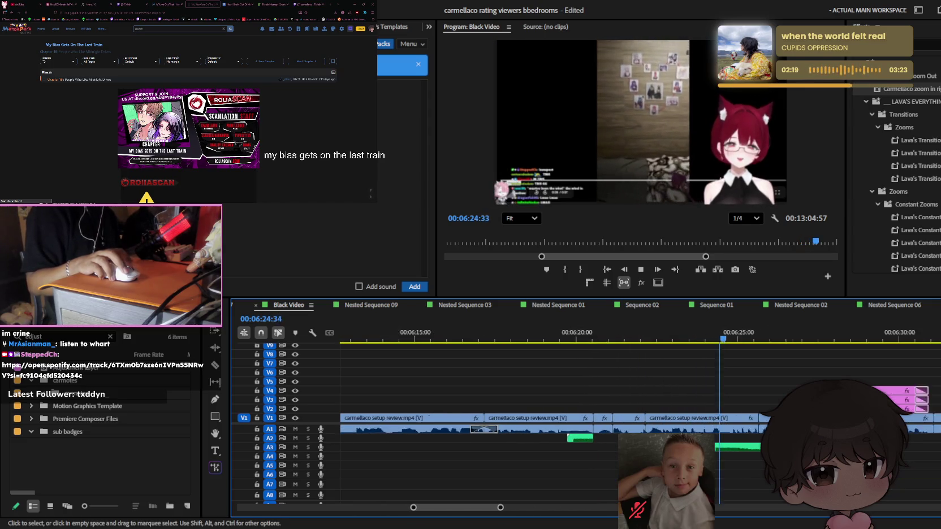
scroll(717, 454, "up", 1, "alt")
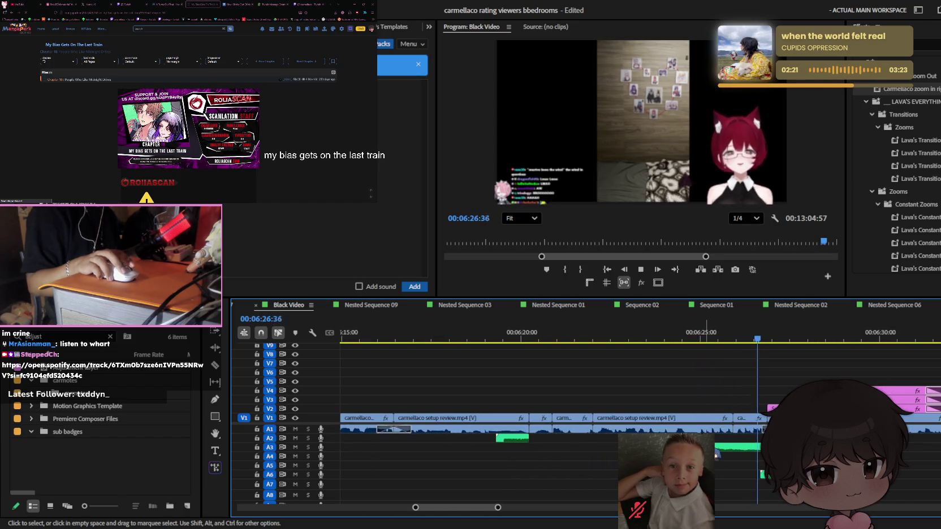
scroll(716, 453, "down", 2)
scroll(716, 453, "down", 2, "alt")
scroll(716, 453, "up", 2)
scroll(716, 453, "down", 2, "alt")
scroll(716, 454, "down", 2, "alt")
scroll(716, 453, "down", 2, "alt")
scroll(717, 453, "down", 1, "alt")
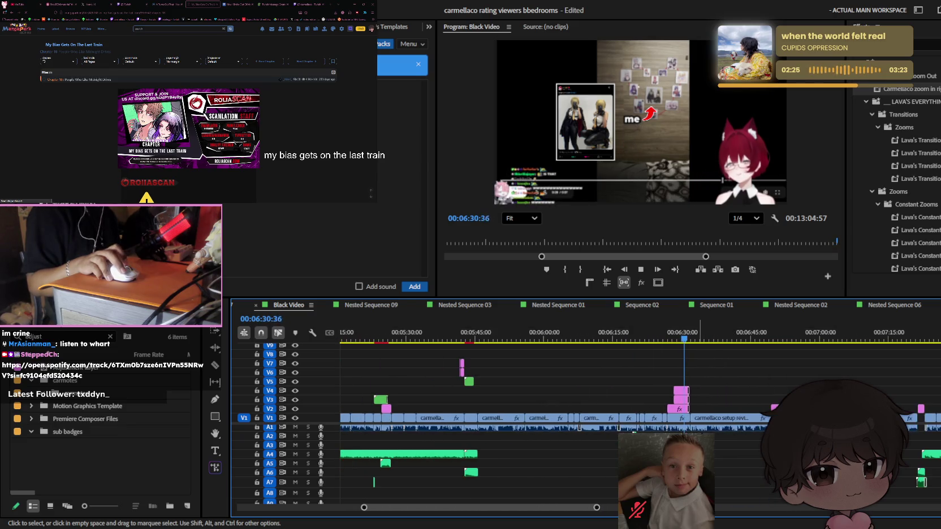
Review the timeline footage around 06:50–07:01
scroll(717, 453, "down", 1, "alt")
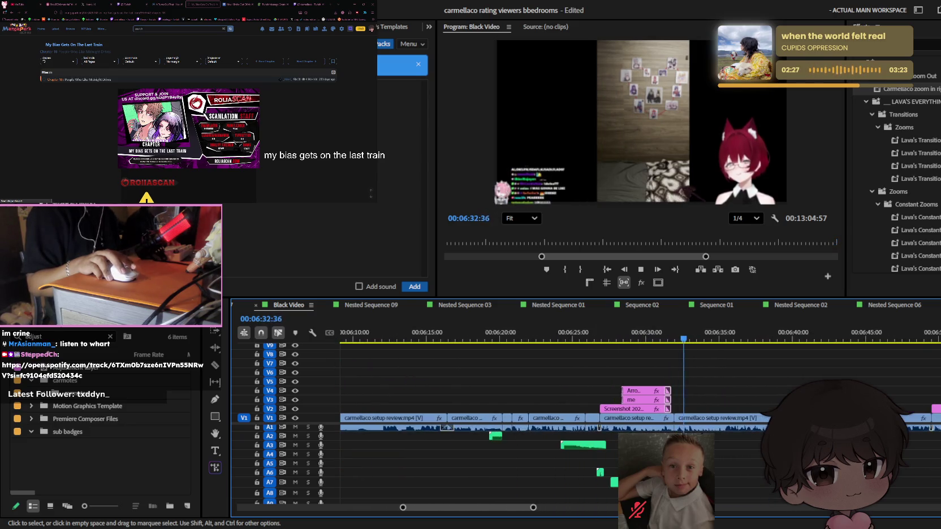
scroll(716, 453, "down", 3, "alt")
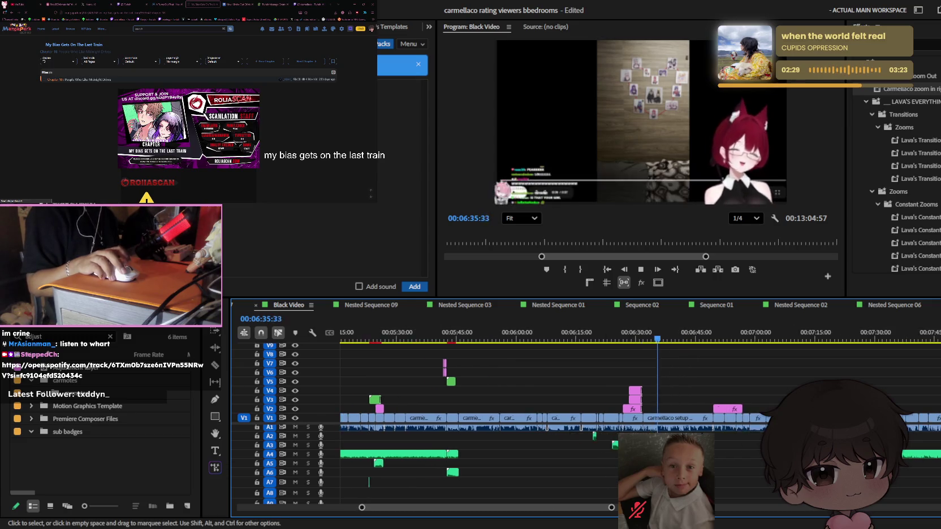
scroll(716, 453, "down", 3, "alt")
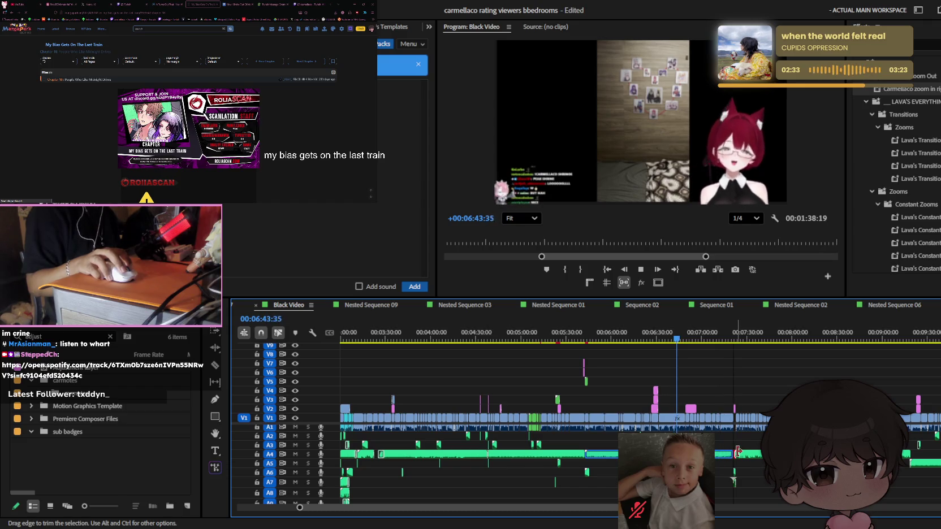
scroll(737, 451, "up", 3, "alt")
scroll(737, 451, "up", 3, "alt")
scroll(737, 451, "up", 3, "alt")
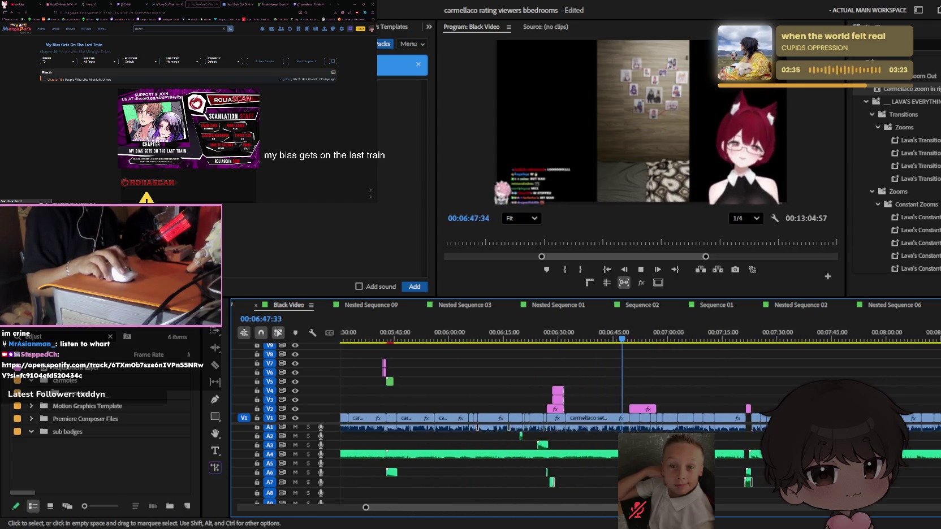
scroll(737, 451, "up", 2, "alt")
scroll(737, 451, "up", 2, "alt")
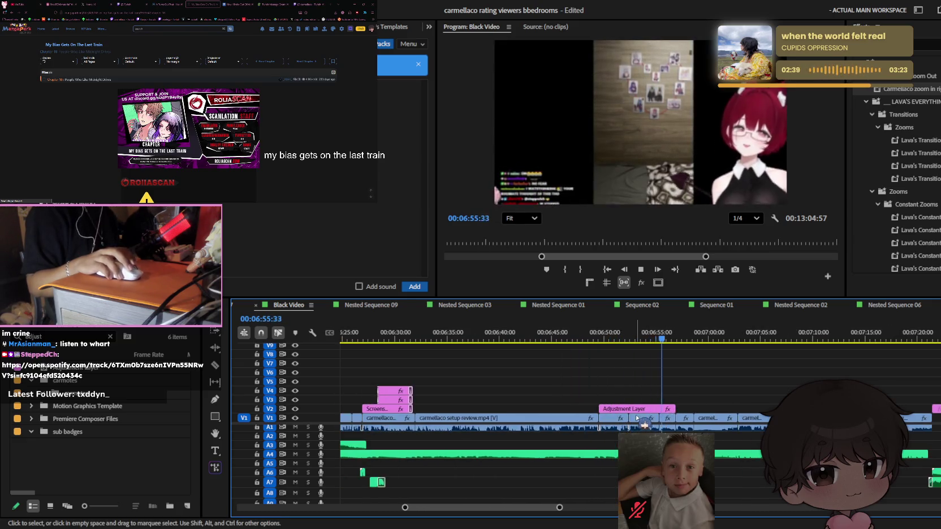
scroll(637, 419, "up", 1, "alt")
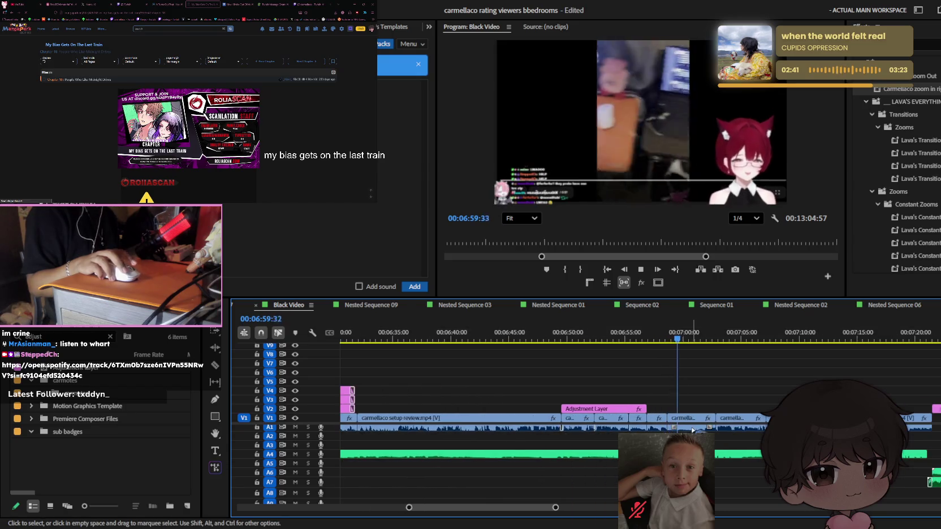
scroll(693, 431, "down", 2, "alt")
scroll(691, 430, "down", 1, "alt")
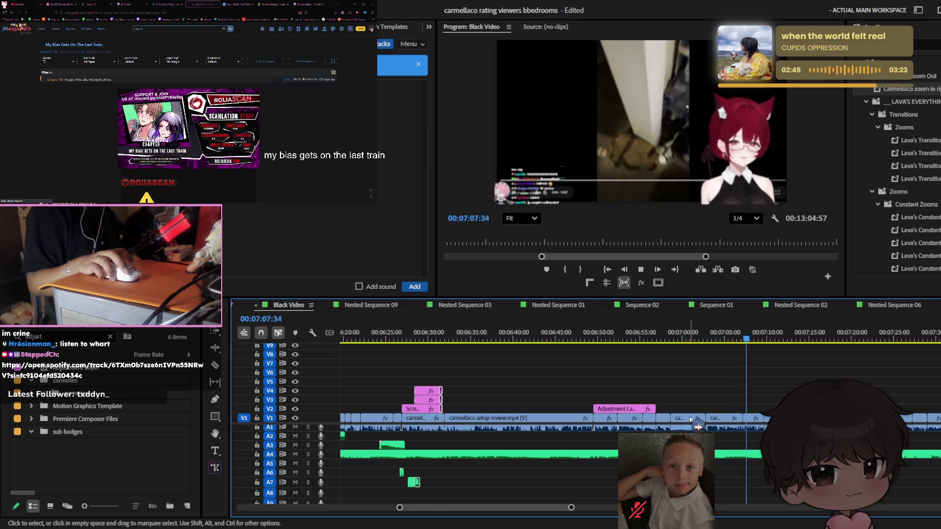
key("space")
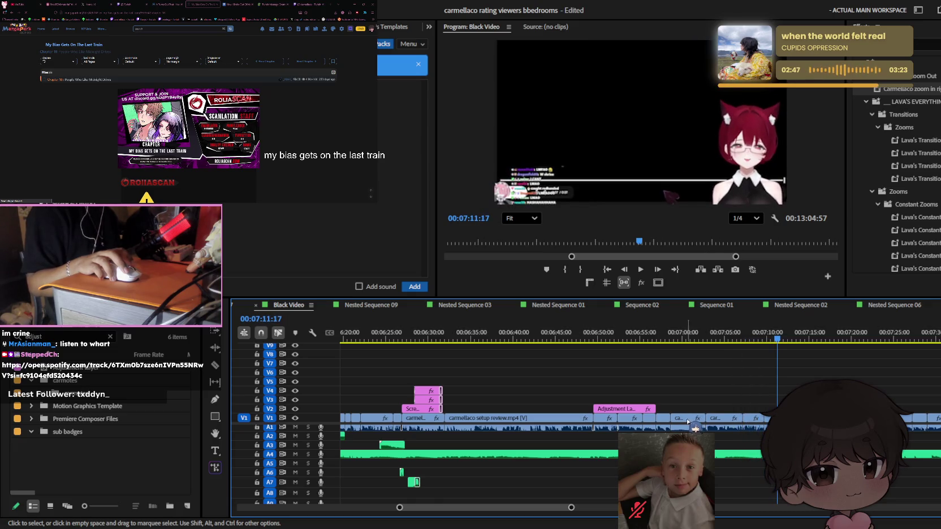
left_click(650, 335)
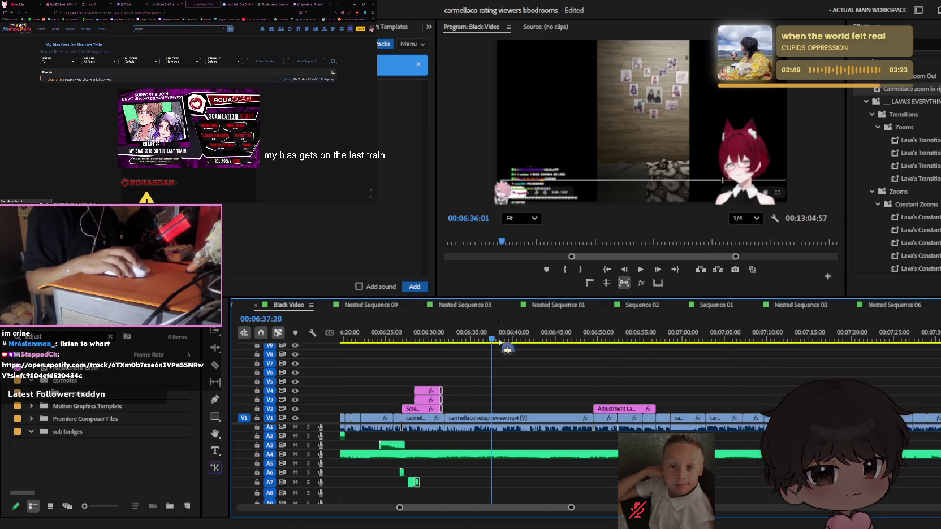
left_click(693, 335)
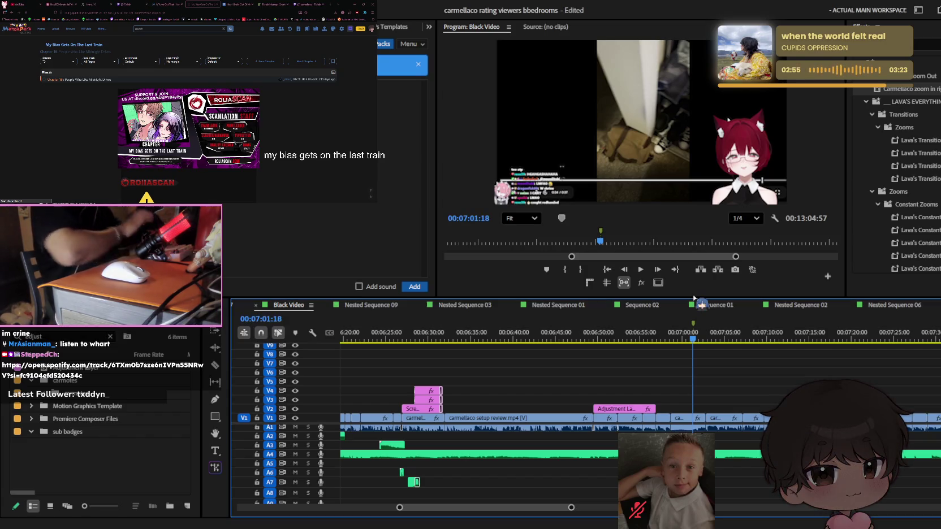
left_click(601, 338)
Play the caption section from 05:38 up to 05:44
scroll(605, 368, "up", 2)
scroll(628, 379, "down", 3)
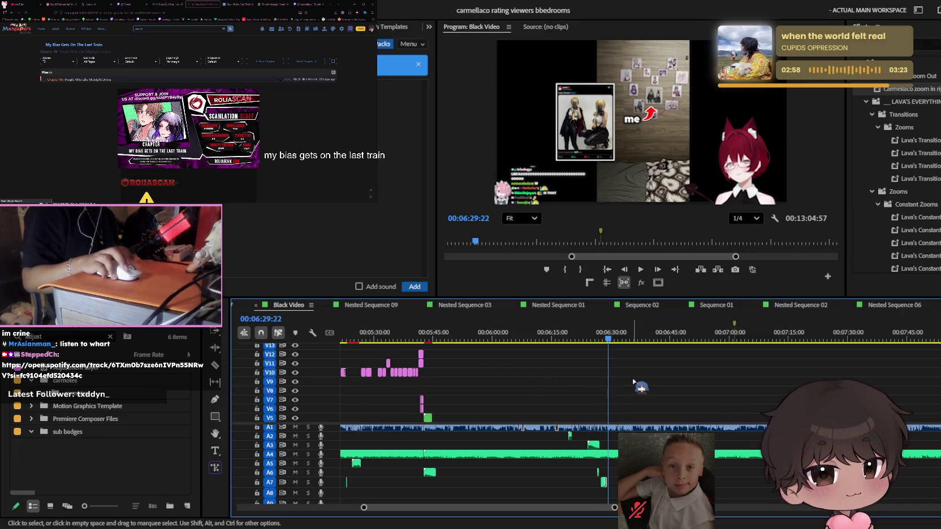
left_click(452, 359)
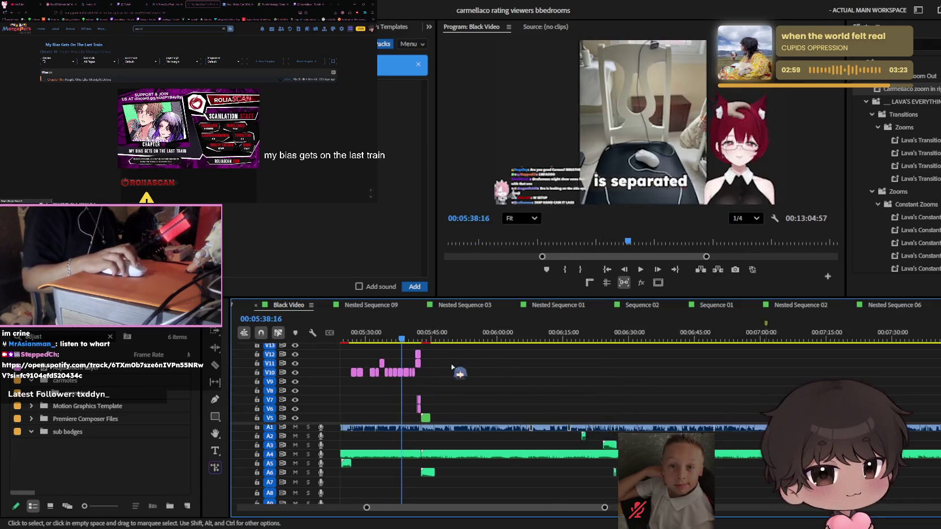
scroll(458, 368, "up", 3)
key("space")
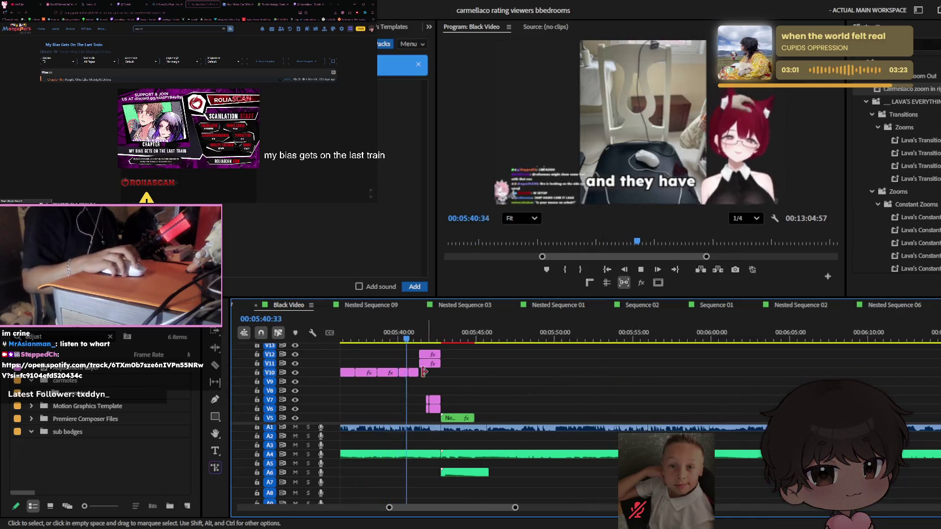
scroll(444, 371, "up", 2)
key("space")
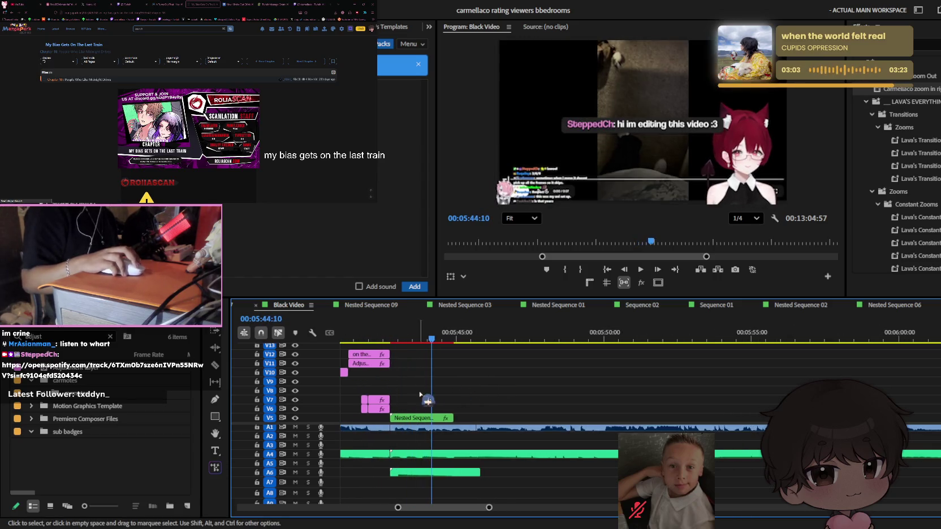
Drag the stacked V6/V7 clips slightly later and replay from about 05:43
left_click_drag(390, 408, 407, 393)
left_click(389, 339)
key("space")
key("space")
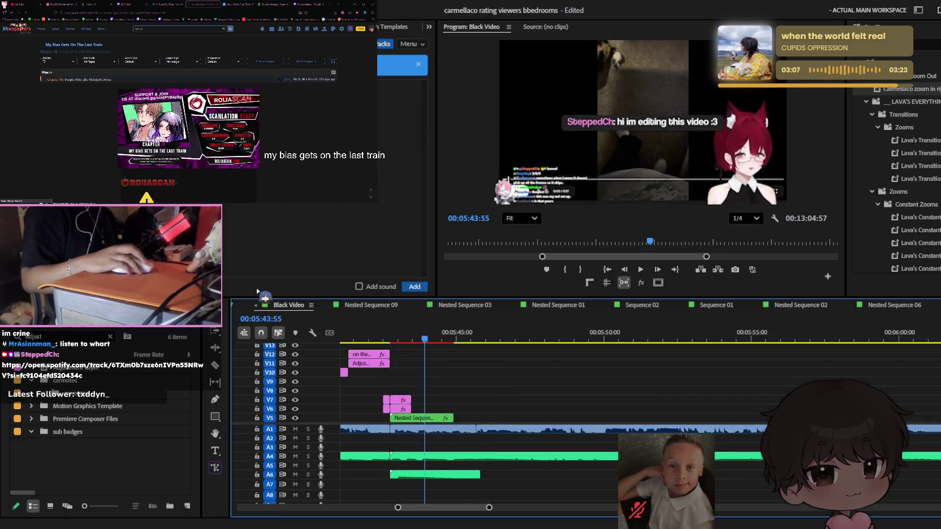
left_click(430, 272)
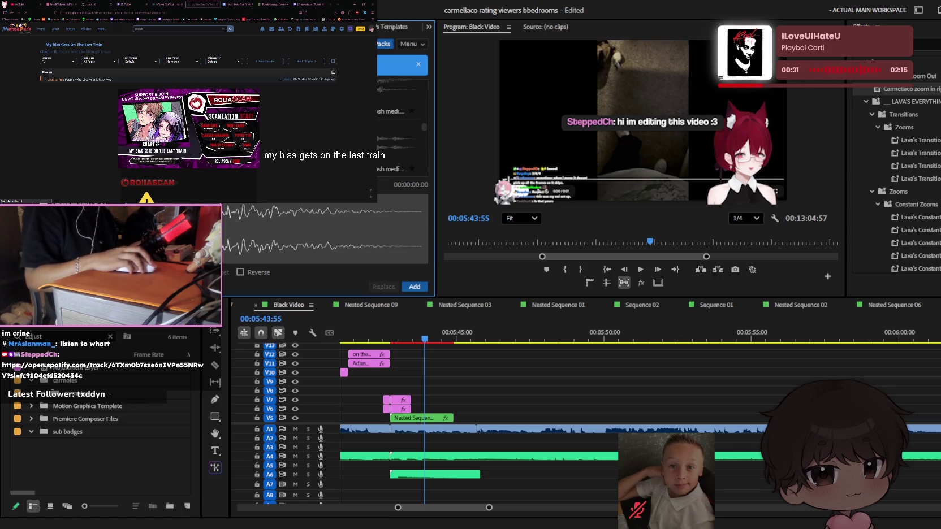
Add the previewed sound effect to the timeline at 00:05:43:55
left_click(416, 287)
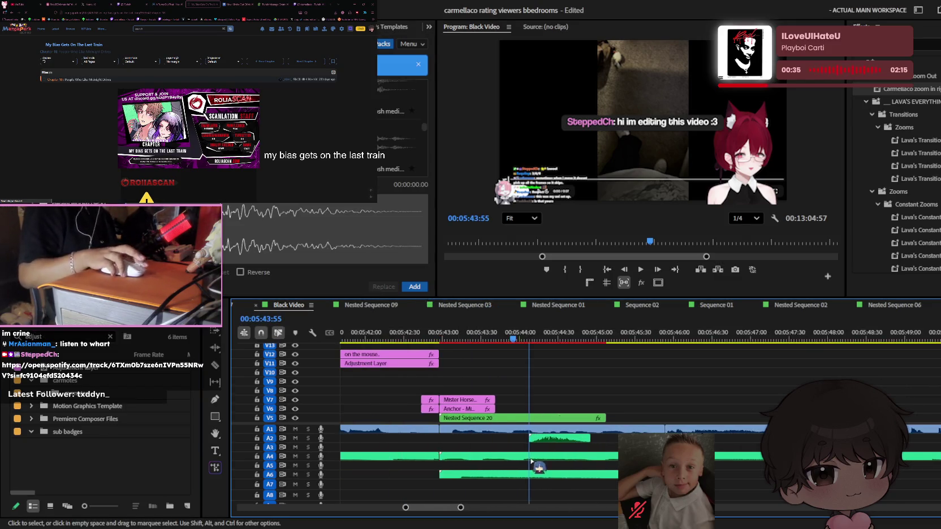
Position the new A2 sound effect around 05:42:31, ahead of the V6–V7 overlays, and play it back
left_click_drag(448, 439, 449, 439)
key("space")
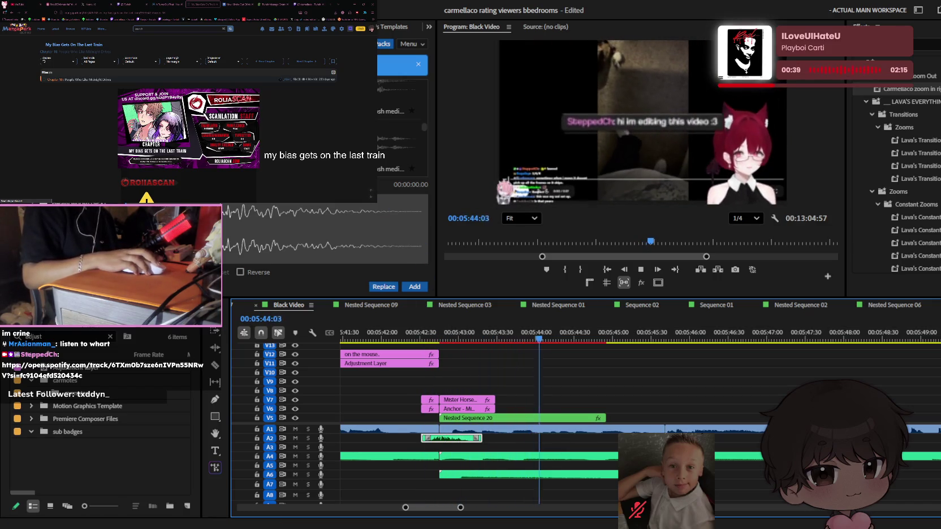
left_click(698, 372)
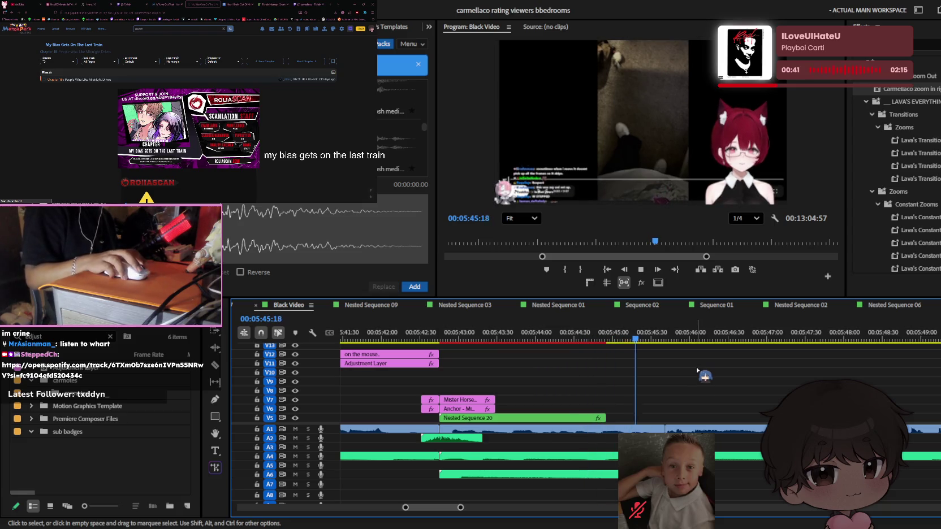
scroll(698, 372, "down", 3)
scroll(697, 373, "down", 3)
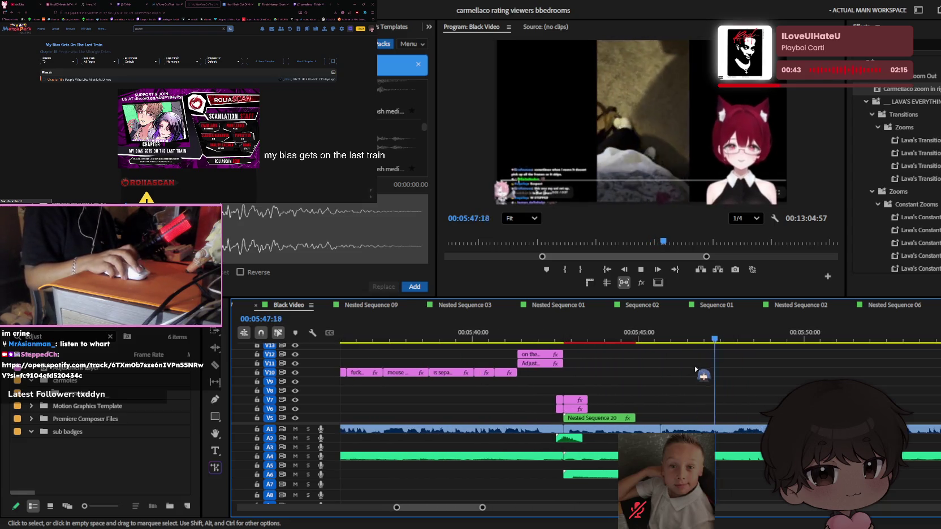
scroll(706, 372, "up", 1)
key("space")
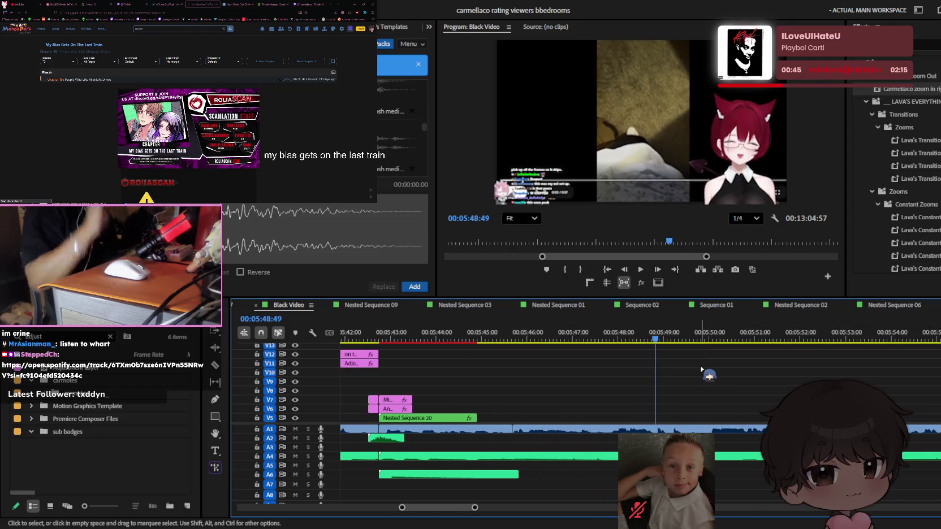
key("j")
key("k")
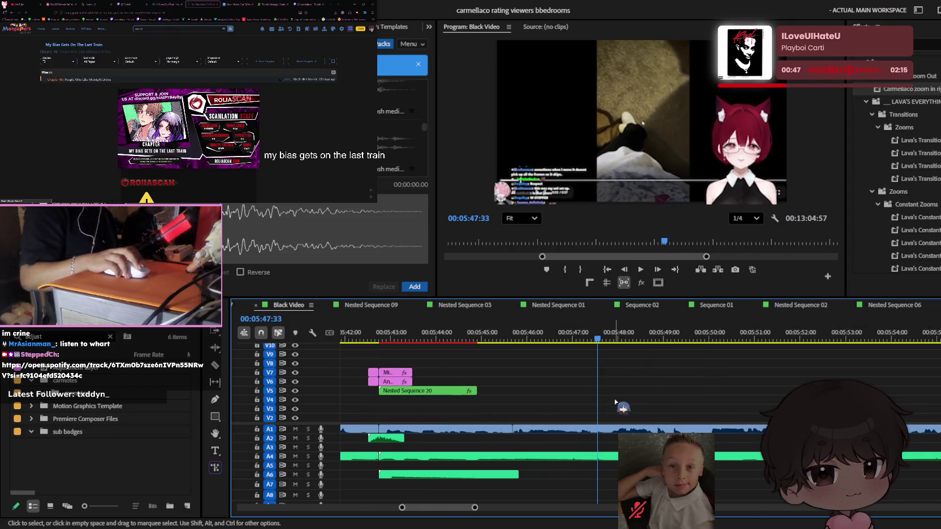
scroll(623, 406, "down", 3)
left_click(605, 417)
key("v")
left_click(667, 428)
key("space")
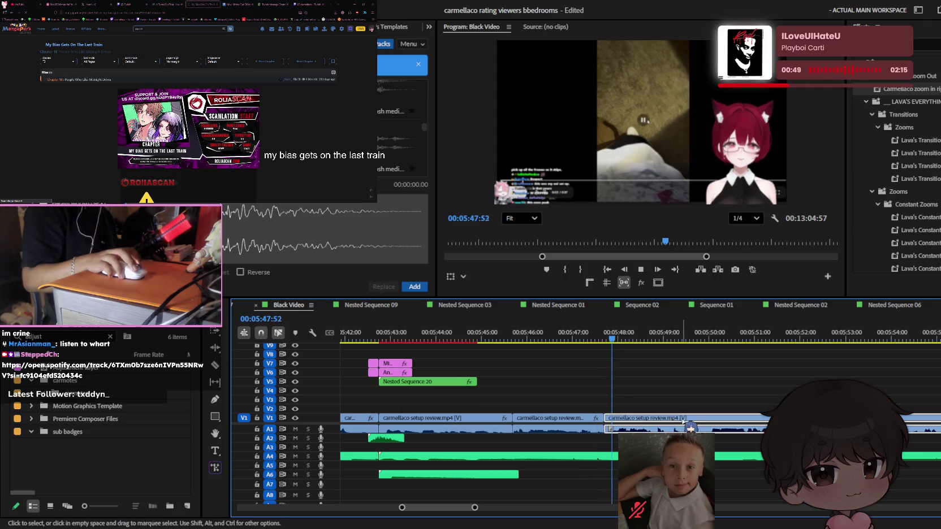
scroll(669, 428, "up", 1)
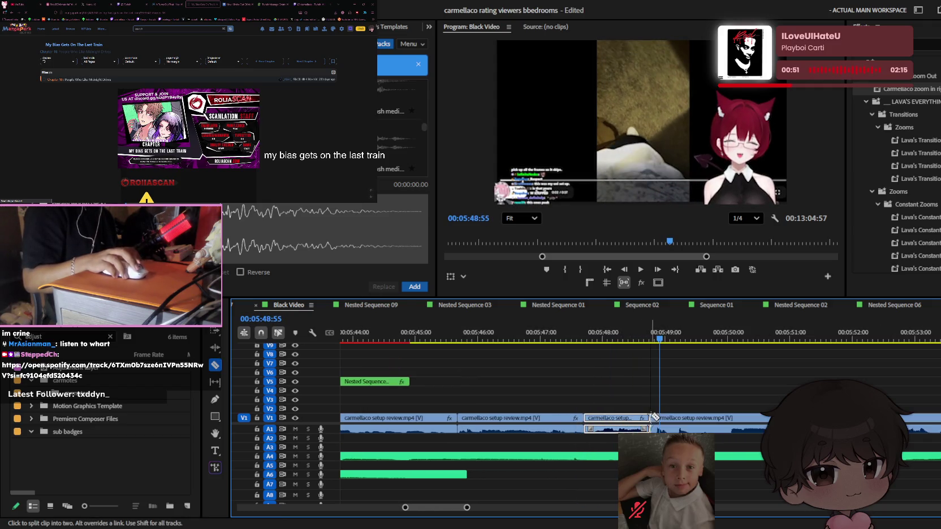
key("v")
left_click(655, 419)
left_click(636, 338)
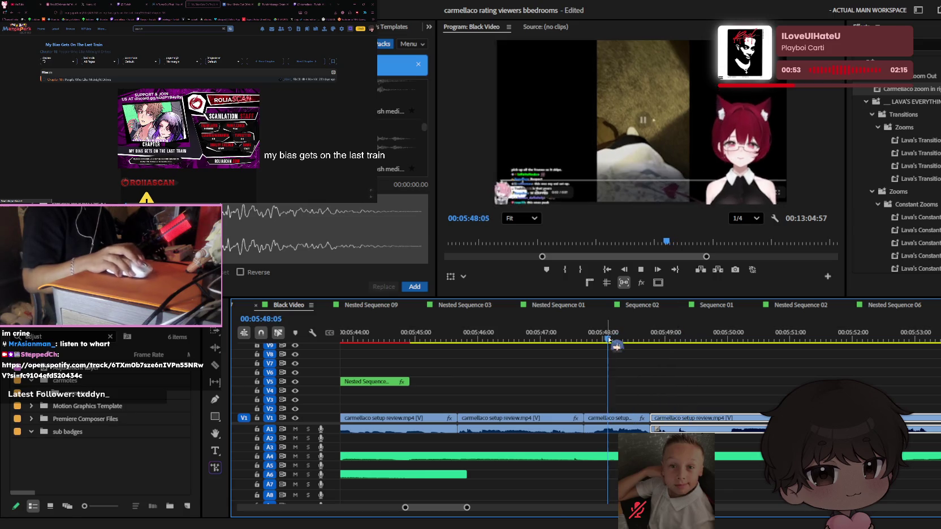
key("ctrl+z")
left_click(674, 421)
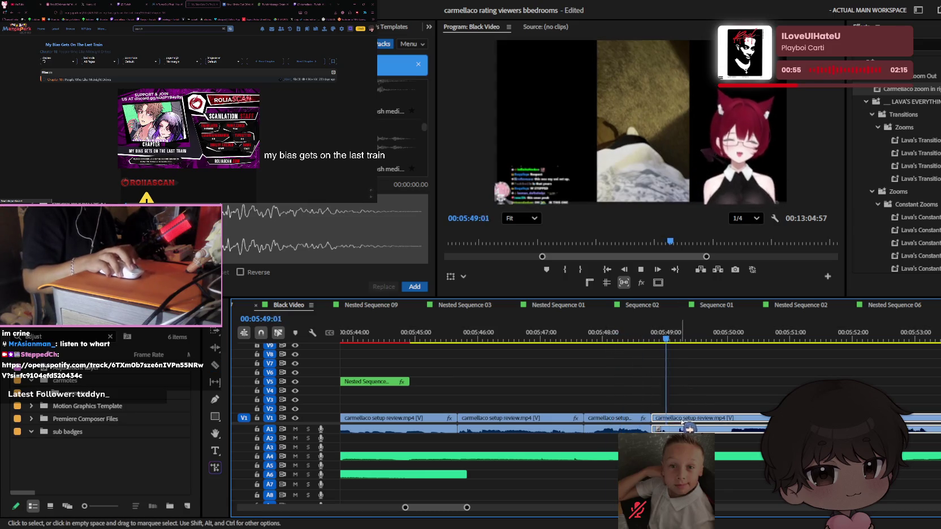
key("space")
key("c")
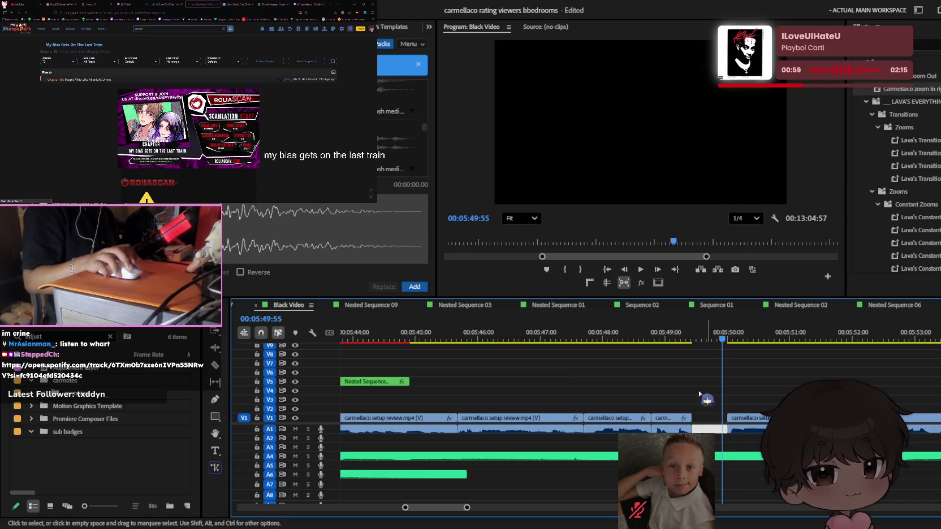
key("minus")
key("space")
key("minus")
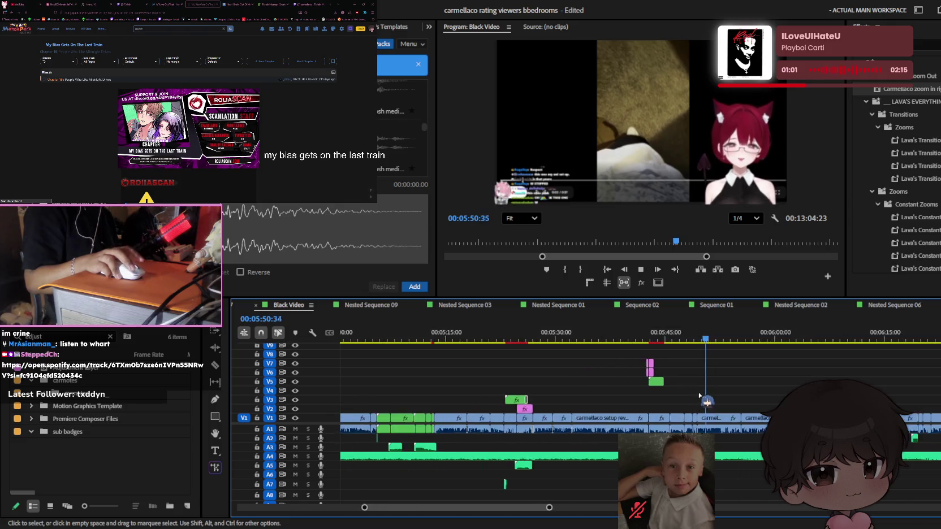
key("minus")
key("j")
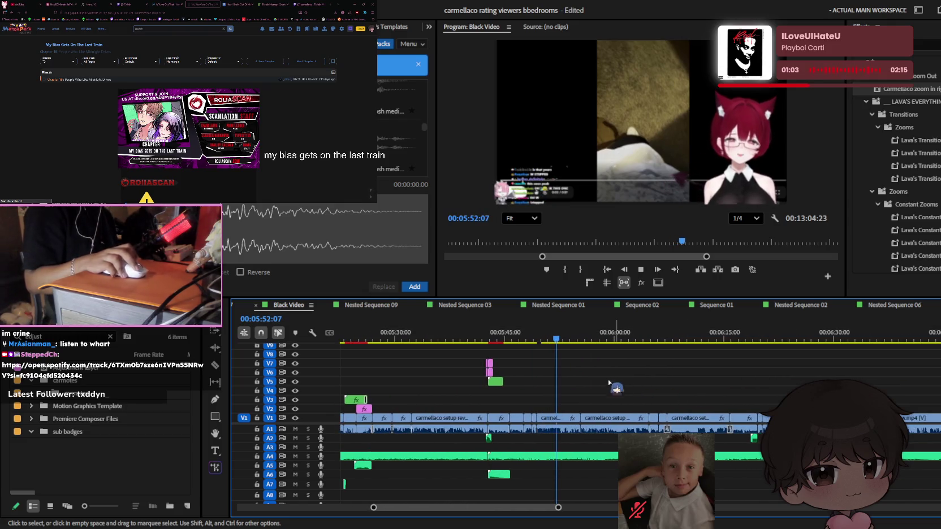
key("equal")
key("equal")
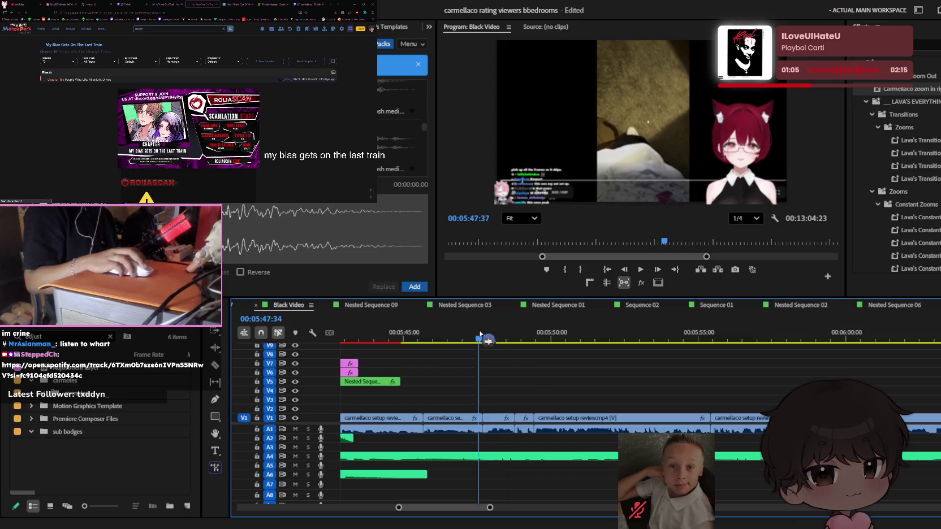
left_click(498, 418)
key("k")
Replay the footage near 05:47 and set the playhead at 05:49:02
left_click(923, 96)
key("l")
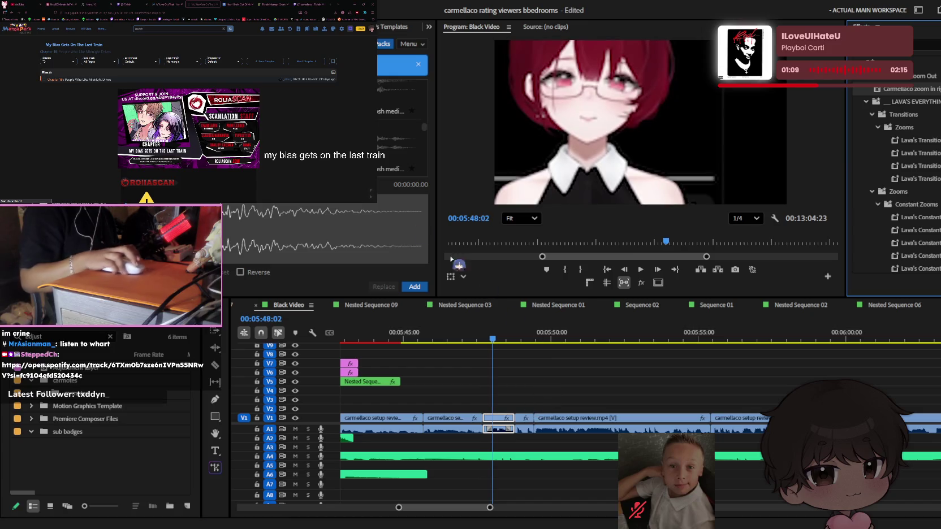
key("shift+5")
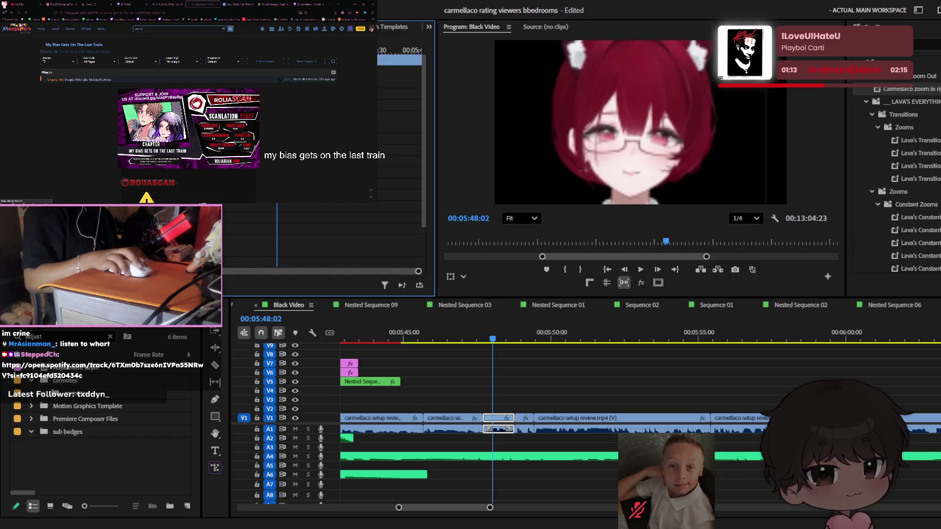
left_click(506, 367)
key("j")
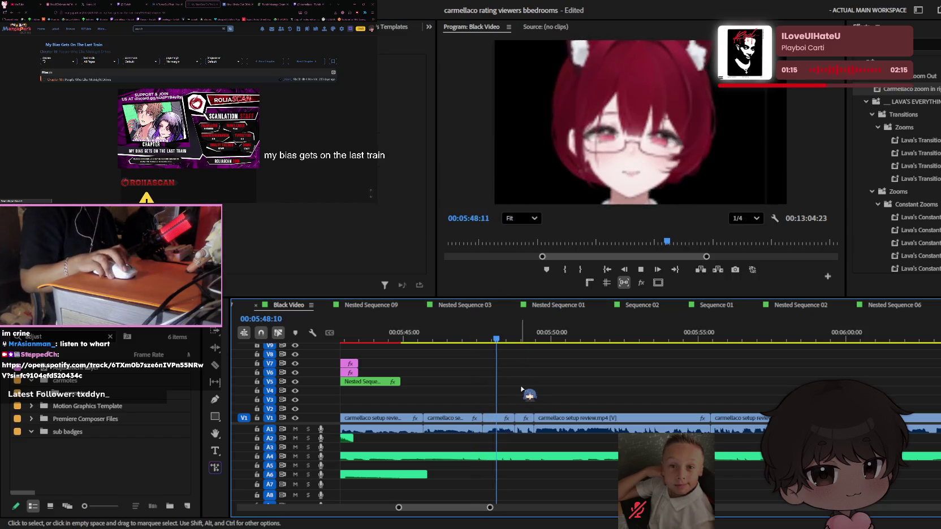
left_click(522, 421)
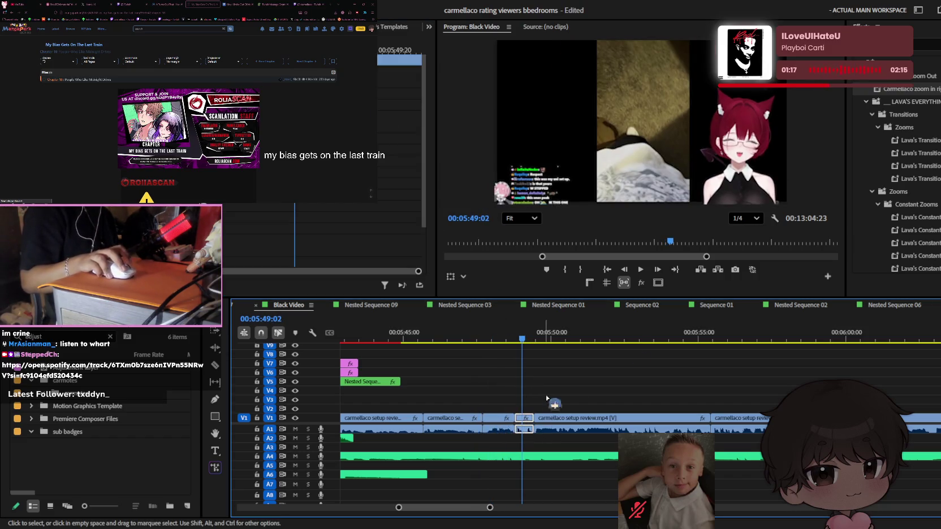
Search the effects for 'shake' and browse the shake preset folders, including Impact shakes
left_click(935, 44)
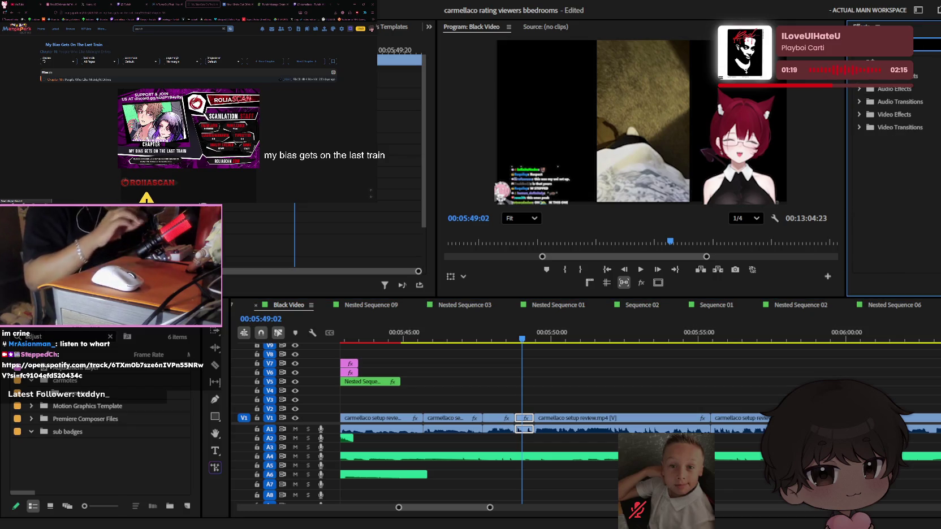
type("shake")
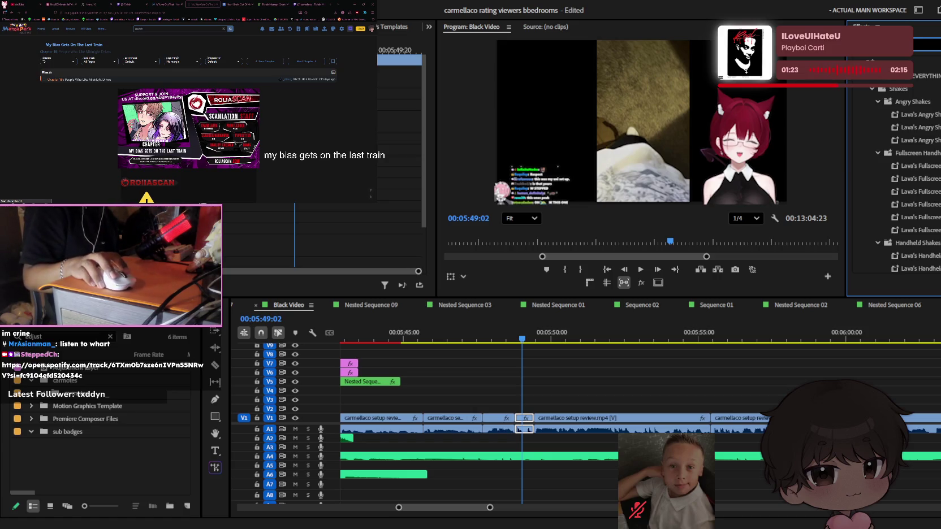
scroll(911, 170, "down", 4)
scroll(911, 170, "down", 3)
scroll(910, 169, "down", 2)
scroll(911, 170, "down", 2)
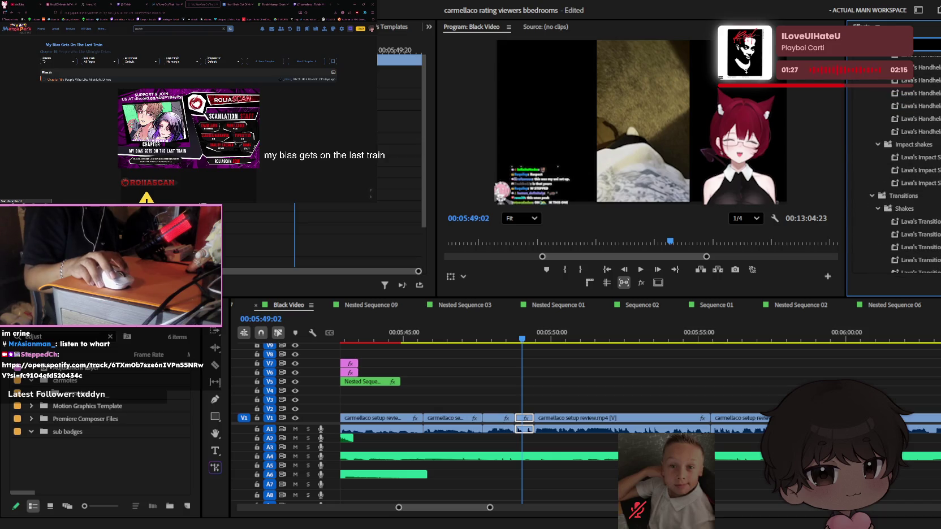
left_click(517, 338)
key("space")
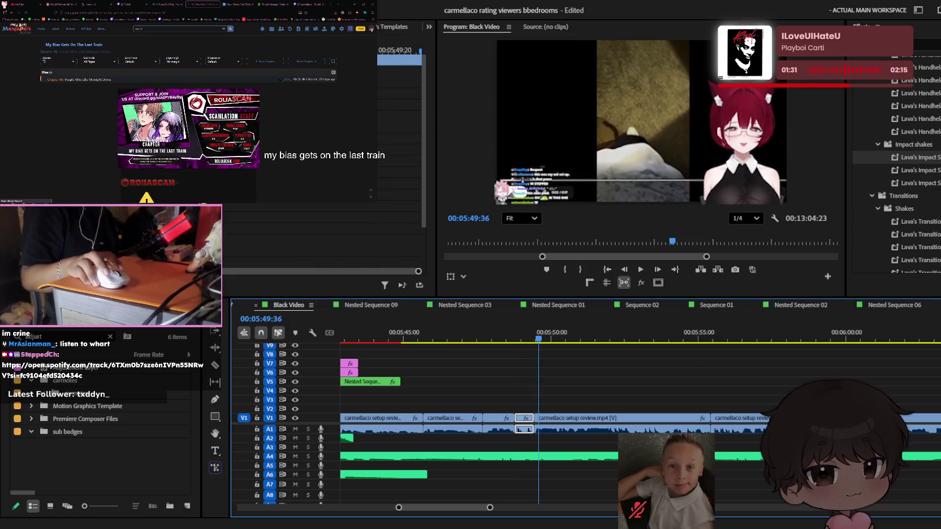
scroll(897, 170, "down", 3)
scroll(897, 170, "up", 1)
scroll(897, 170, "up", 3)
scroll(896, 170, "up", 4)
left_click_drag(571, 376, 122, 354)
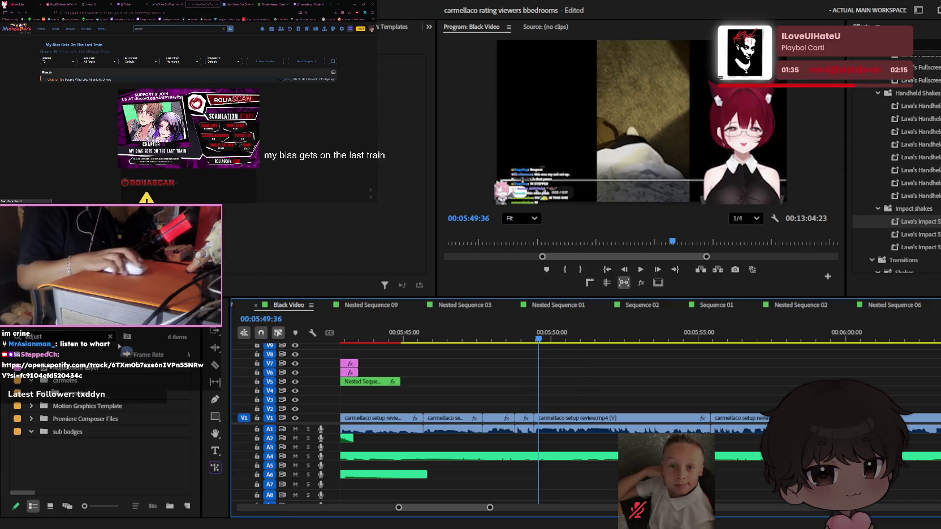
Place an Adjustment Layer on V2 over the 05:48 clip and cut away its excess
key("BackSpace")
key("BackSpace")
key("BackSpace")
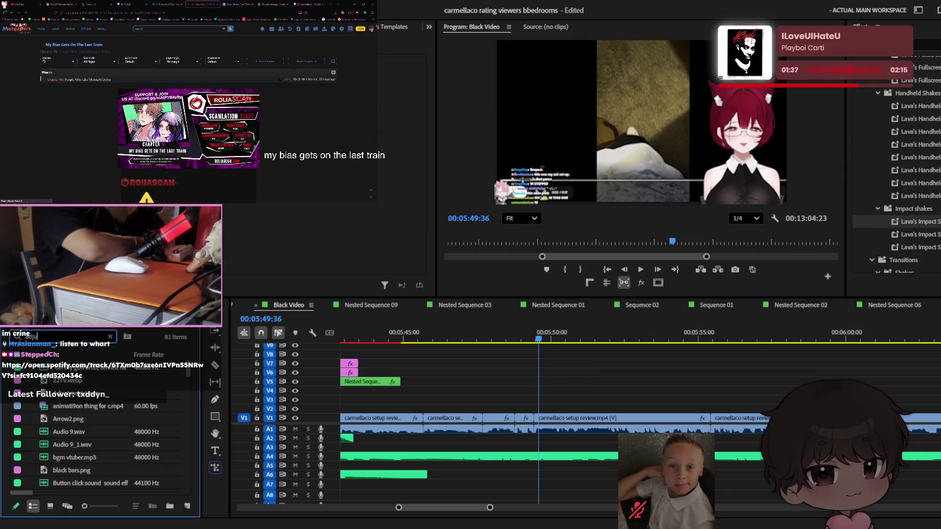
type("st")
left_click_drag(79, 370, 483, 410)
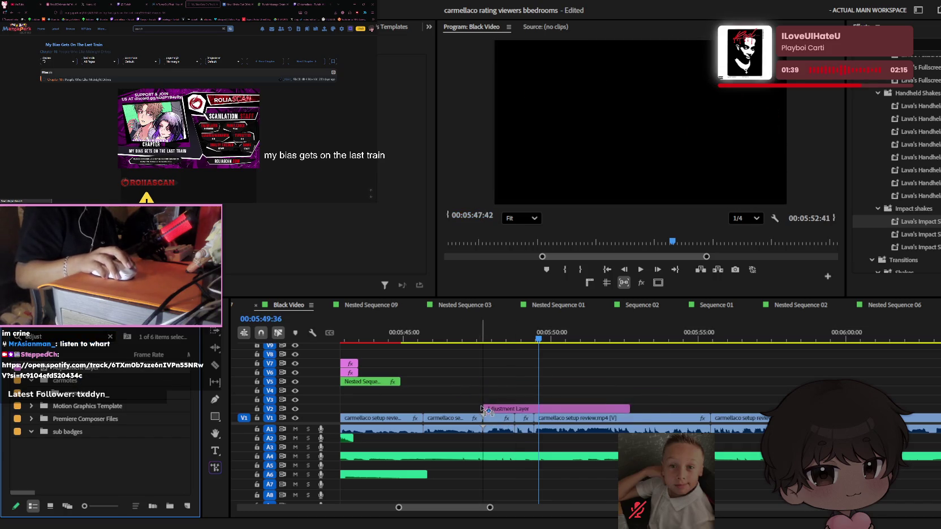
key("c")
key("Delete")
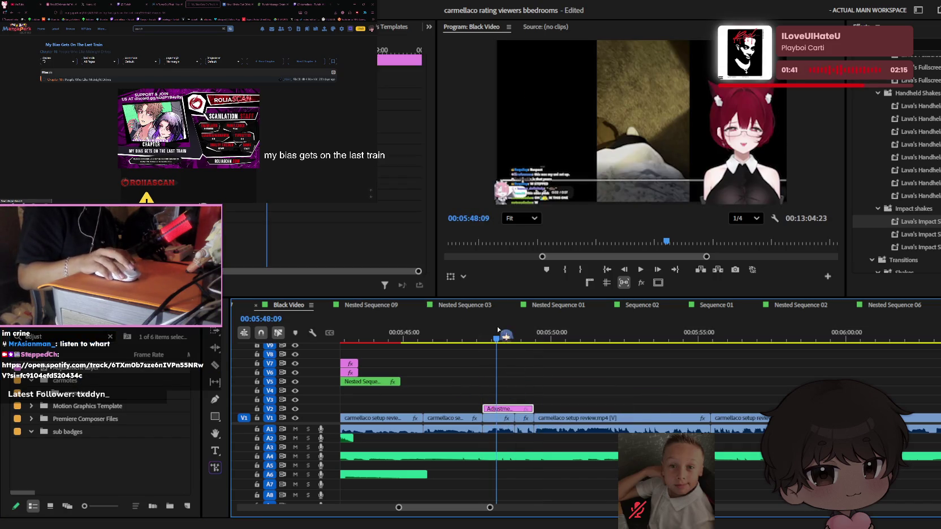
key("space")
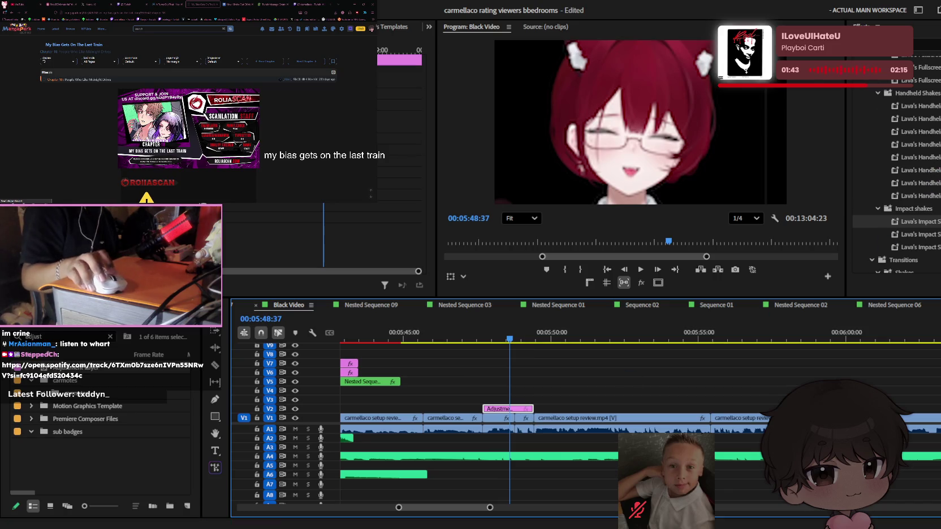
scroll(897, 221, "up", 3)
scroll(897, 222, "up", 3)
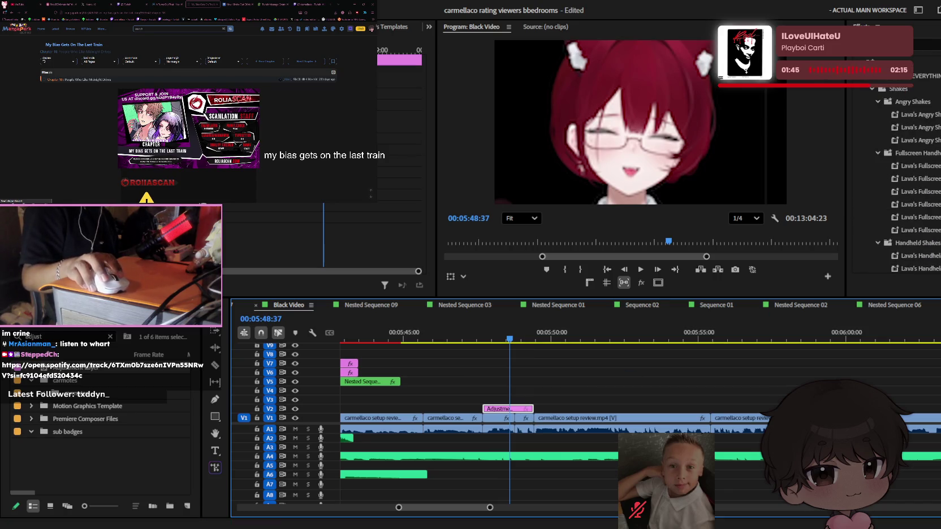
Apply the Angry Shake preset to the adjustment layer and replay it from 05:47:24
left_click_drag(916, 140, 515, 409)
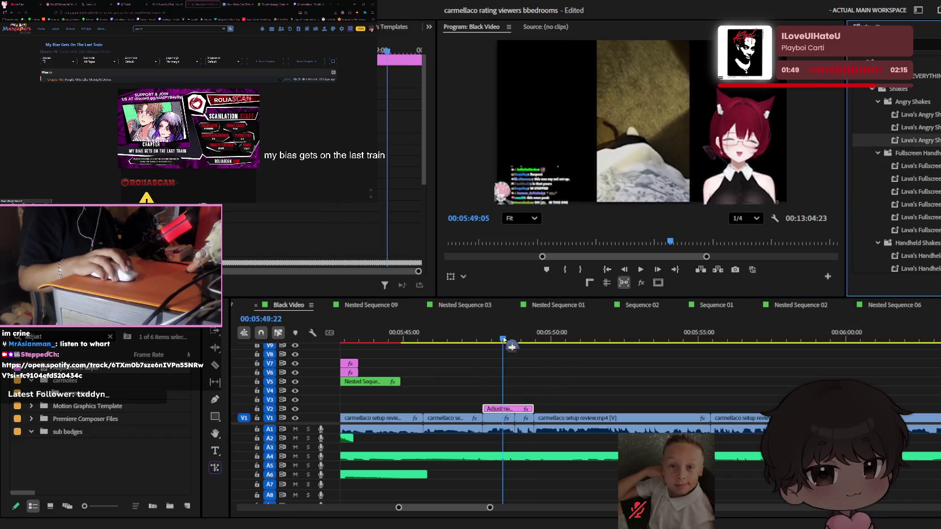
left_click(486, 404)
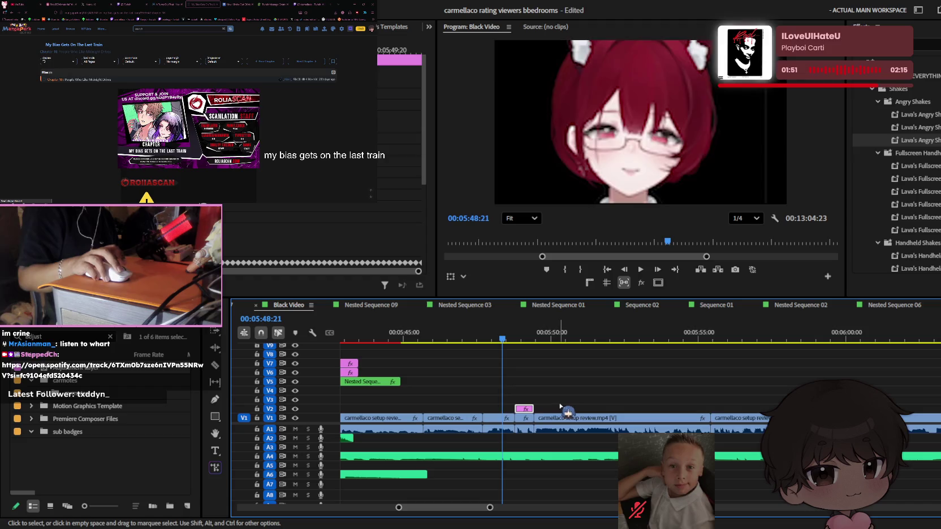
key("space")
key("equal")
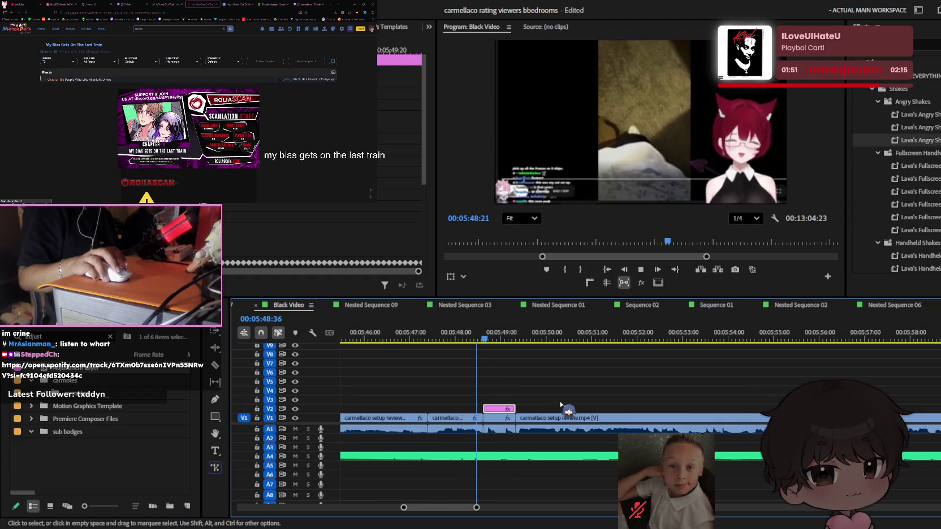
key("j")
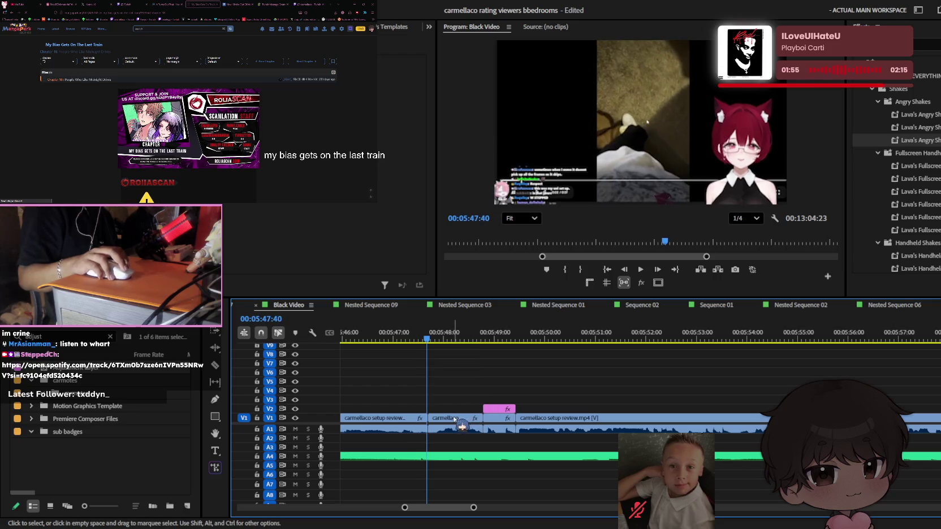
key("space")
key("space")
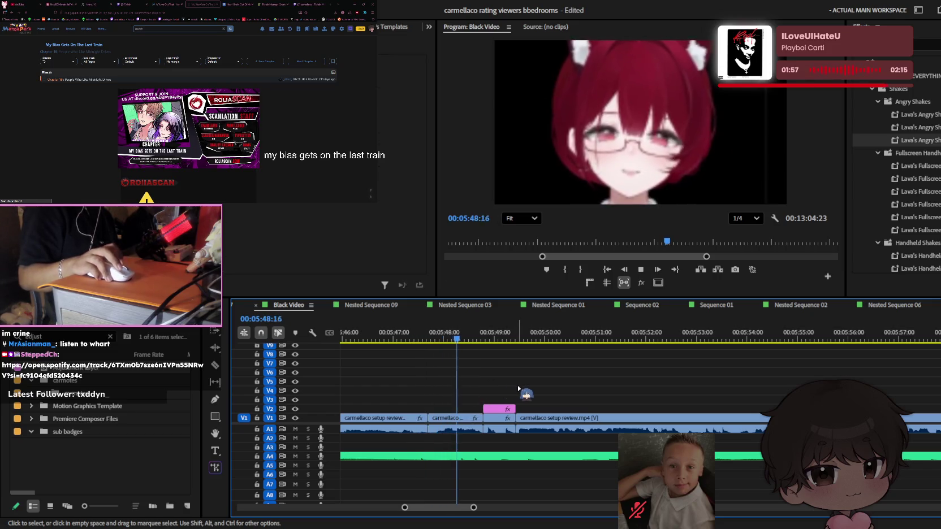
scroll(542, 385, "down", 2)
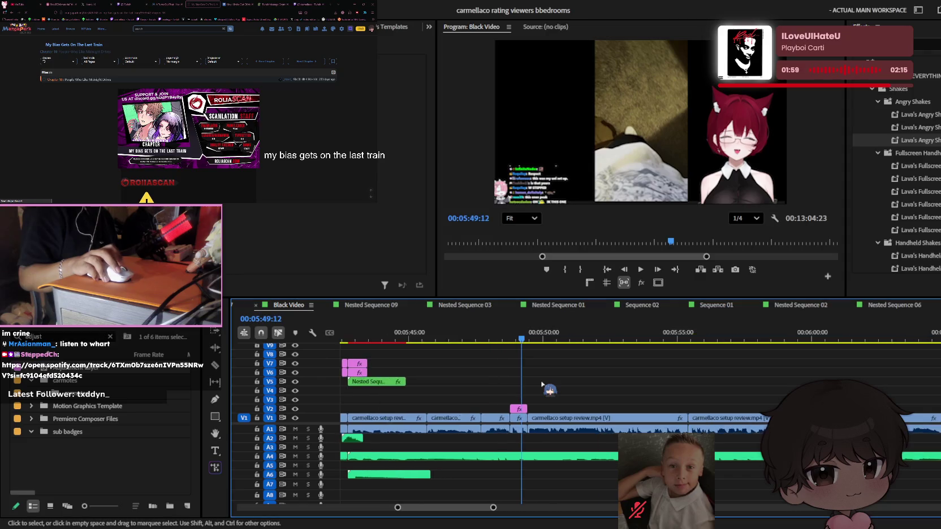
Duplicate a V10 caption clip to make an 'and they have' copy near 05:48
scroll(537, 382, "down", 1)
scroll(524, 381, "down", 1)
scroll(522, 380, "up", 2)
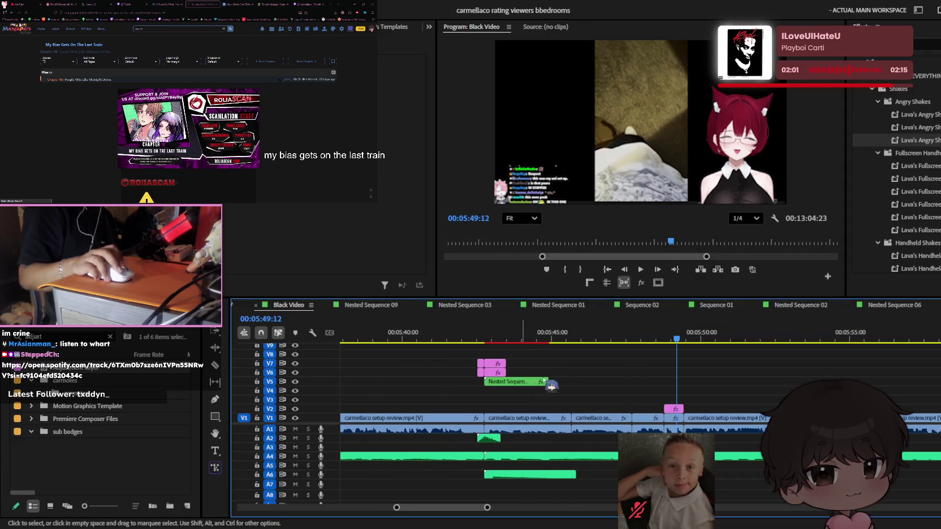
scroll(481, 388, "up", 3)
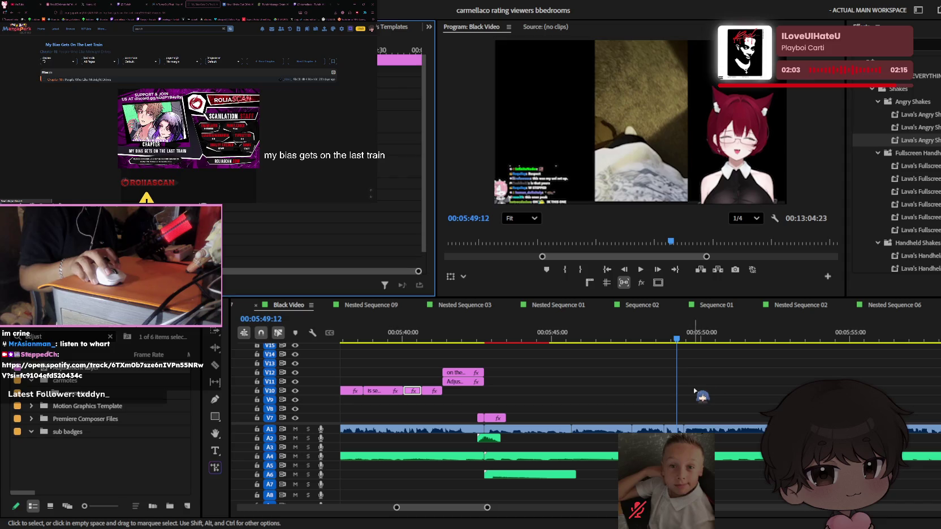
scroll(683, 388, "down", 3)
scroll(687, 389, "down", 3)
scroll(696, 391, "down", 2)
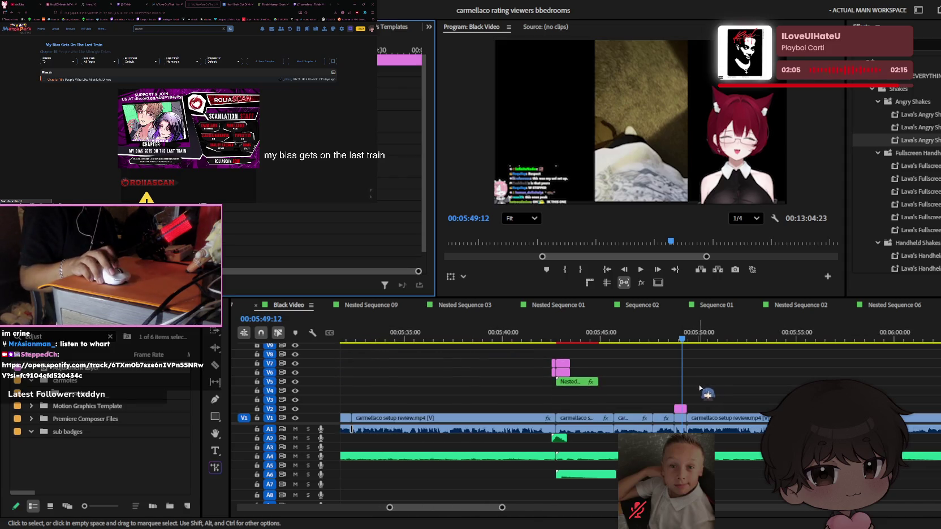
scroll(699, 391, "up", 4)
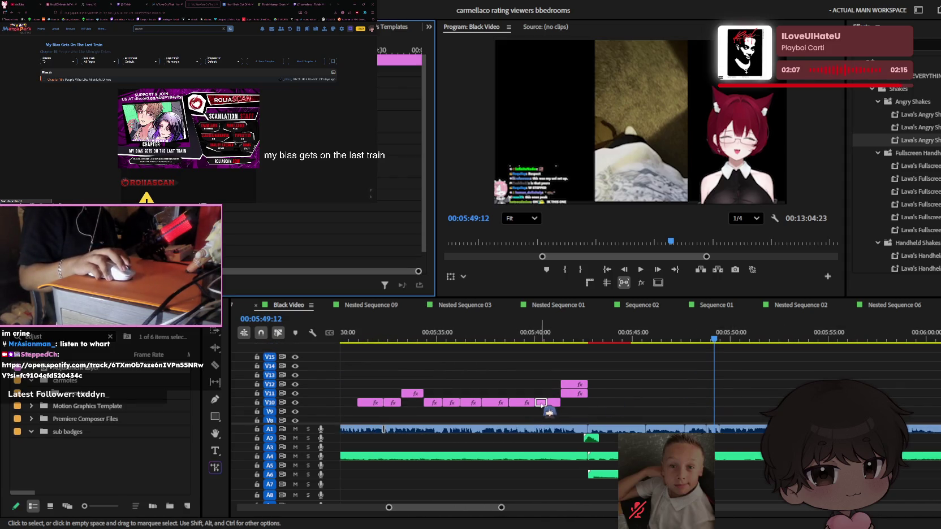
left_click_drag(541, 403, 677, 409)
key("space")
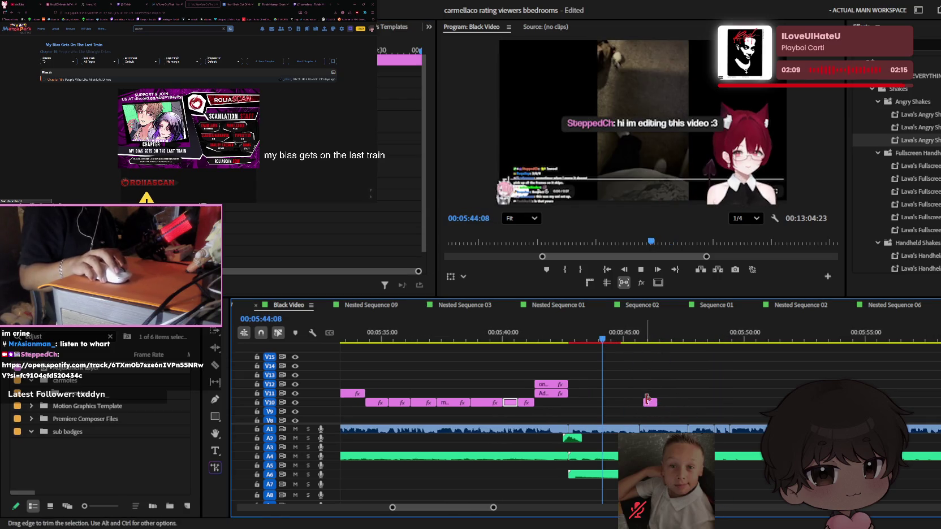
key("minus")
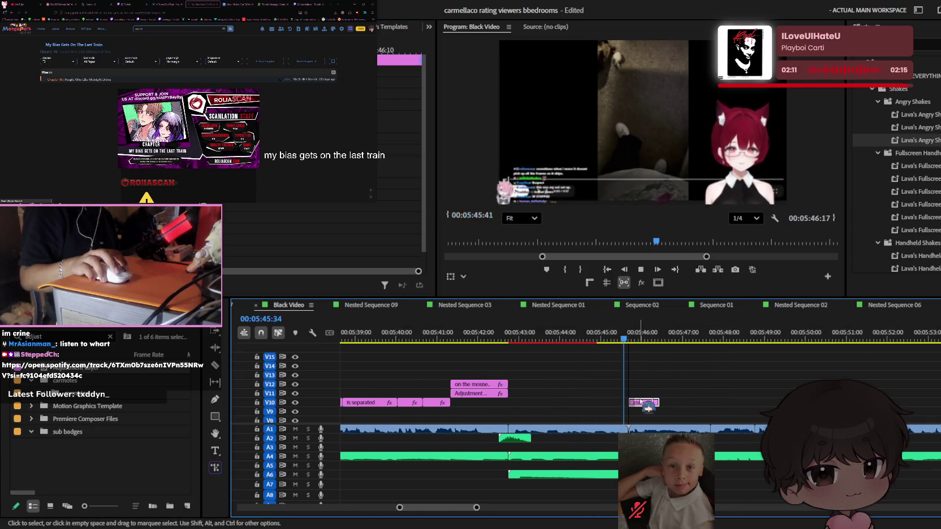
Lengthen the copied 'and they have' caption and move it up to V11
left_click_drag(658, 403, 715, 401)
left_click_drag(643, 402, 742, 399)
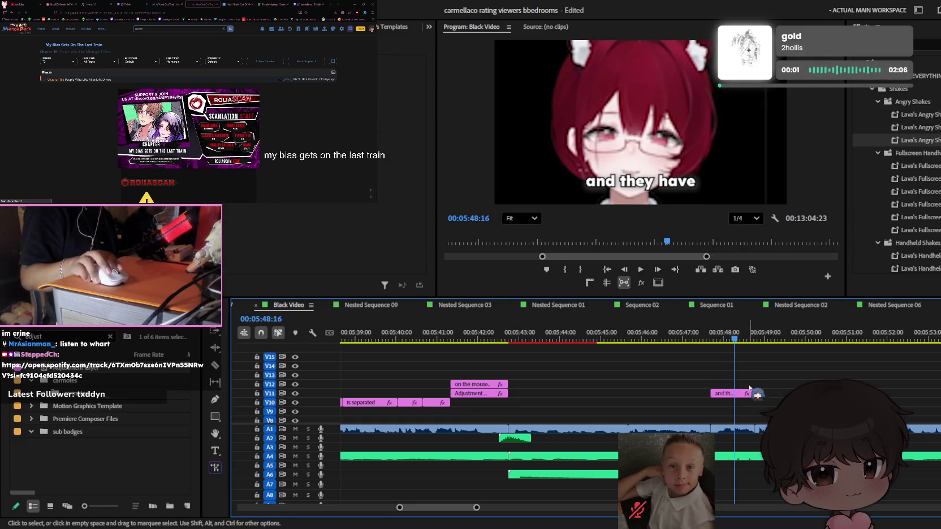
scroll(769, 400, "down", 2)
scroll(765, 406, "down", 1)
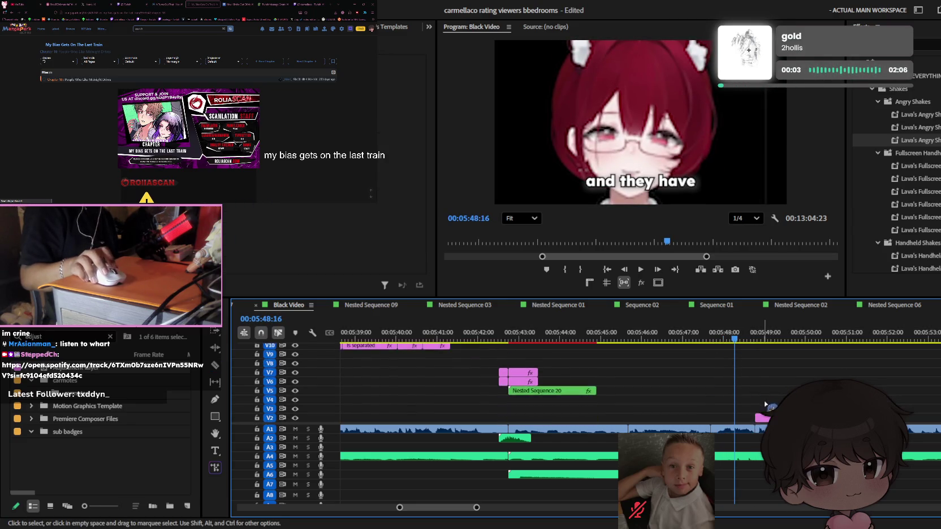
Move the caption down to V5, extend it slightly, and retype its text as 'brother..'
left_click_drag(736, 363, 736, 418)
scroll(752, 399, "down", 4)
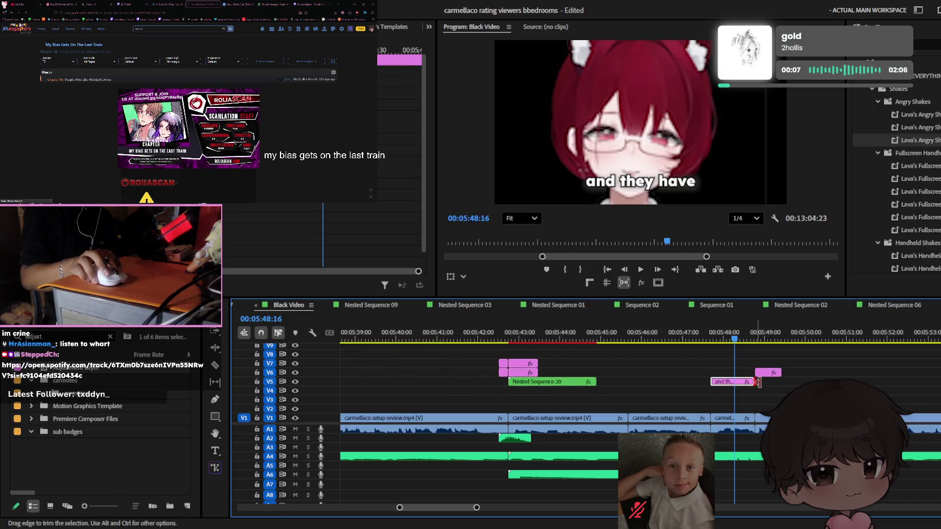
left_click_drag(759, 382, 760, 383)
double_click(639, 181)
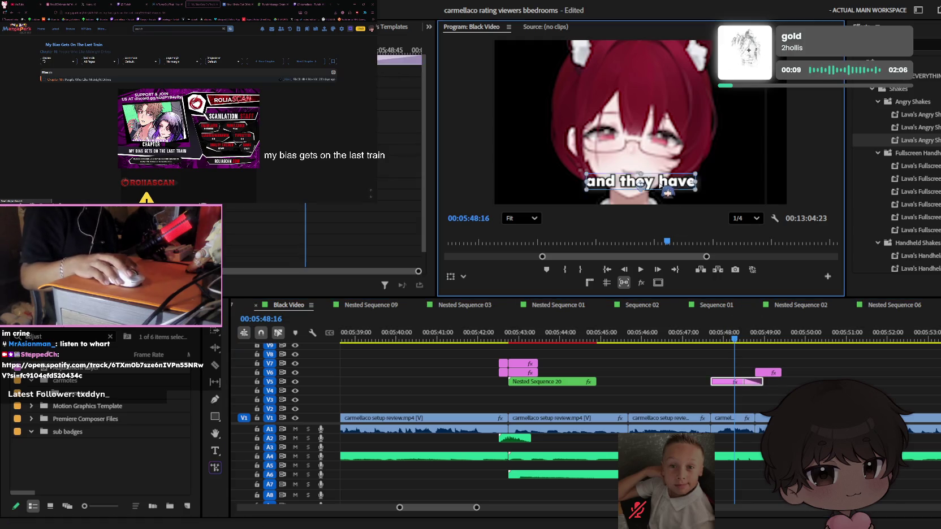
type("broth")
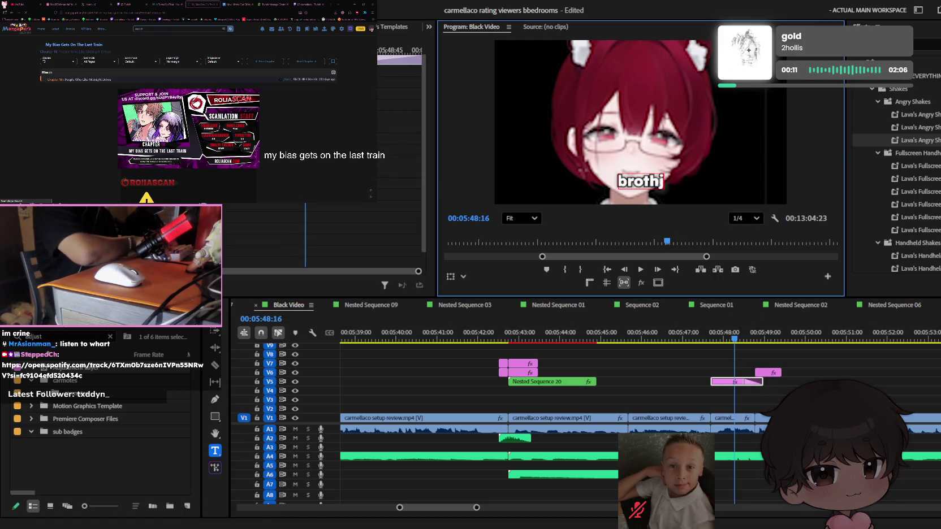
type("er..")
left_click(795, 385)
key("space")
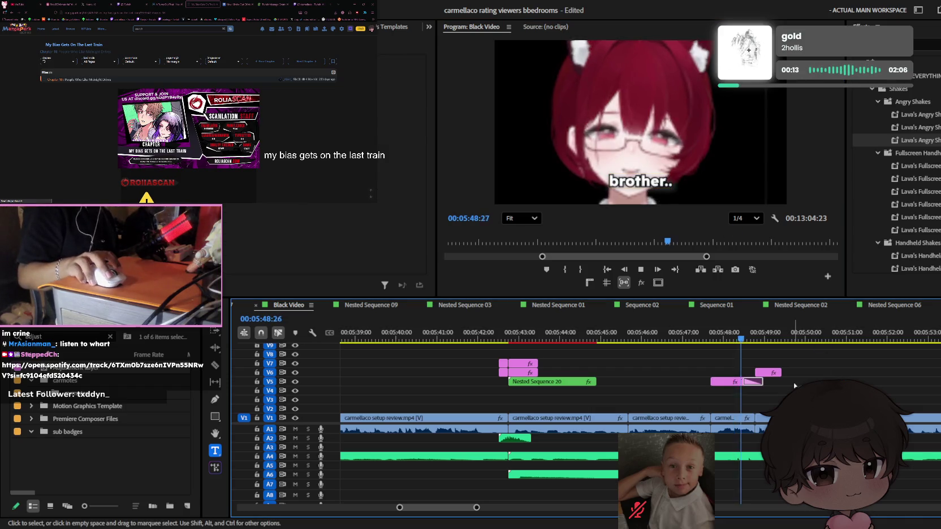
key("space")
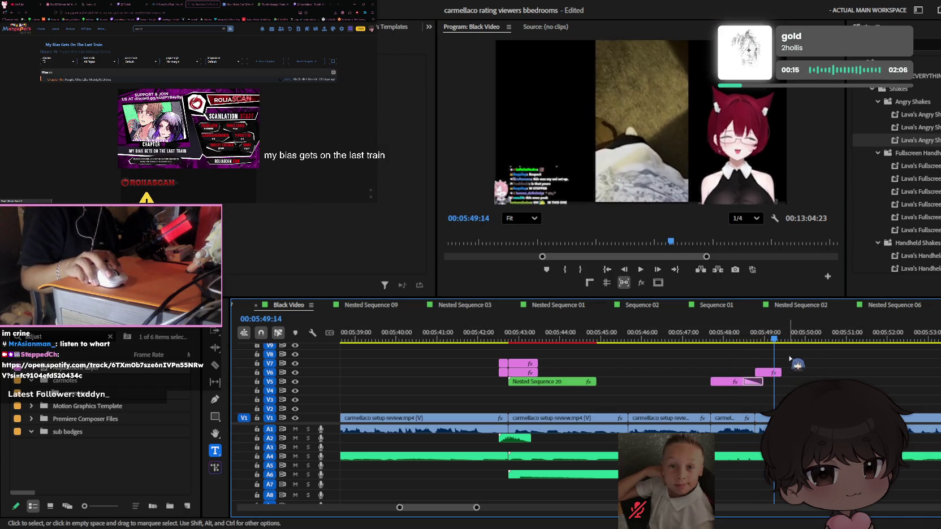
Review the edit from 00:05:49:04 and apply Lava's Constant zoom preset to the V1 clip
key("space")
key("minus")
key("space")
left_click(768, 338)
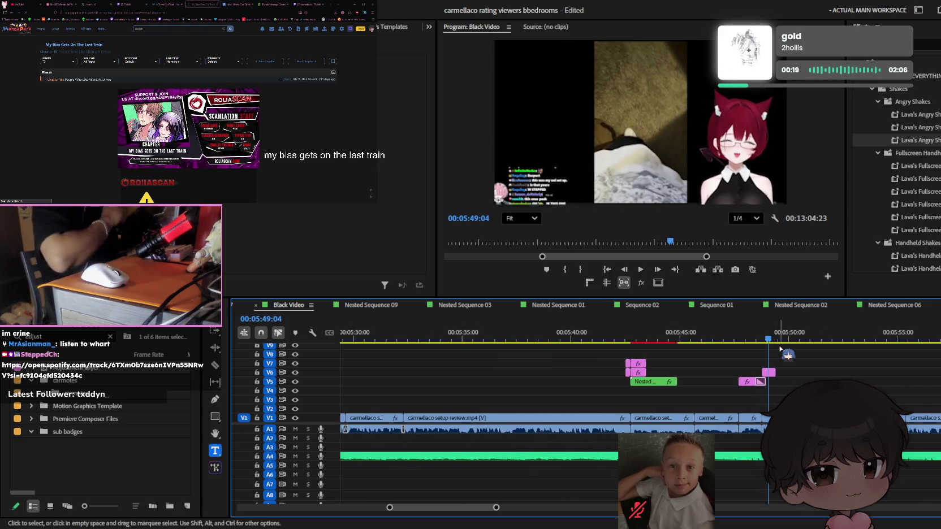
key("space")
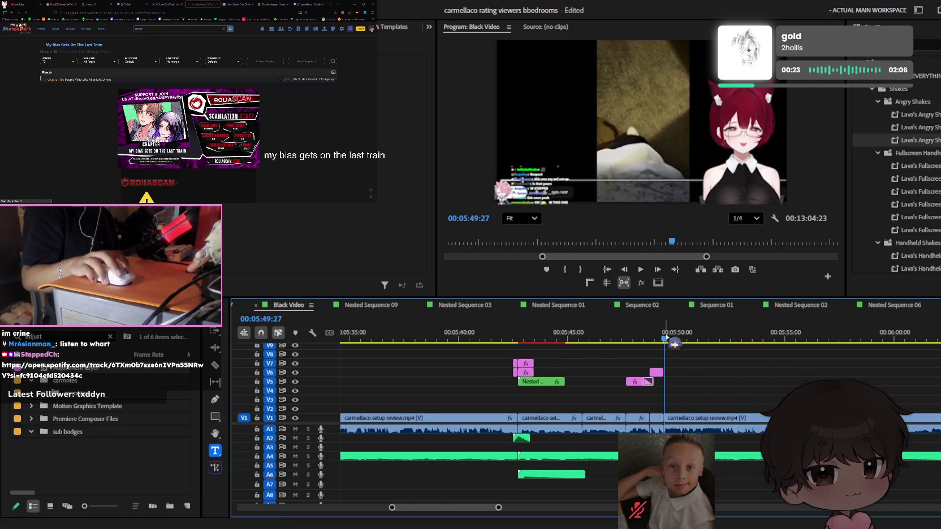
scroll(897, 169, "down", 2)
scroll(897, 169, "down", 3)
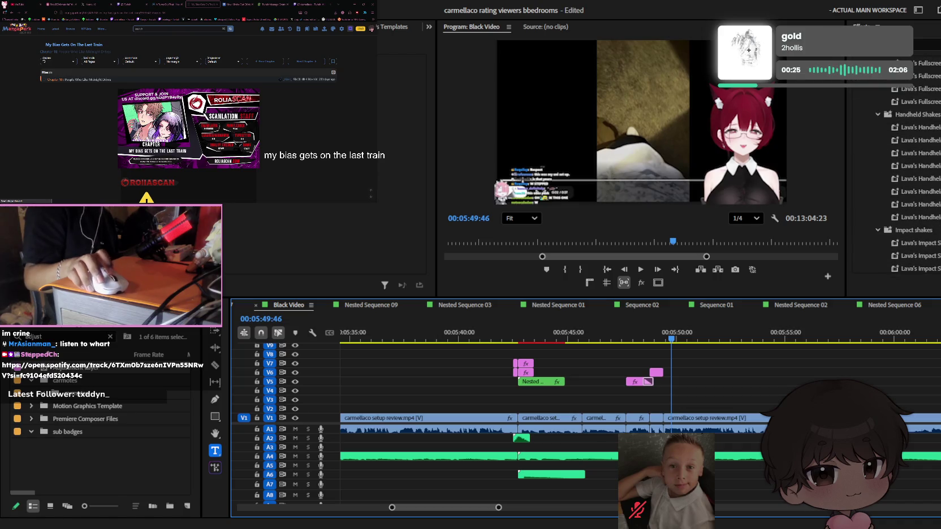
scroll(897, 170, "down", 5)
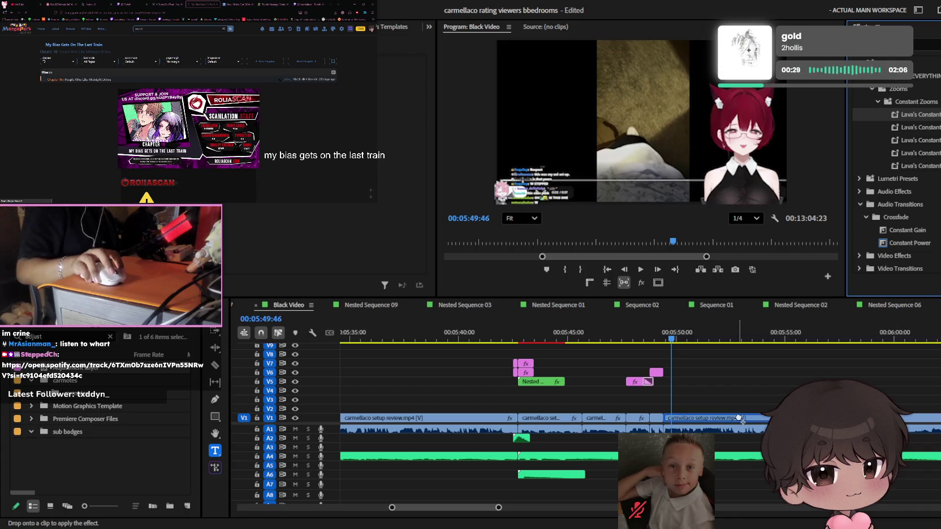
left_click_drag(916, 115, 741, 419)
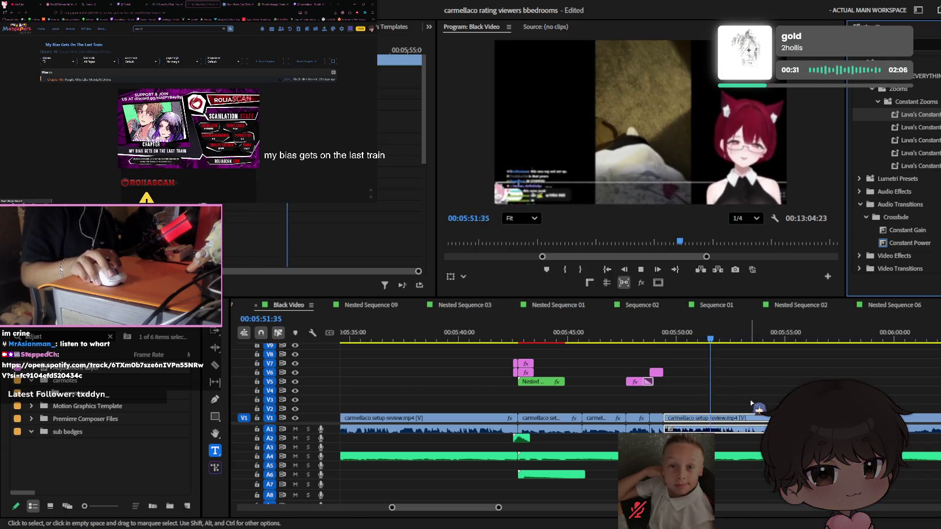
Find the unwanted middle stretch of V1 footage and delete it, leaving a gap
scroll(752, 402, "up", 3)
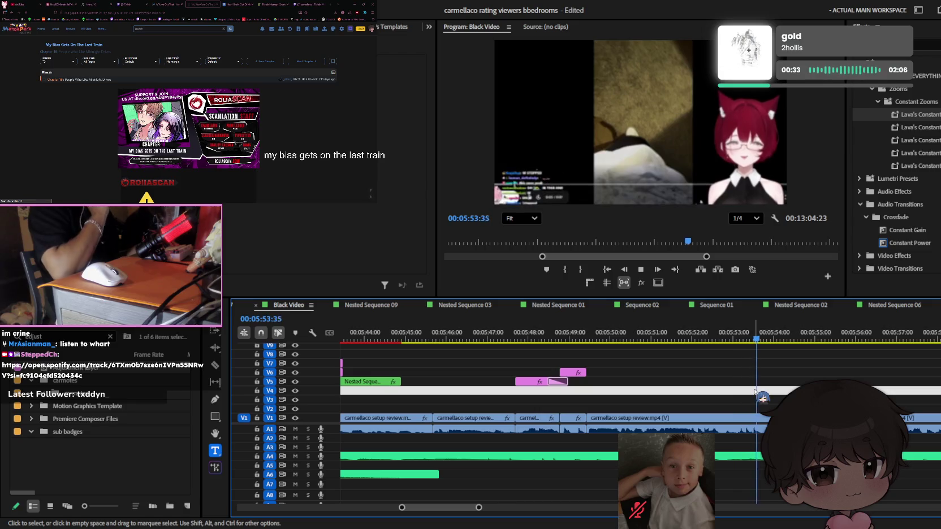
scroll(772, 386, "down", 2)
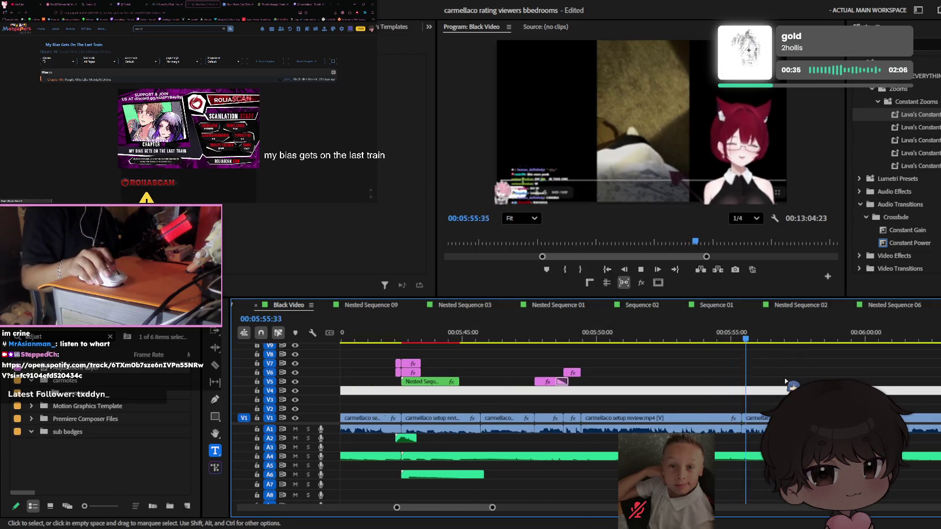
scroll(786, 382, "up", 2)
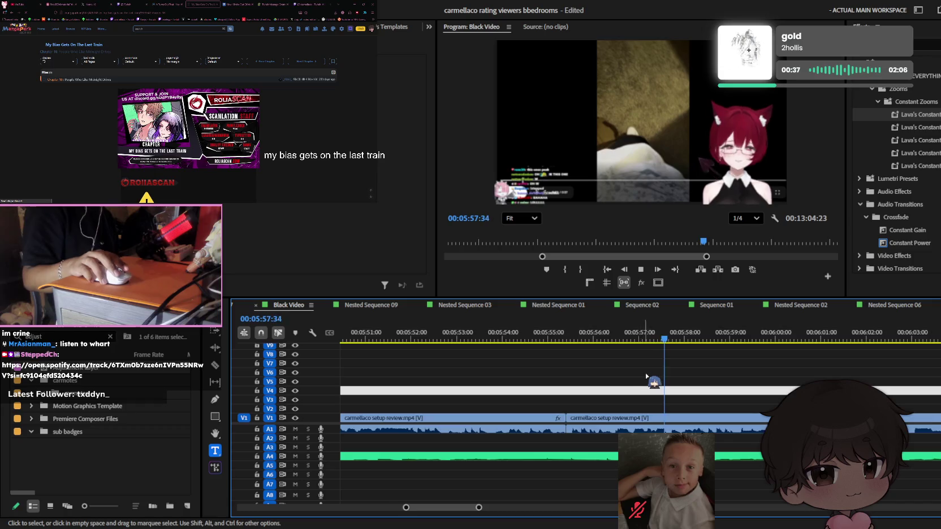
scroll(646, 376, "down", 3)
key("space")
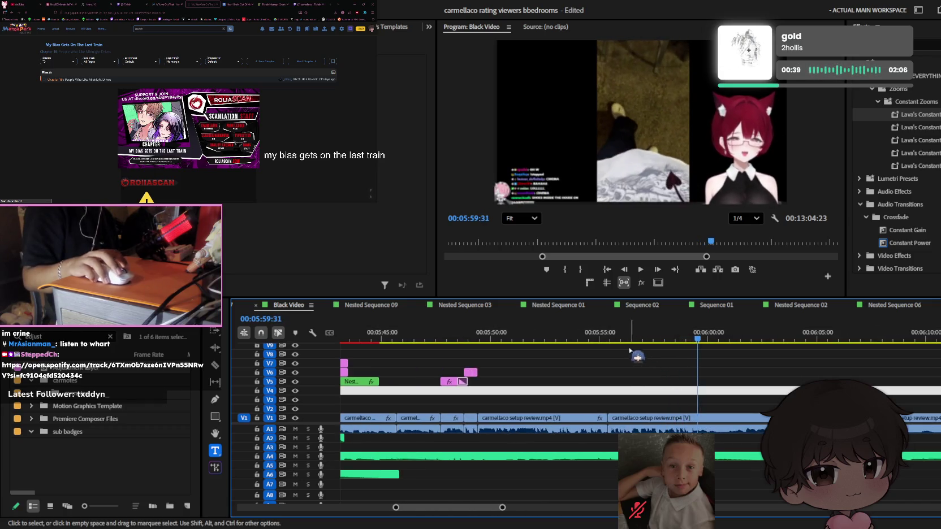
key("space")
scroll(637, 373, "up", 3)
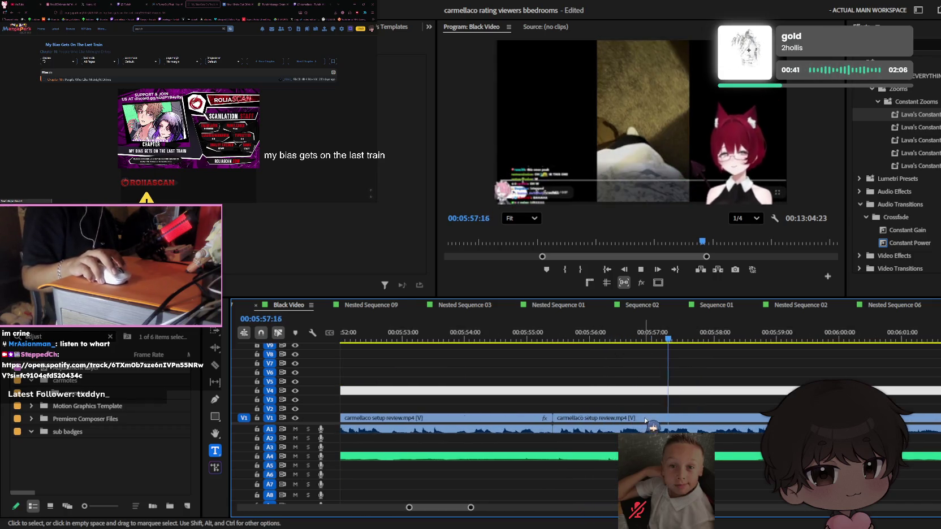
key("Delete")
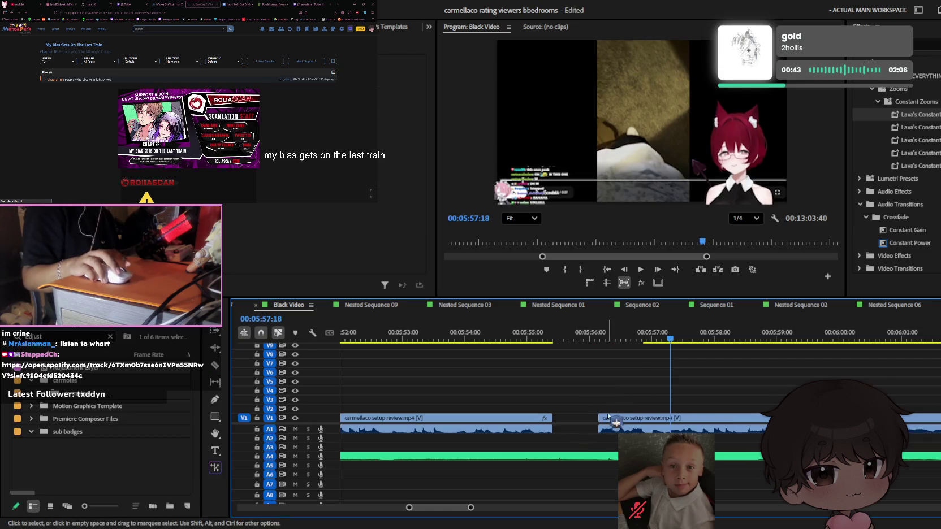
Select the empty gap on V1 and delete it so the clips join up
key("v")
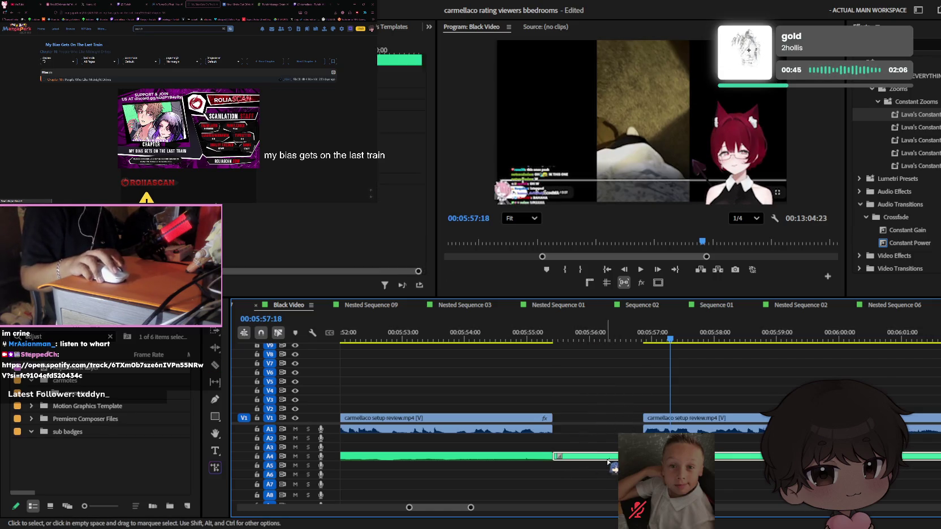
left_click(588, 418)
key("Delete")
Play back the joined setup review footage from before the cut to check it
key("Up")
scroll(613, 463, "down", 2)
scroll(613, 462, "down", 3)
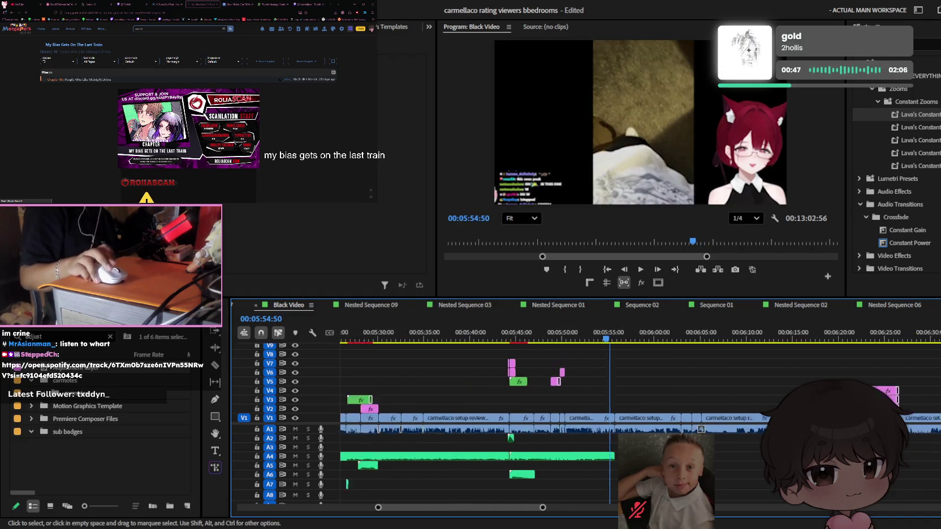
scroll(612, 462, "down", 3)
scroll(613, 462, "down", 2)
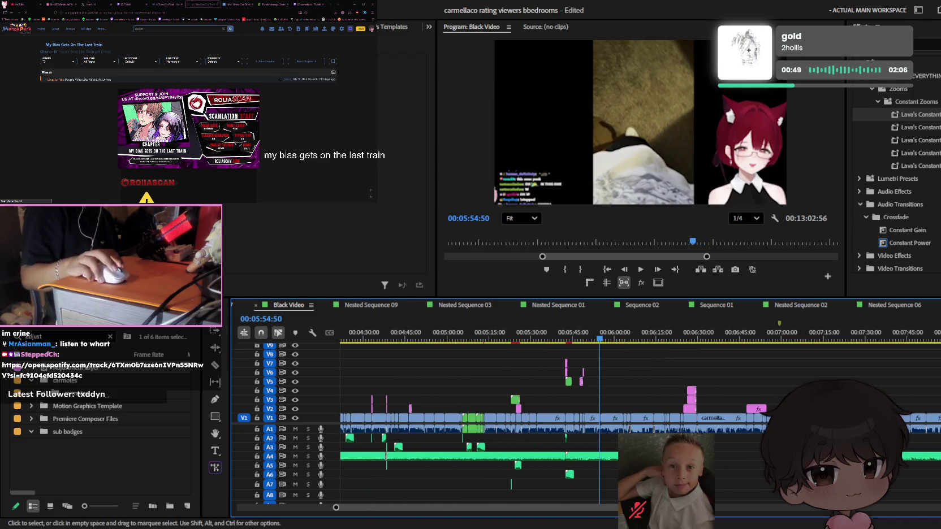
key("space")
scroll(594, 436, "up", 3)
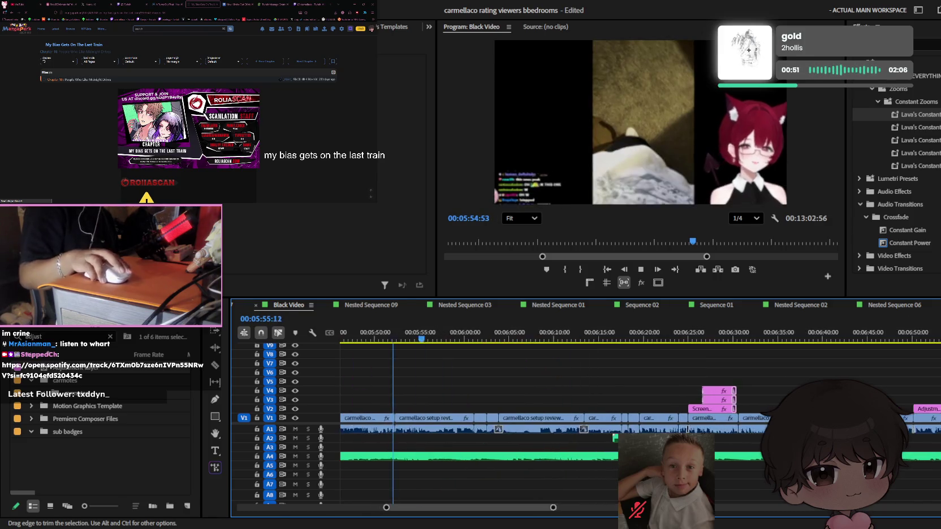
scroll(390, 337, "up", 3)
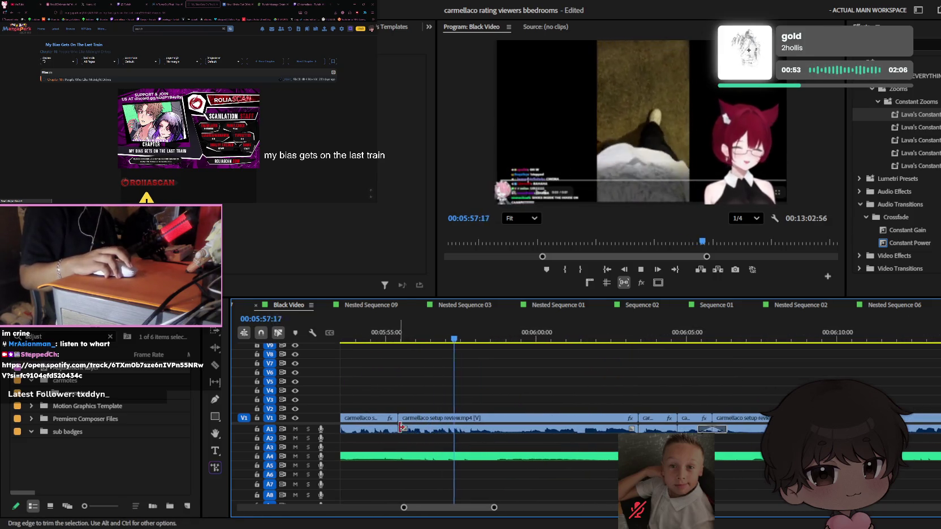
left_click(390, 337)
scroll(441, 409, "up", 2)
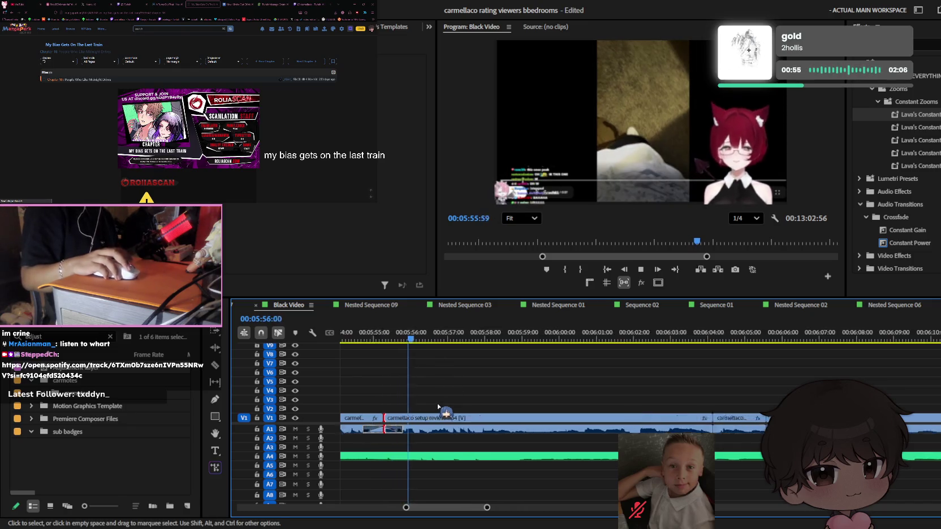
scroll(470, 387, "down", 3)
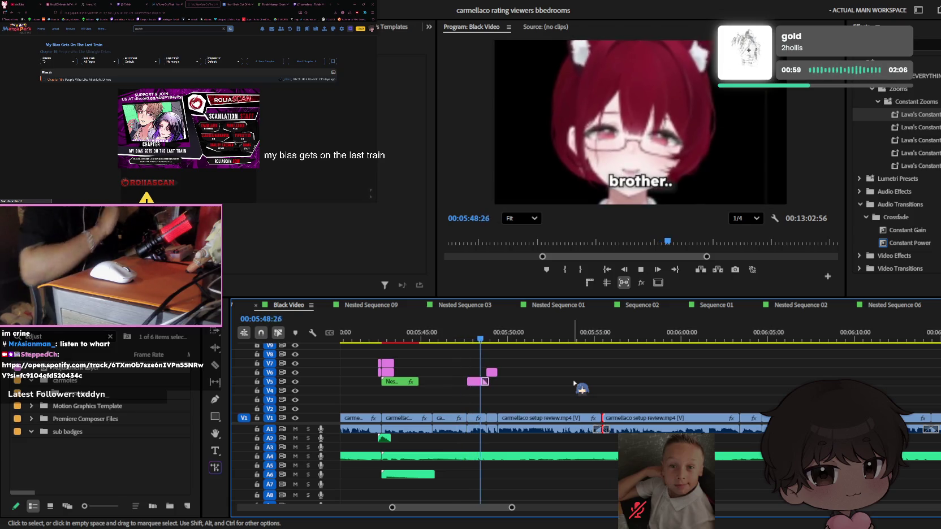
key("space")
scroll(458, 388, "up", 2)
left_click(517, 383)
mouse_move(924, 249)
left_mouse_down()
mouse_move(521, 392)
mouse_move(525, 383)
left_mouse_up()
scroll(525, 383, "up", 1)
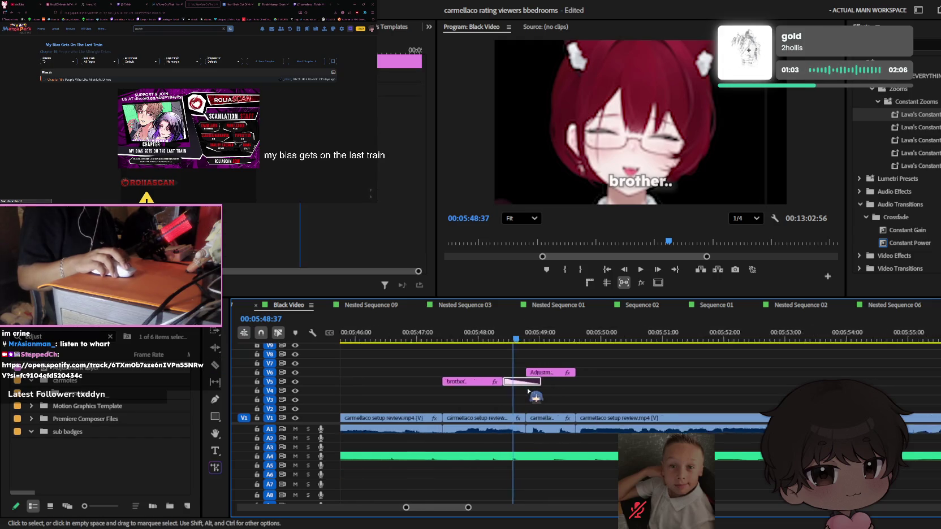
left_click(936, 45)
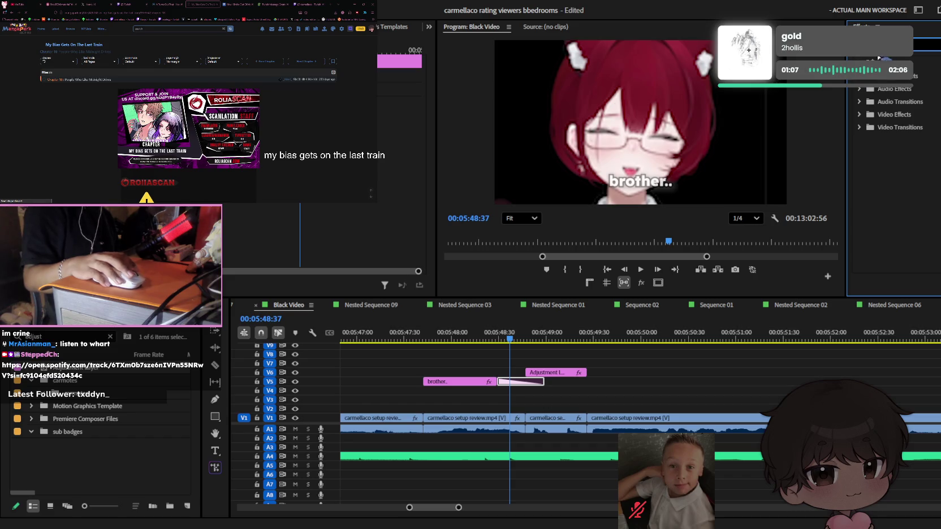
type("shake")
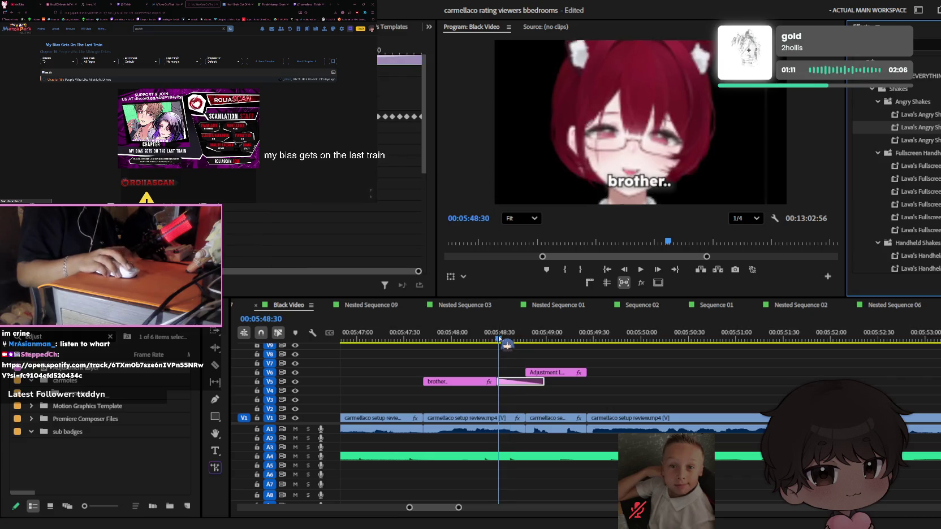
left_click(505, 367)
key("space")
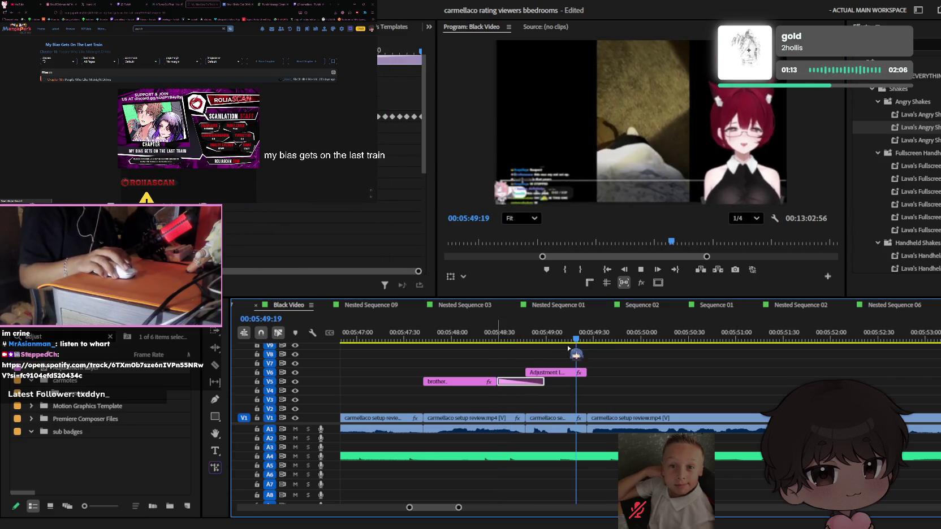
left_click(548, 371)
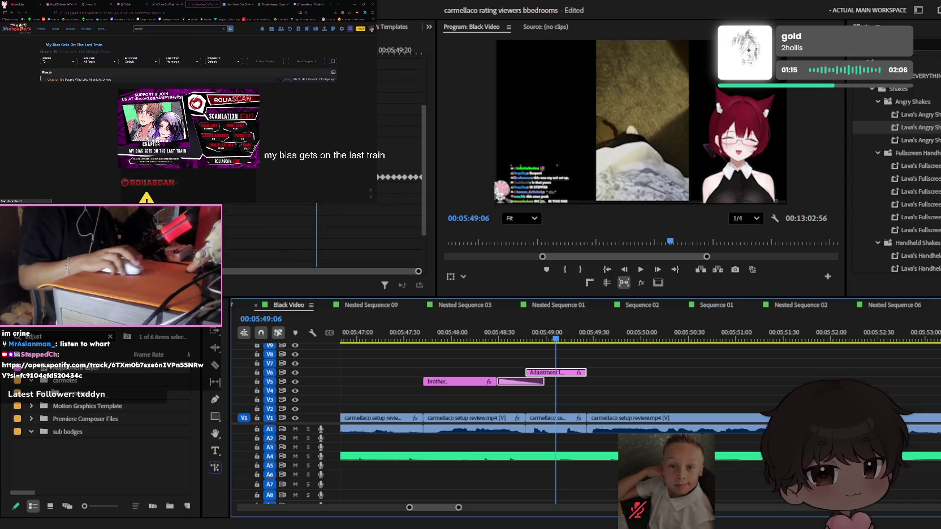
key("shift+5")
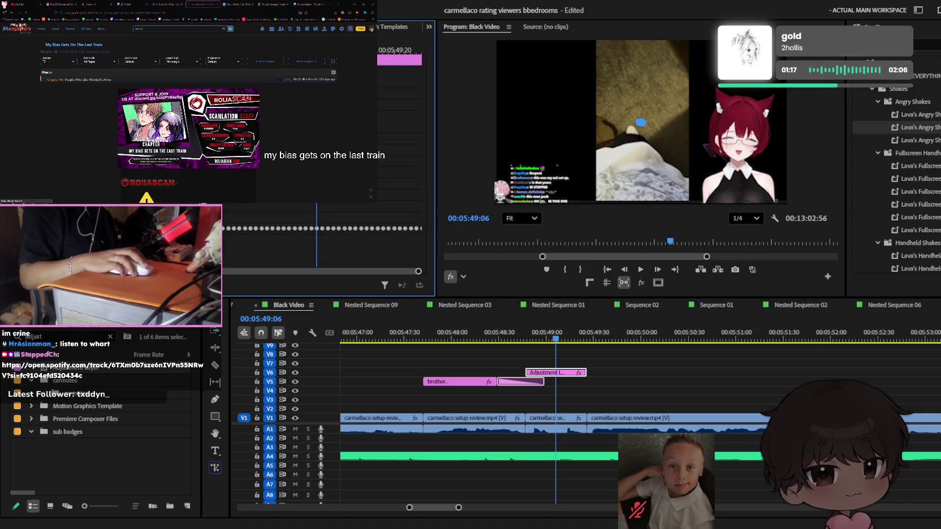
left_click(565, 418)
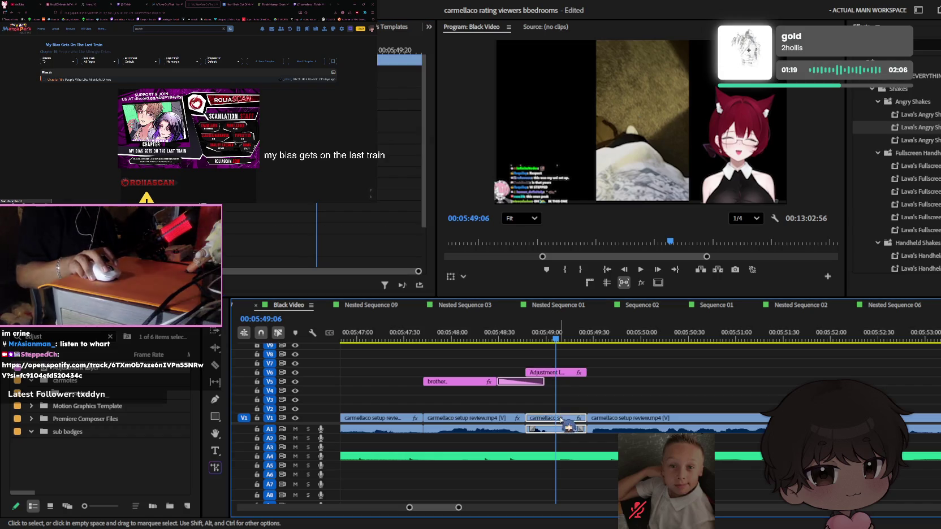
left_click(530, 320)
key("space")
key("minus")
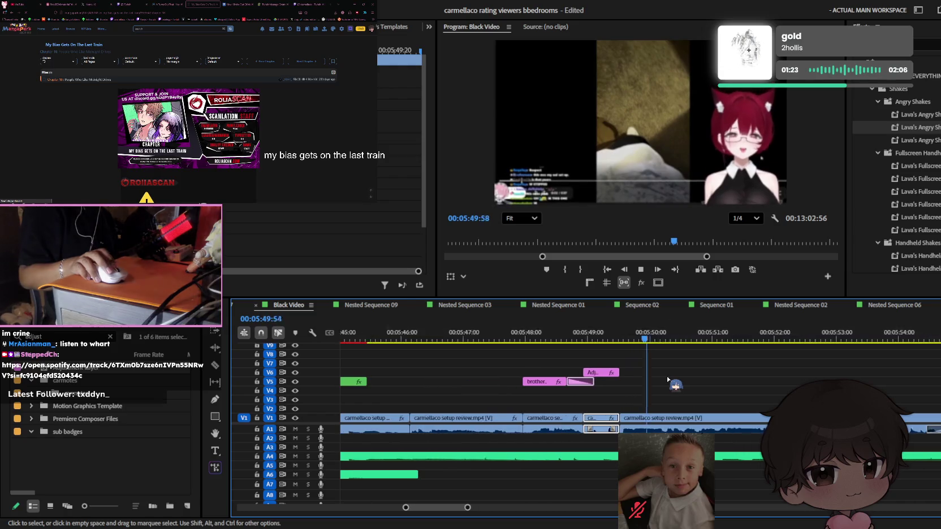
key("minus")
left_click(587, 340)
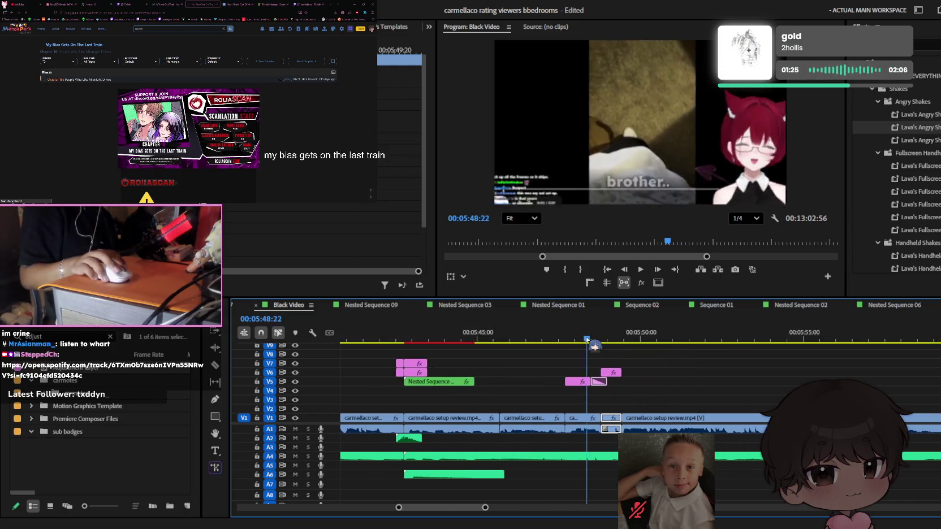
Search Effects for 'constant' and drop a Constant Zoom preset on the V1 clip at 05:48:36
left_click(594, 340)
key("shift+7")
type("constant")
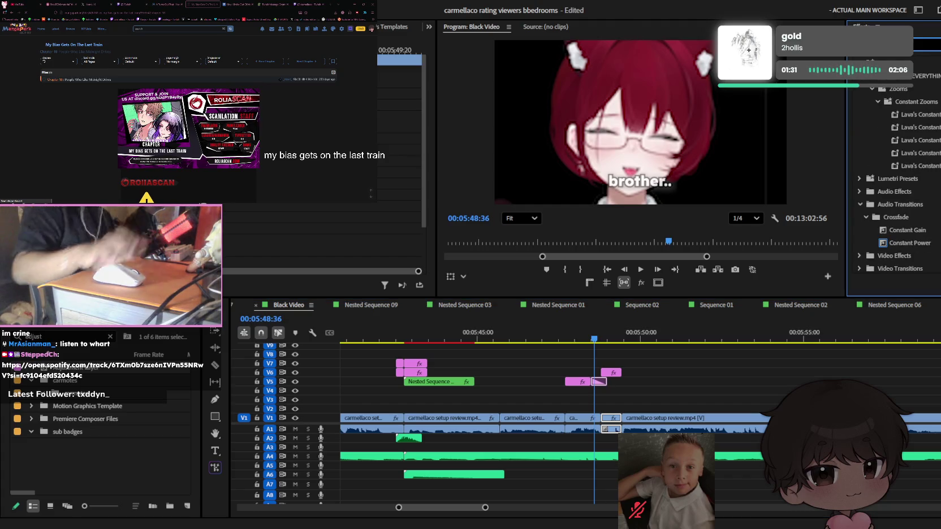
left_click_drag(610, 423, 611, 420)
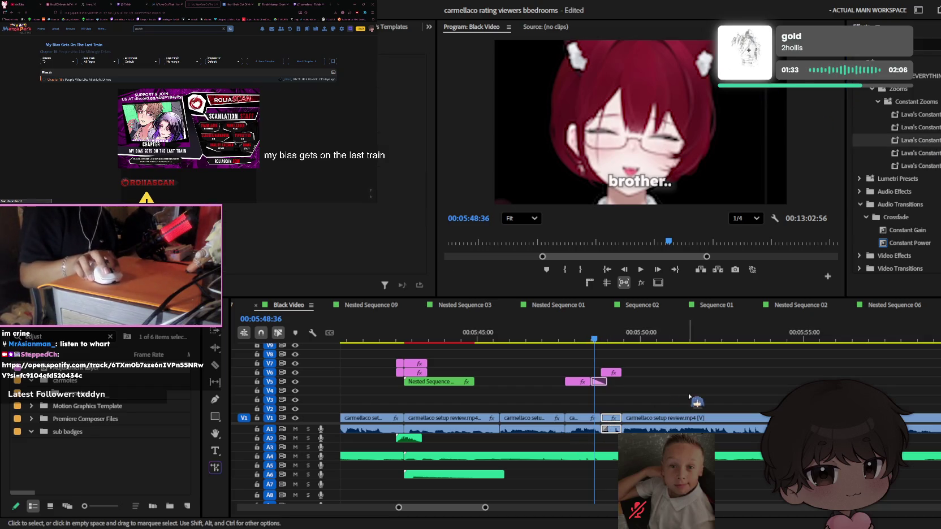
key("space")
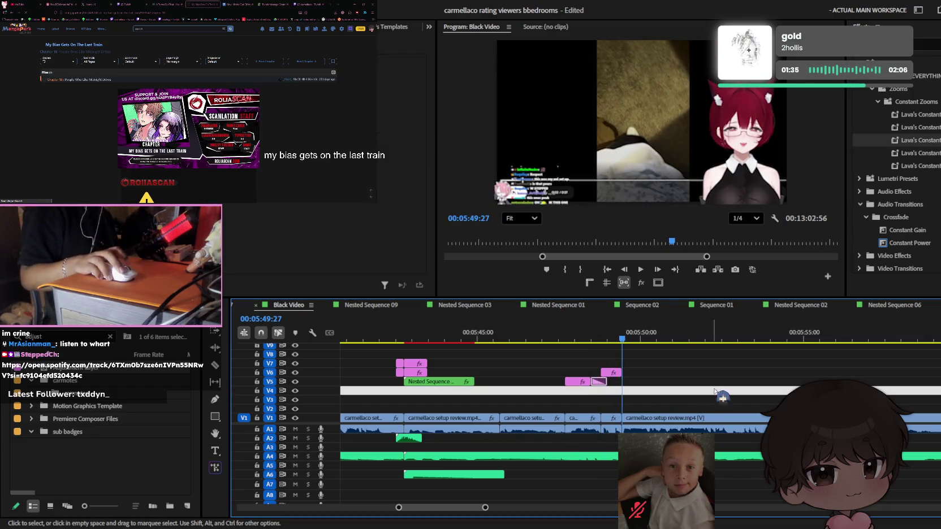
Apply another Constant Zoom preset to the short V1 clip under the caption, then review from 05:39:35
left_click(611, 420)
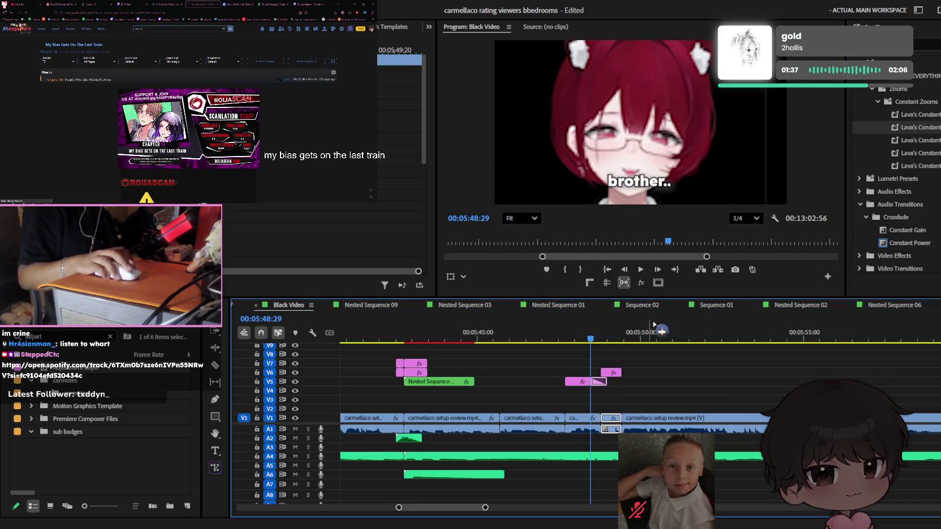
mouse_move(931, 129)
left_mouse_down()
mouse_move(630, 388)
mouse_move(637, 419)
left_mouse_up()
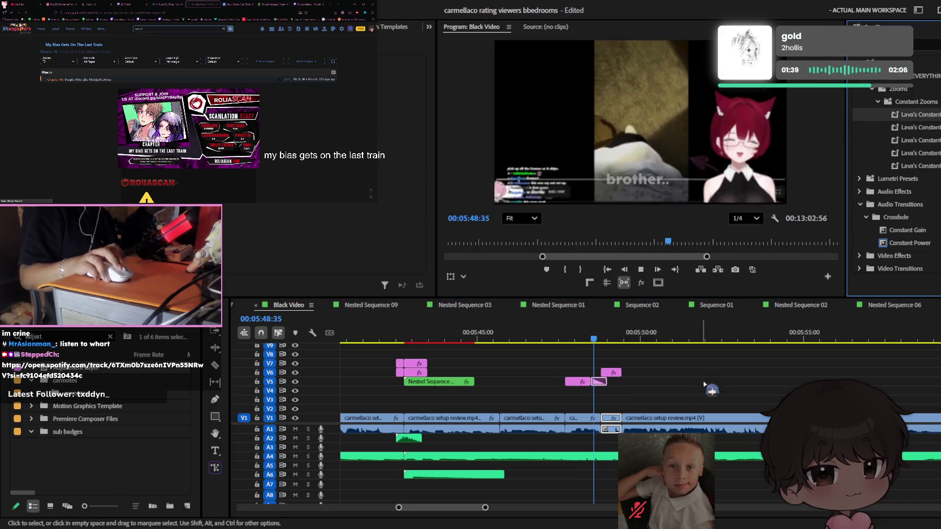
scroll(710, 373, "down", 2)
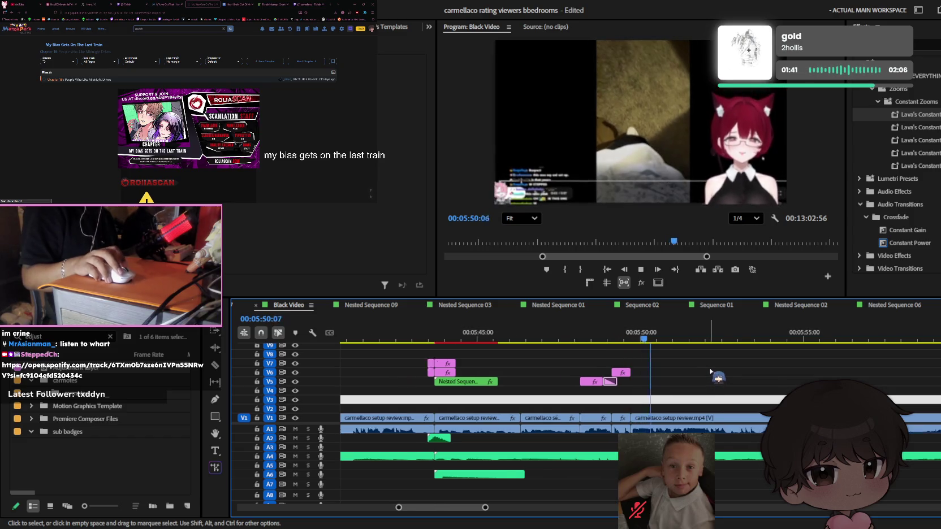
key("space")
scroll(707, 387, "down", 2)
scroll(714, 387, "down", 1)
scroll(720, 388, "down", 1)
scroll(722, 385, "down", 1)
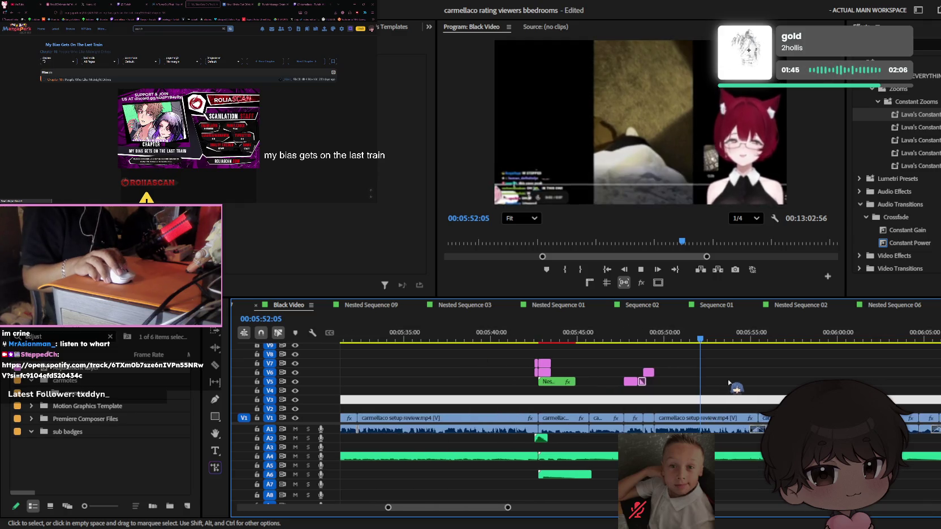
scroll(728, 383, "down", 1)
left_click_drag(670, 340, 456, 340)
scroll(634, 375, "up", 2)
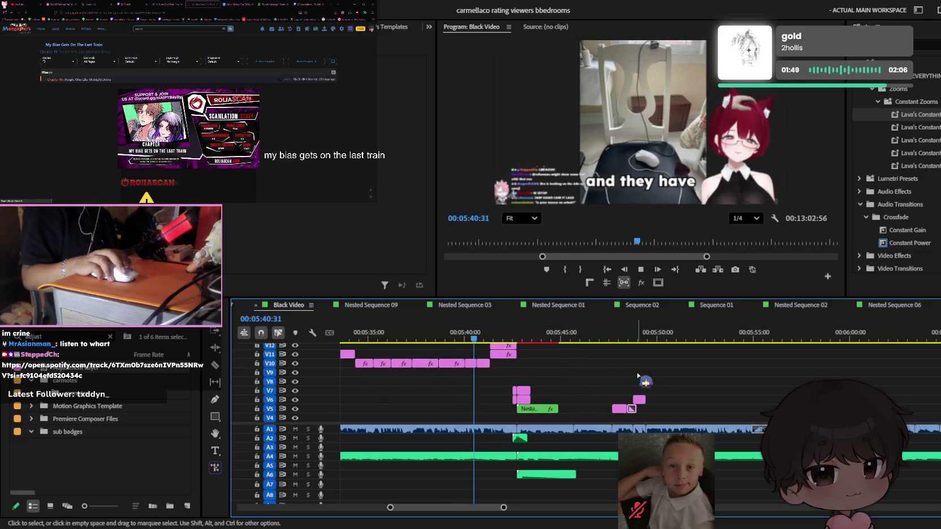
Retime the short caption and place a copy of 'brother..' on V10 around 05:49:45
mouse_move(618, 408)
left_mouse_down()
mouse_move(626, 385)
mouse_move(669, 375)
left_mouse_up()
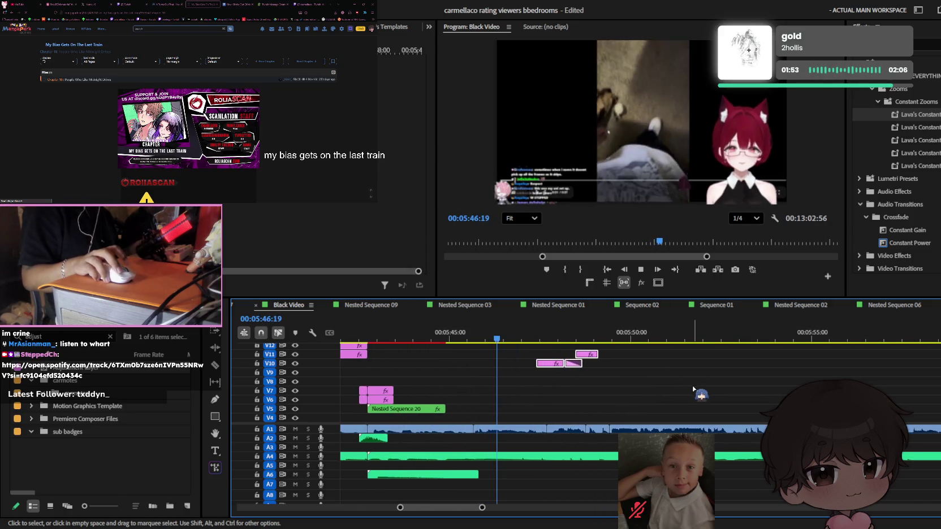
scroll(672, 374, "up", 3, "alt")
key("space")
scroll(554, 366, "down", 2, "alt")
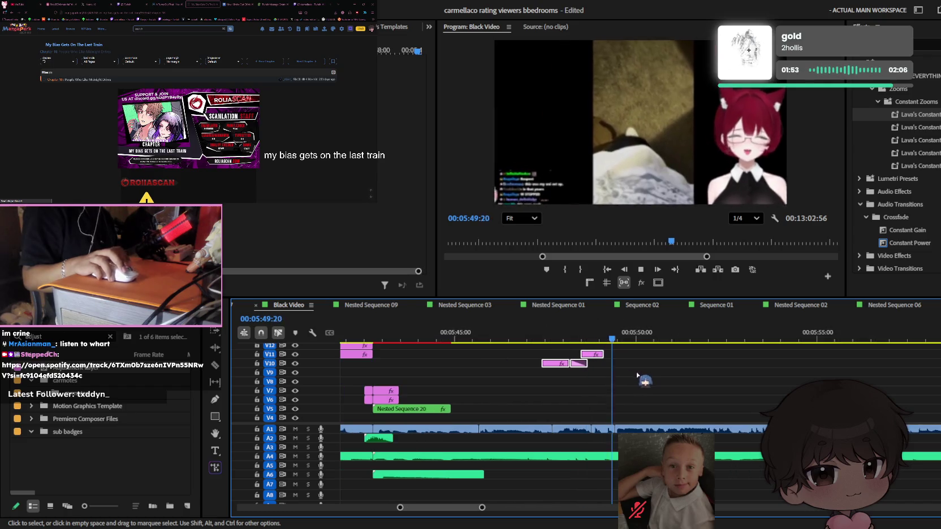
key("space")
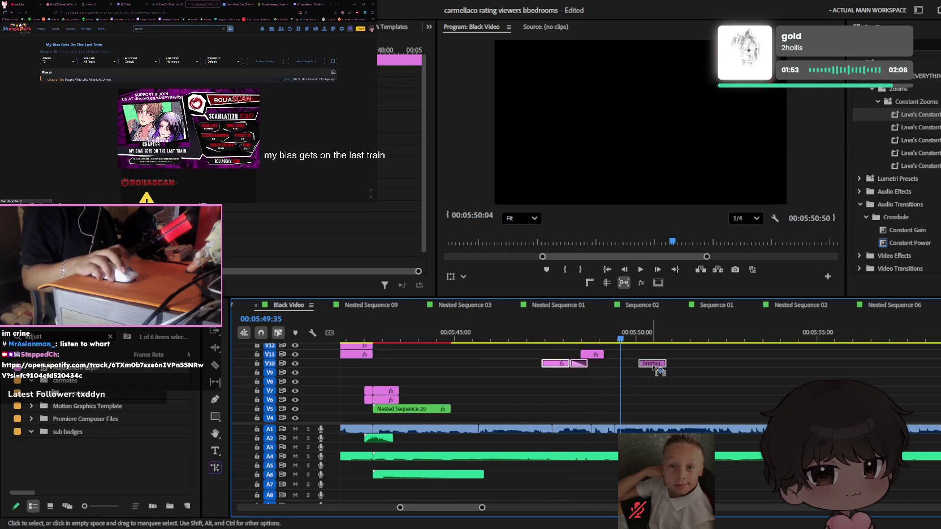
left_click_drag(577, 371, 627, 365)
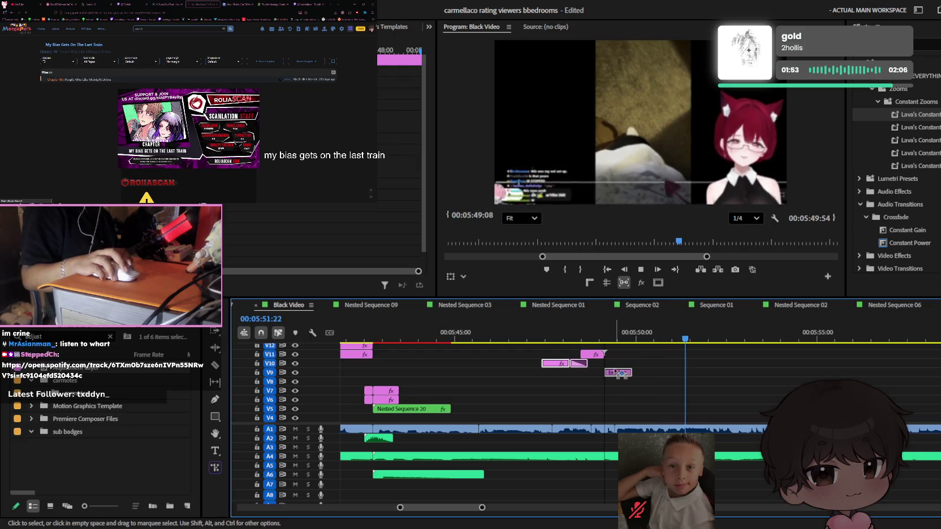
scroll(622, 369, "up", 3, "alt")
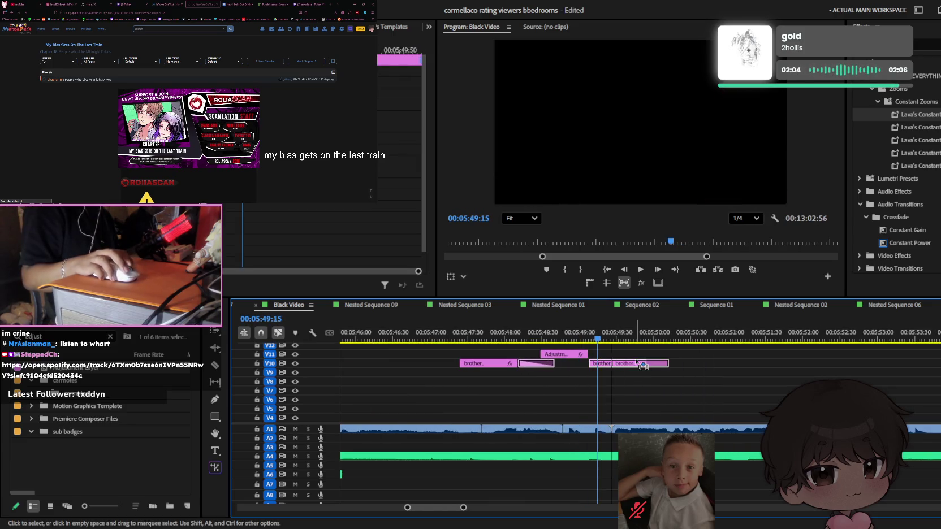
left_click(554, 334)
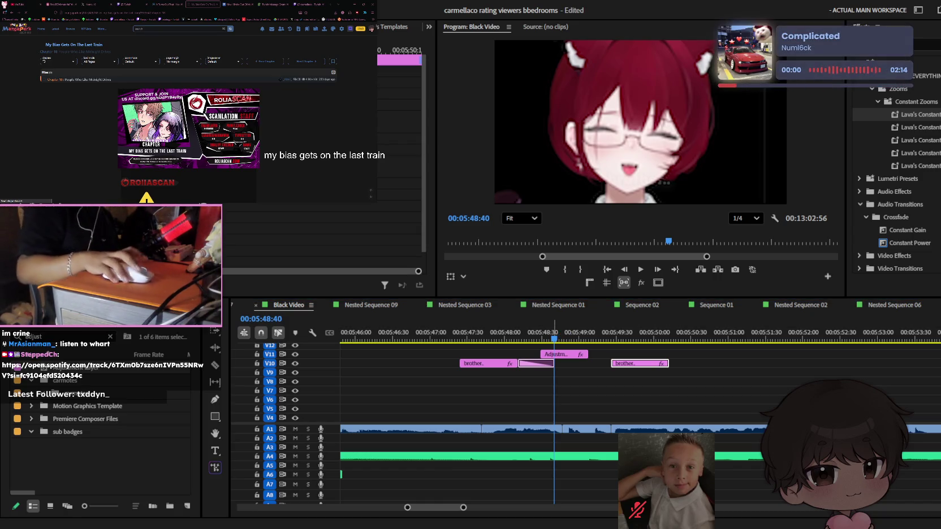
Search Google Images for 'blue emoji crying laughing' and open the Pointing And Laughing In Tears Blue Emoji preview
key("ctrl+t")
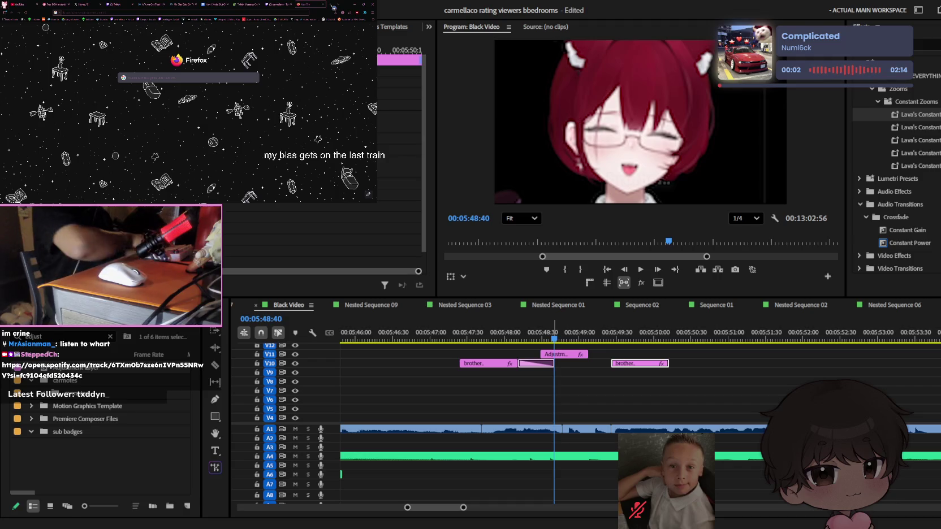
type("blue emoji c")
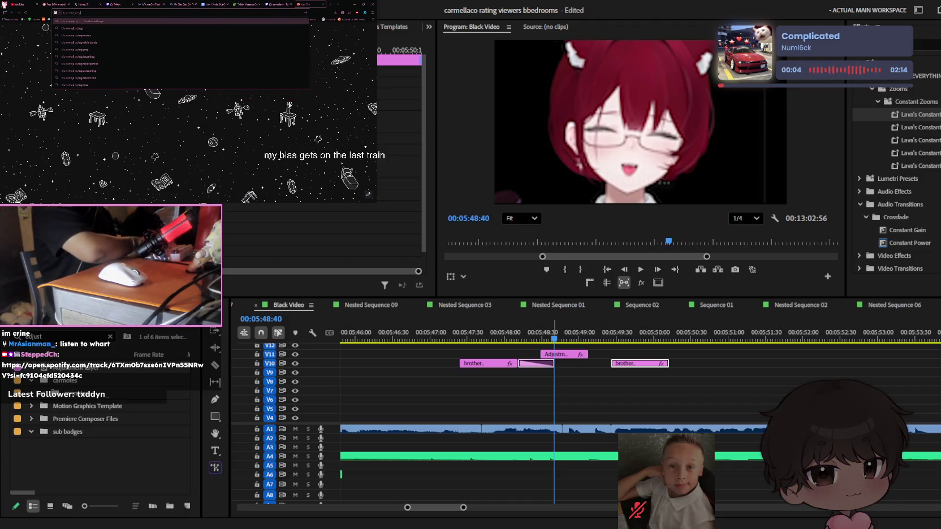
type("rying meme")
key("Return")
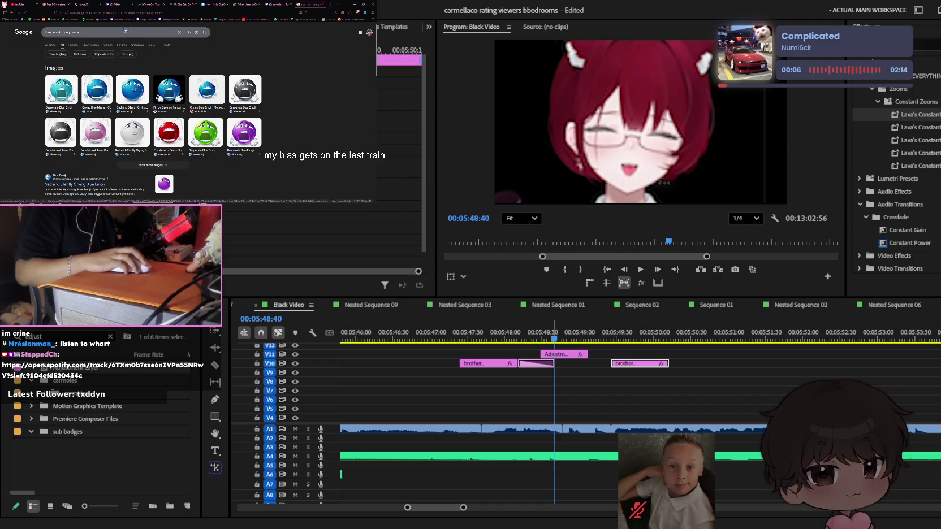
left_click(124, 31)
key("BackSpace")
key("BackSpace")
key("BackSpace")
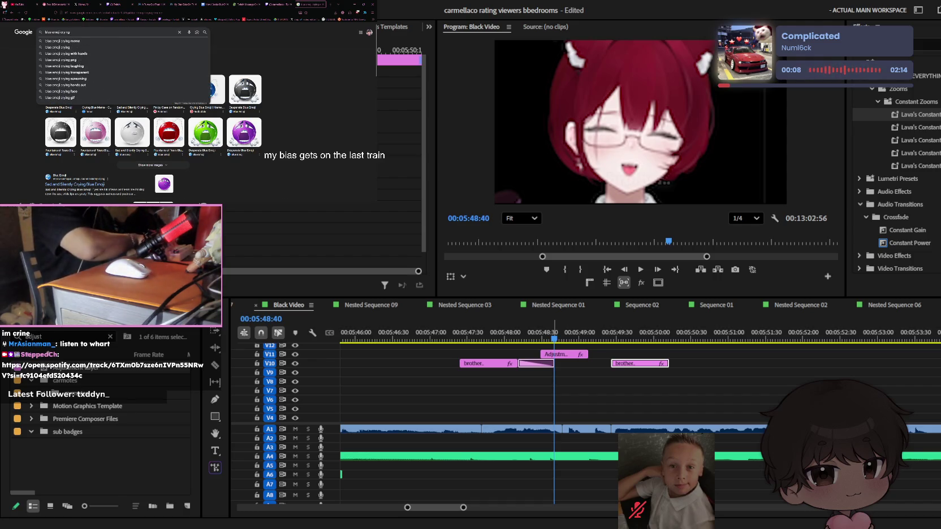
type("laughing")
key("Return")
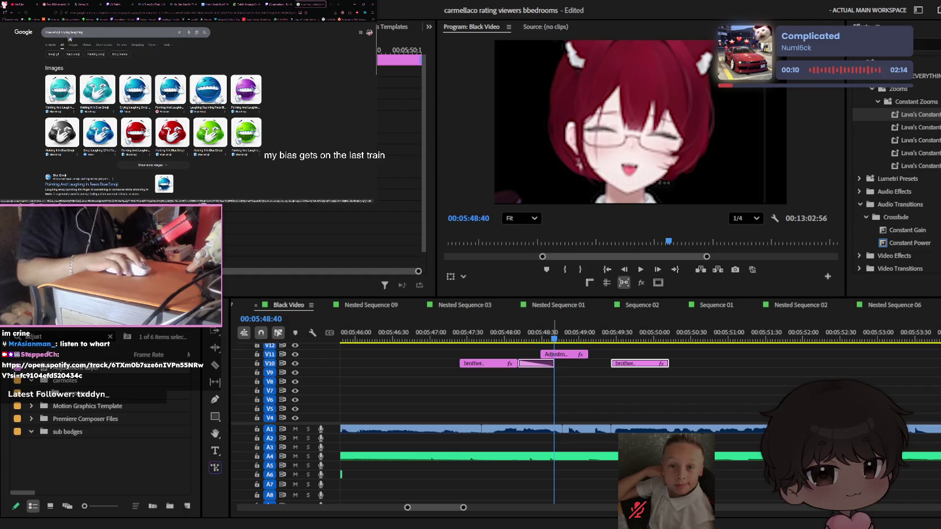
left_click(73, 44)
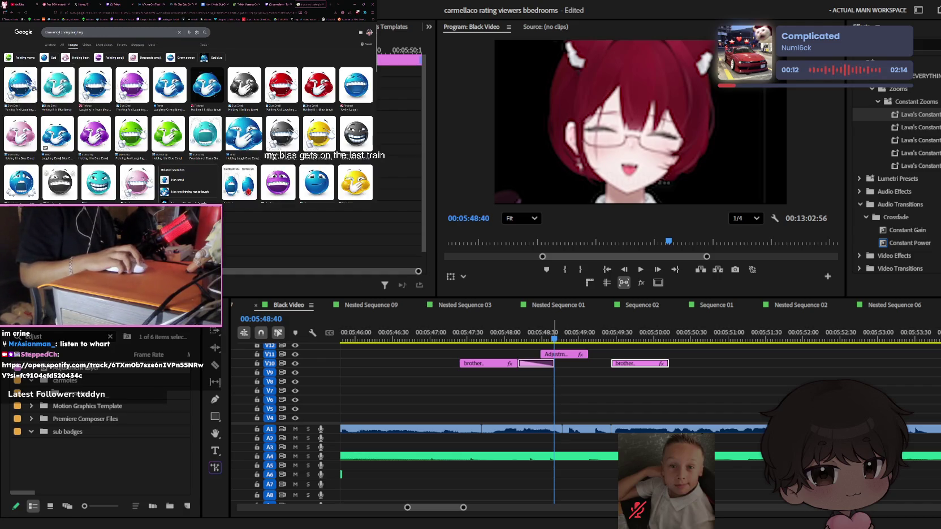
left_click(20, 85)
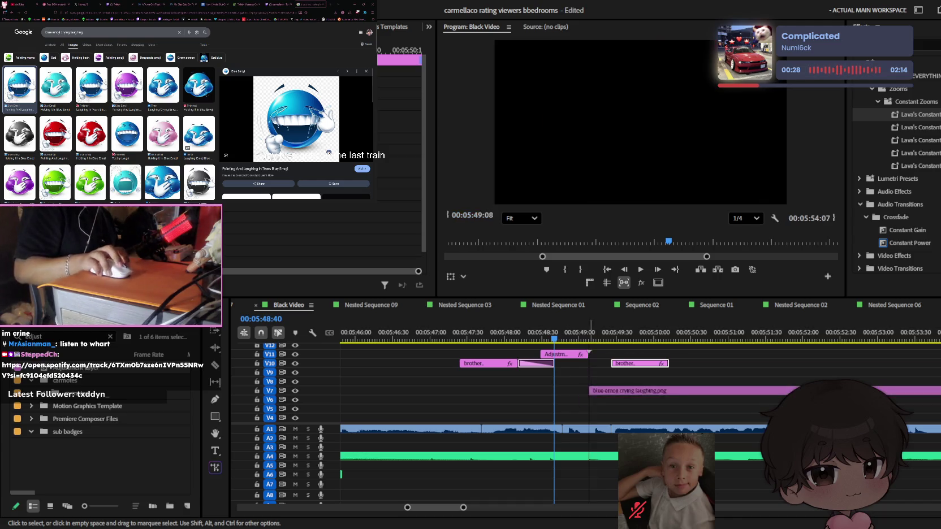
Drop the emoji PNG onto V8 and cut away all but a short piece
left_click_drag(894, 389, 564, 381)
left_click(565, 382)
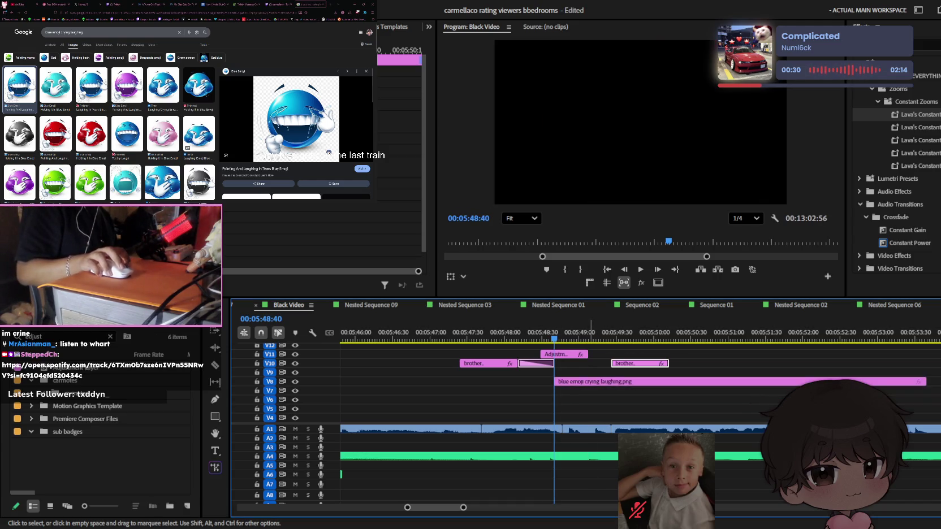
left_click(591, 382)
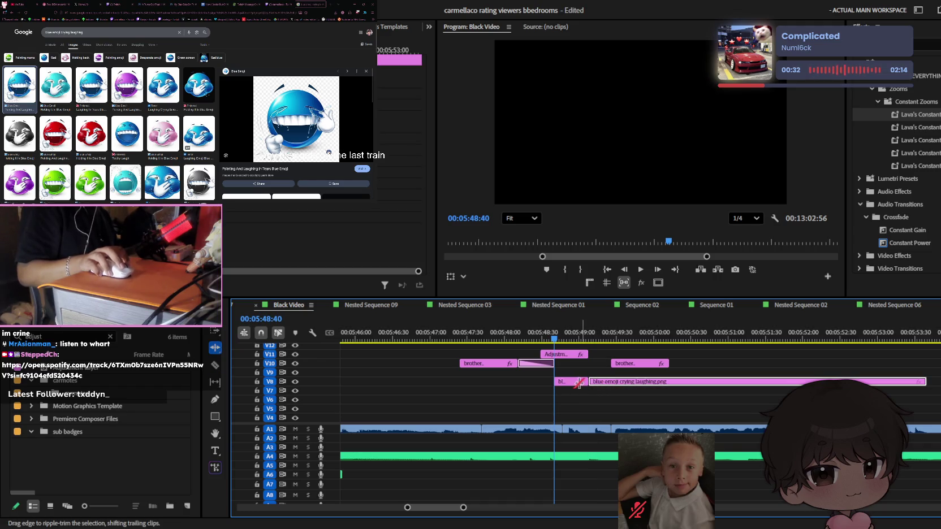
key("Delete")
left_click(585, 379)
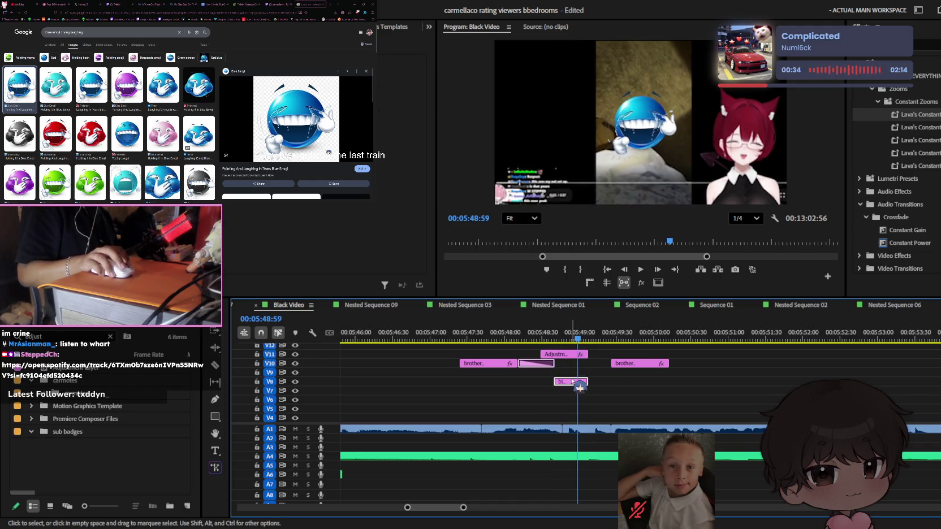
key("space")
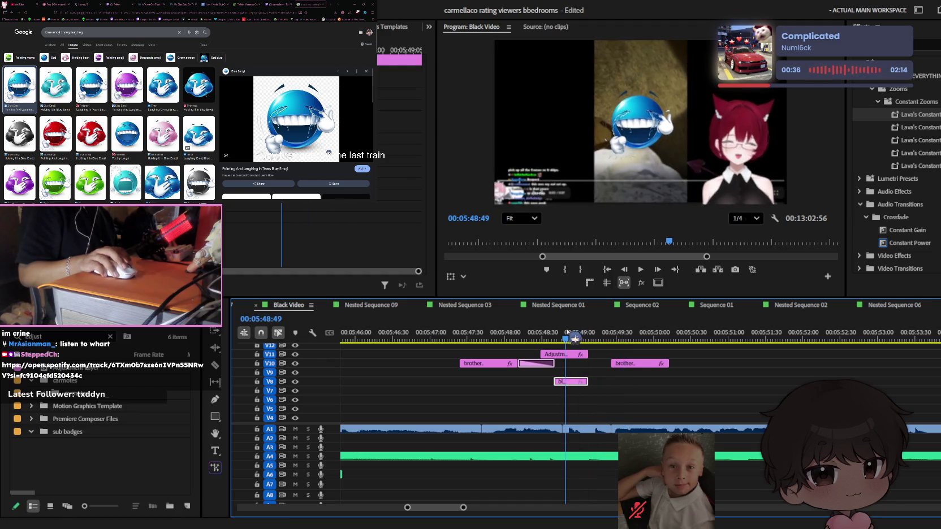
Extend the Adjustment Layer to match, trim the emoji's start, and move it lower in frame
mouse_move(588, 354)
left_mouse_down()
mouse_move(606, 354)
mouse_move(604, 382)
left_mouse_up()
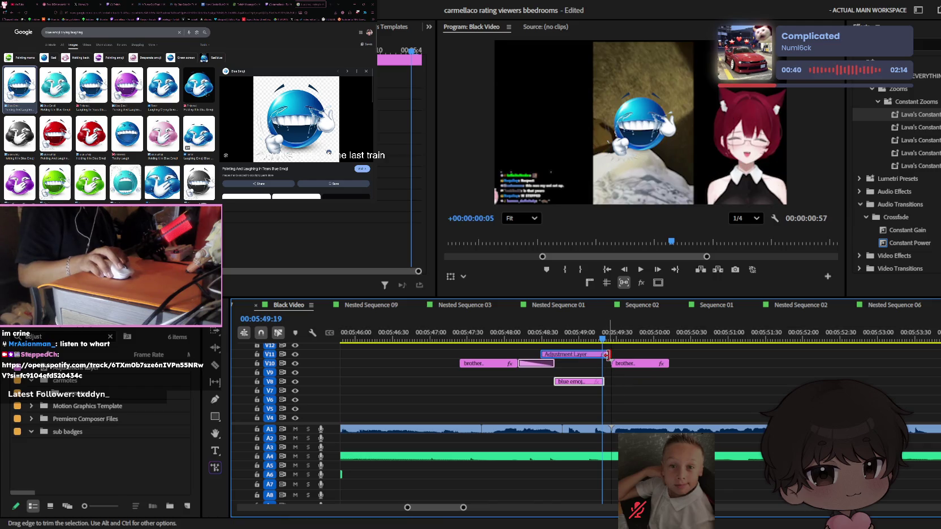
left_click_drag(602, 339, 575, 338)
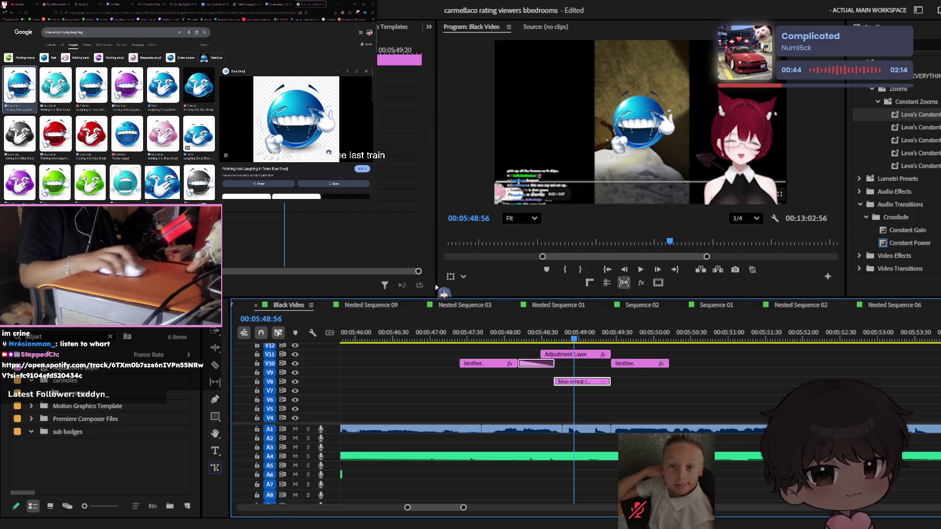
left_click_drag(560, 384, 555, 381)
left_click_drag(519, 306, 294, 141)
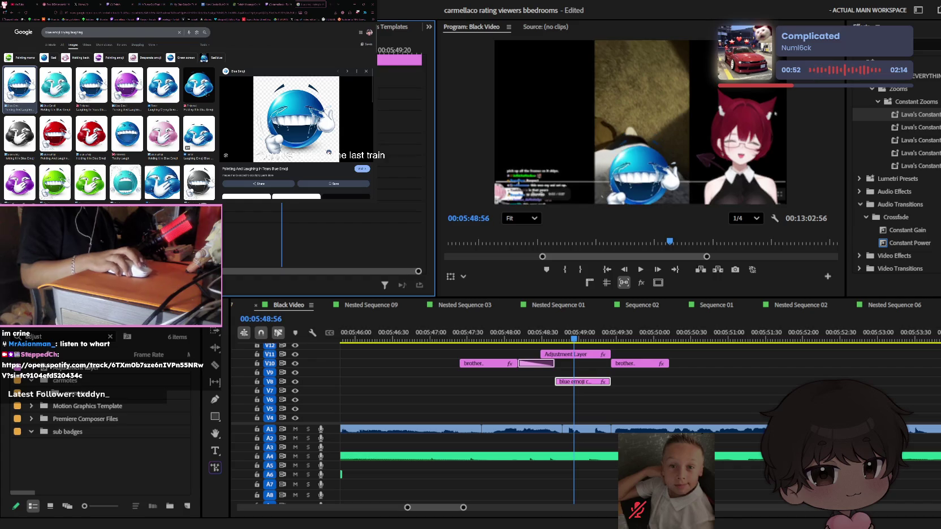
Replace the 'brother..' caption text with 'okaay..' and play it back
left_click(548, 326)
key("space")
key("equal")
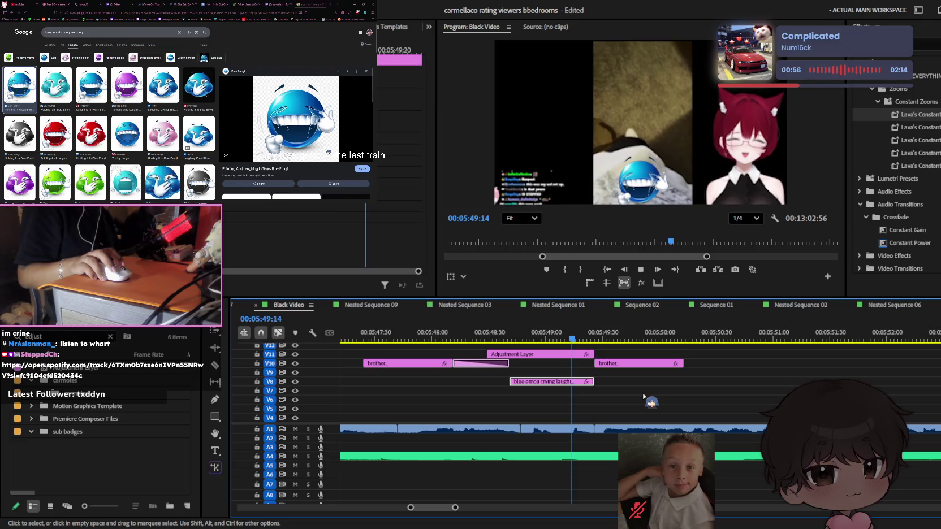
key("space")
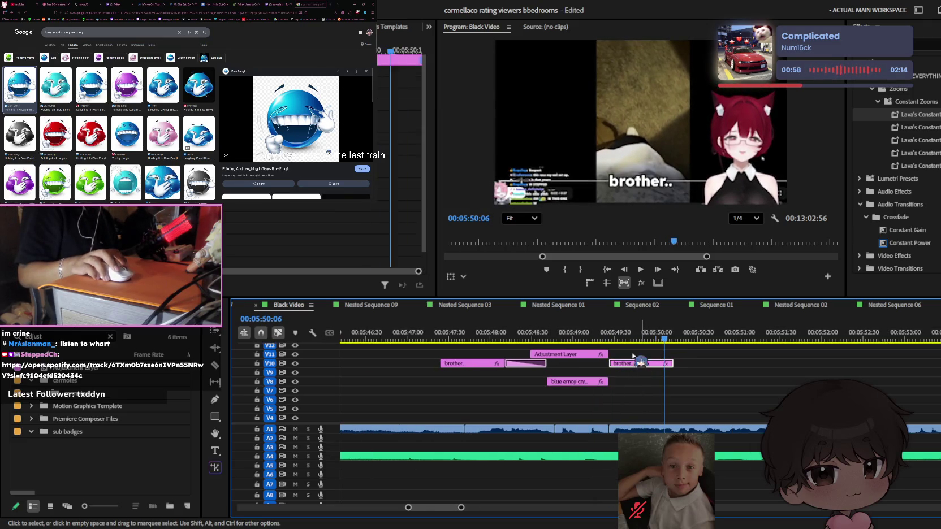
left_click(644, 336)
double_click(642, 180)
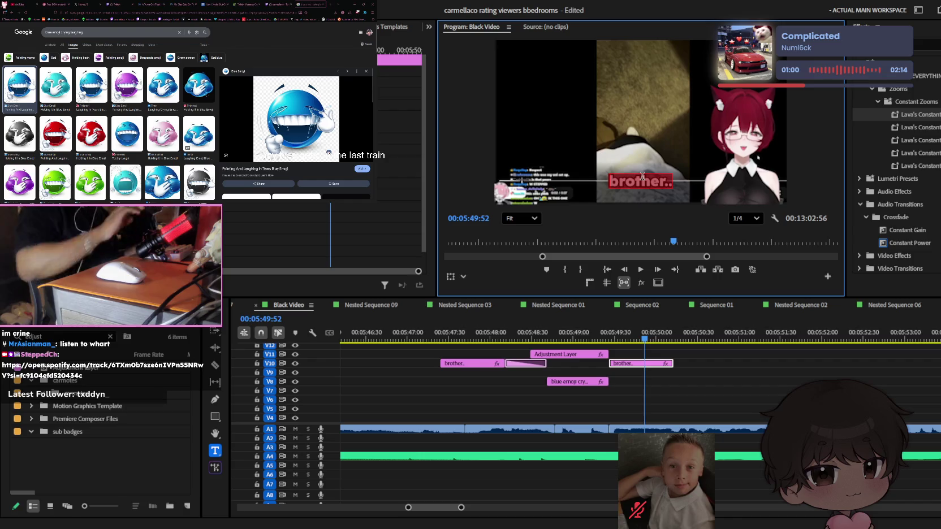
type("okaay/")
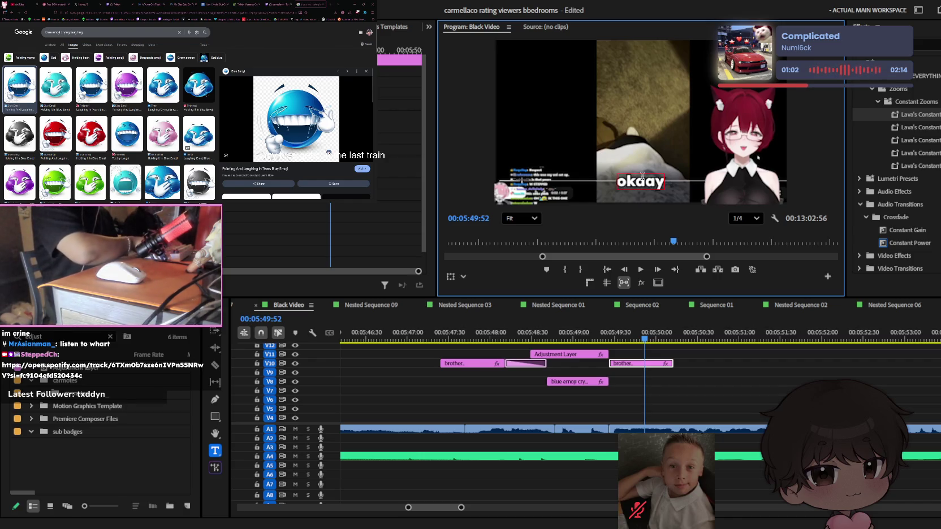
left_click(693, 380)
key("space")
key("space")
key("minus")
key("minus")
key("minus")
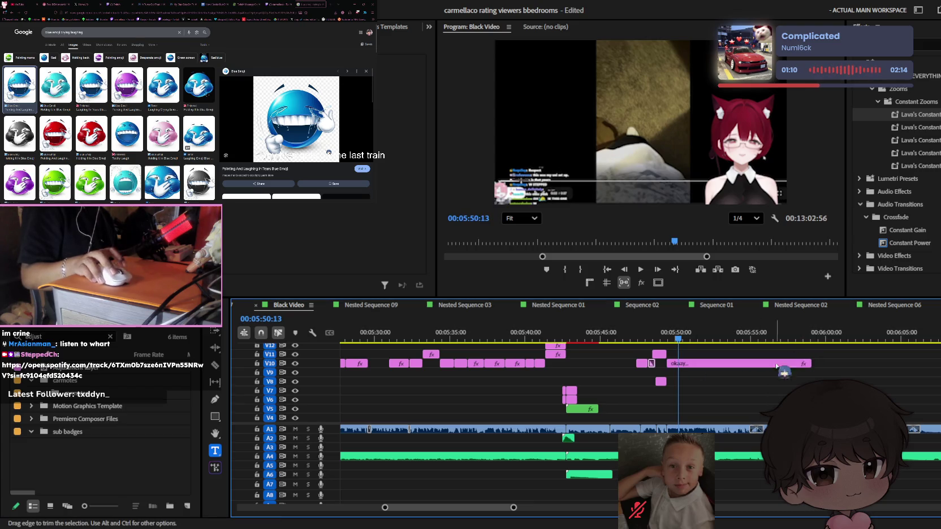
Split the 'okaay..' caption clip and retype the second piece as 'we get an intro'
key("equal")
key("equal")
key("equal")
key("Left")
key("Left")
key("Left")
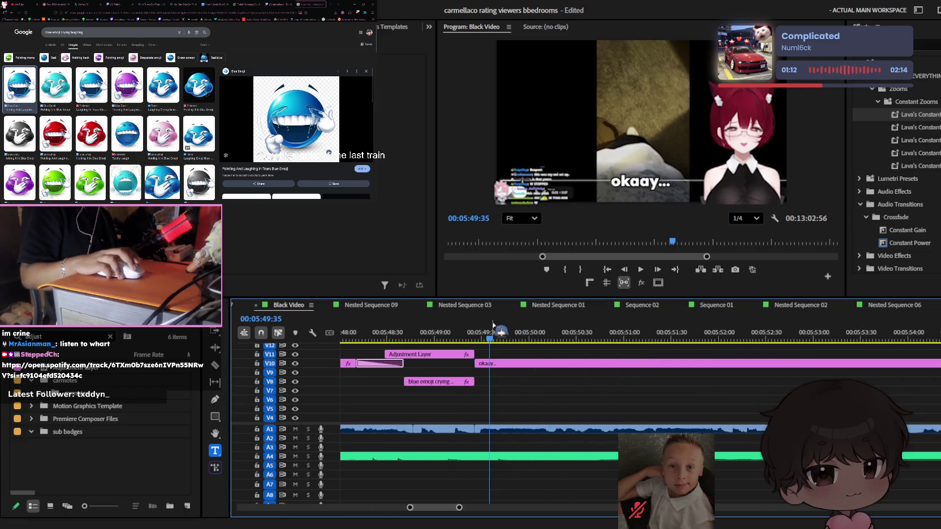
key("equal")
key("c")
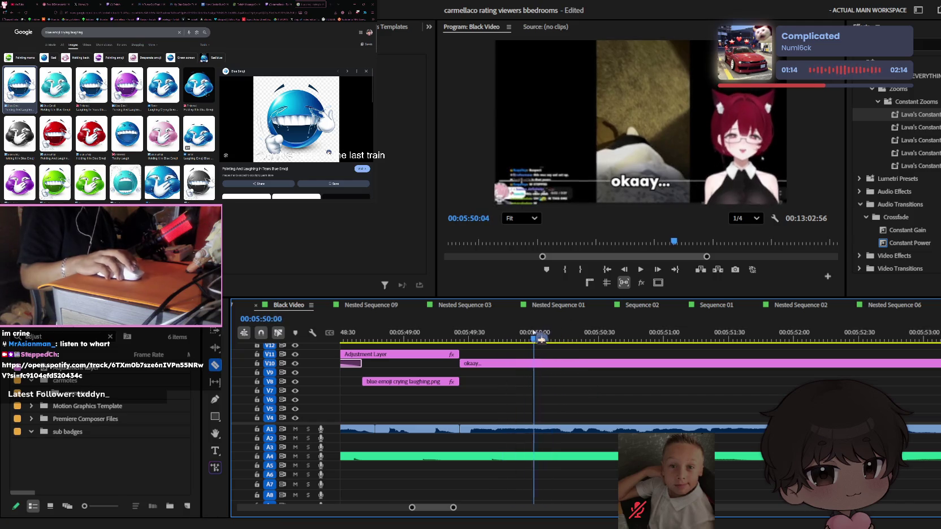
left_click(544, 364)
key("v")
left_click(590, 366)
key("space")
left_click(648, 179)
key("t")
type("we get a")
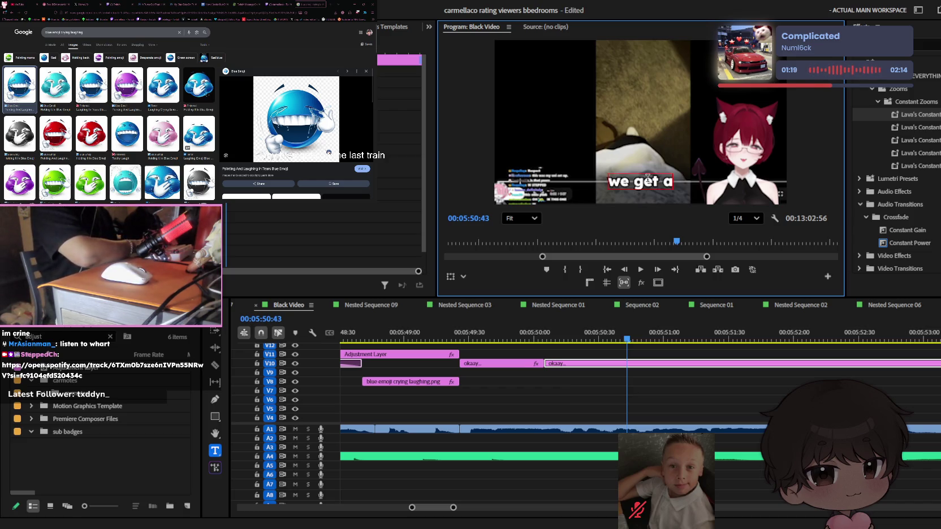
type("n intro")
left_click(661, 413)
key("space")
Split the 'we get an intro' clip again and retype the new piece as 'video..'
left_click(668, 354)
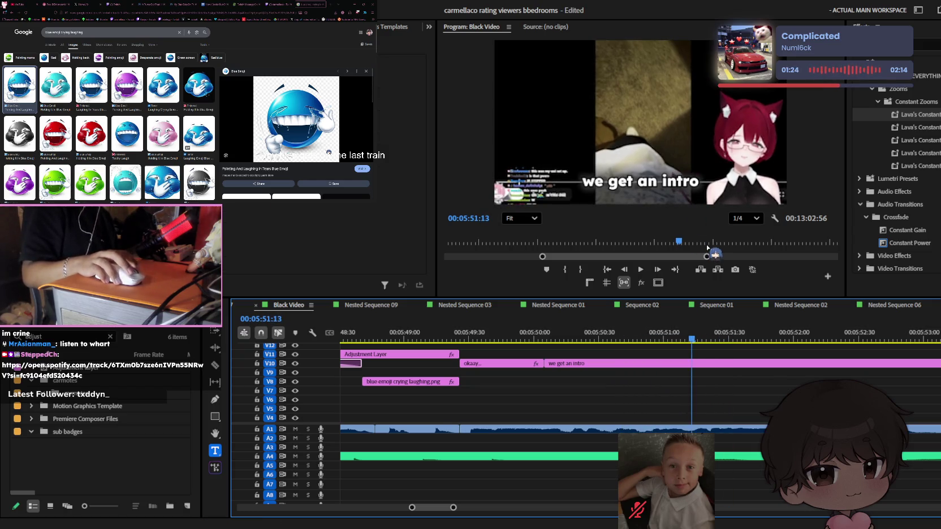
left_click(706, 338)
key("c")
left_click(694, 364)
key("t")
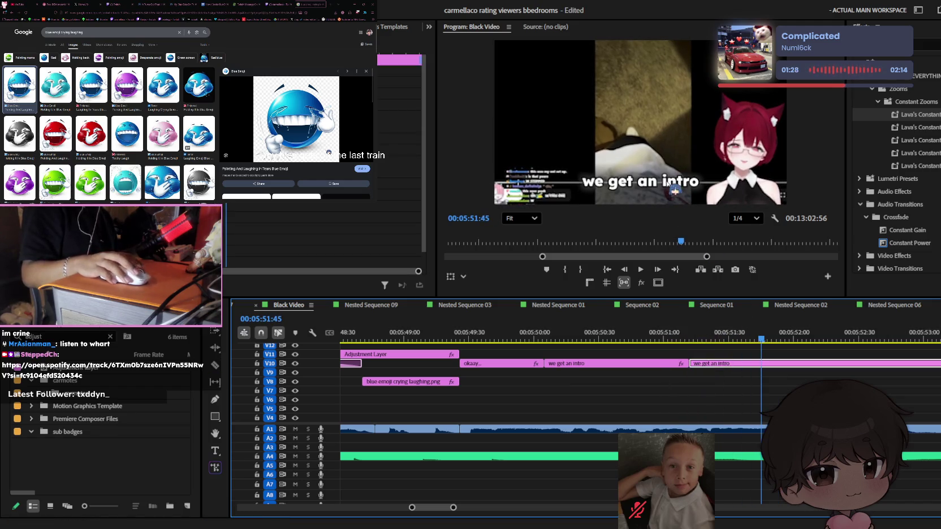
left_click(667, 181)
type("V..")
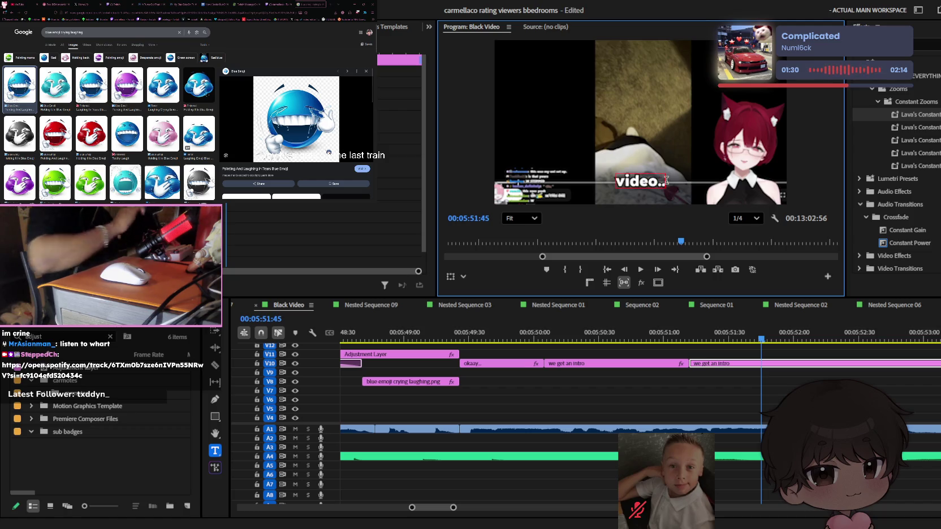
left_click(747, 396)
key("space")
key("space")
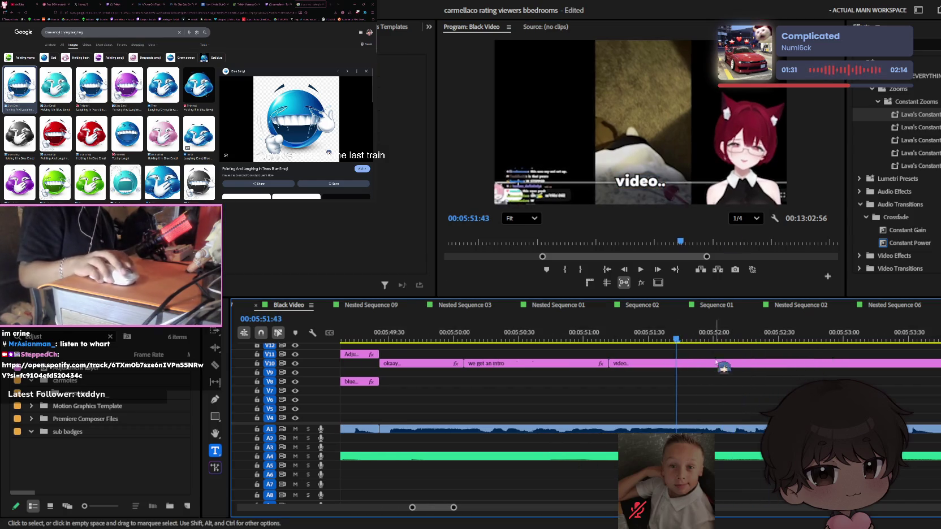
key("v")
left_click(724, 364)
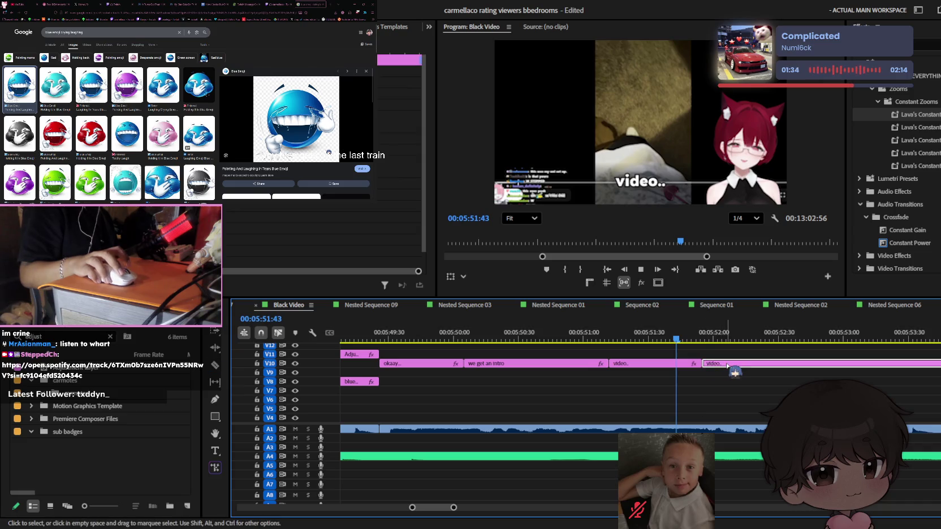
Delete the leftover caption piece after 'video..' and cut the V1 footage at the playhead
key("Delete")
scroll(732, 415, "down", 2)
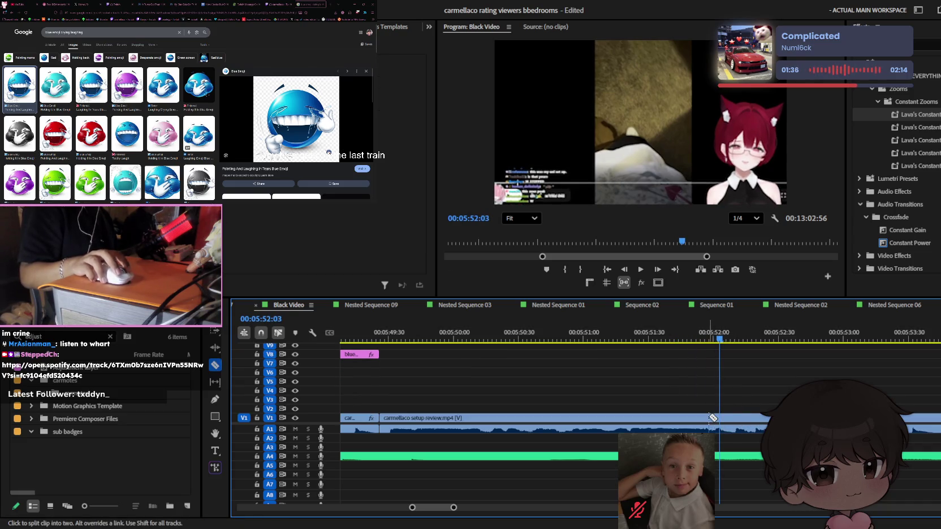
scroll(711, 419, "up", 1)
scroll(709, 419, "up", 1)
scroll(707, 419, "down", 2)
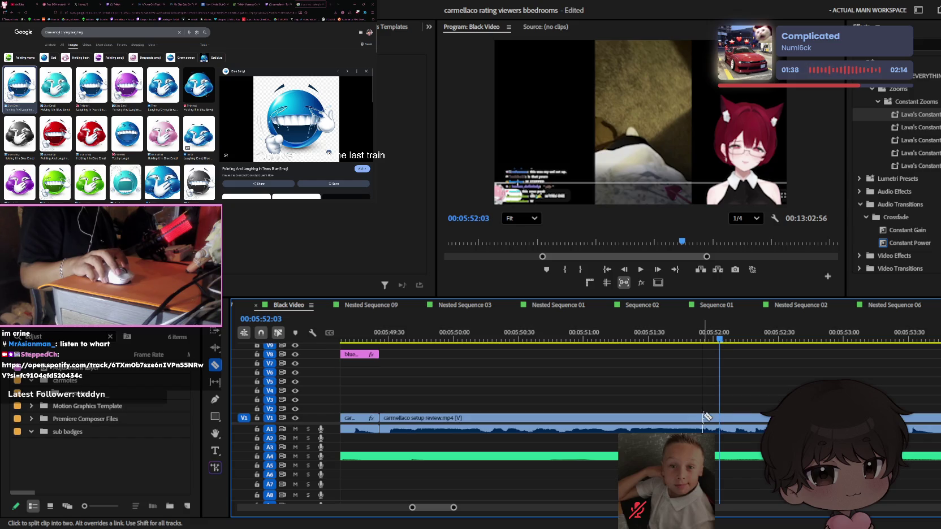
key("v")
left_click(710, 418)
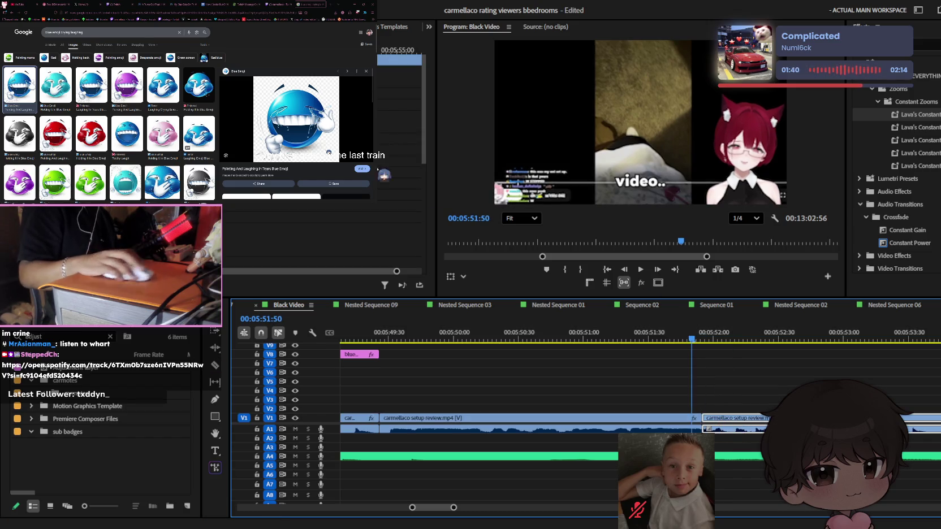
key("space")
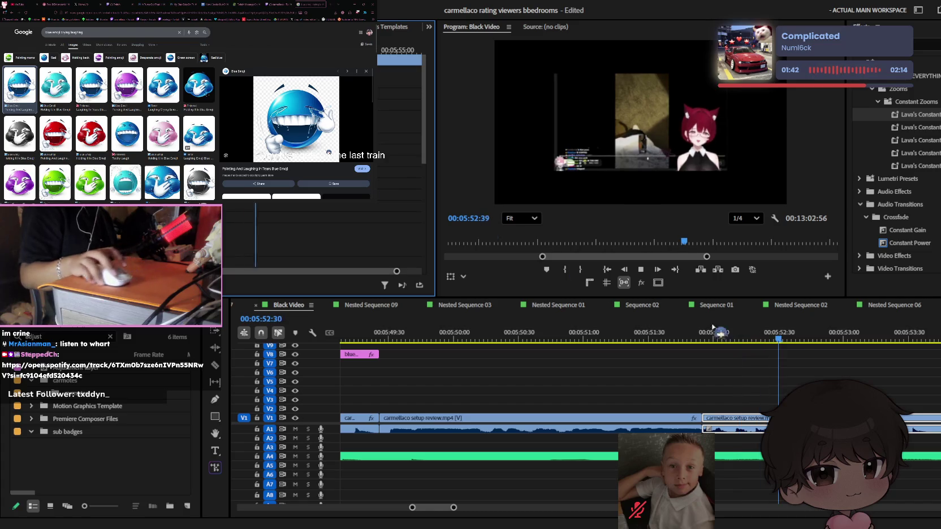
Apply an effect from the Effects panel to the V1 footage after the cut and preview it
left_click_drag(296, 119, 708, 376)
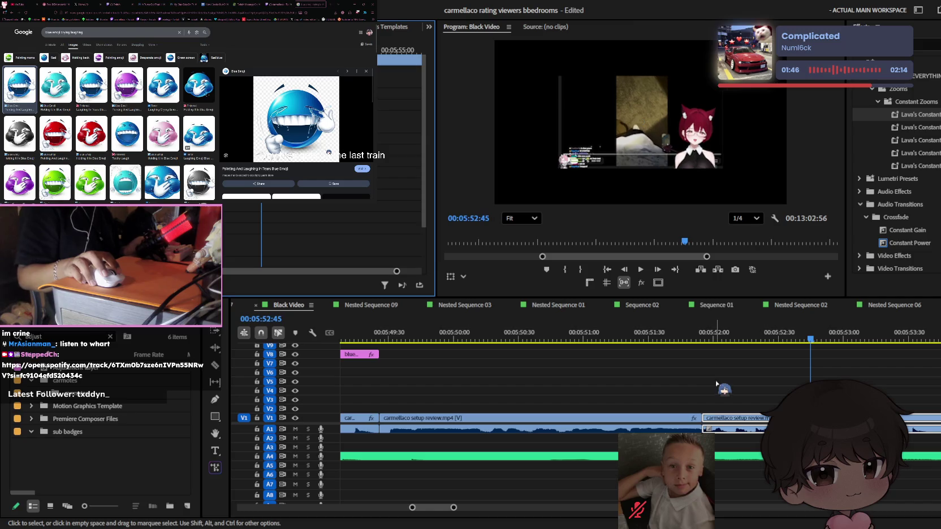
key("equal")
key("space")
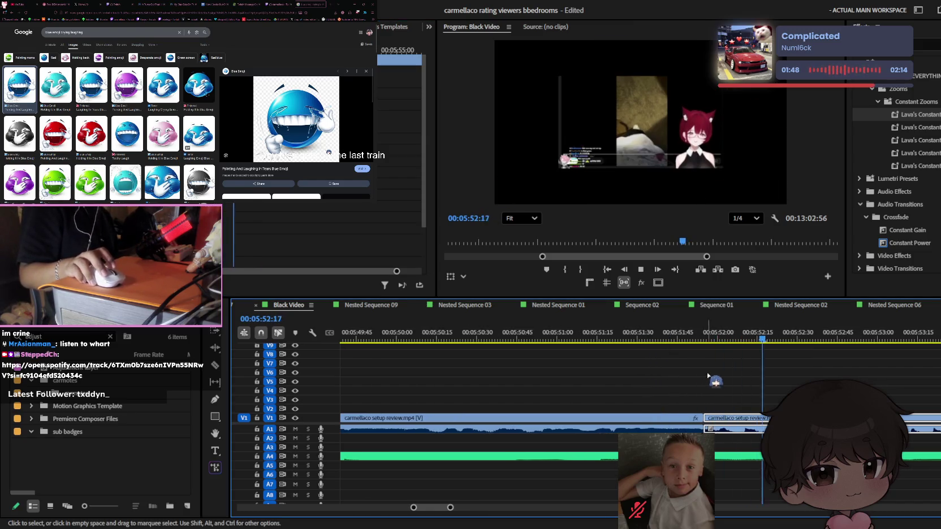
scroll(792, 385, "up", 2)
key("space")
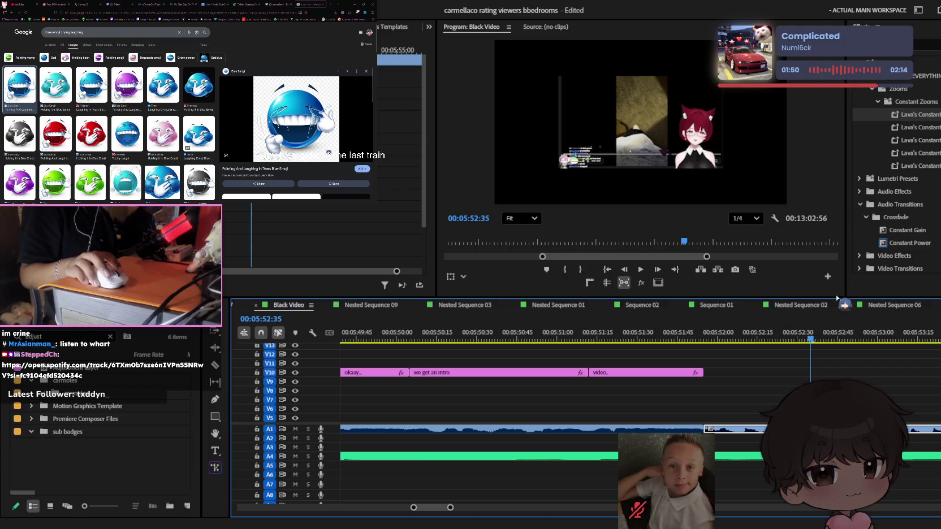
left_click(917, 45)
scroll(922, 73, "up", 1)
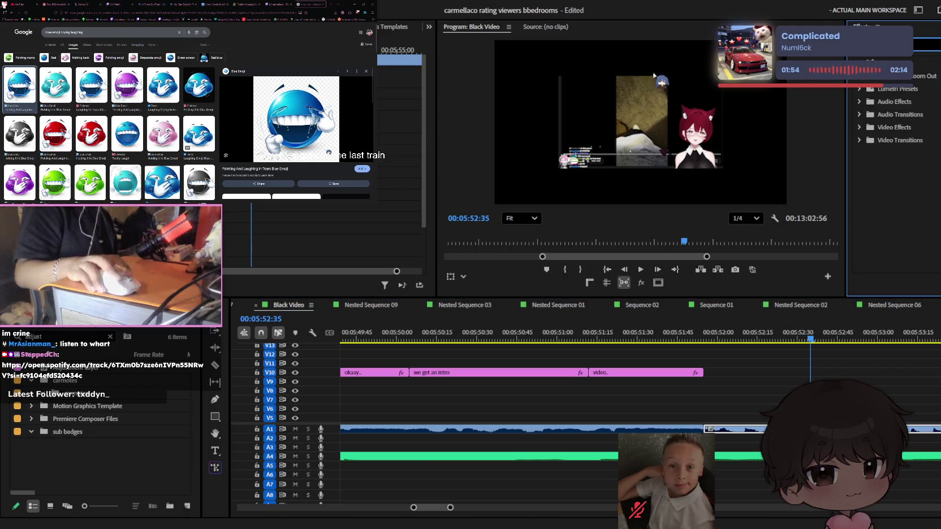
left_click(399, 141)
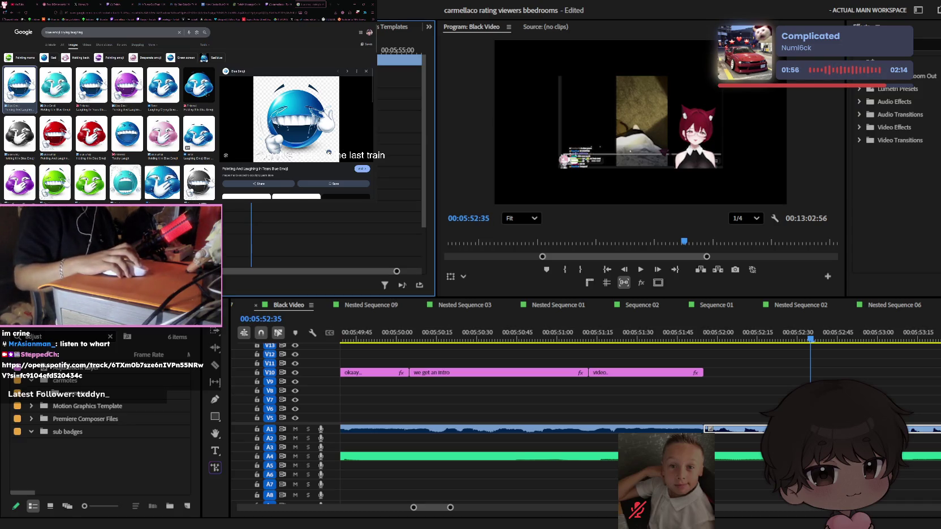
mouse_move(920, 82)
left_mouse_down()
mouse_move(717, 419)
mouse_move(729, 434)
left_mouse_up()
scroll(757, 384, "down", 2)
key("j")
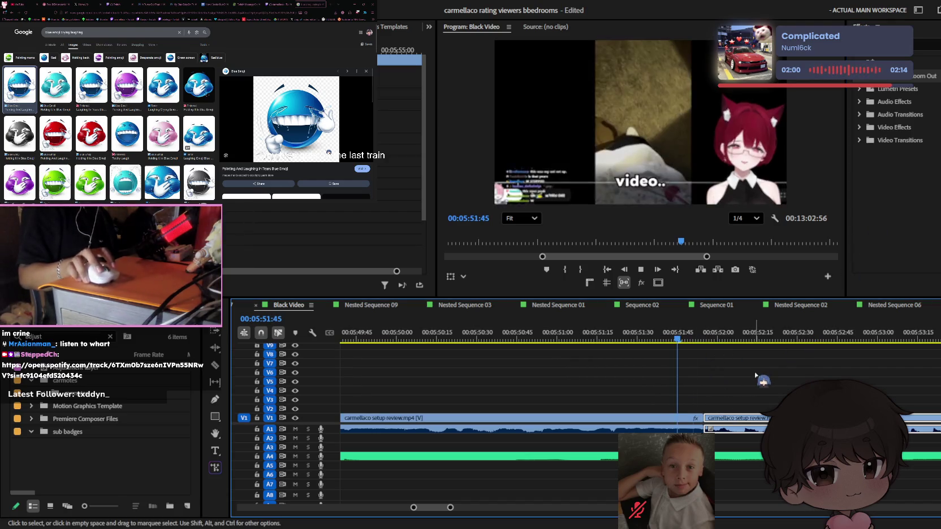
key("space")
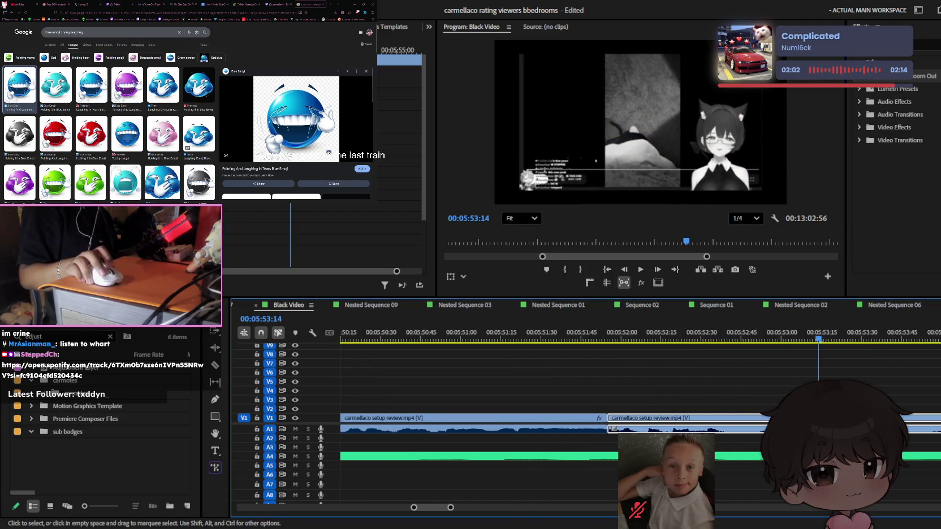
Replay the section and return the playhead to the 'okaay..' caption near 5:52
key("space")
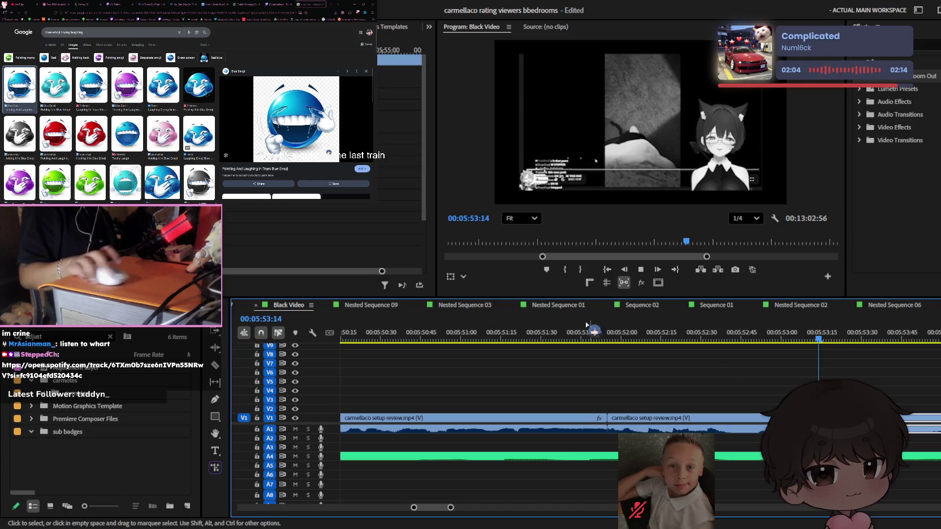
left_click(243, 237)
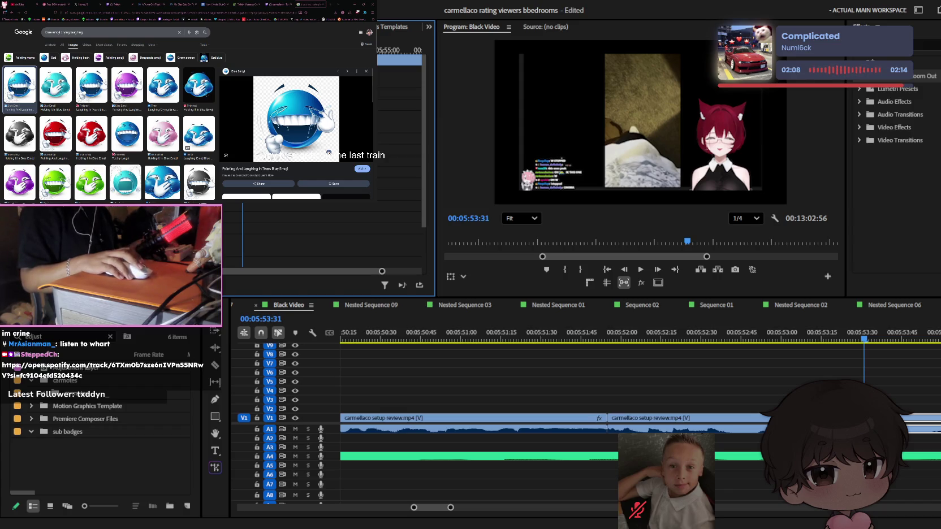
key("space")
key("minus")
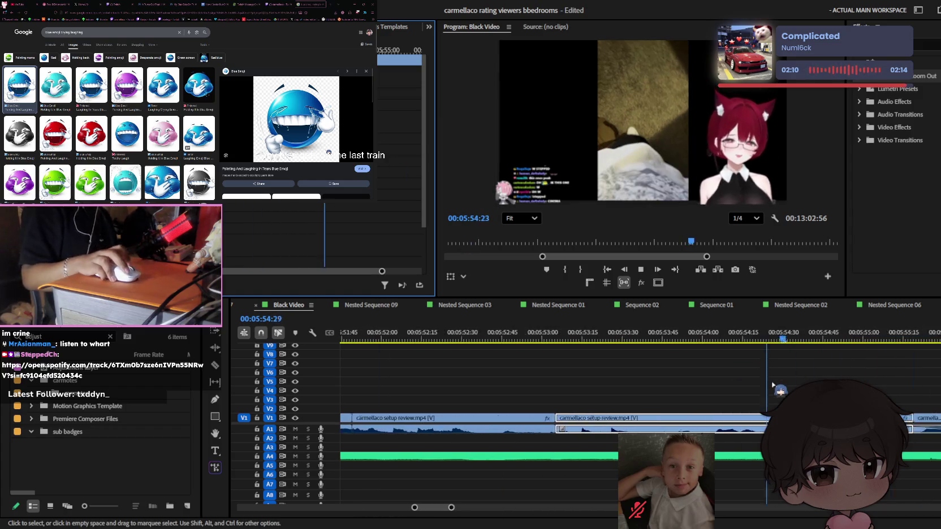
key("minus")
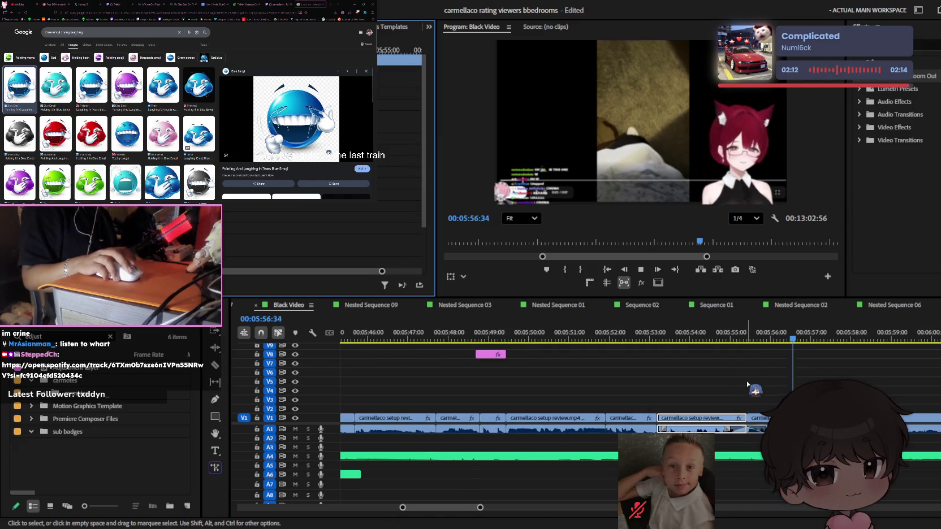
left_click(634, 338)
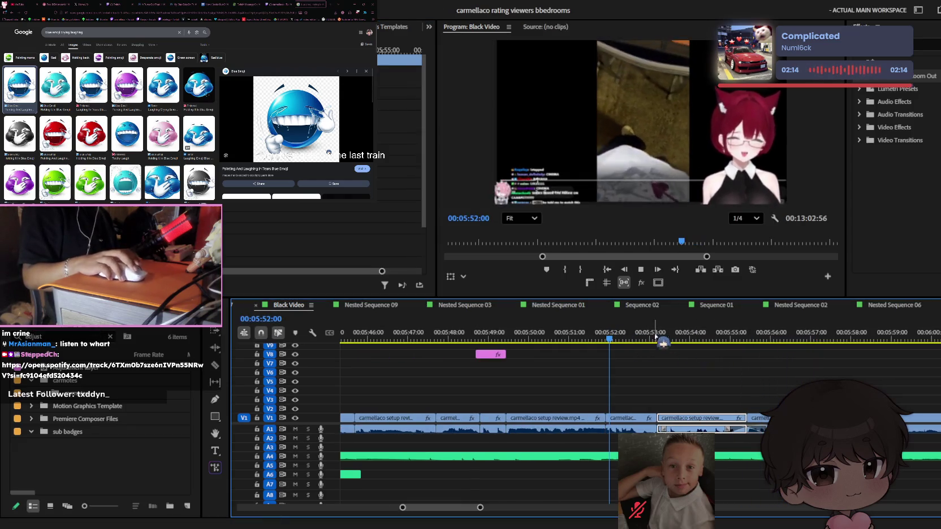
left_click(522, 339)
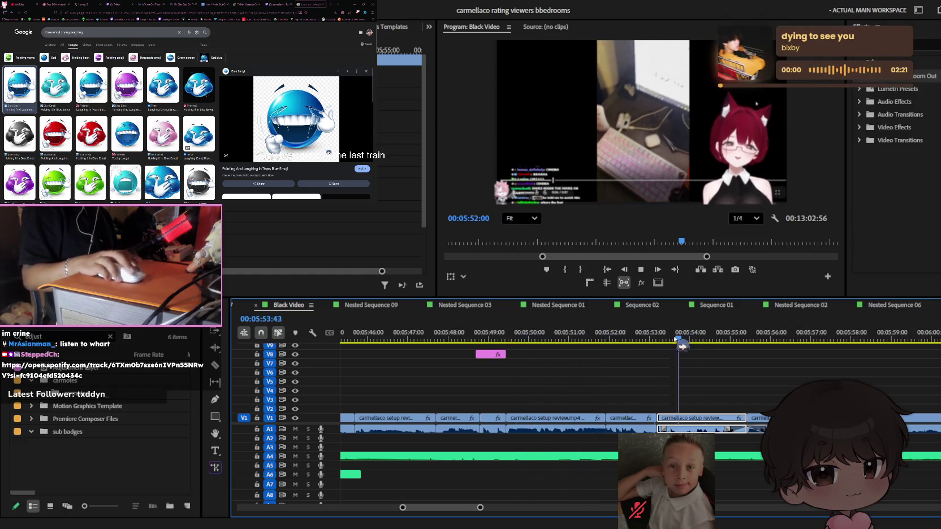
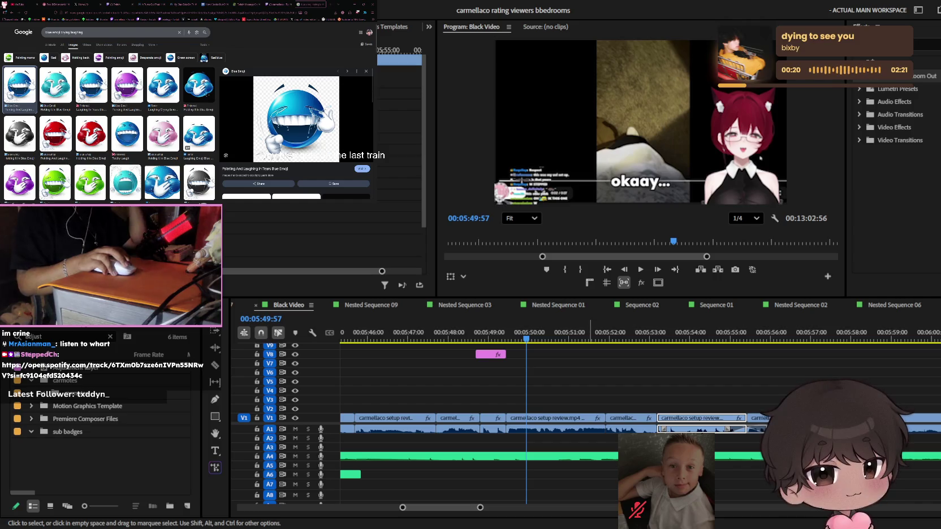
Switch to the My Bias Gets On The Last Train tab and read down to the 'Want me to give you two a ride?' panel
key("ctrl+shift+Tab")
key("ctrl+shift+Tab")
key("ctrl+shift+Tab")
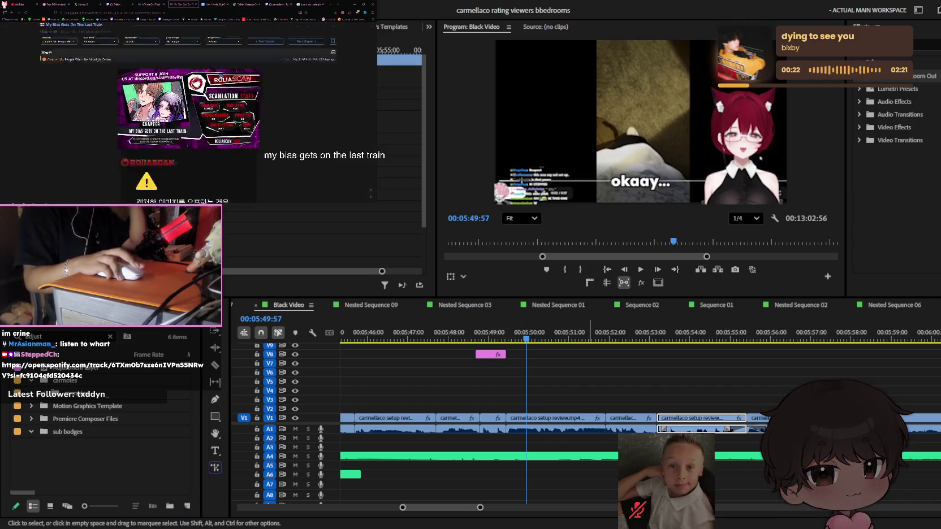
scroll(221, 77, "down", 5)
scroll(221, 77, "down", 5)
scroll(220, 77, "down", 5)
scroll(220, 76, "down", 5)
scroll(221, 76, "down", 5)
scroll(220, 75, "down", 5)
scroll(221, 77, "down", 5)
scroll(220, 77, "down", 5)
scroll(221, 77, "down", 5)
scroll(220, 76, "down", 5)
scroll(221, 77, "down", 5)
scroll(221, 76, "down", 5)
scroll(220, 75, "down", 5)
scroll(220, 76, "down", 5)
scroll(220, 77, "down", 5)
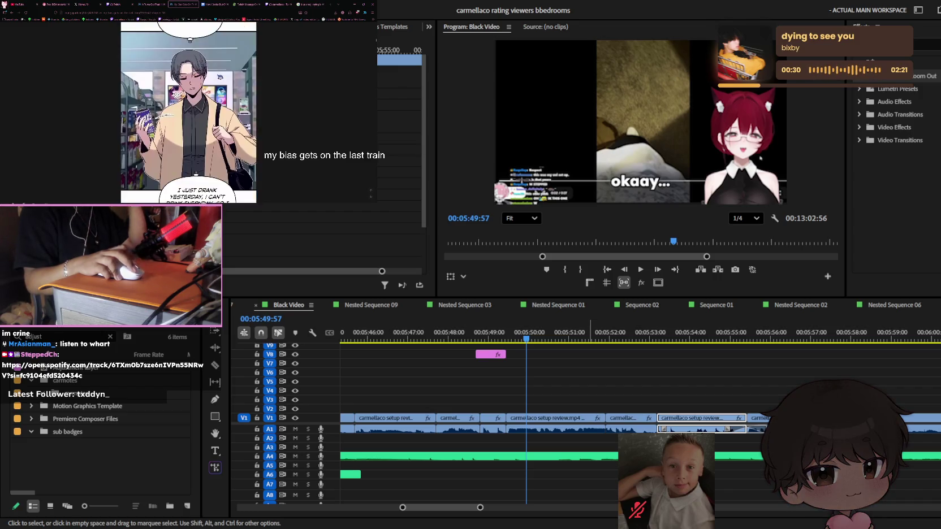
scroll(220, 76, "down", 5)
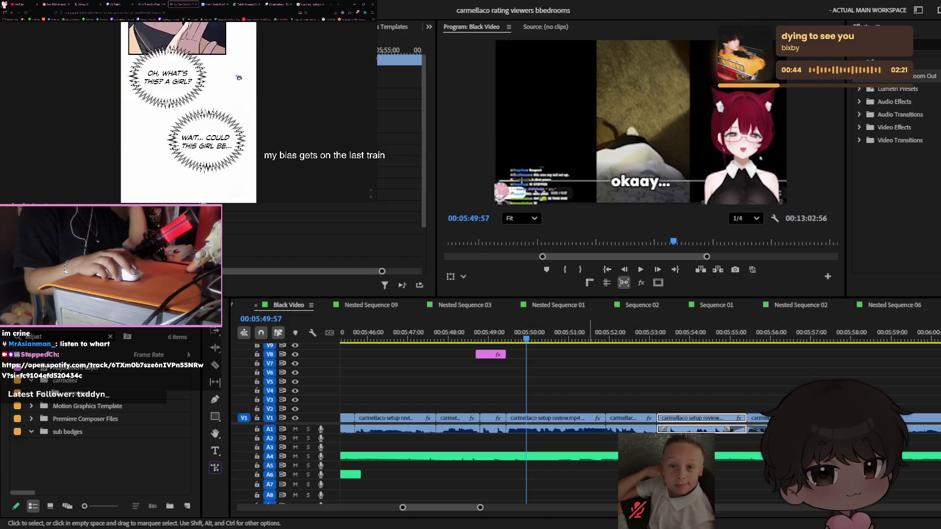
scroll(238, 77, "down", 2)
scroll(238, 77, "down", 5)
scroll(238, 78, "down", 4)
scroll(238, 79, "down", 3)
scroll(238, 78, "down", 3)
scroll(238, 78, "down", 3)
scroll(238, 78, "down", 3)
scroll(238, 78, "down", 2)
scroll(238, 78, "down", 3)
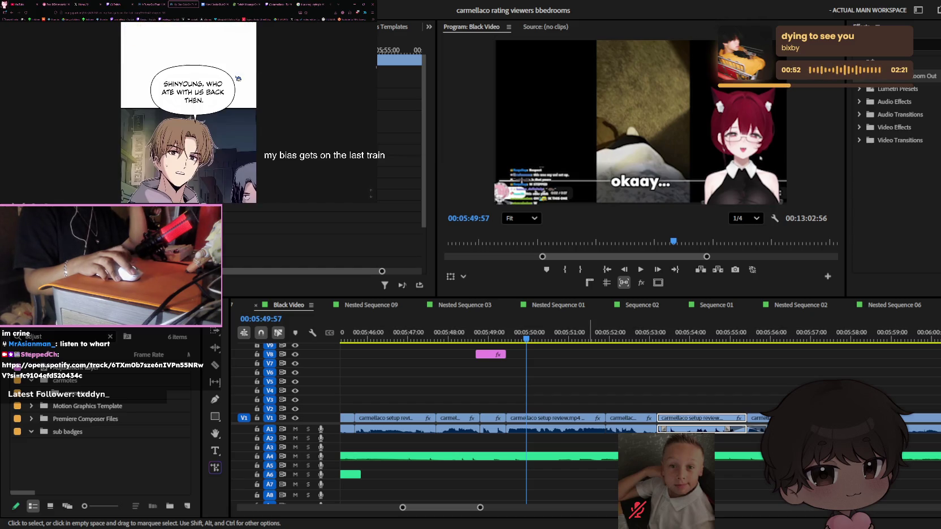
scroll(238, 79, "down", 3)
scroll(238, 79, "down", 1)
scroll(238, 79, "down", 3)
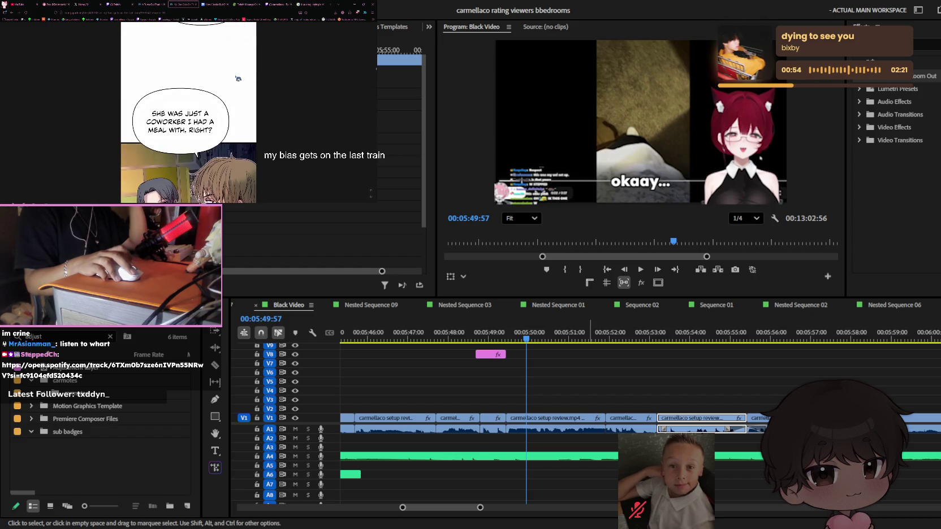
scroll(238, 78, "down", 2)
scroll(238, 79, "down", 3)
scroll(238, 78, "down", 3)
scroll(238, 80, "down", 3)
scroll(238, 80, "down", 3)
scroll(238, 78, "down", 2)
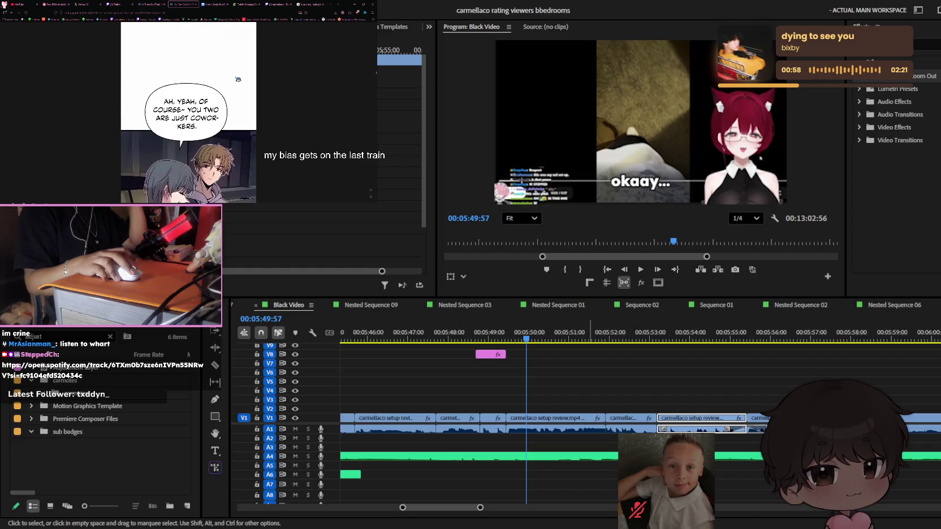
scroll(238, 78, "down", 3)
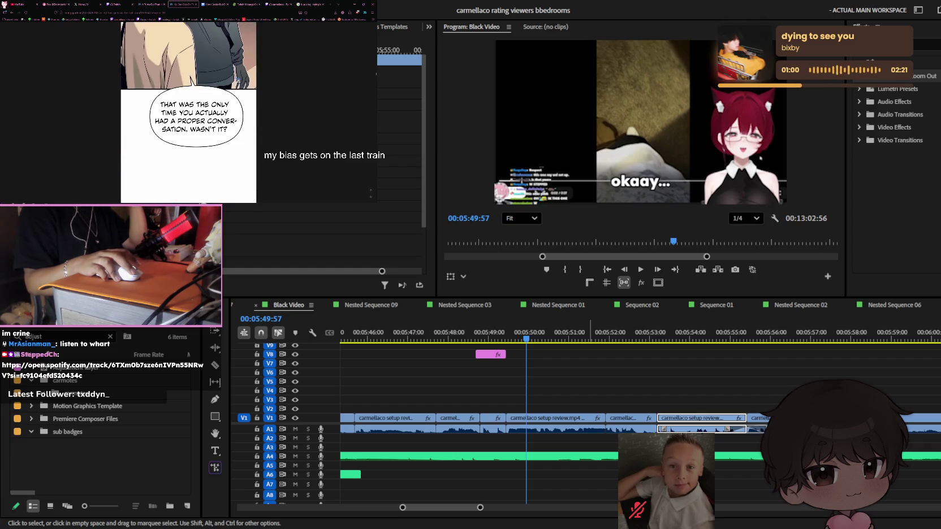
scroll(238, 80, "down", 3)
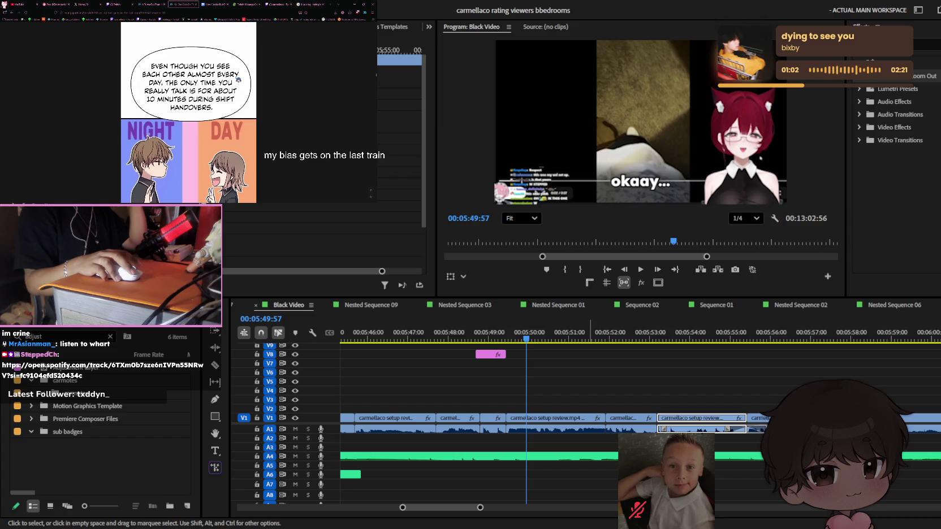
scroll(238, 80, "down", 3)
scroll(238, 80, "down", 3)
scroll(238, 79, "down", 2)
scroll(238, 79, "down", 2)
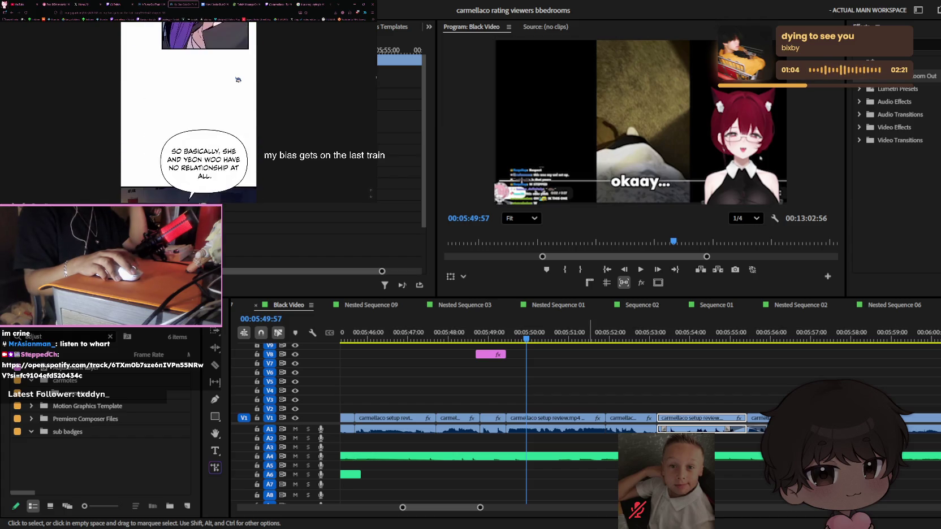
scroll(238, 80, "down", 1)
scroll(238, 80, "down", 2)
scroll(239, 79, "down", 2)
scroll(238, 80, "down", 2)
scroll(238, 80, "down", 2)
scroll(238, 80, "down", 2)
scroll(238, 80, "down", 2)
scroll(238, 80, "down", 1)
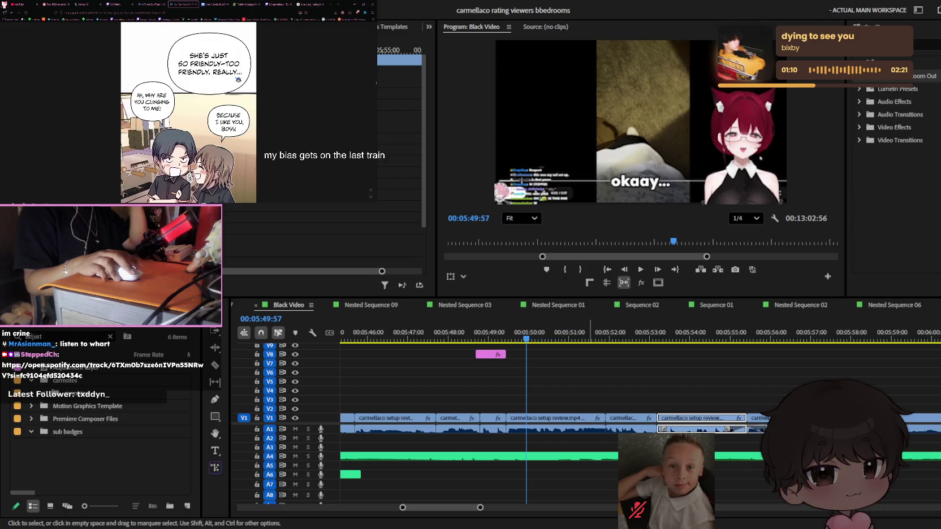
scroll(238, 80, "down", 2)
scroll(238, 80, "down", 2)
scroll(239, 79, "down", 2)
scroll(238, 80, "down", 1)
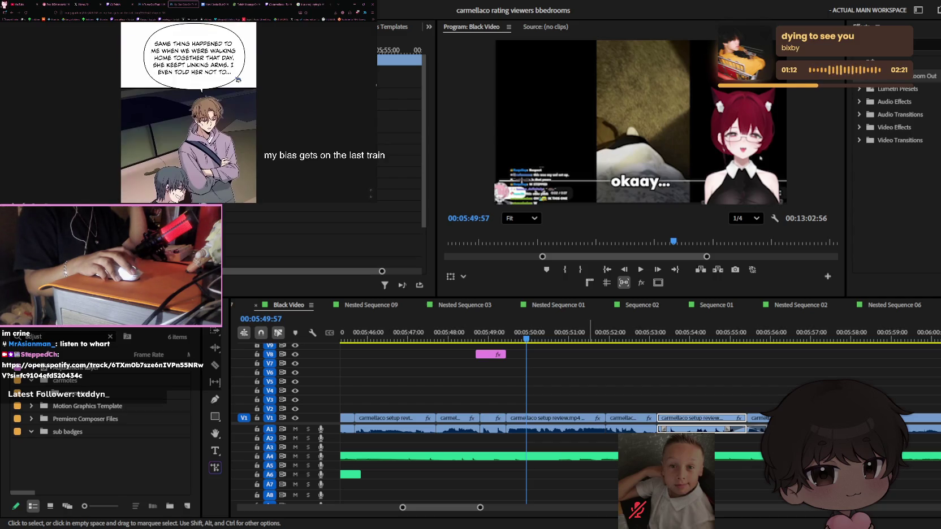
scroll(238, 79, "down", 3)
scroll(239, 80, "down", 3)
scroll(189, 113, "down", 3)
scroll(189, 113, "down", 3)
scroll(189, 113, "down", 3)
scroll(189, 113, "down", 2)
scroll(189, 113, "down", 3)
scroll(189, 113, "down", 3)
scroll(189, 114, "down", 3)
scroll(189, 113, "down", 3)
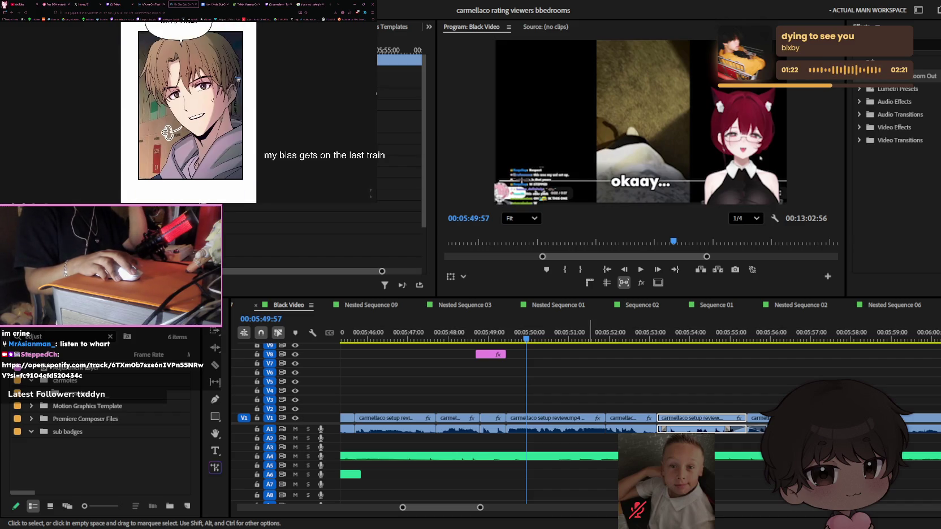
scroll(189, 113, "down", 1)
scroll(238, 79, "down", 2)
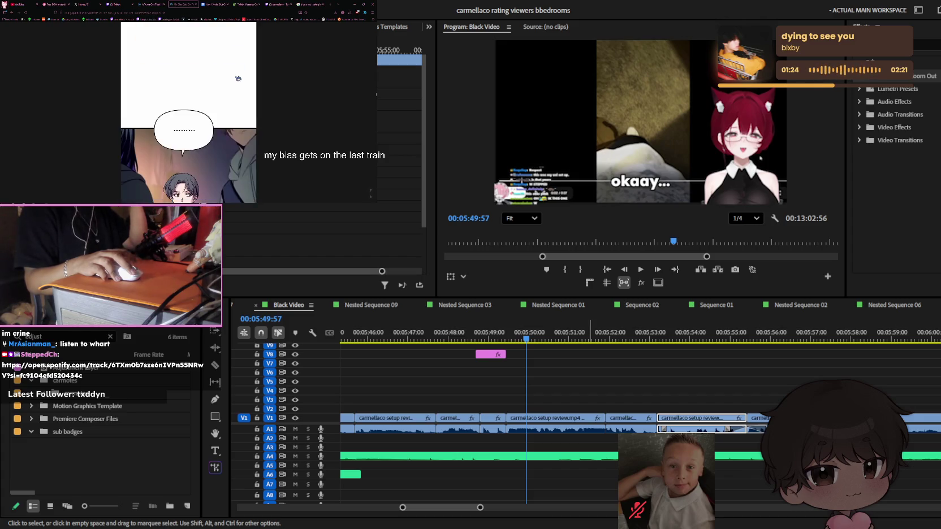
scroll(238, 80, "down", 2)
scroll(238, 79, "down", 2)
Preview the footage from about 00:05:50:46 to 00:05:55:31 to find the unwanted stretch
left_click(385, 503)
left_click(512, 334)
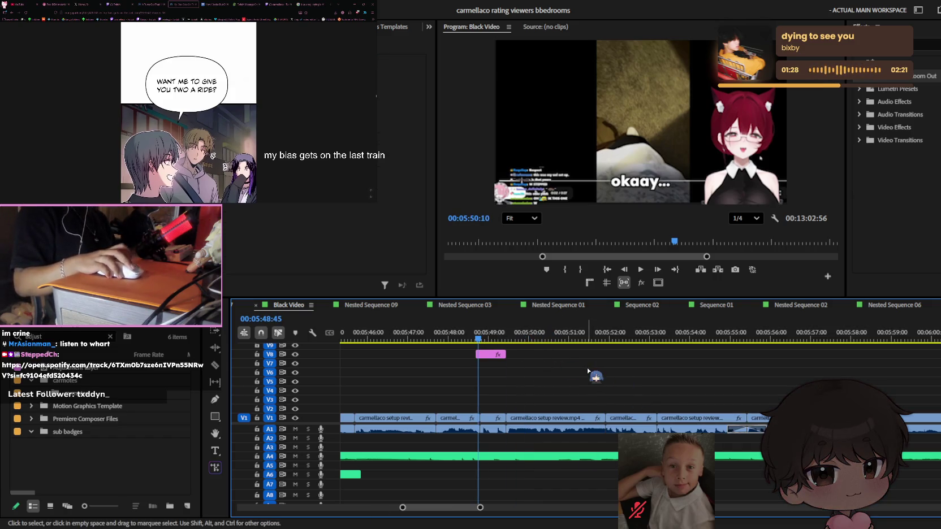
scroll(624, 384, "up", 2)
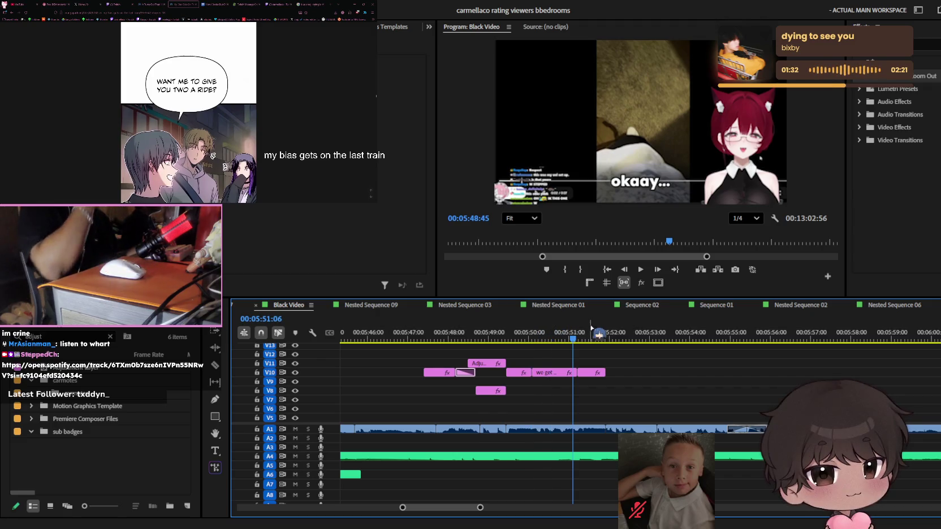
left_click(559, 334)
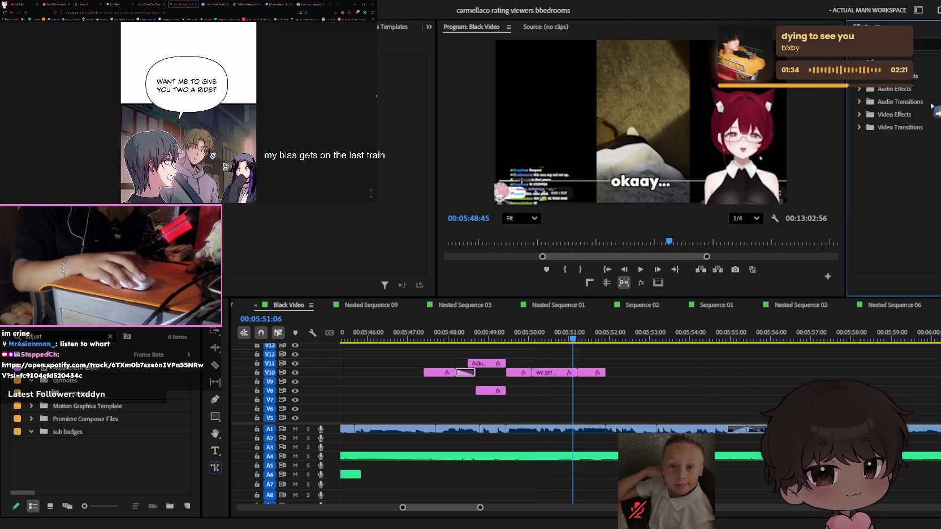
key("minus")
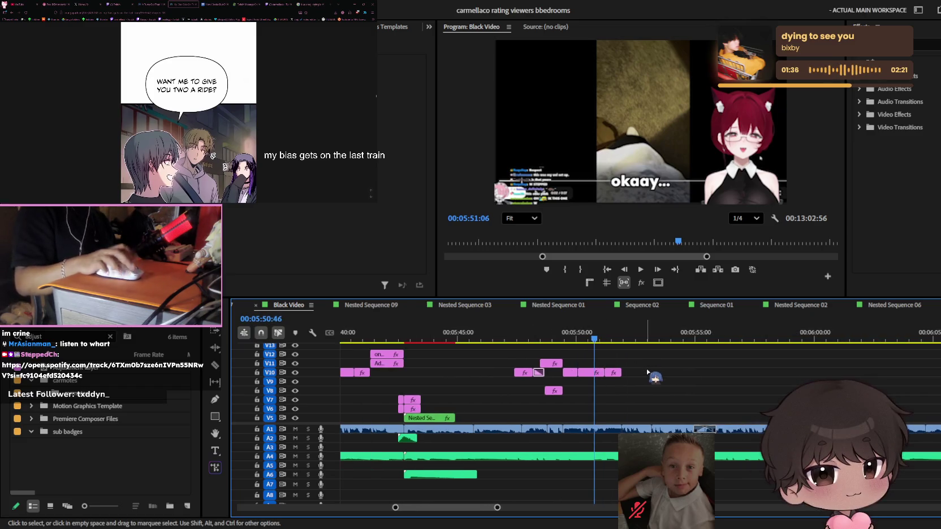
key("minus")
scroll(659, 377, "up", 1)
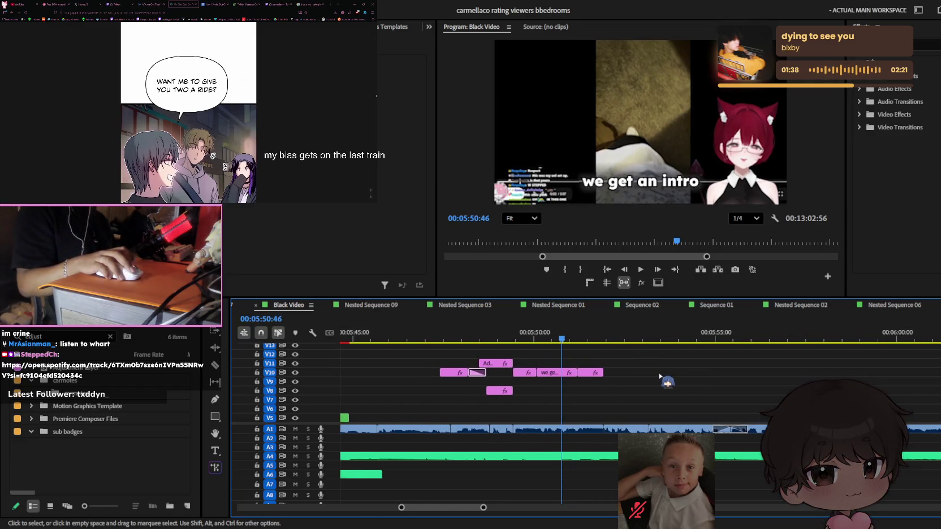
key("space")
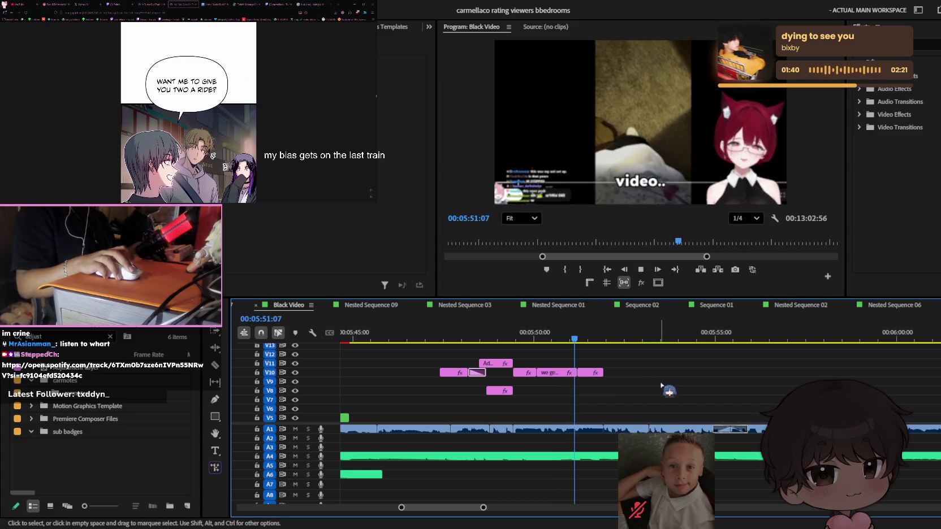
key("space")
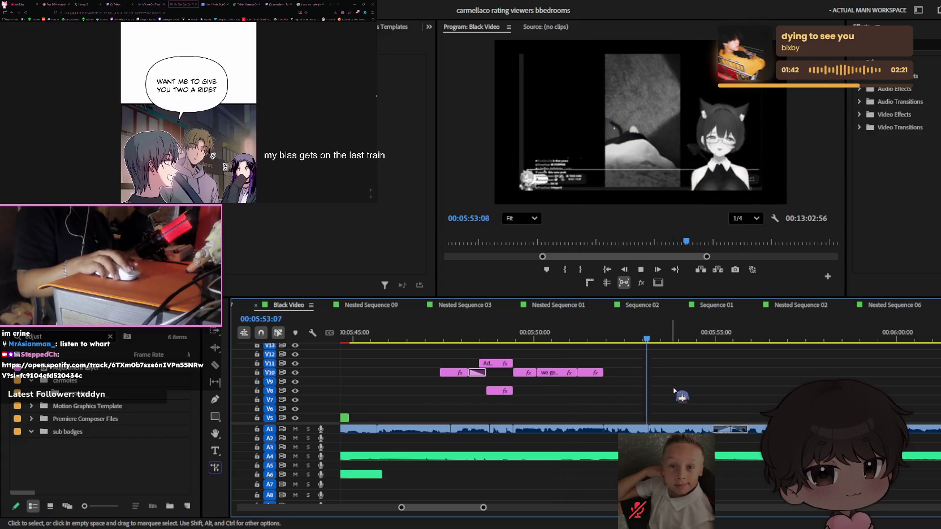
scroll(658, 403, "down", 1)
scroll(663, 403, "up", 1, "alt")
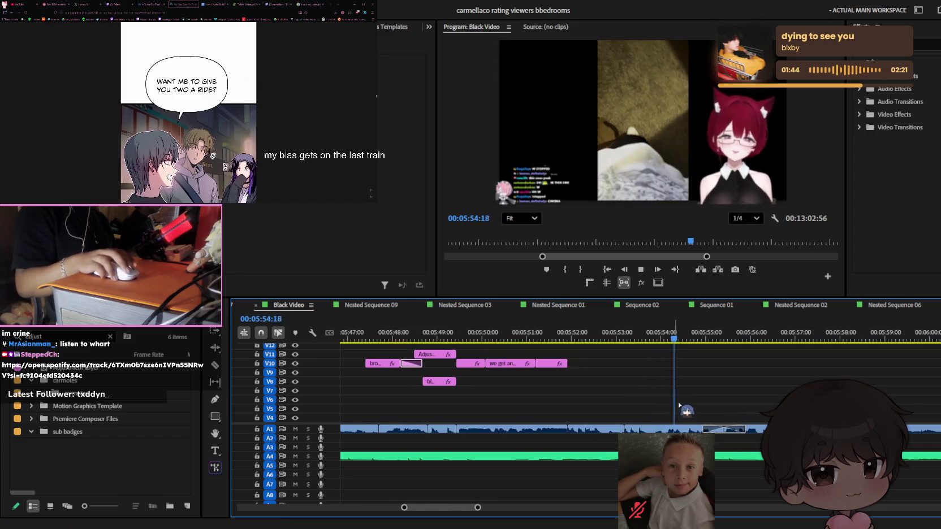
scroll(673, 408, "down", 2)
key("space")
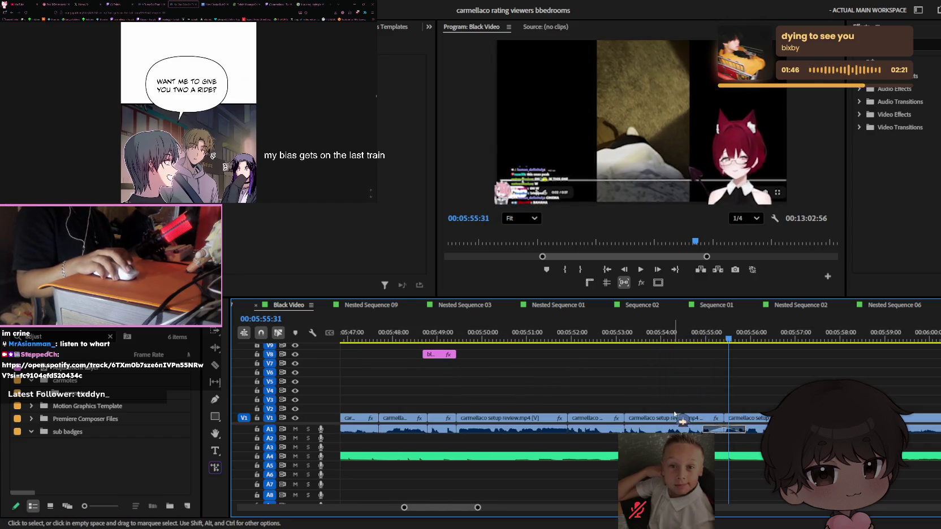
Delete the unwanted setup-review clip on V1 and close the resulting gap
left_click(707, 418)
key("Delete")
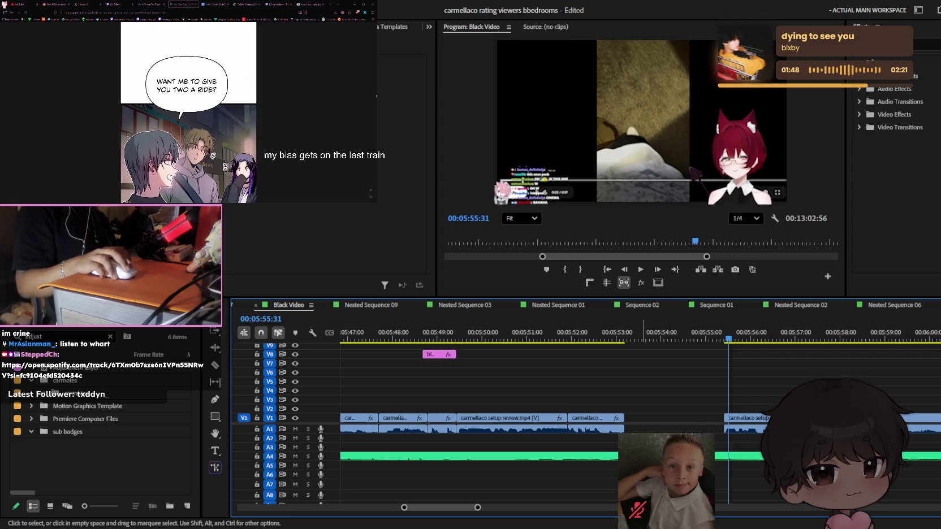
key("c")
left_click(653, 424)
key("Delete")
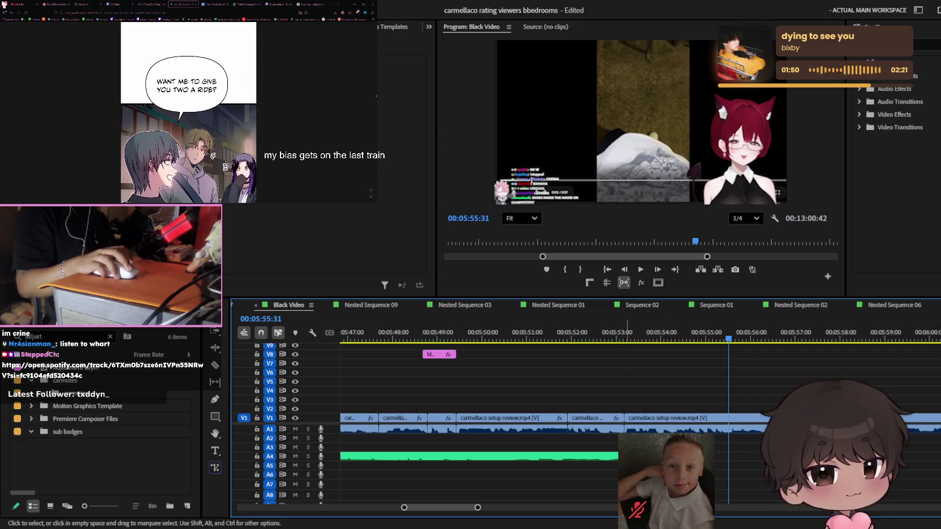
key("minus")
left_click(632, 339)
Play back the edited cut around the playhead, stopping at 00:05:54:27
key("equal")
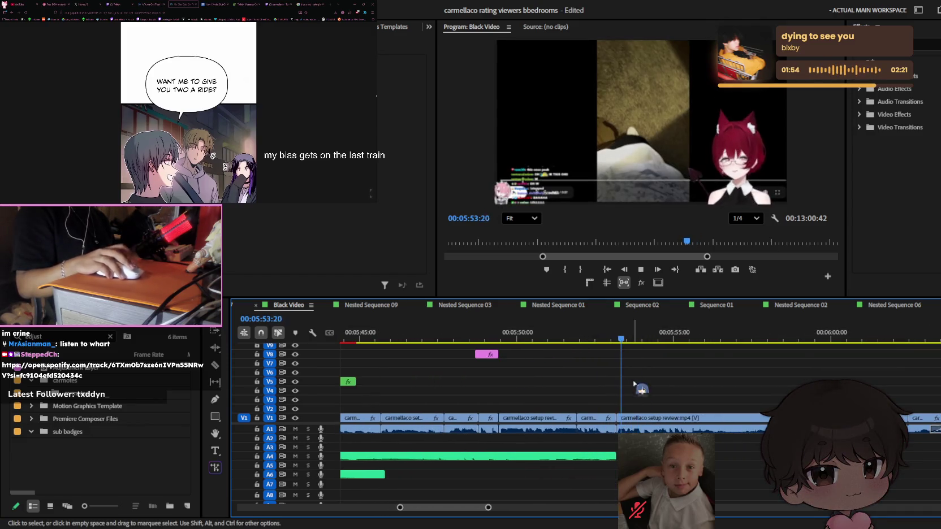
key("equal")
key("equal")
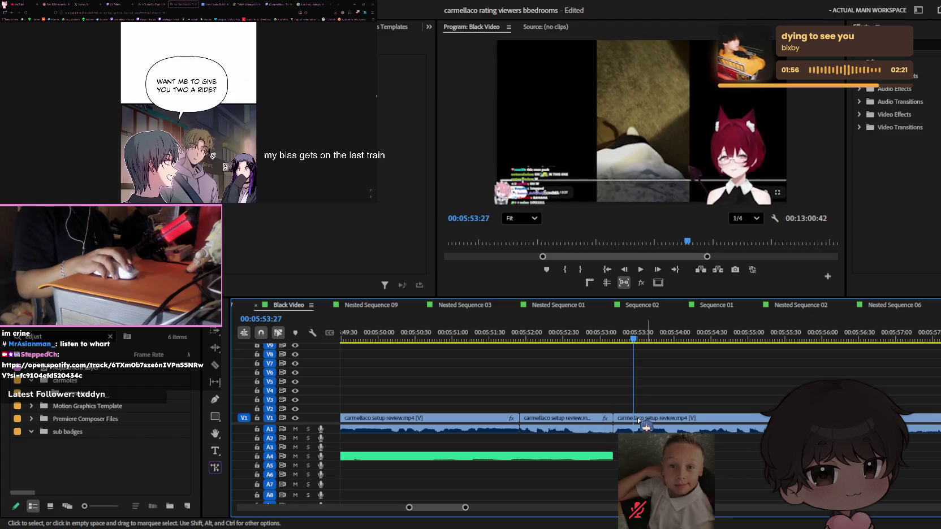
key("space")
key("minus")
key("minus")
key("minus")
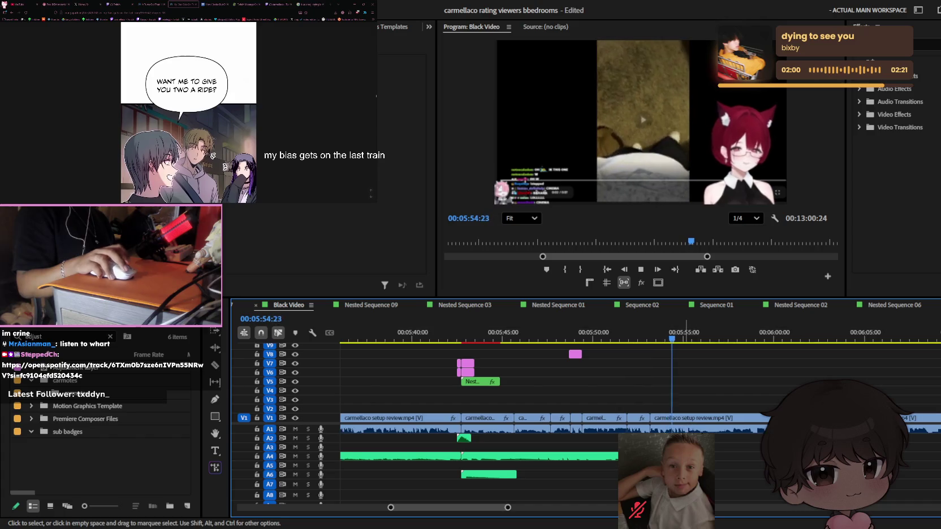
key("space")
key("minus")
key("minus")
key("minus")
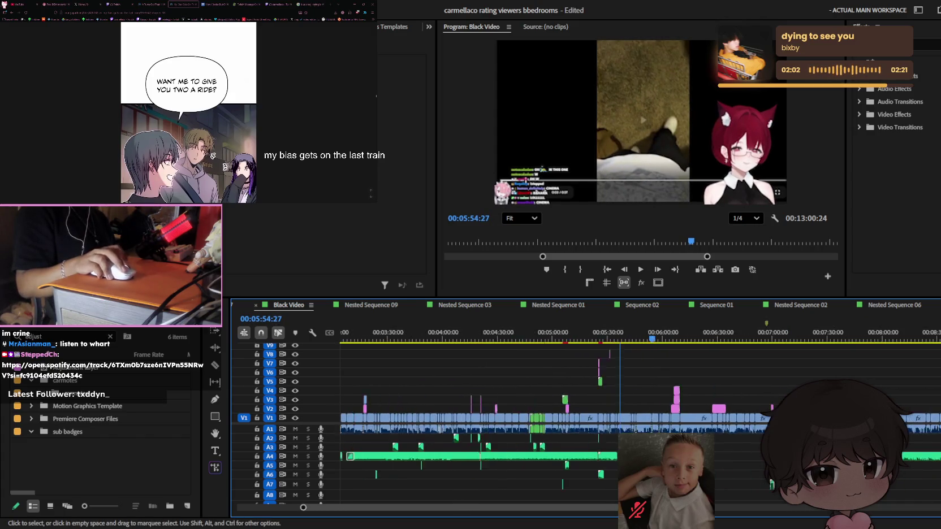
Extend the A4 music clip's end to the right
left_click_drag(572, 455, 724, 457)
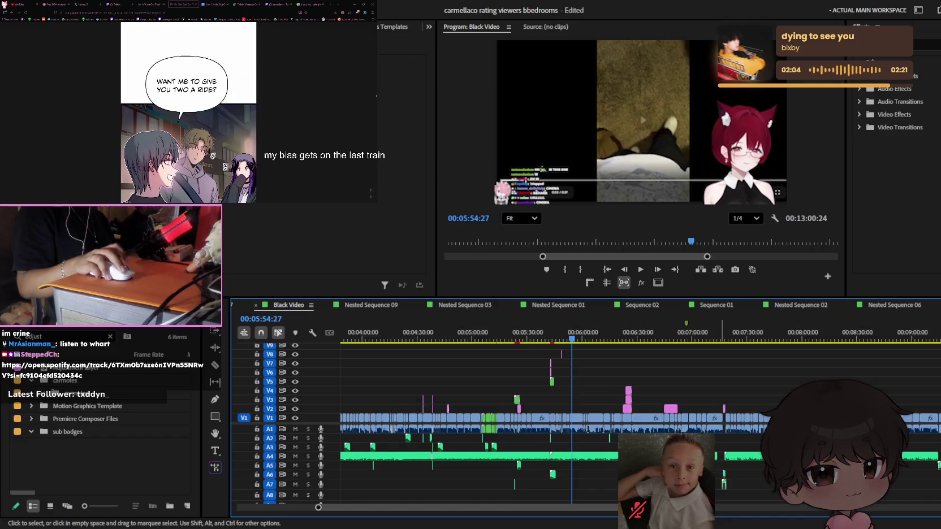
key("equal")
left_click(733, 448)
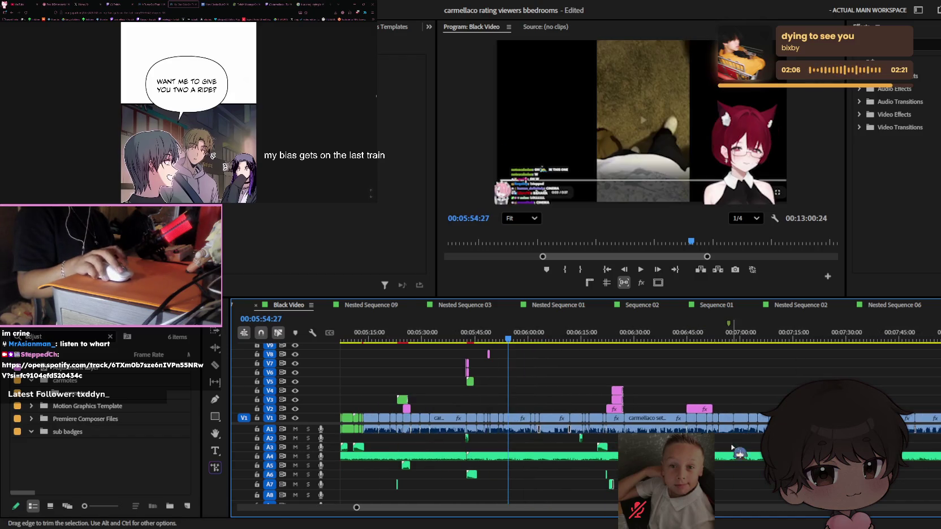
Drag the 'video..' caption clip on V10 further right, then undo that change
scroll(611, 390, "up", 4)
scroll(622, 393, "up", 3, "alt")
scroll(629, 408, "down", 3, "alt")
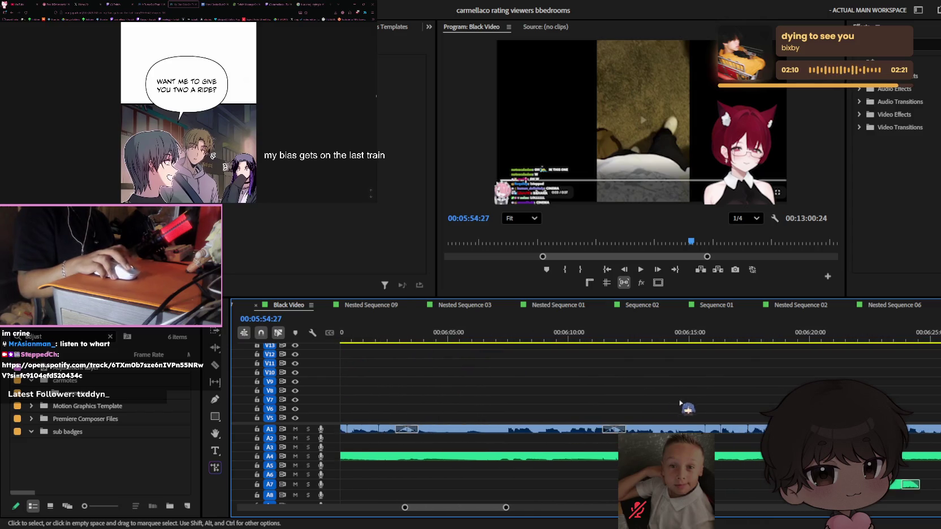
scroll(711, 411, "down", 3)
scroll(711, 411, "up", 4)
scroll(683, 403, "left", 5)
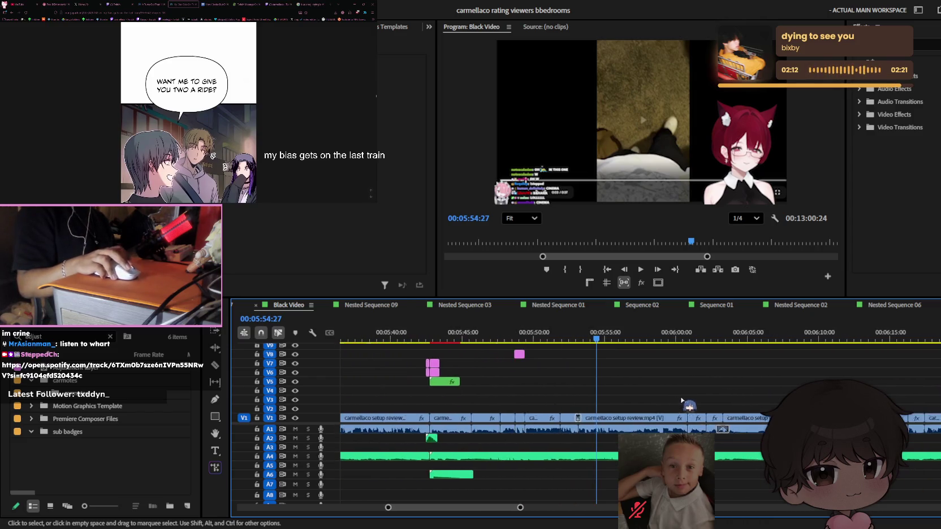
scroll(558, 375, "up", 3, "alt")
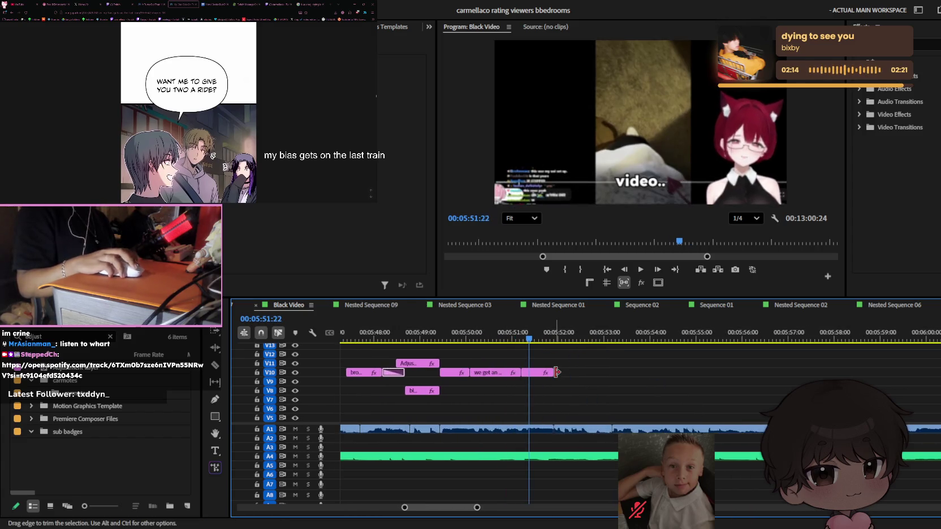
left_click_drag(549, 372, 756, 374)
scroll(650, 394, "down", 3, "alt")
scroll(651, 394, "down", 2)
key("ctrl+z")
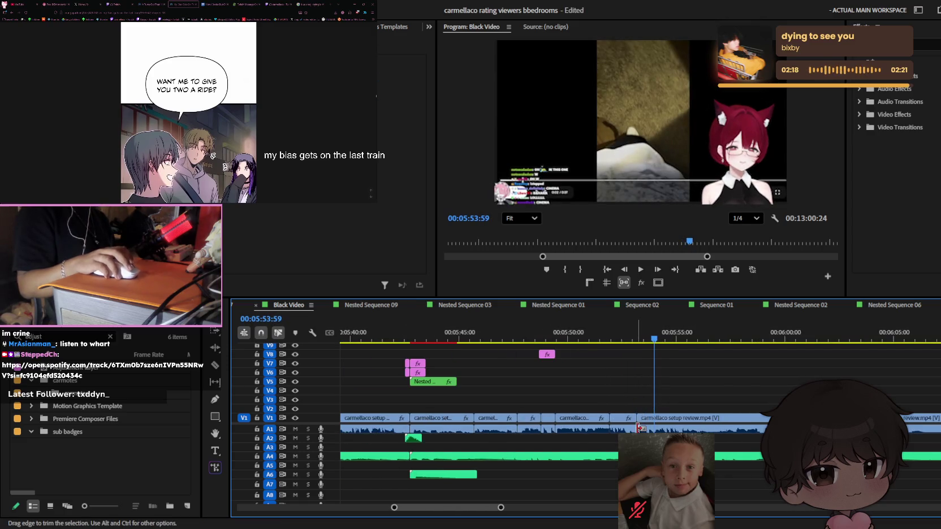
scroll(681, 403, "up", 2, "alt")
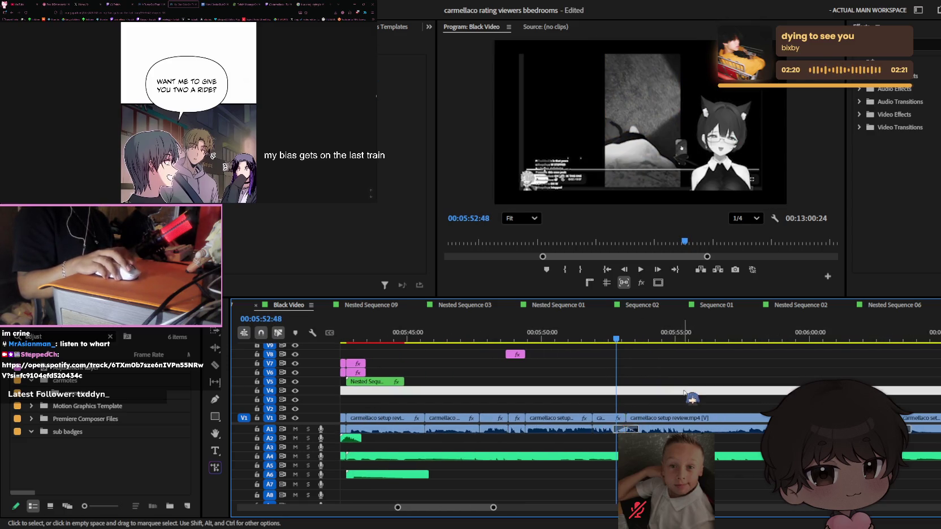
Review the edit and return the playhead to about 5:52:15
key("space")
key("space")
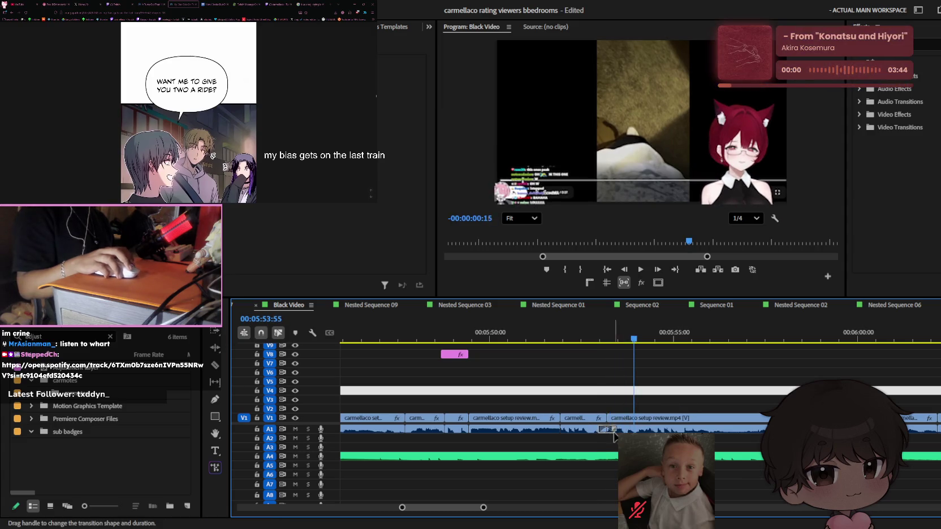
scroll(605, 338, "down", 2, "alt")
key("space")
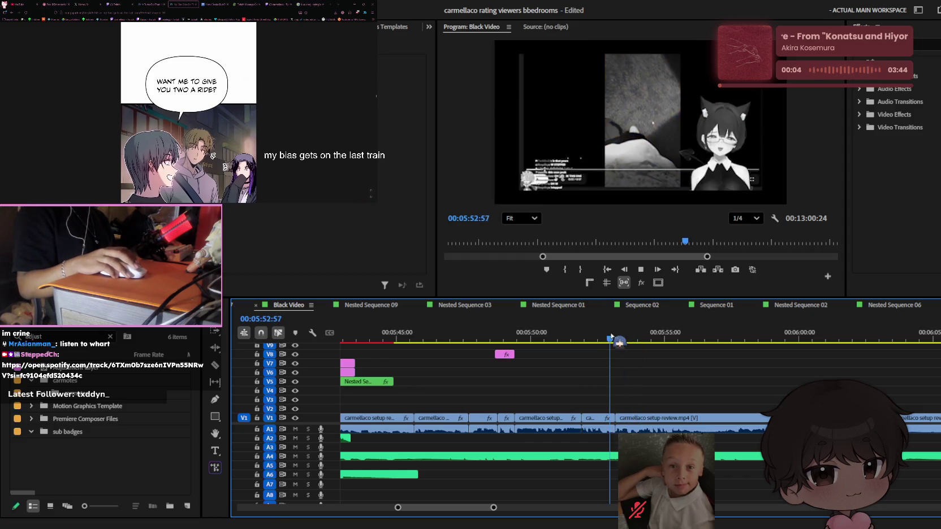
scroll(610, 368, "up", 2, "alt")
scroll(608, 396, "up", 3, "alt")
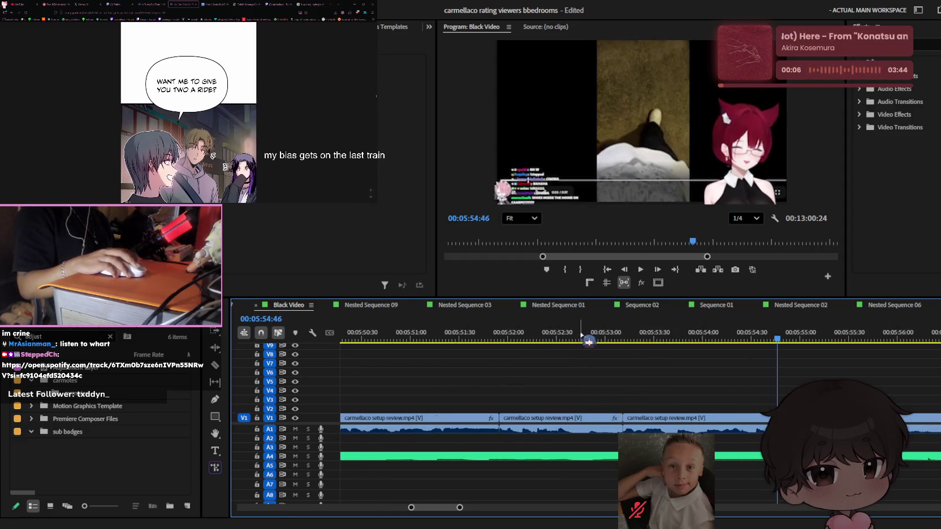
left_click(532, 335)
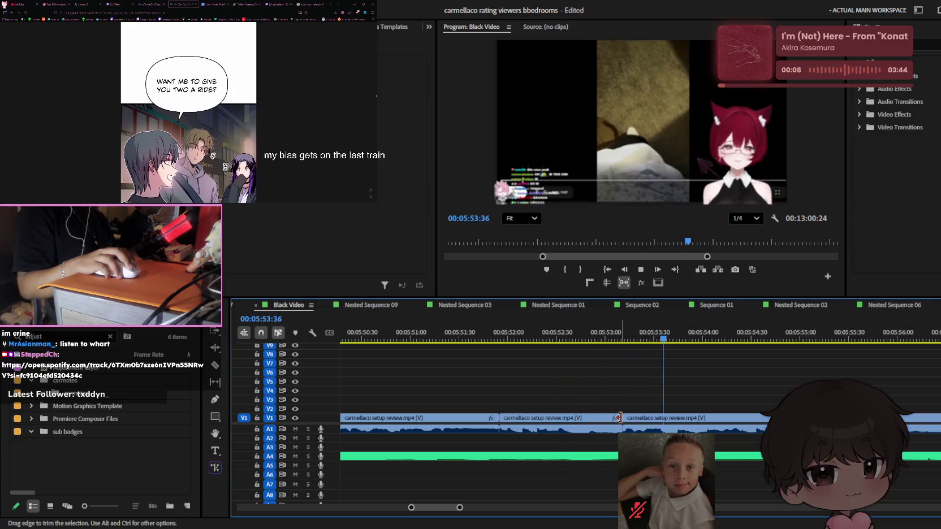
Trim the end of the middle setup-review footage clip slightly shorter and preview it
left_click_drag(620, 418, 612, 418)
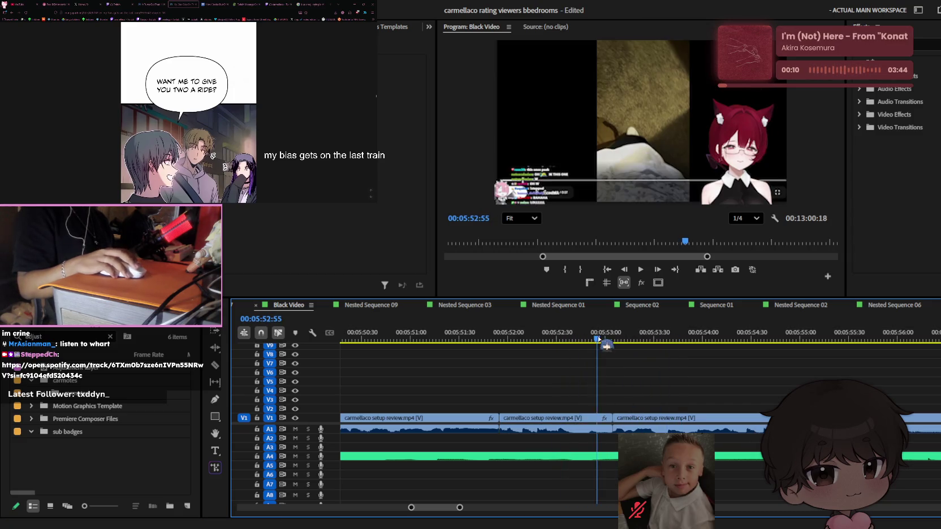
key("space")
key("minus")
key("minus")
key("minus")
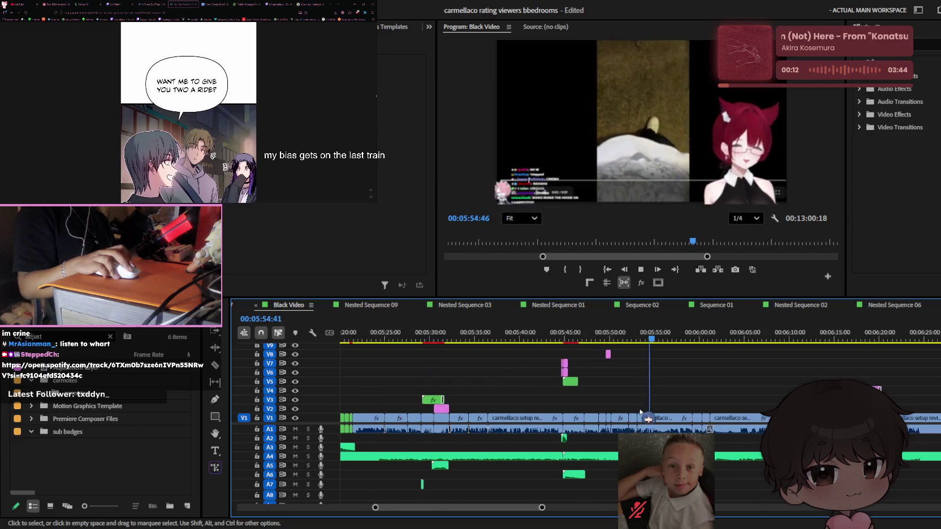
key("equal")
key("equal")
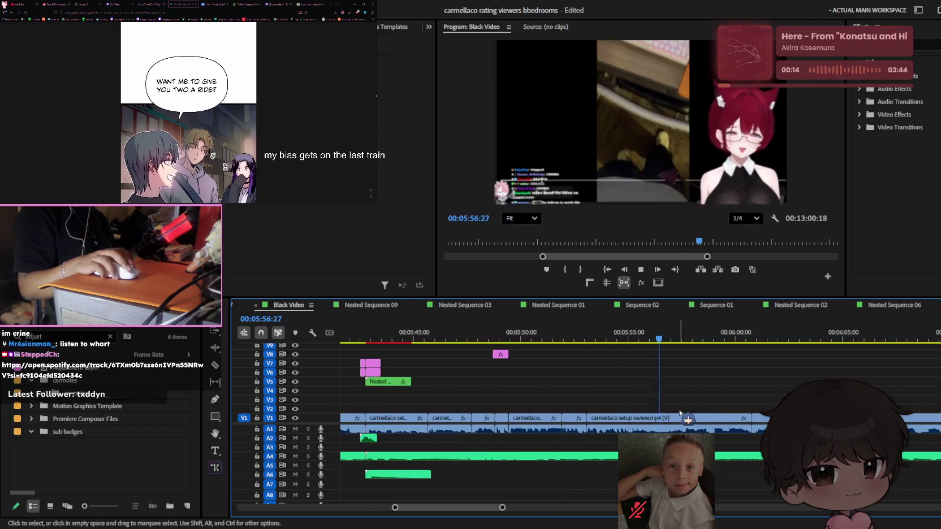
key("minus")
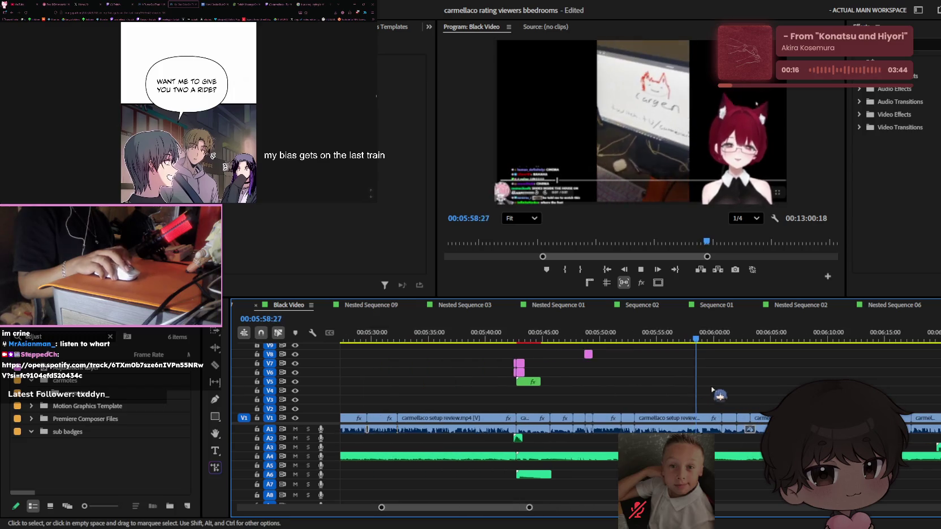
scroll(696, 389, "up", 3)
Play from about 5:50:53 to 5:53:12, then copy the last caption clip to the playhead
left_click(611, 340)
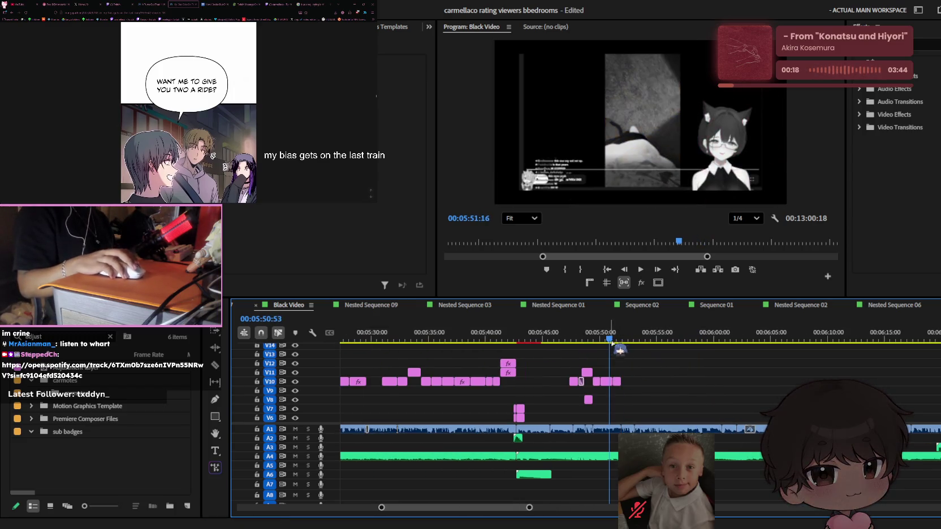
key("space")
key("equal")
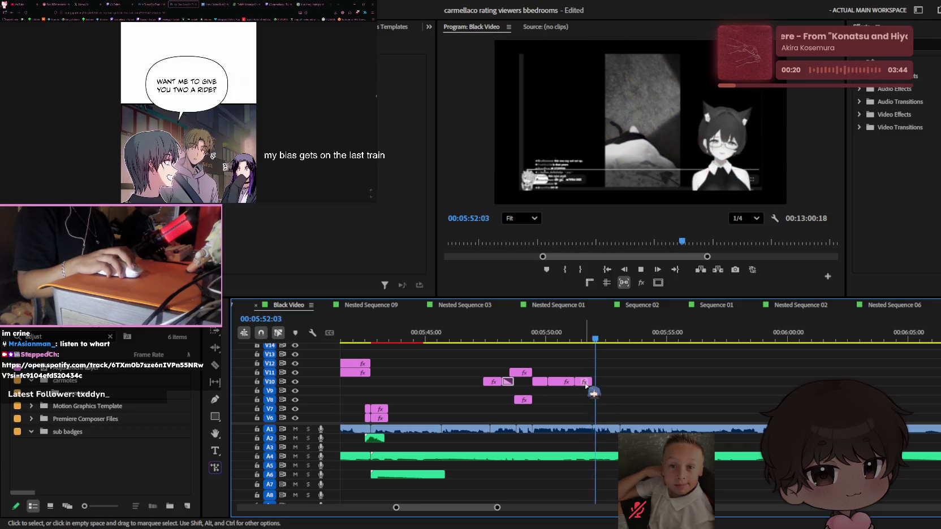
key("equal")
key("space")
mouse_move(555, 383)
left_mouse_down()
mouse_move(631, 391)
mouse_move(626, 382)
mouse_move(753, 383)
left_mouse_up()
Place a copy of the V10 caption at the playhead, extend it, and split the long clip
key("minus")
key("minus")
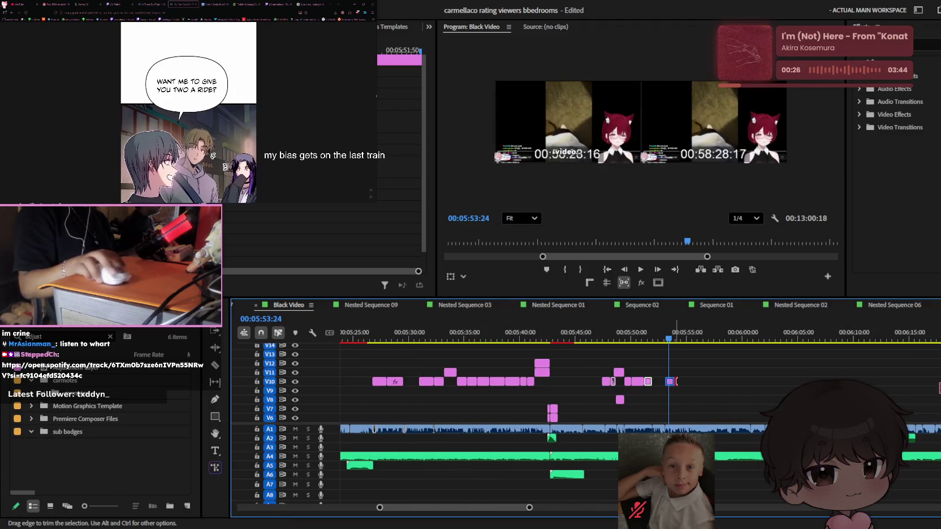
key("minus")
key("space")
key("equal")
key("equal")
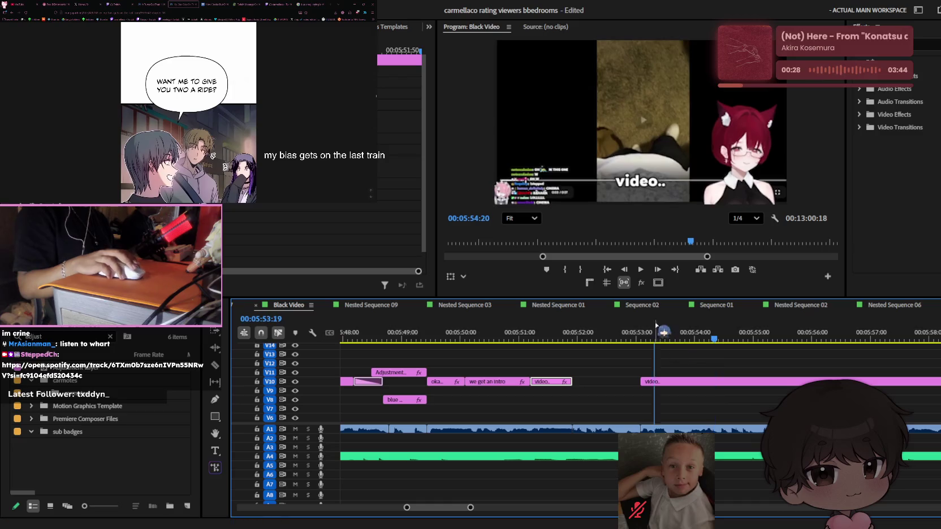
left_click(673, 383)
key("v")
left_click_drag(672, 339, 651, 342)
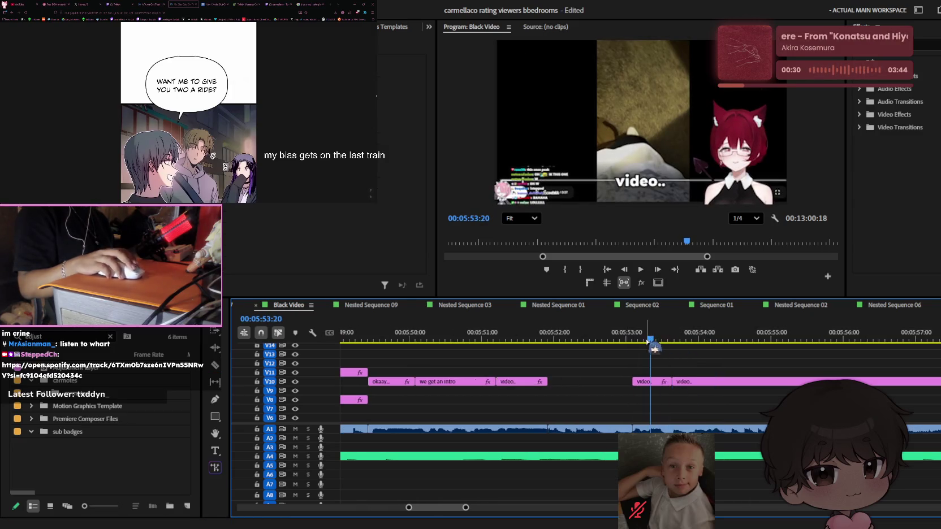
Check the caption timing from about 5:54:03, split at the next word and delete the leftover piece
left_click(656, 340)
key("space")
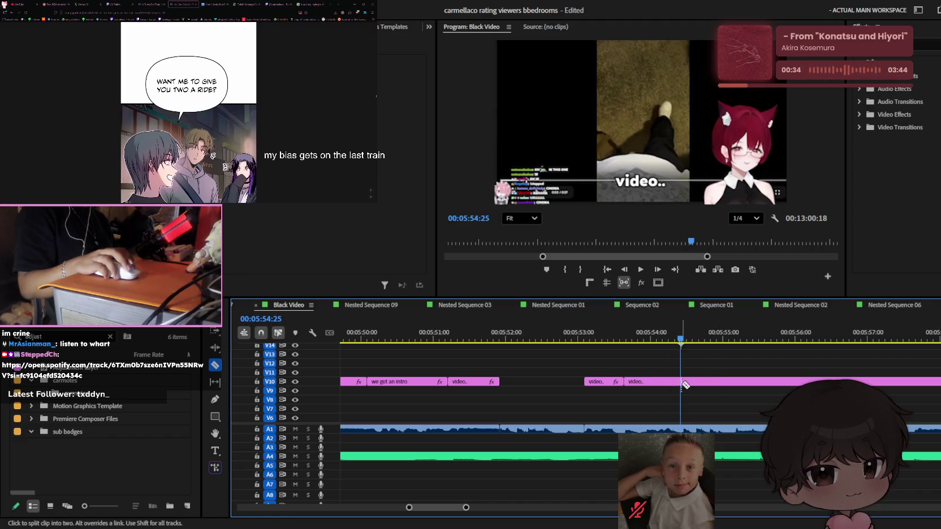
key("Left")
key("Left")
key("Left")
key("Left")
key("Left")
key("Left")
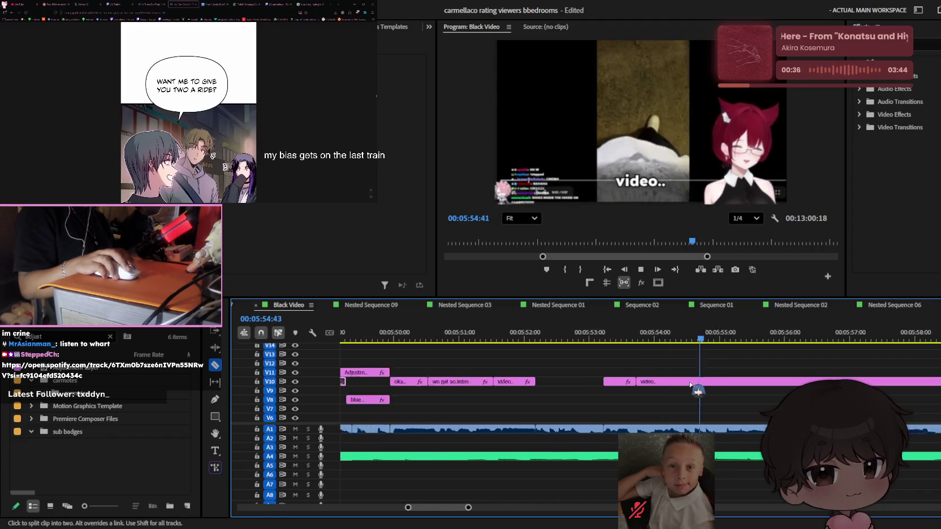
key("minus")
key("Up")
key("equal")
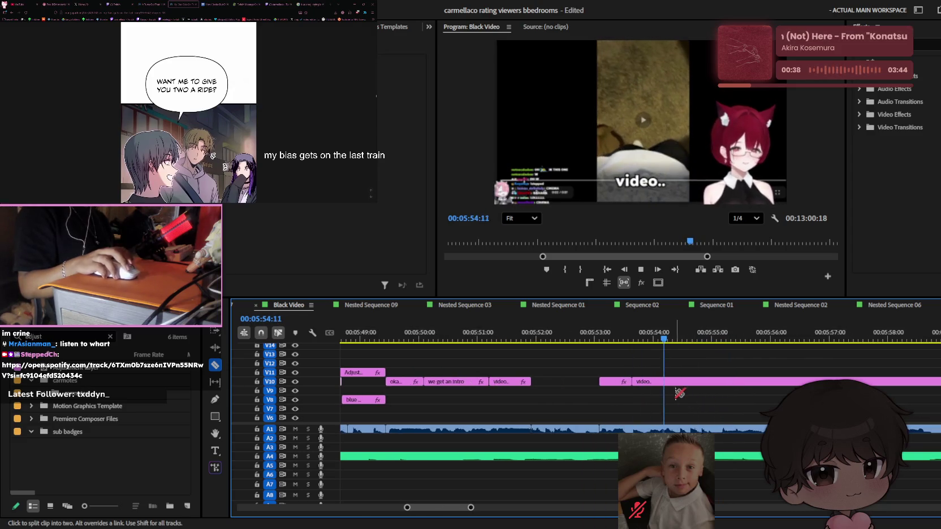
left_click(669, 386)
key("v")
left_click(651, 340)
key("c")
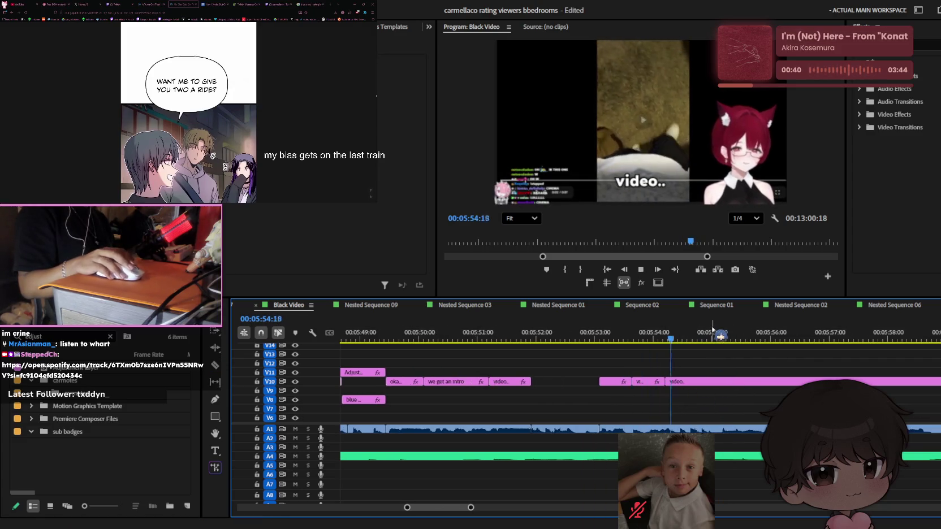
key("space")
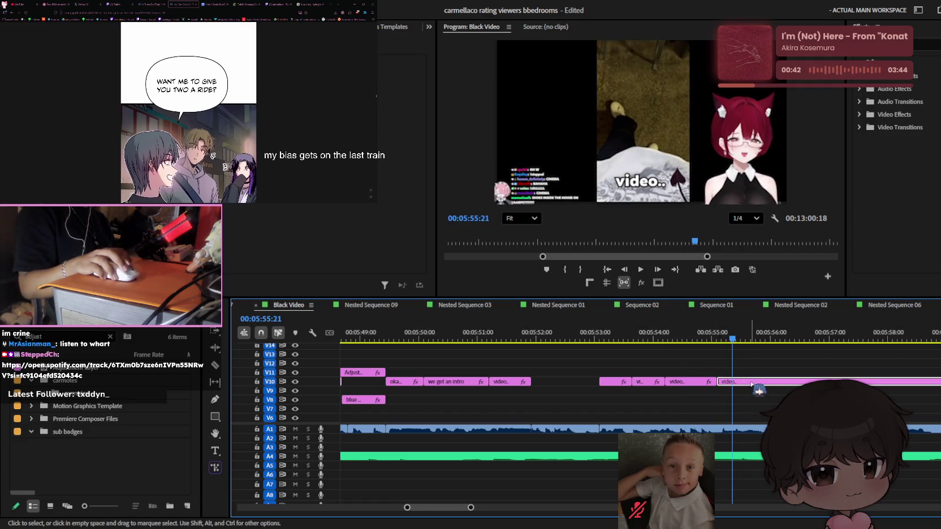
key("Delete")
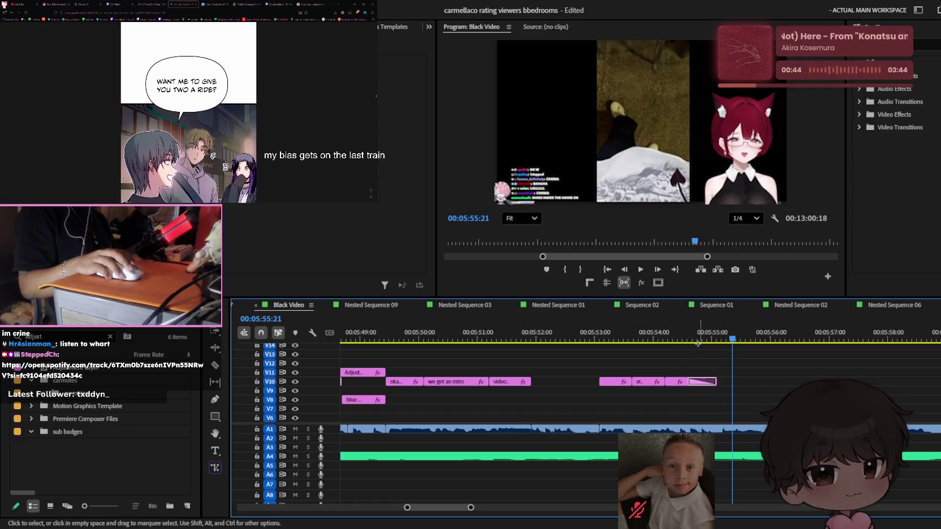
Play back the new captions, save the project, and select the new V10 caption clip
key("space")
key("minus")
key("minus")
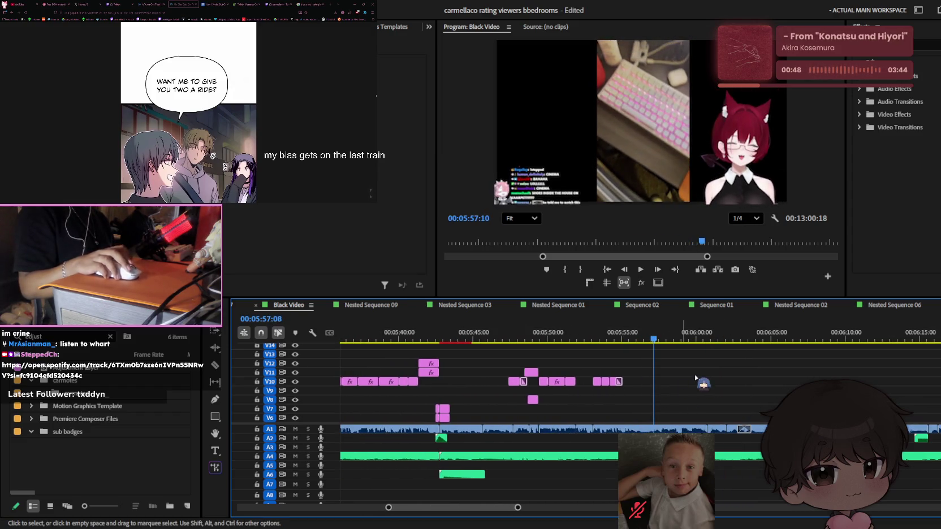
key("ctrl+s")
key("equal")
key("equal")
left_click_drag(628, 335, 626, 348)
left_click(628, 382)
Retype the V10 caption near 00:05:53 from 'video..' to 'fit check' and play it back
double_click(643, 184)
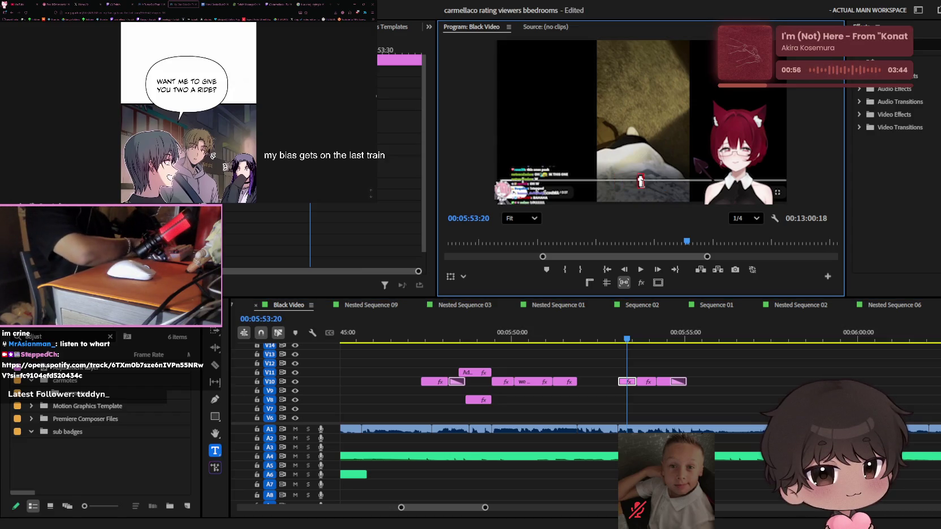
type("this is a fi")
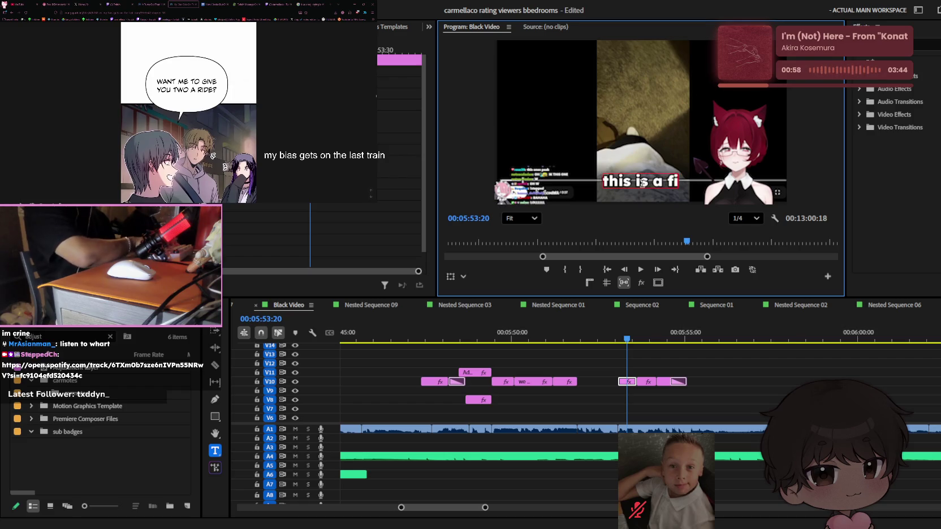
type(" a")
key("Escape")
key("space")
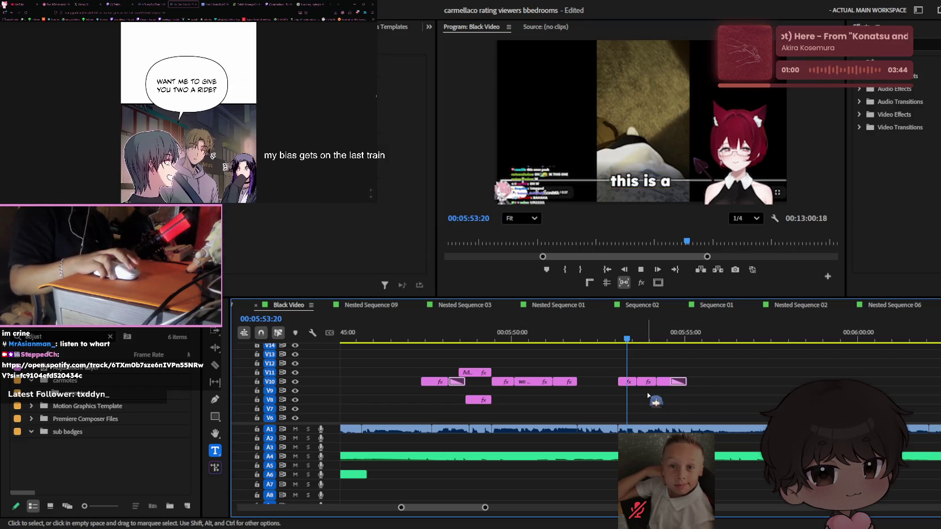
left_click(647, 179)
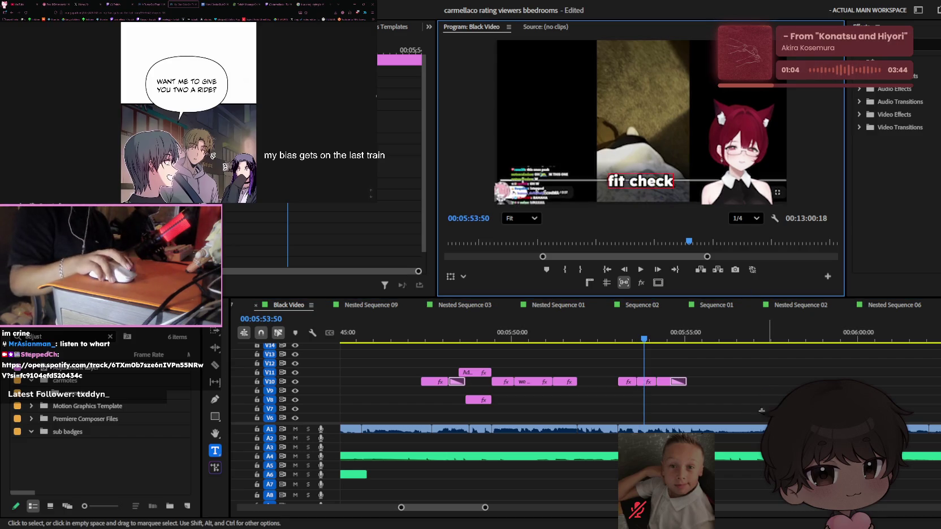
key("space")
key("space")
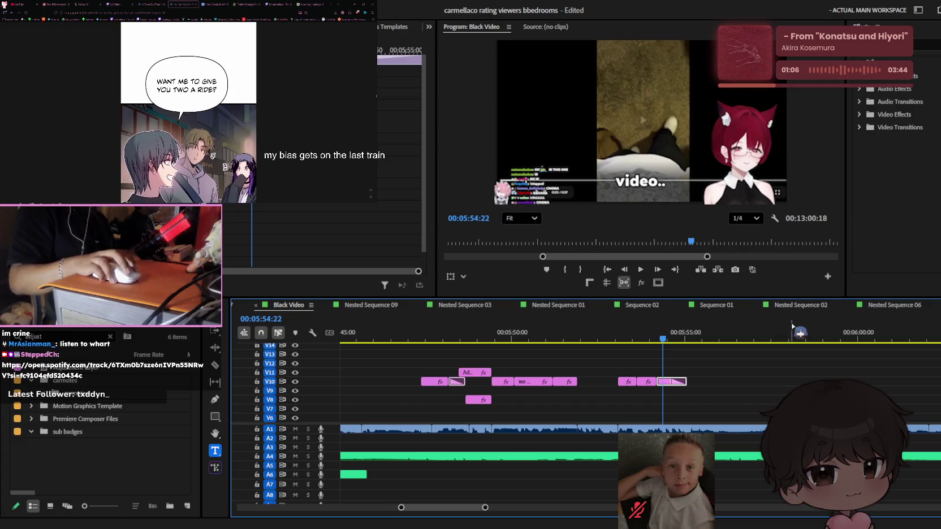
Apply a Shakes preset from the Effects search to the V10 caption clip and preview it
key("shift+7")
type("shake")
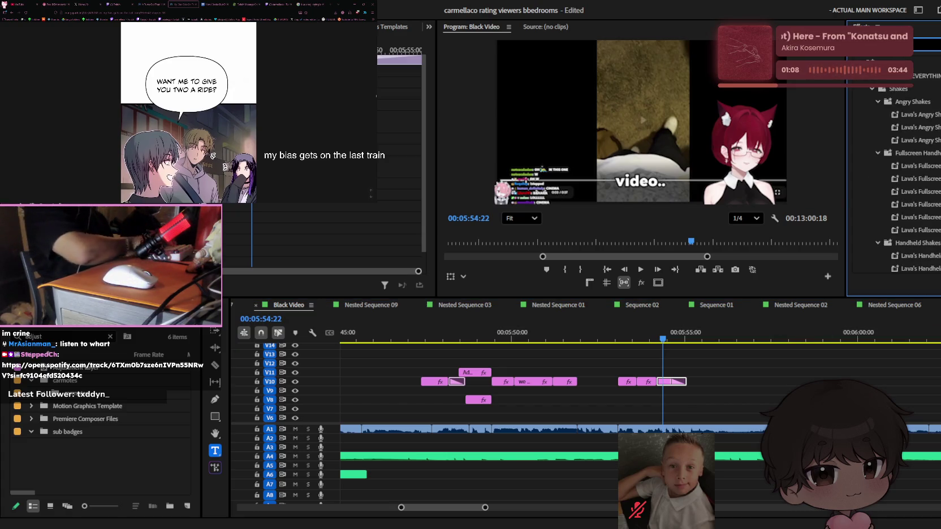
left_click_drag(916, 127, 673, 383)
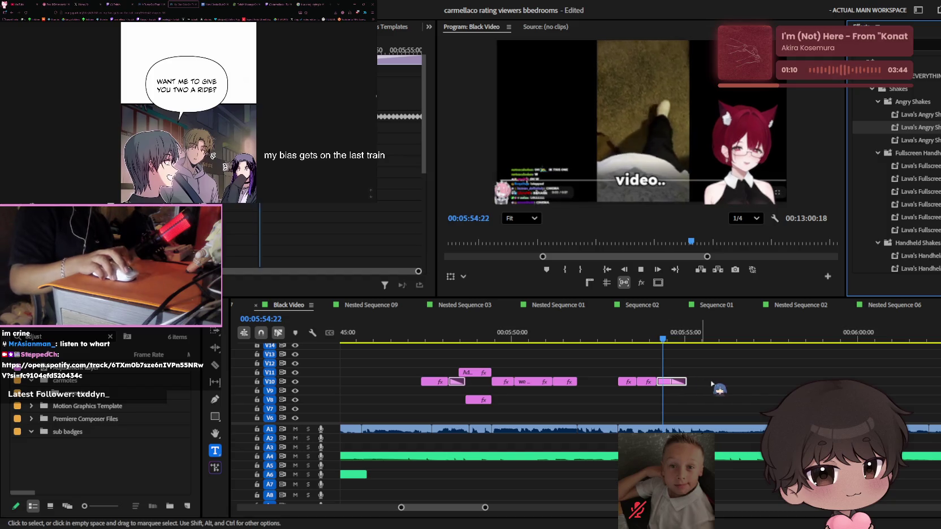
key("space")
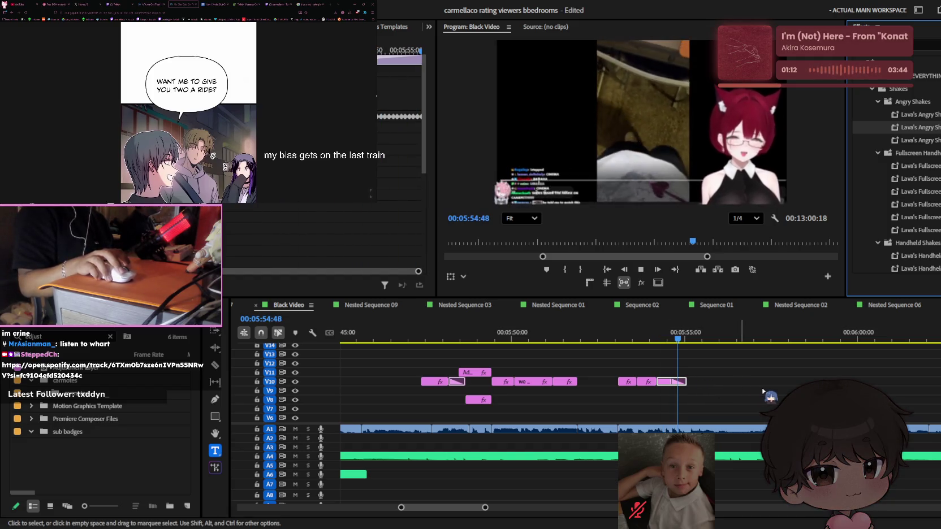
key("=")
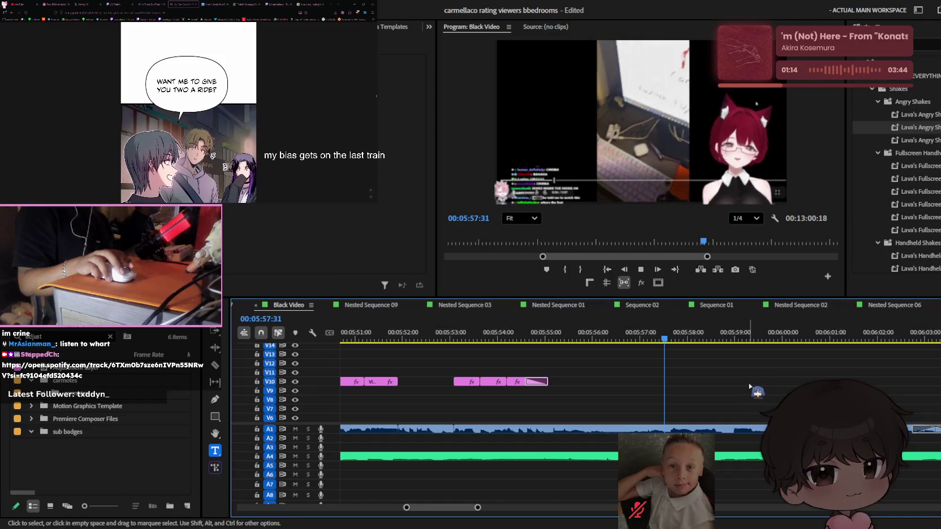
Trim a V10 caption's start and place a copy of it further along V10
scroll(750, 389, "down", 1)
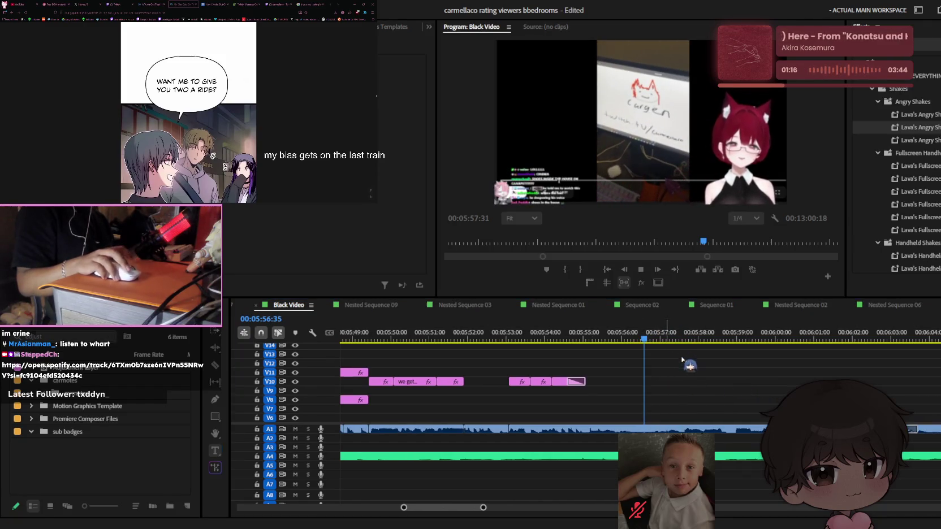
left_click_drag(510, 382, 622, 379)
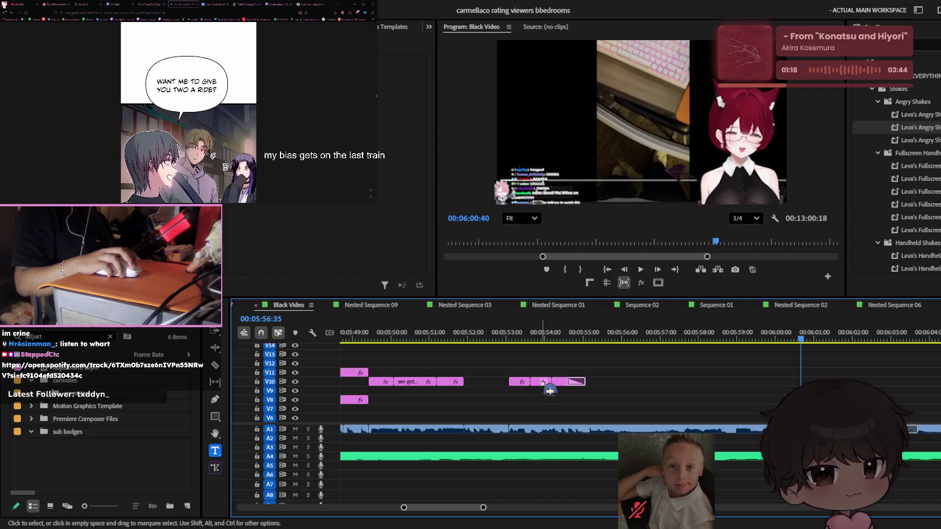
left_click_drag(542, 382, 688, 382)
left_click(670, 342)
key("space")
left_click(707, 382)
left_click_drag(707, 384, 715, 382)
Lengthen, duplicate and retrim the 'okok' caption so it starts around 00:06:00 over the fanart shot
left_click(652, 177)
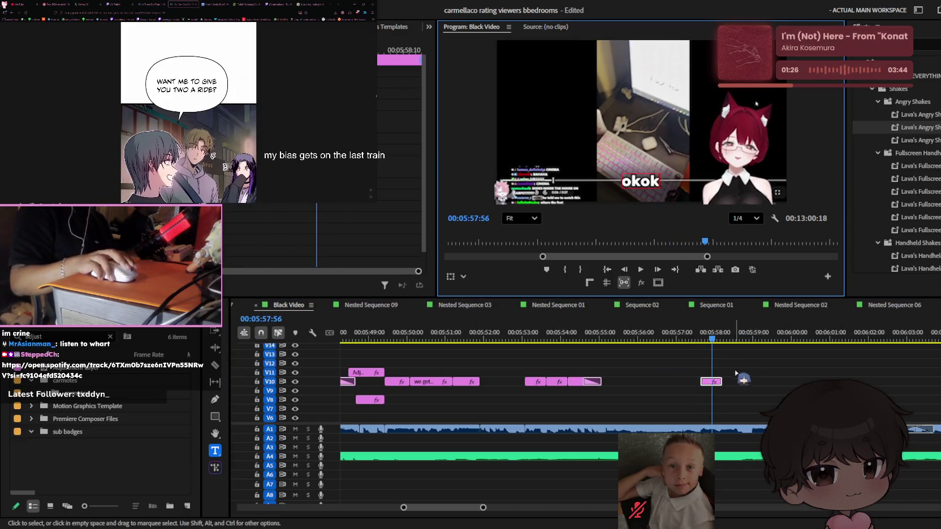
left_click_drag(722, 381, 742, 380)
key("space")
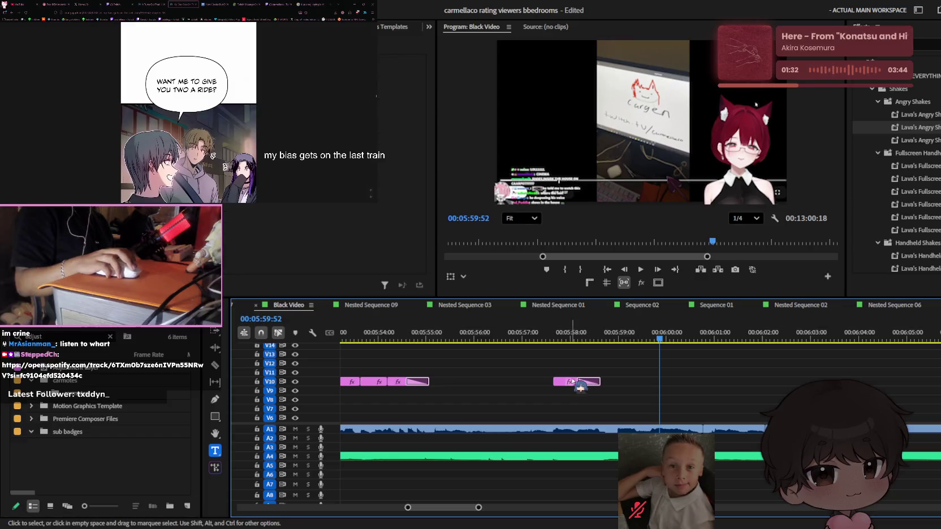
left_click_drag(578, 382, 655, 378)
key("j")
scroll(698, 385, "down", 2)
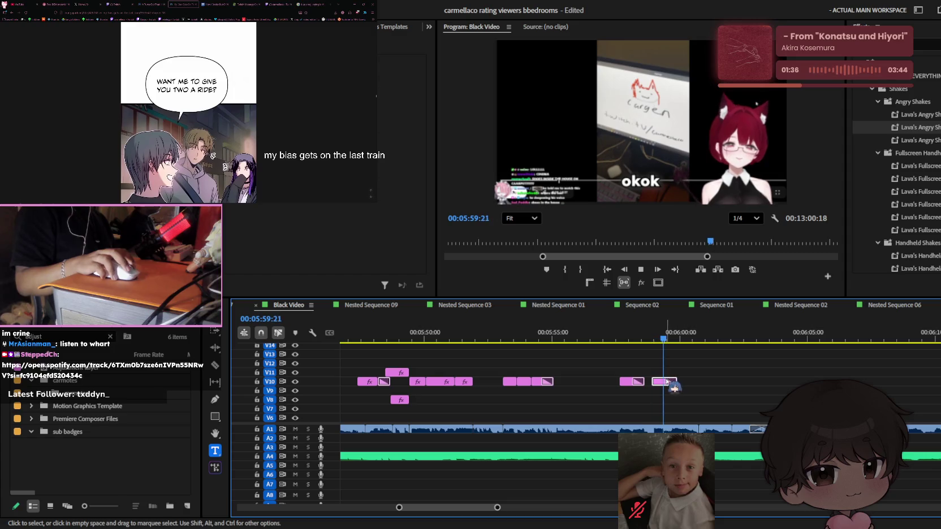
left_click_drag(675, 381, 817, 382)
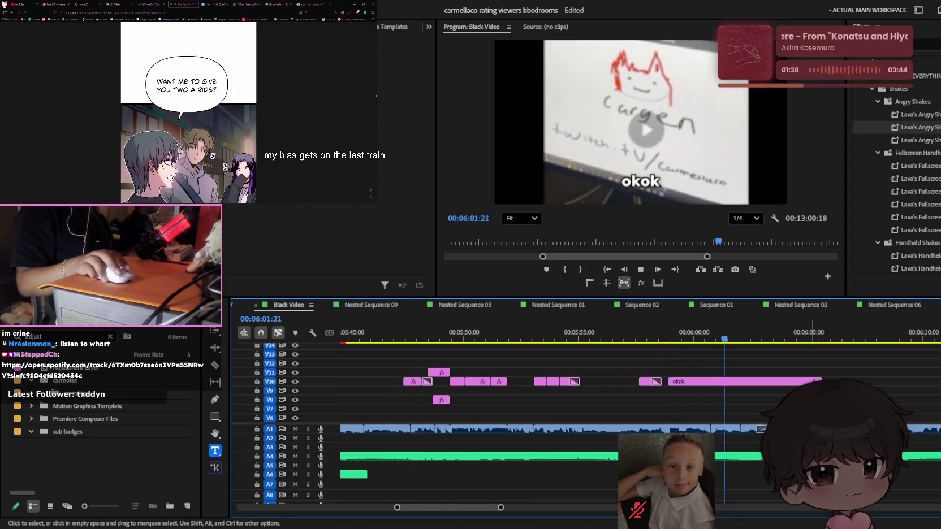
scroll(803, 384, "down", 1)
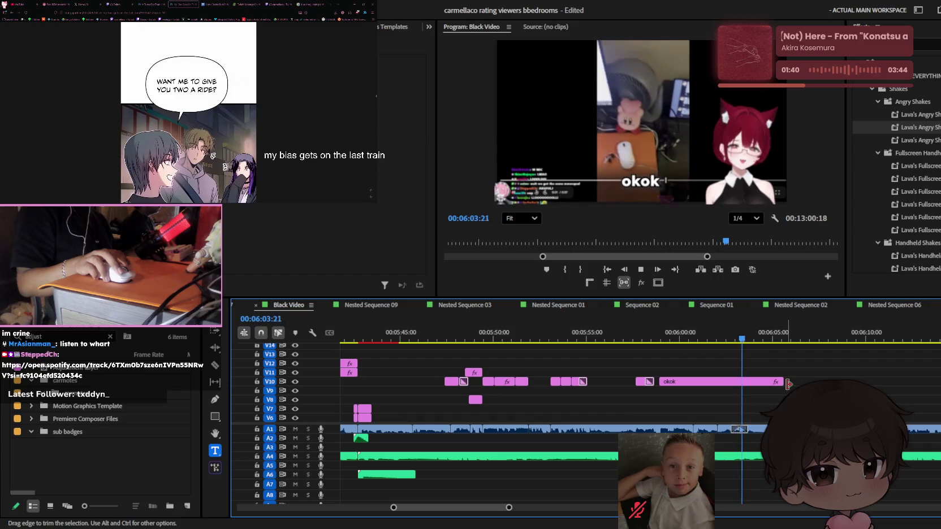
left_click_drag(788, 384, 718, 382)
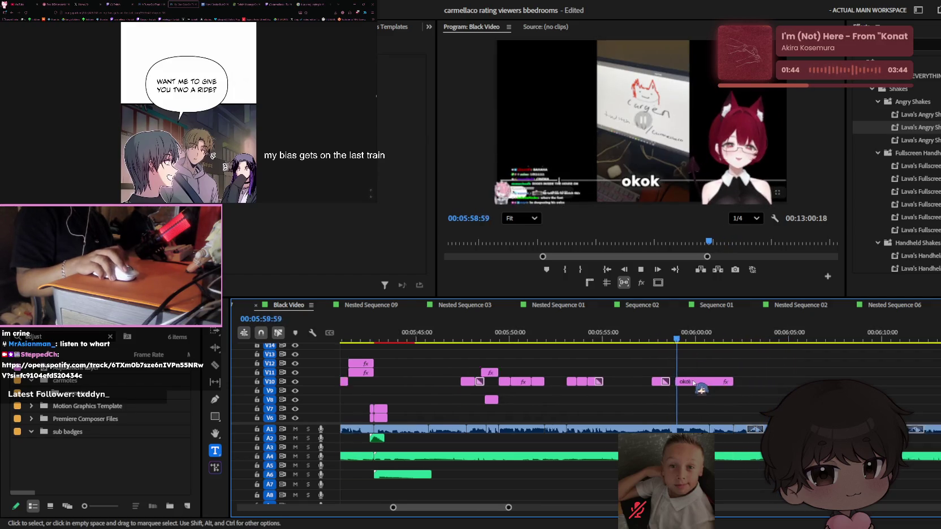
key("space")
key("equal")
Cut the 'okok' caption at 05:59:18, reword the second piece to 'shit..', and shorten it
left_click_drag(702, 350, 679, 349)
key("c")
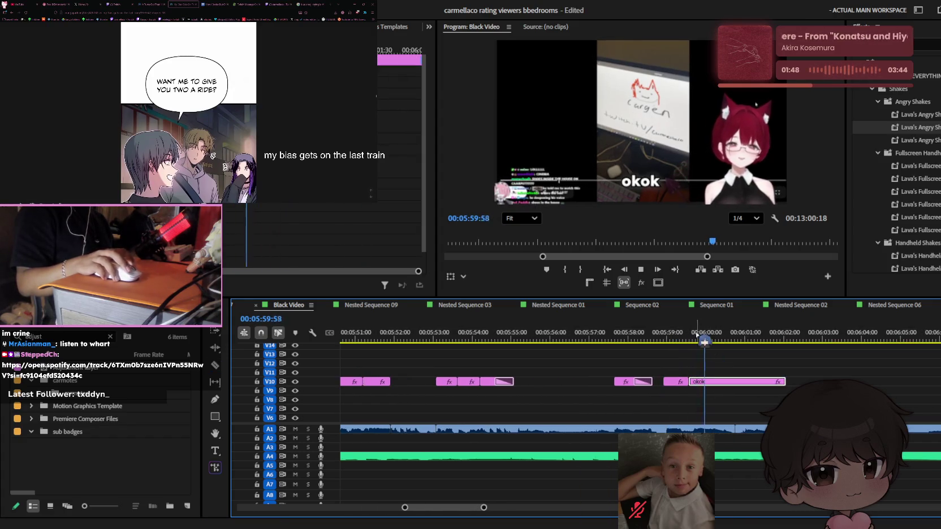
left_click(646, 178)
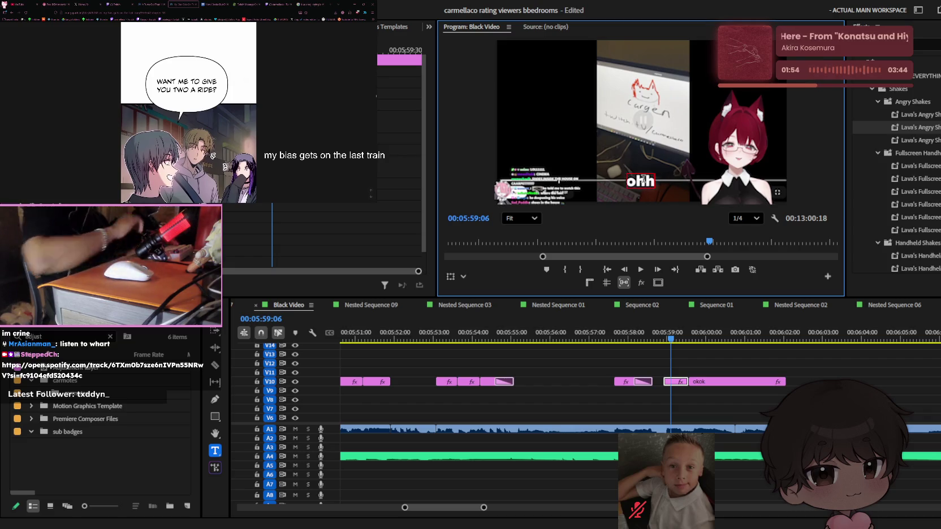
key("space")
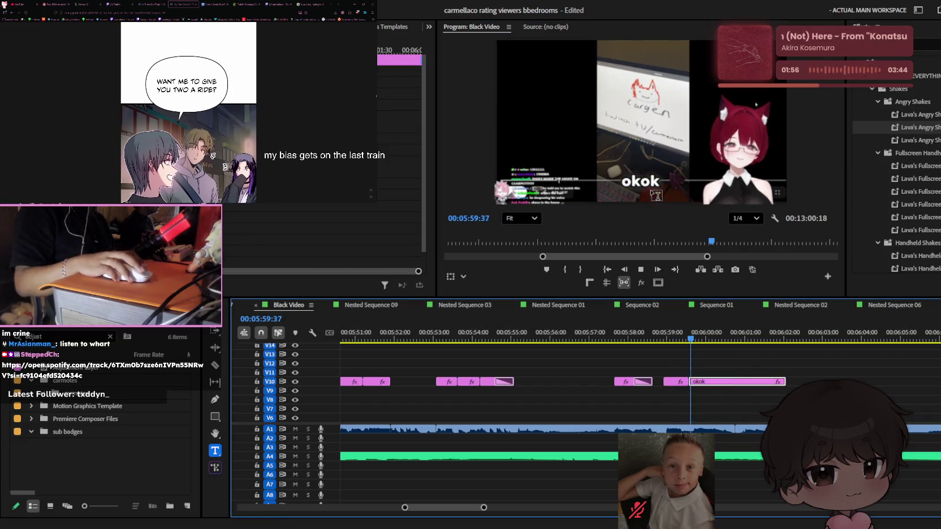
left_click(643, 178)
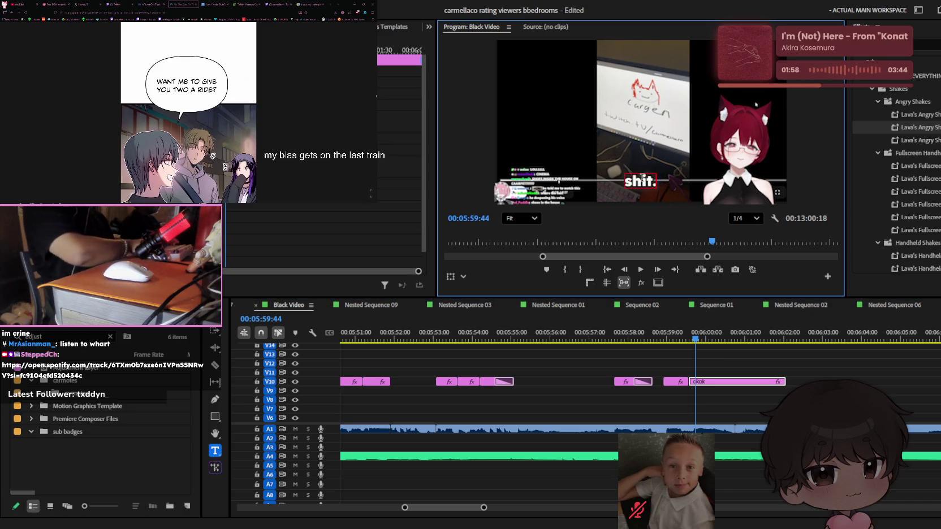
left_click(777, 397)
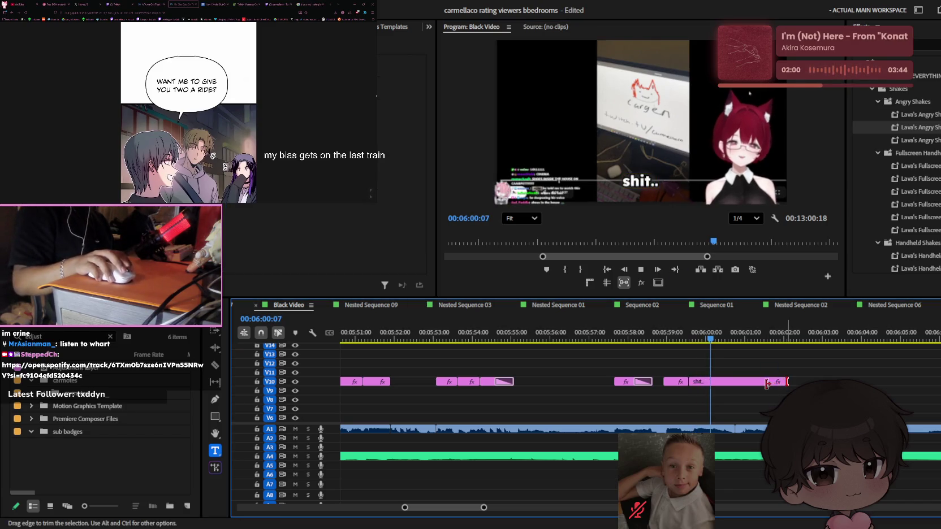
left_click_drag(767, 384, 765, 383)
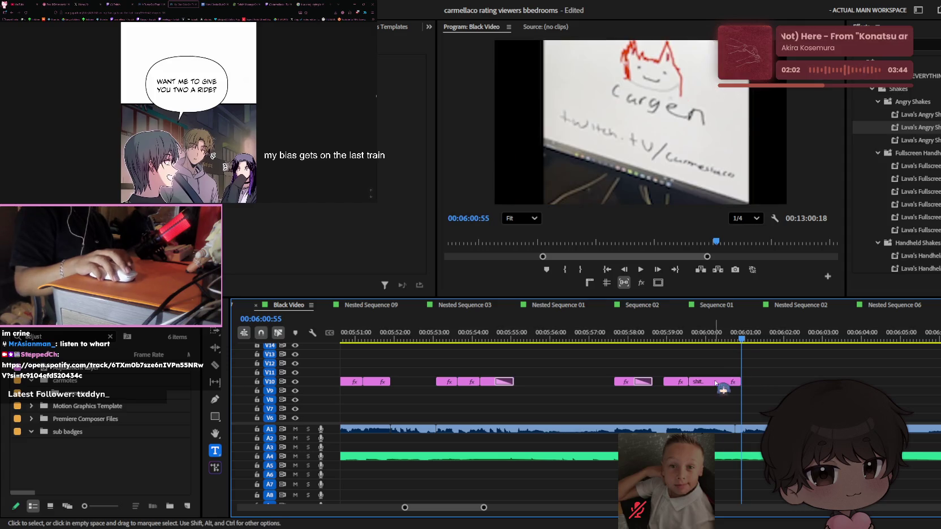
Paste a caption copy at the playhead and retype it from 'the fanart' to the streamer's Twitch channel address
key("ctrl+v")
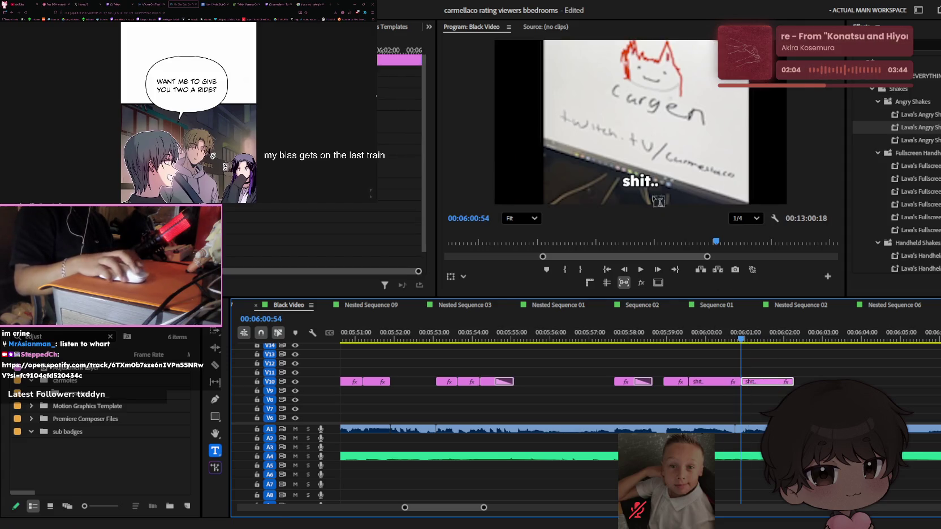
left_click(755, 334)
left_click(641, 178)
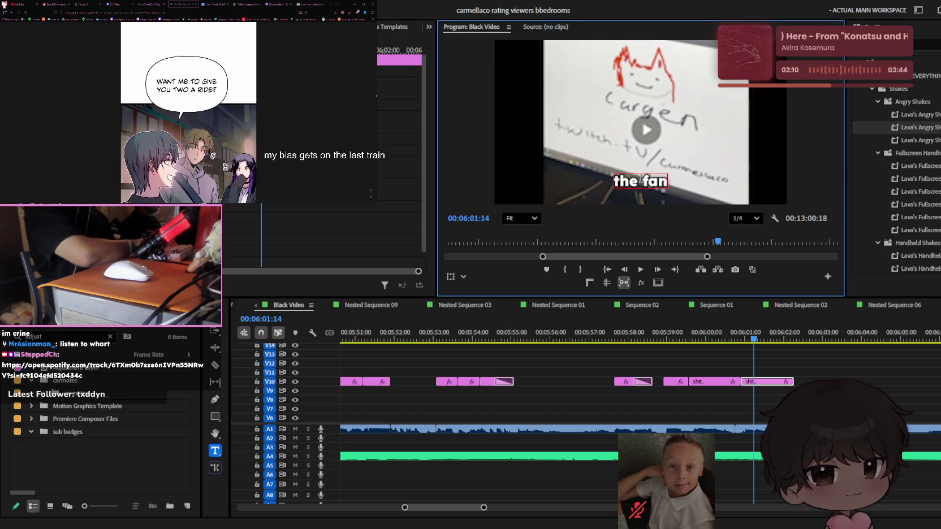
type("t")
left_click(779, 335)
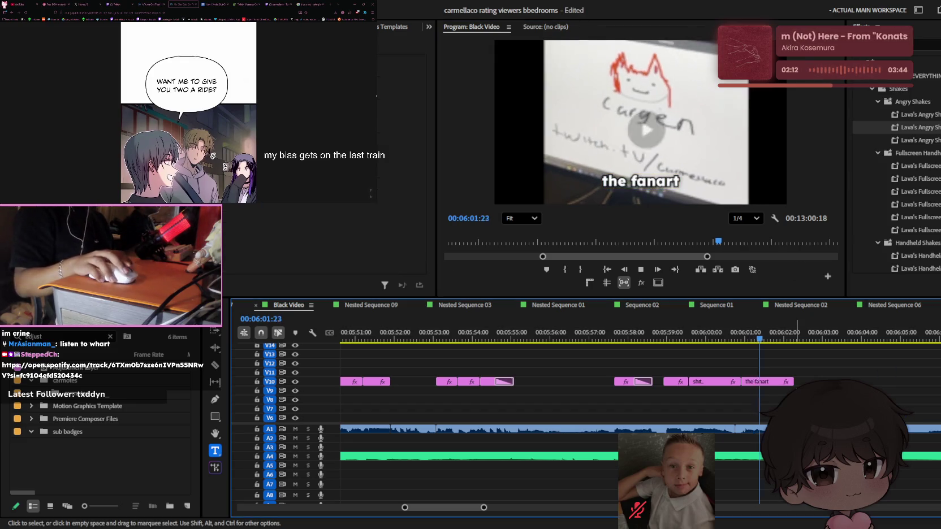
left_click(754, 339)
left_click(667, 181)
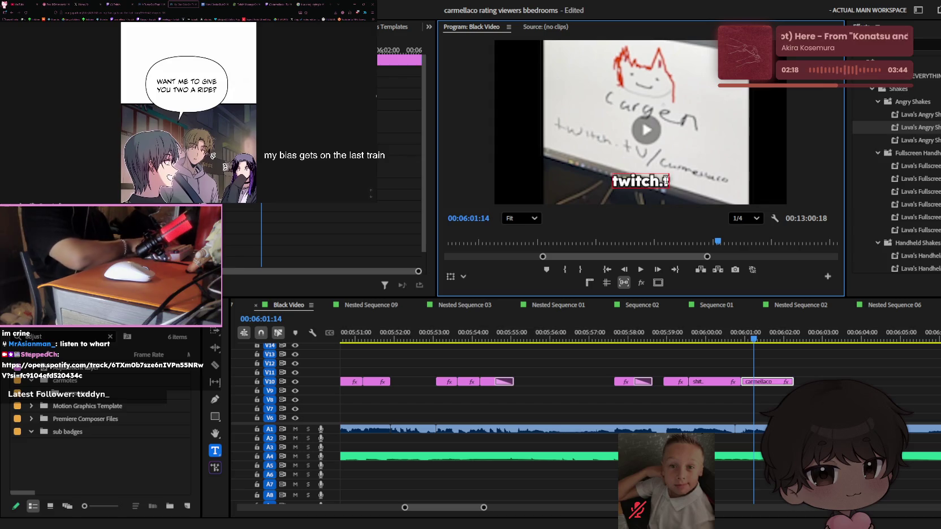
type("o")
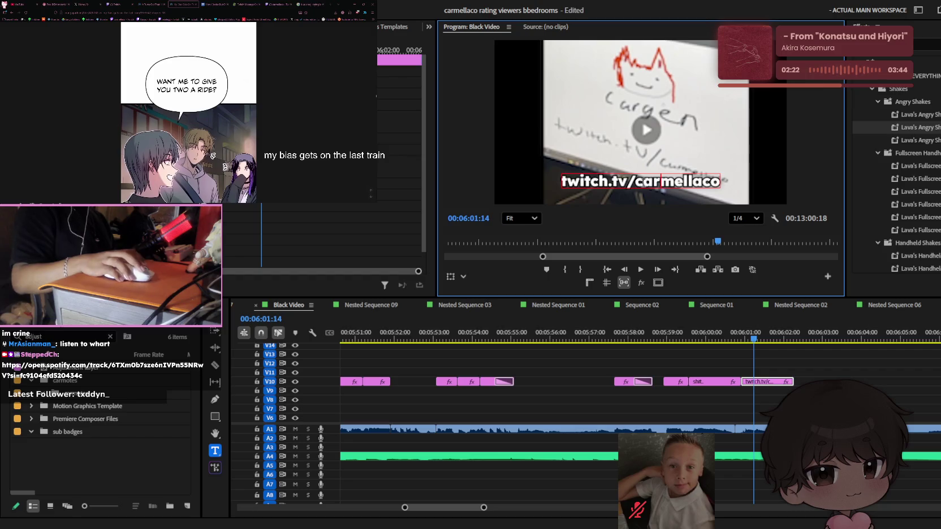
left_click(792, 383)
Play back the new captions and zoom out to find the edit point before 06:08:23
key("space")
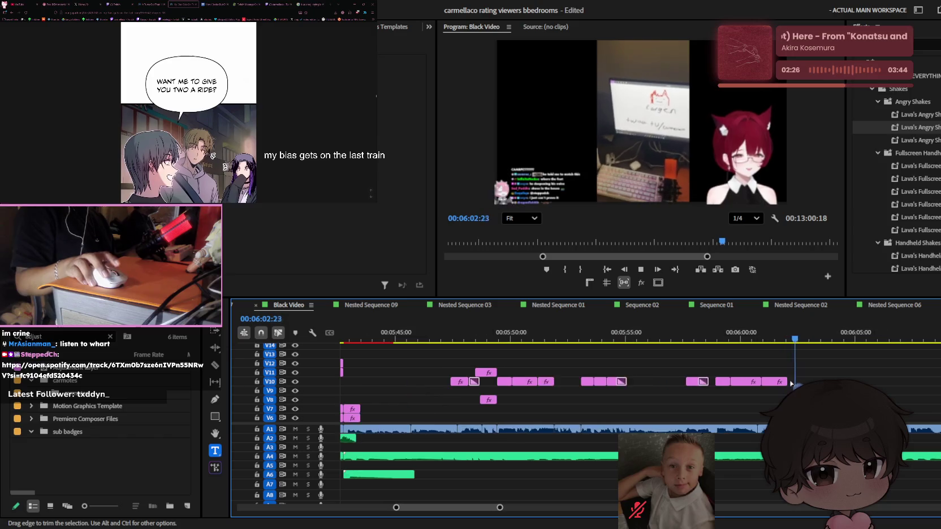
key("minus")
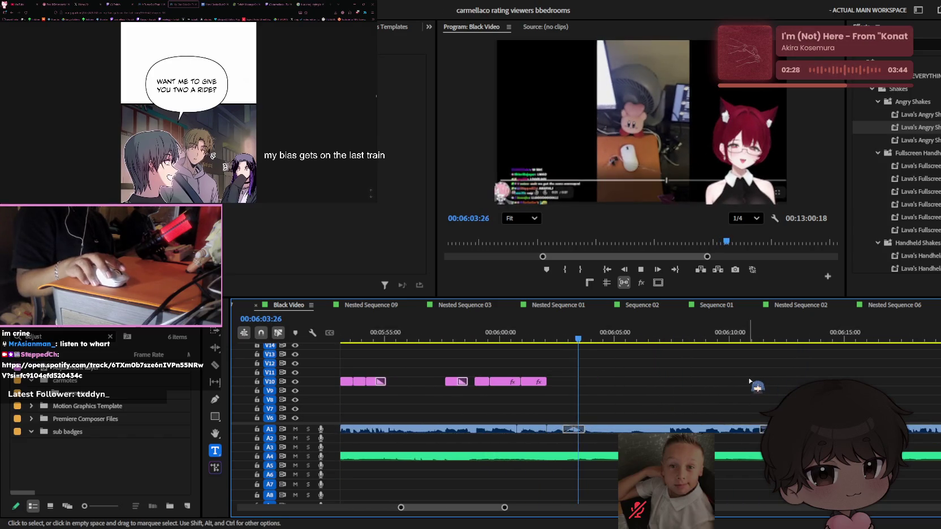
key("minus")
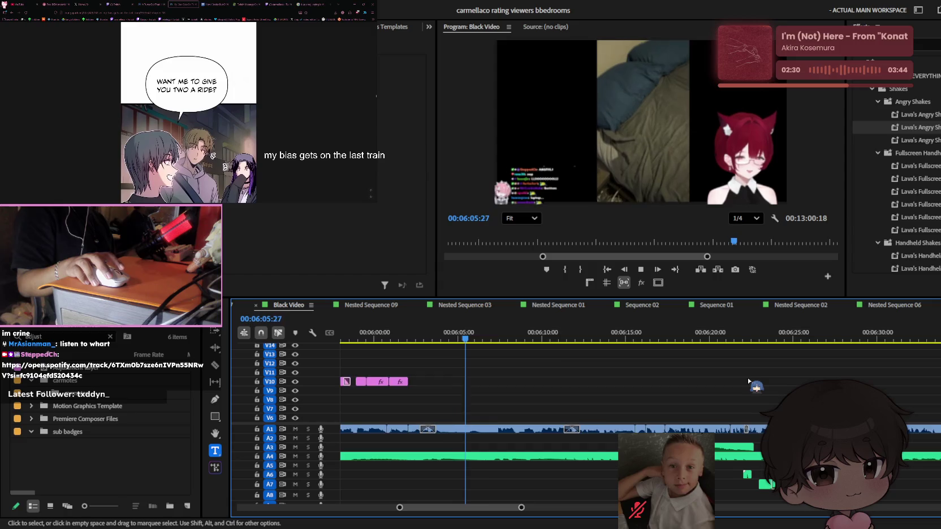
key("minus")
scroll(588, 402, "down", 2)
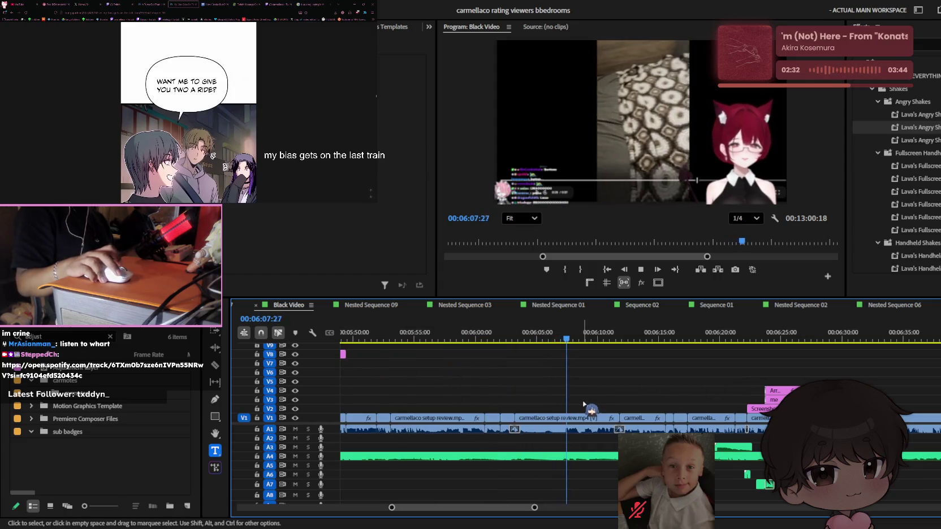
key("equal")
key("equal")
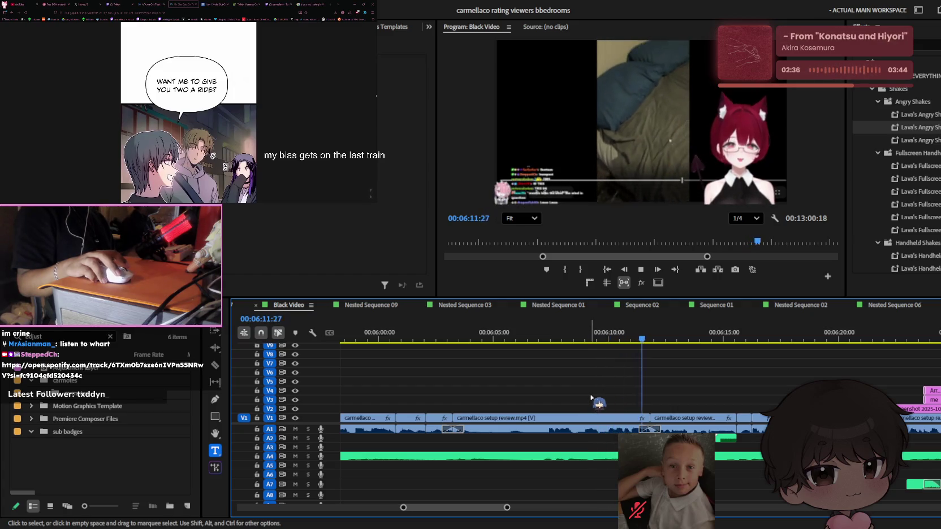
left_click(574, 338)
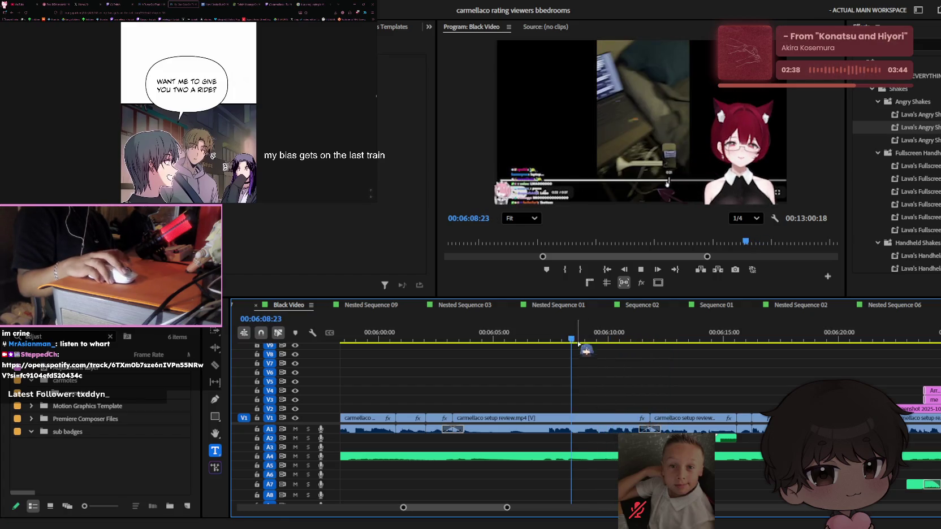
key("Up")
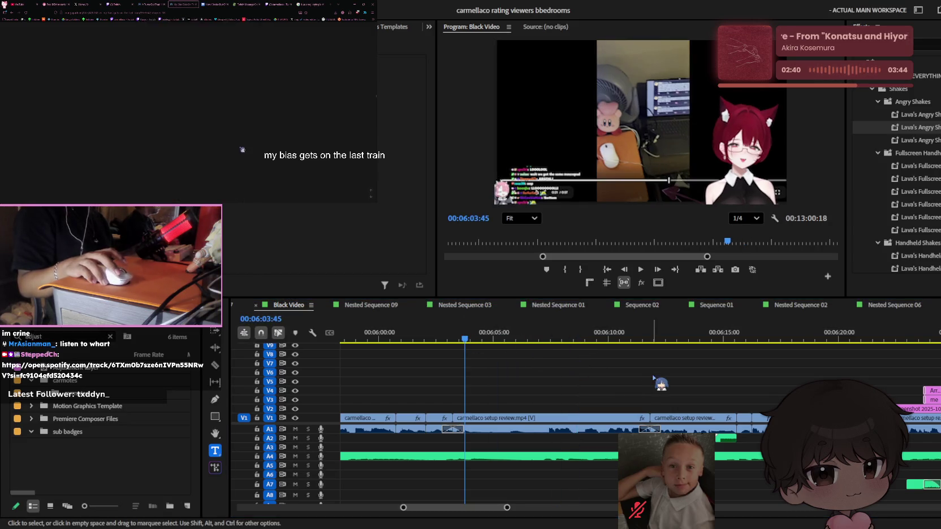
Scroll the timeline to bring the V10 captions over the bedding shot into view
scroll(565, 405, "up", 3)
scroll(209, 105, "down", 3)
scroll(205, 111, "down", 2)
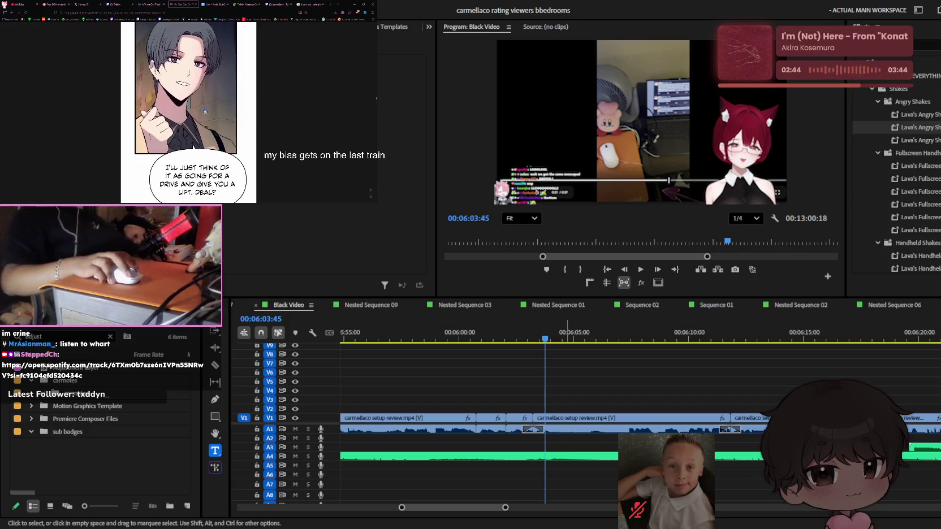
scroll(213, 108, "down", 3)
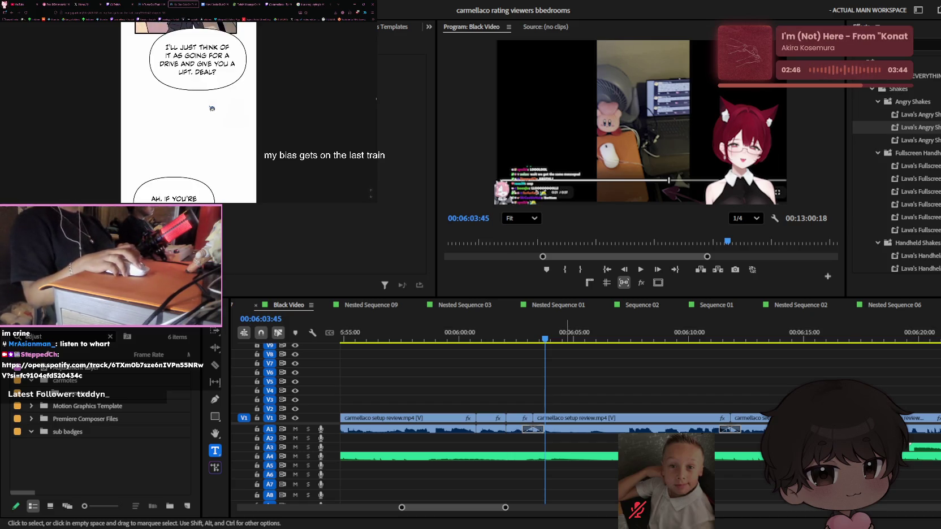
scroll(212, 108, "down", 2)
scroll(212, 108, "down", 2)
scroll(212, 108, "down", 2)
scroll(212, 108, "down", 2)
scroll(213, 108, "down", 2)
scroll(211, 108, "down", 2)
scroll(211, 107, "down", 1)
scroll(210, 108, "down", 2)
scroll(211, 109, "down", 2)
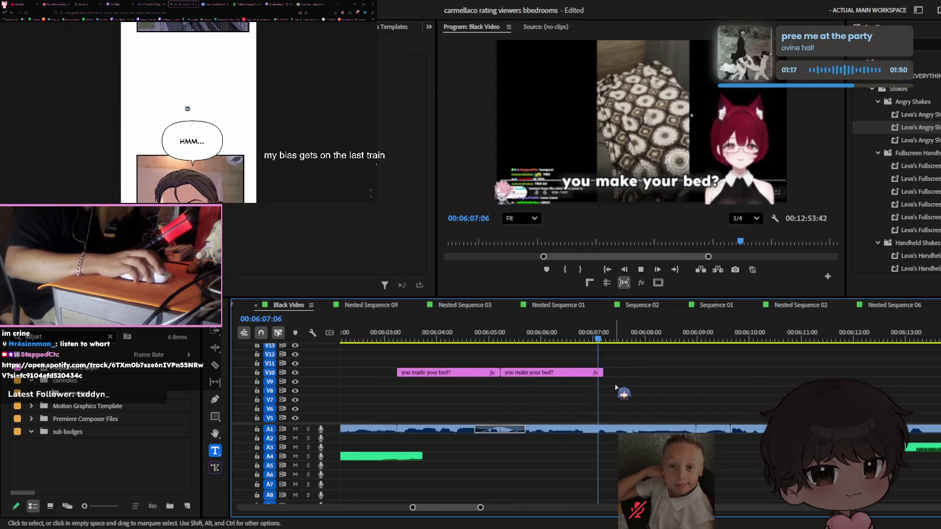
Duplicate the 'you make your bed?' caption along V10 and split the copy at the next word
key("space")
left_click_drag(589, 373, 631, 378)
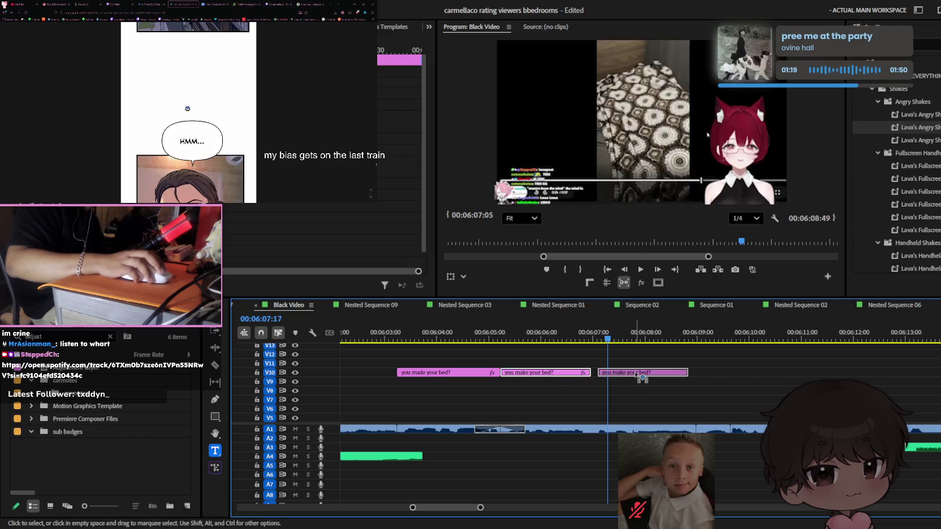
left_click(585, 332)
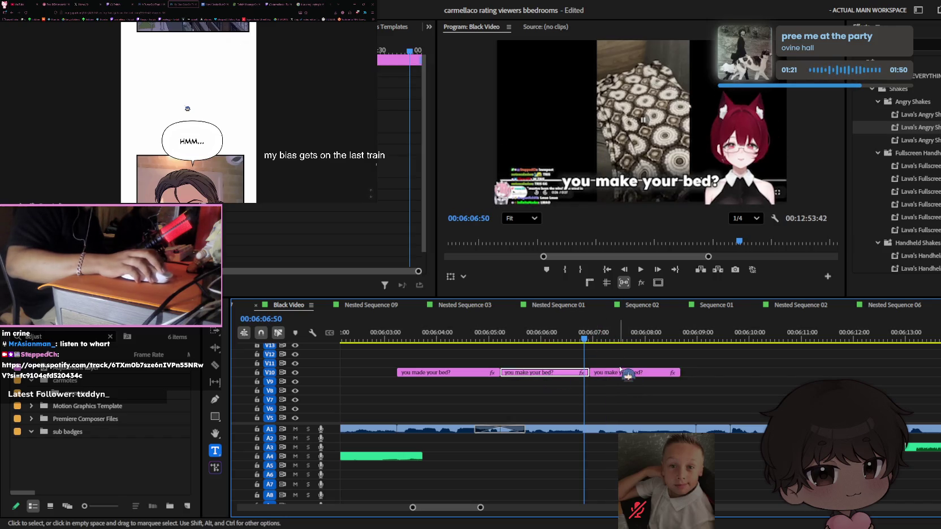
left_click(621, 373)
key("space")
key("space")
key("c")
left_click(663, 372)
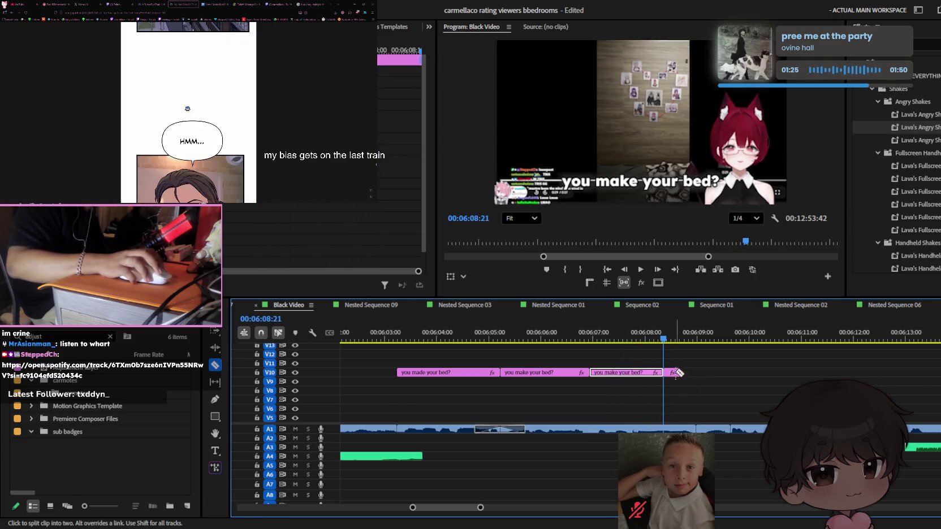
Reword the copied caption to 'its so cute' and lengthen its clip
left_click(619, 337)
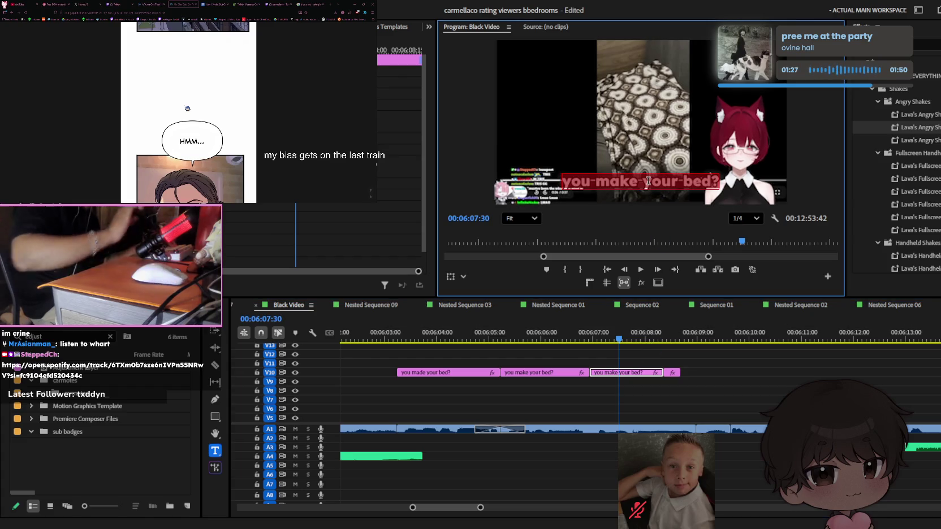
double_click(649, 181)
type("its so cute")
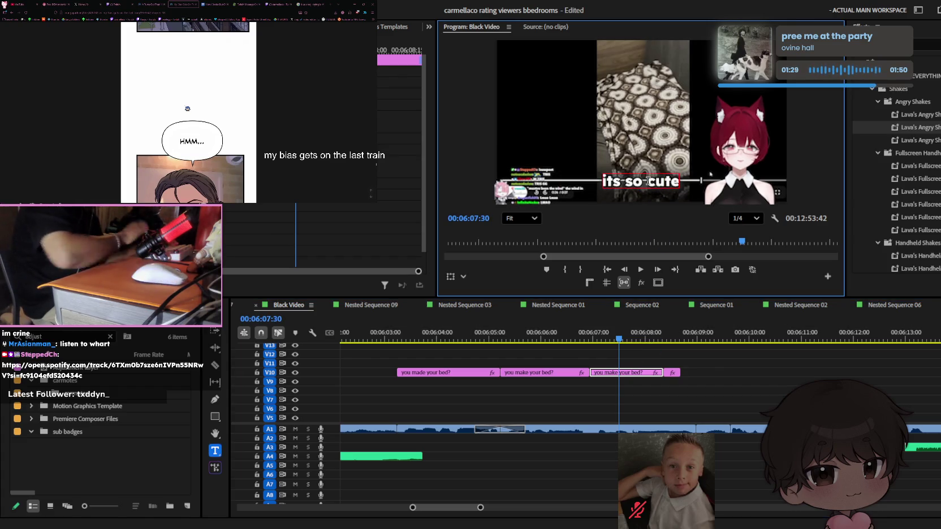
left_click(704, 385)
key("space")
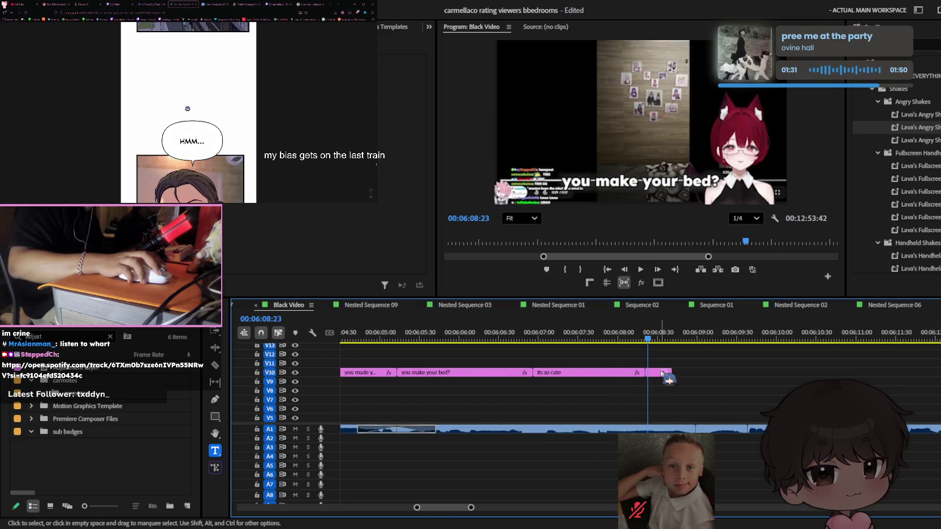
left_click_drag(663, 373, 696, 374)
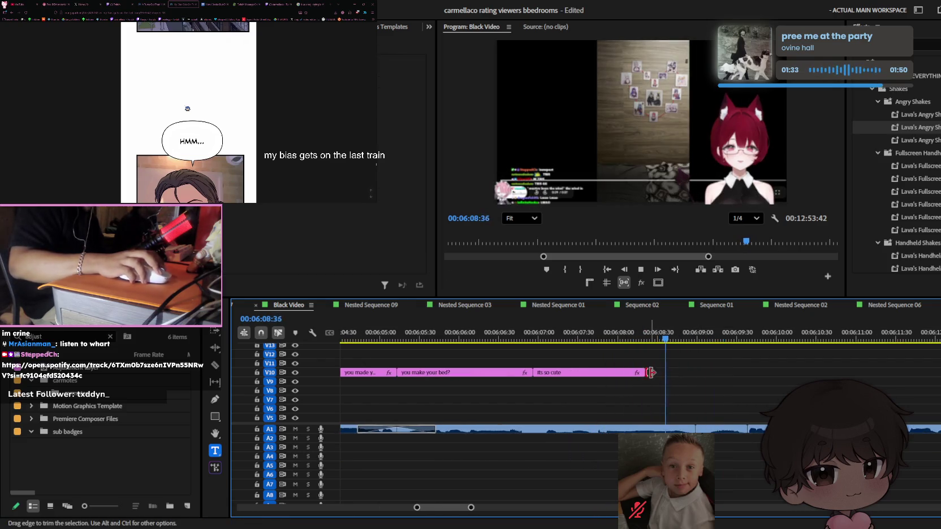
key("space")
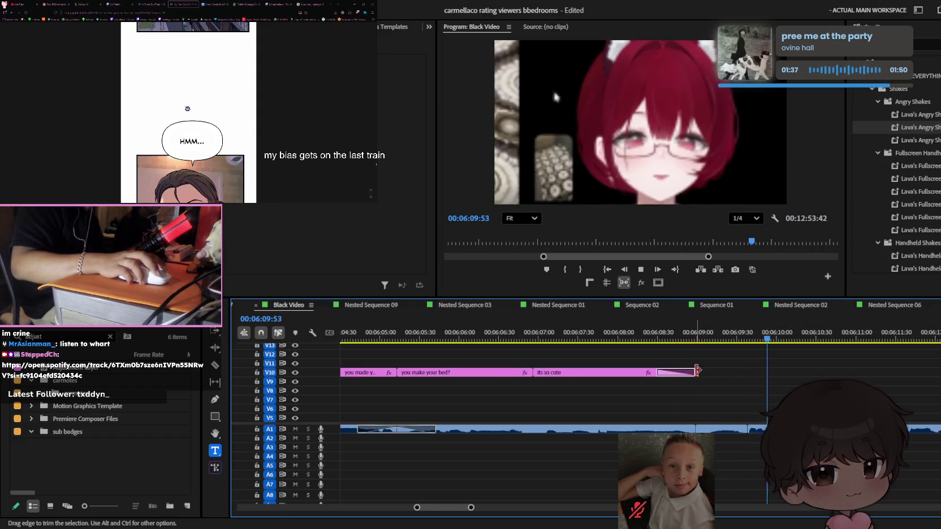
Place another 'you make your bed?' caption copy near 00:06:10 and select it
scroll(656, 378, "down", 2)
key("space")
scroll(622, 382, "up", 2)
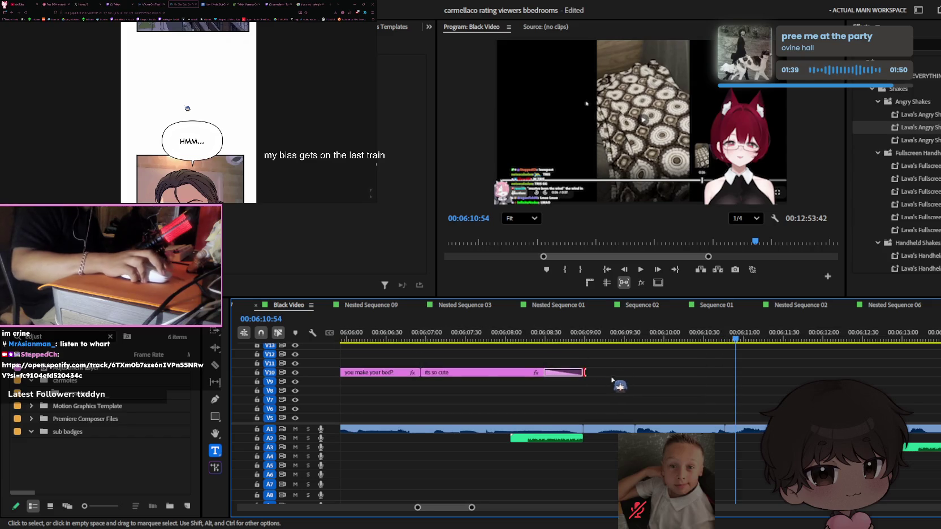
key("minus")
mouse_move(498, 374)
left_mouse_down()
mouse_move(668, 382)
mouse_move(643, 378)
mouse_move(636, 404)
left_mouse_up()
key("equal")
left_click(659, 185)
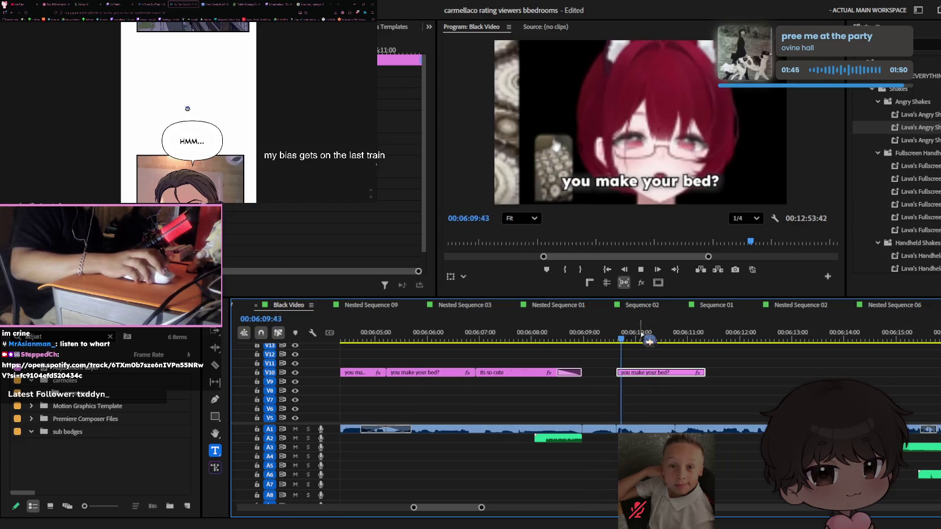
Retype the copied caption as 'OH MY GOD' and lengthen its clip
left_click(659, 186)
key("ctrl+a")
key("BackSpace")
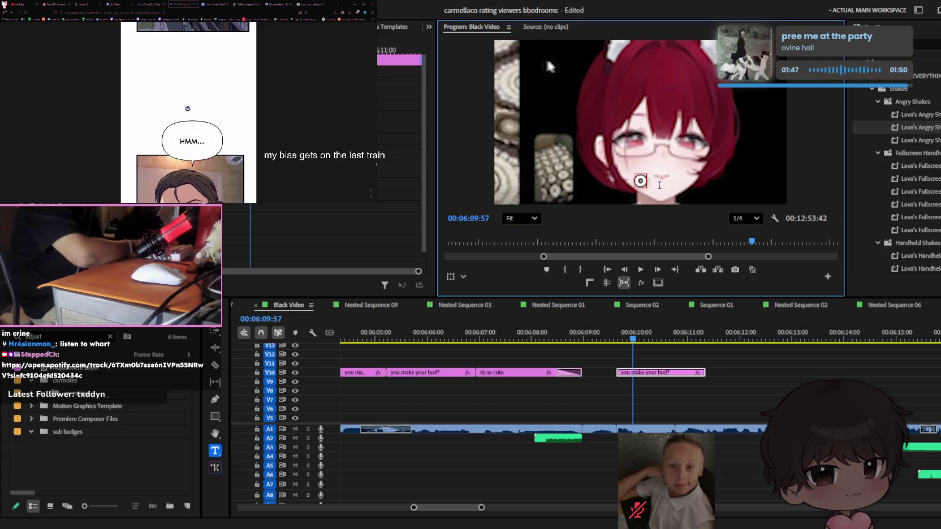
type("MY GOD")
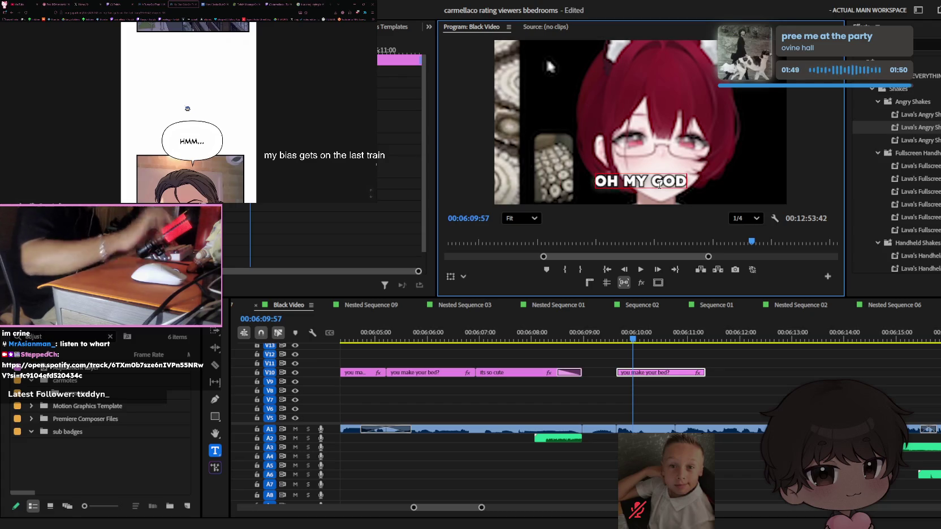
left_click(746, 404)
key("space")
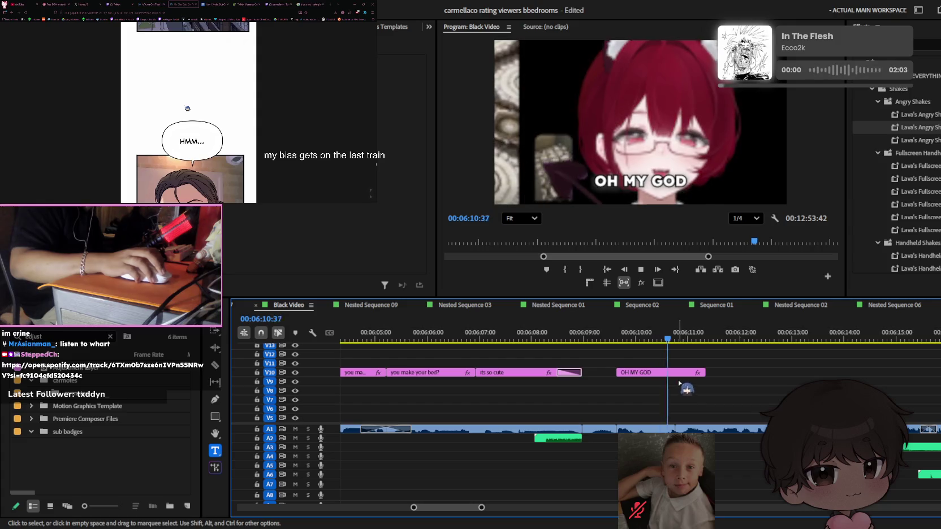
key("minus")
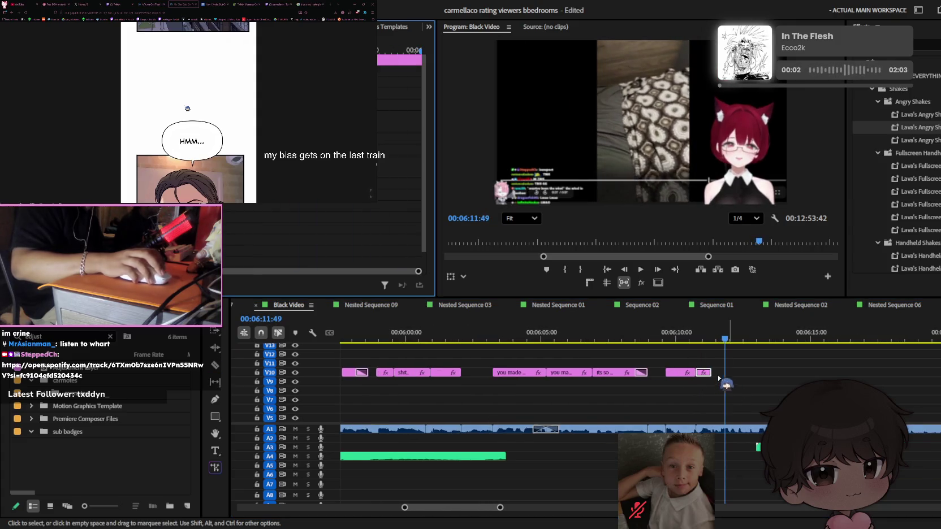
left_click_drag(711, 373, 892, 372)
key("equal")
key("space")
Split the 'OH MY GOD' clip and reword the first piece to 'I SPOILED MYSELF'
key("ctrl+k")
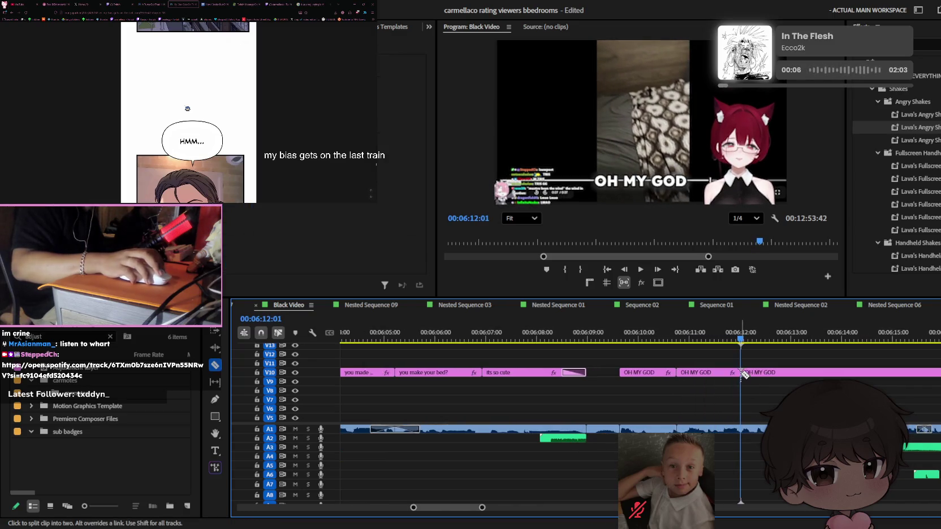
left_click(703, 333)
key("t")
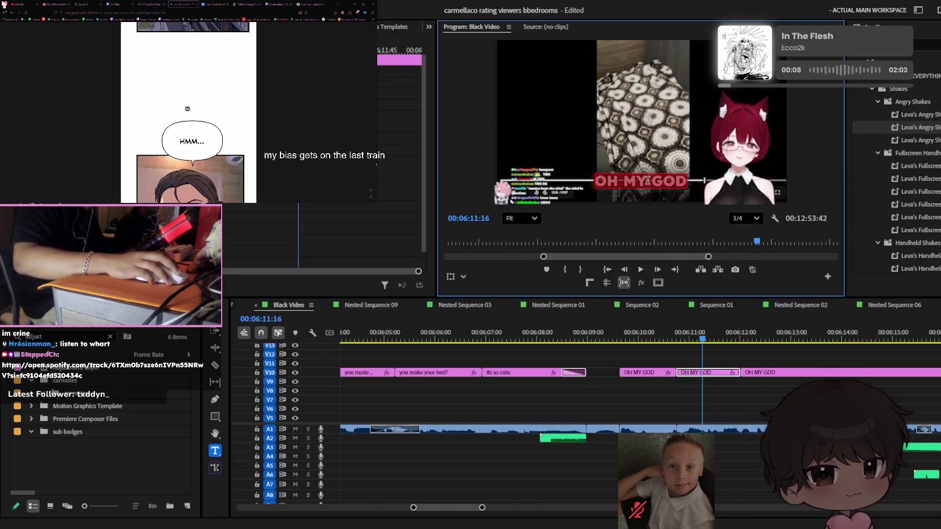
left_click(649, 180)
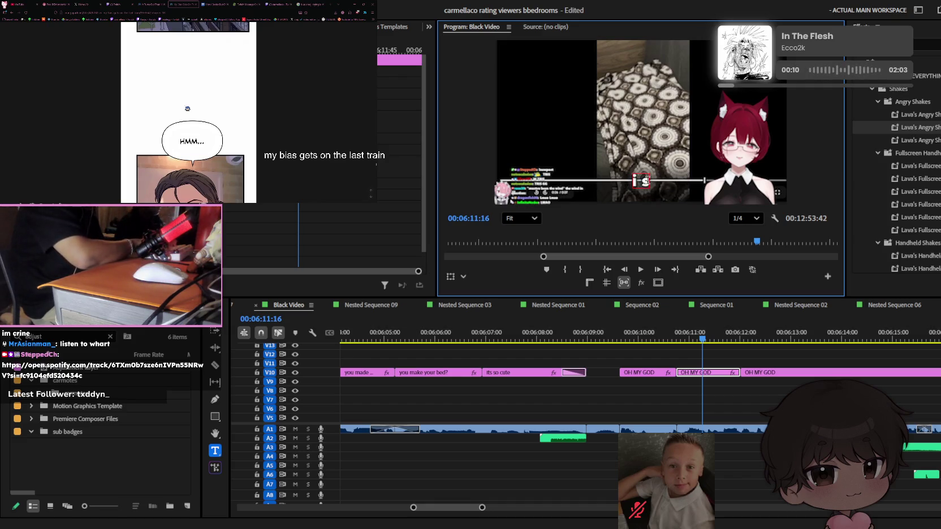
type("I SPOILED MYSE")
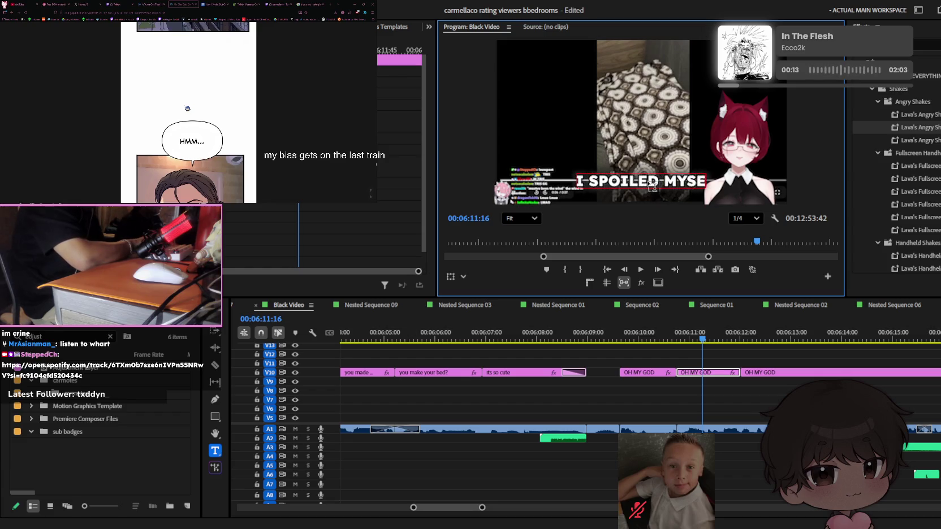
type("LF")
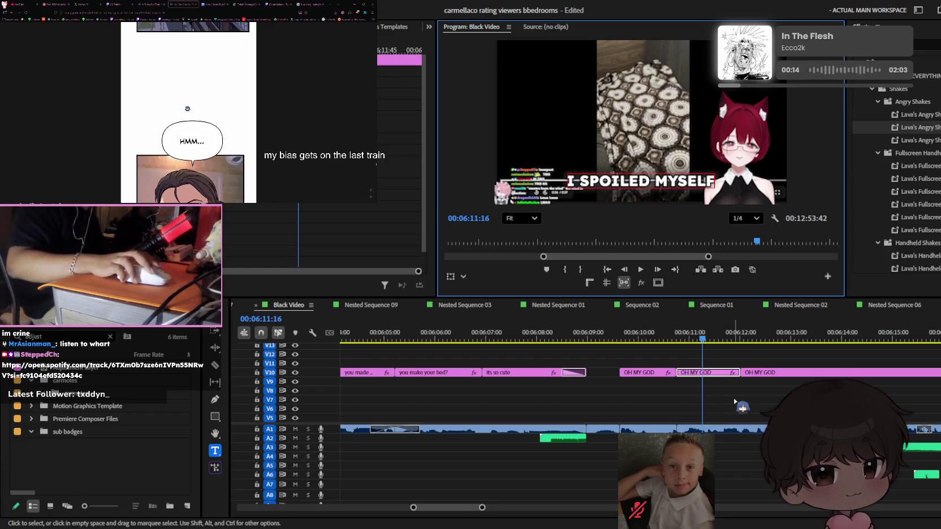
left_click(740, 405)
key("space")
Retype the following piece as 'is that-' and play back to find the next cut point
left_click(768, 371)
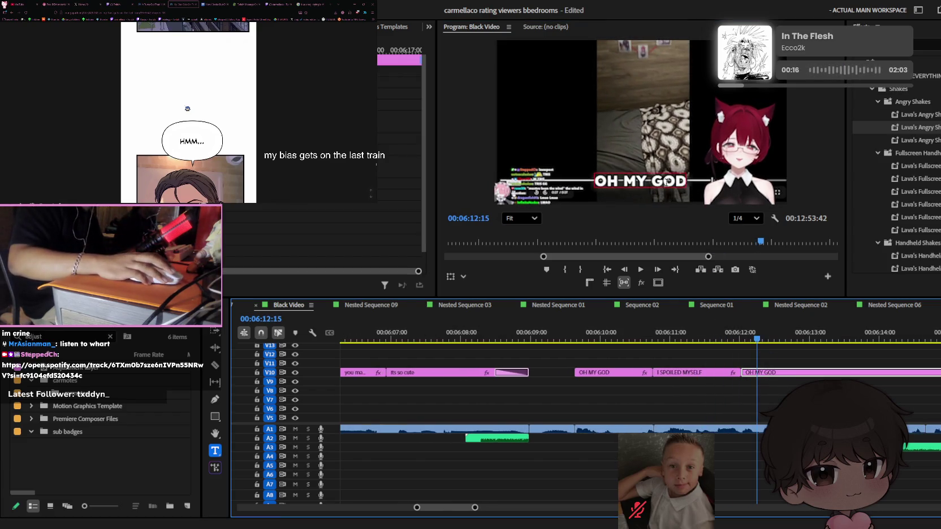
left_click(667, 181)
key("ctrl+a")
type("is that")
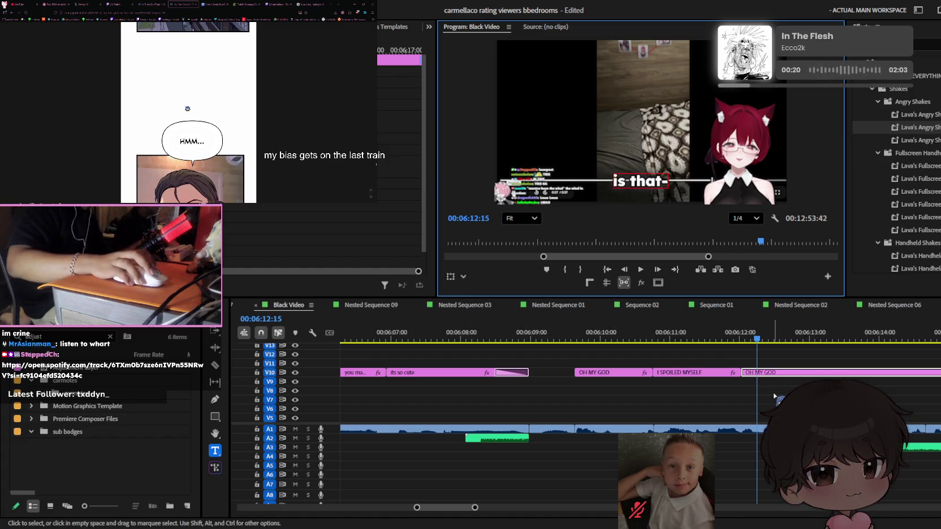
key("space")
key("space")
key("c")
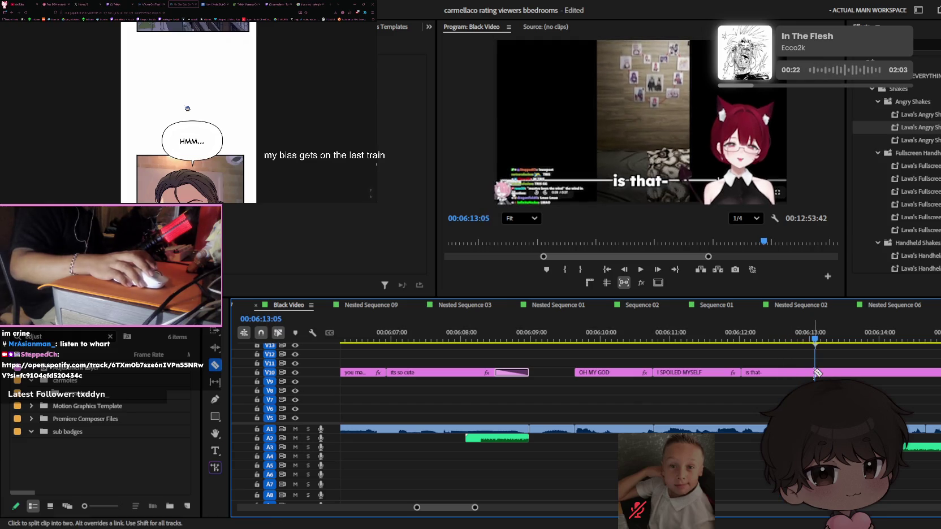
key("space")
scroll(839, 373, "down", 2)
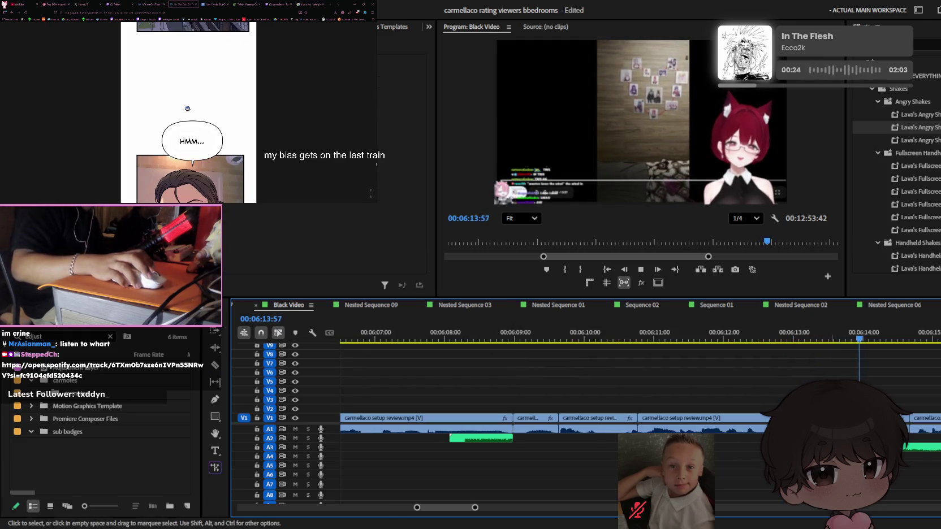
Zoom the timeline out to the screenshot overlay around 6:17 and stop playback there
key("minus")
key("minus")
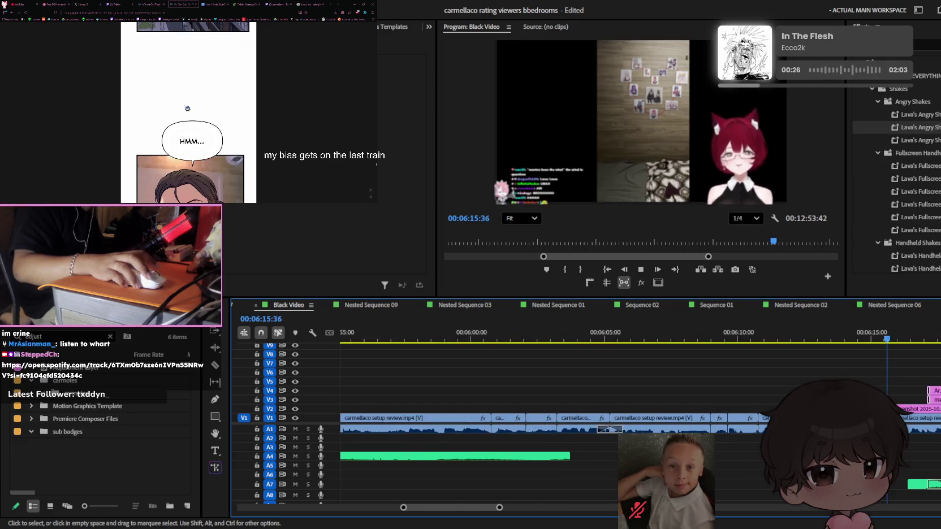
scroll(565, 396, "up", 3)
key("minus")
scroll(775, 396, "down", 2)
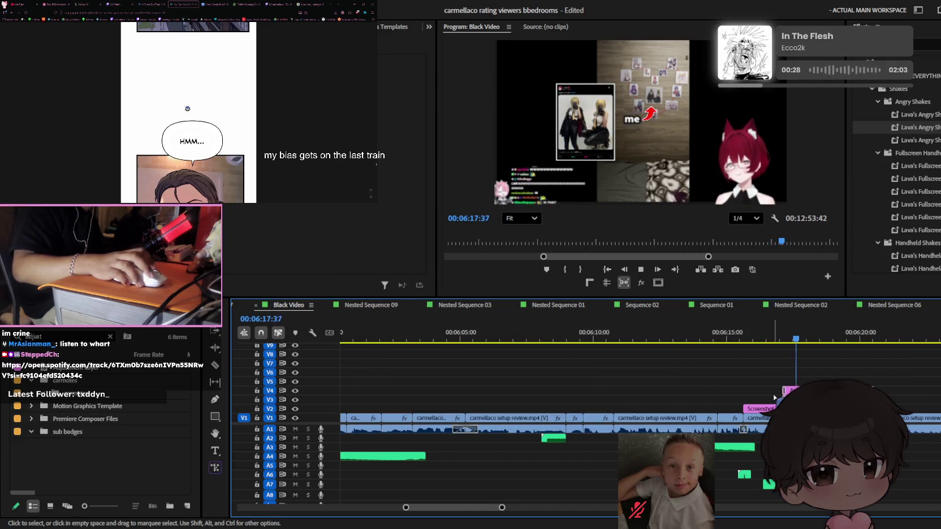
scroll(775, 397, "down", 1)
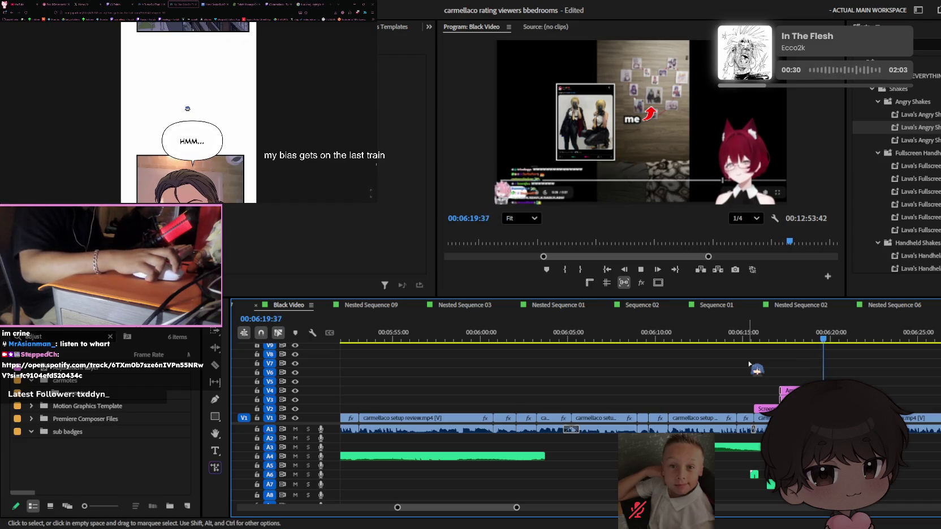
key("space")
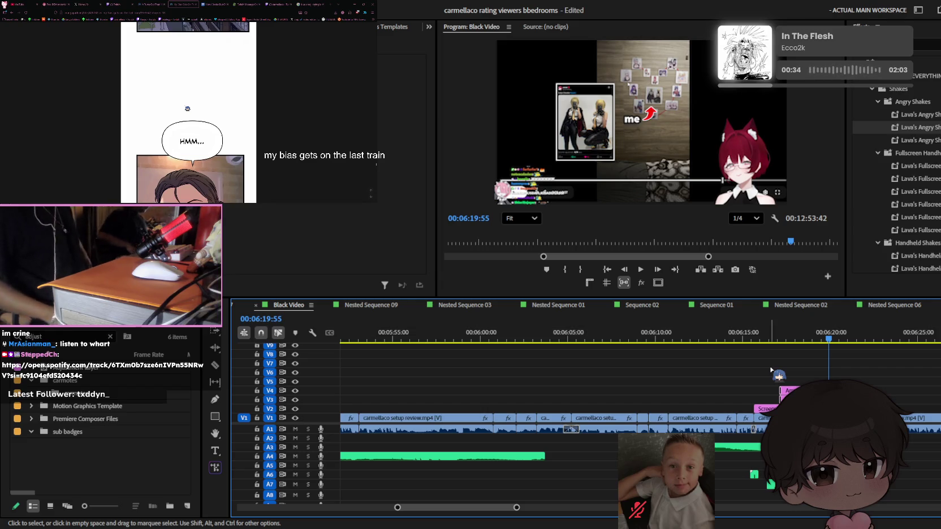
Save the project and replay the captions from about 06:14, then from 06:12:03
key("ctrl+s")
left_click(730, 334)
key("space")
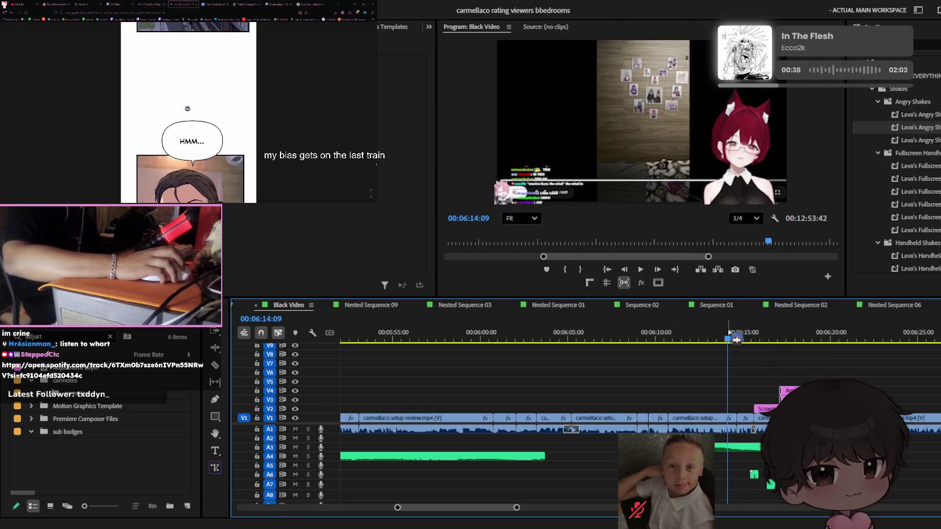
scroll(781, 368, "up", 2)
scroll(781, 365, "up", 1)
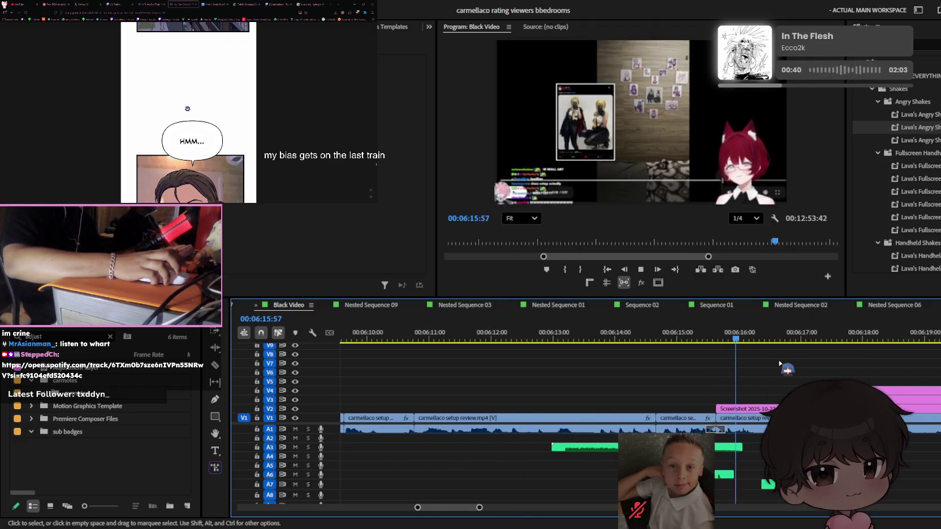
scroll(780, 364, "down", 2)
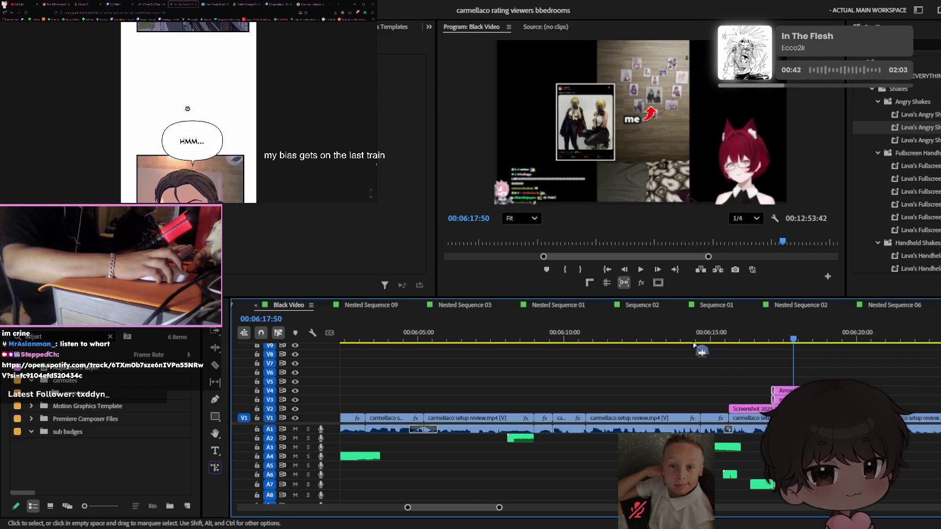
left_click(617, 339)
key("space")
Scroll the tracks up to show V10 and return the playhead to the screenshot overlay
scroll(685, 365, "down", 1)
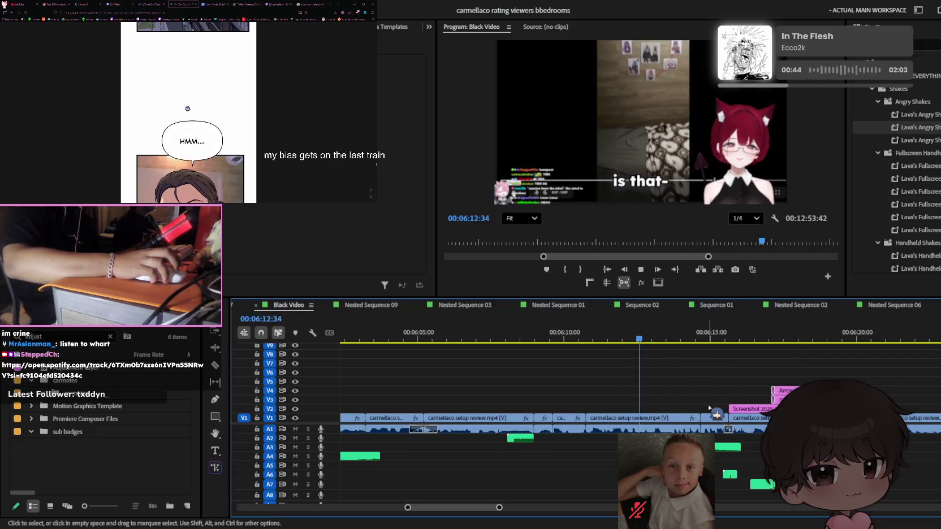
scroll(712, 405, "down", 2)
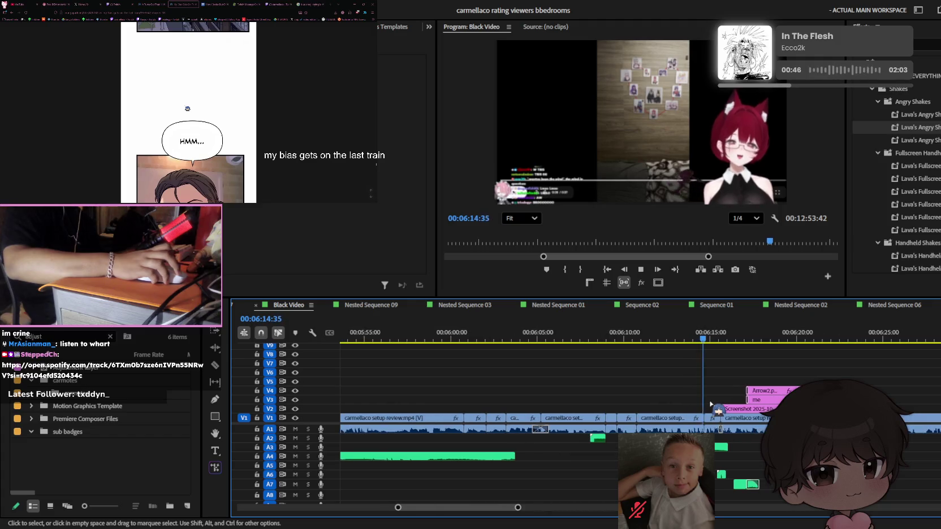
scroll(712, 405, "down", 1)
scroll(716, 401, "up", 2)
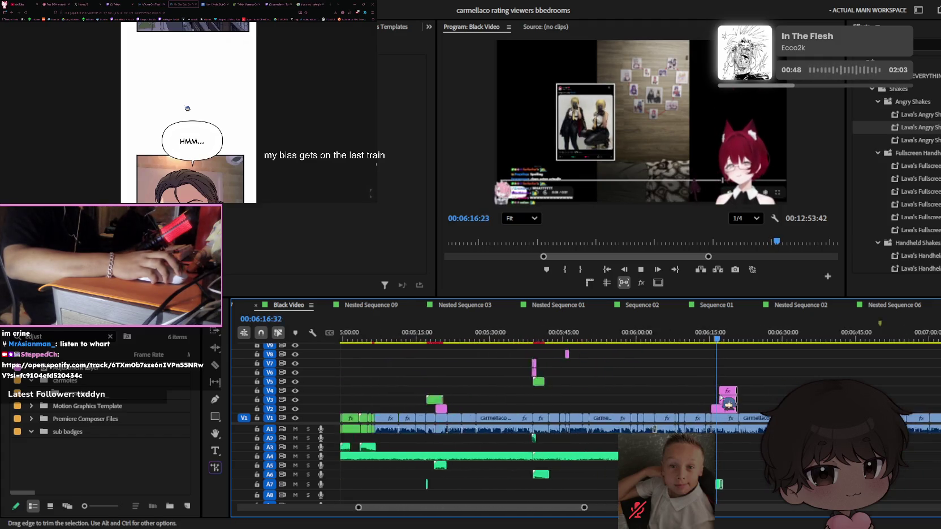
scroll(719, 397, "up", 1)
scroll(721, 396, "up", 1)
scroll(722, 394, "up", 1)
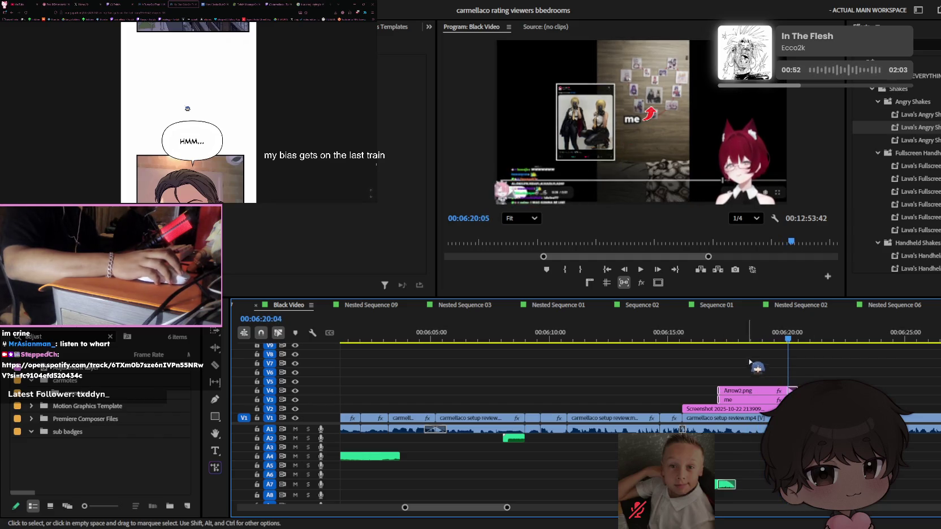
key("Up")
scroll(651, 373, "up", 3)
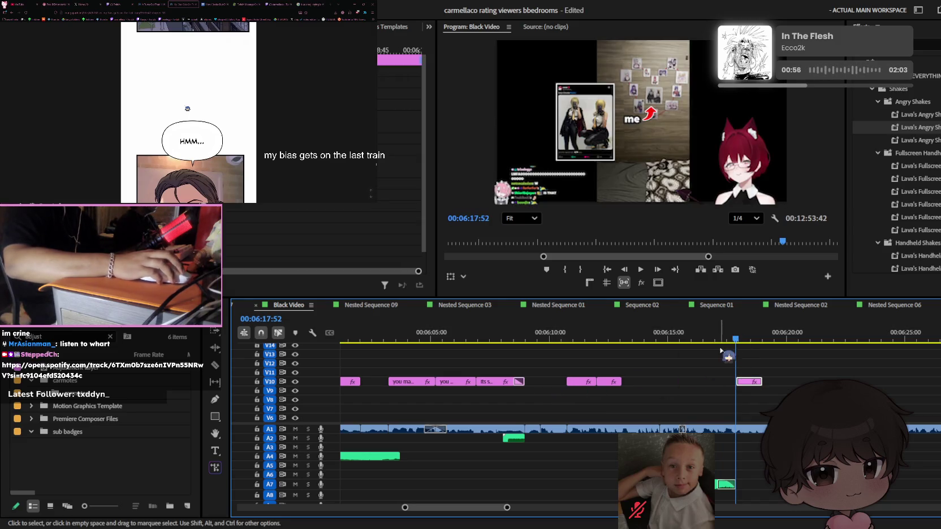
Try moving the caption near 6:17 onto V9, undo it, and park the playhead at its start
key("ctrl+a")
left_click_drag(555, 382, 711, 389)
key("Up")
scroll(707, 394, "up", 2)
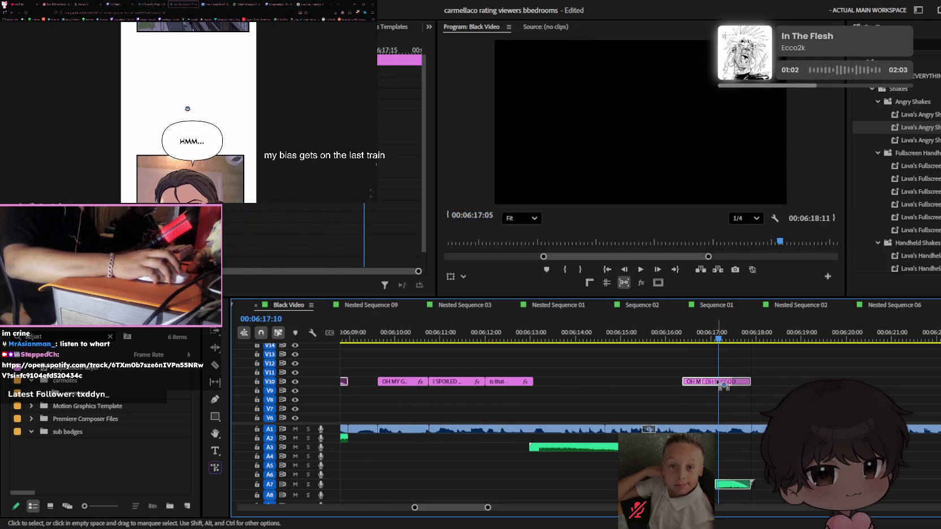
left_click(706, 334)
Retype the OH MY GOD caption as 'wtf', shift it slightly later, and play it back
double_click(648, 195)
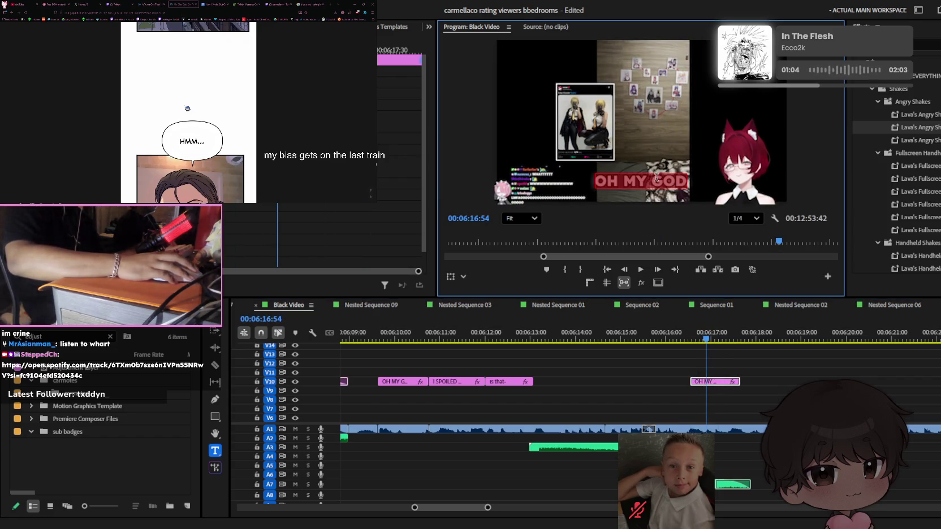
type("Wf")
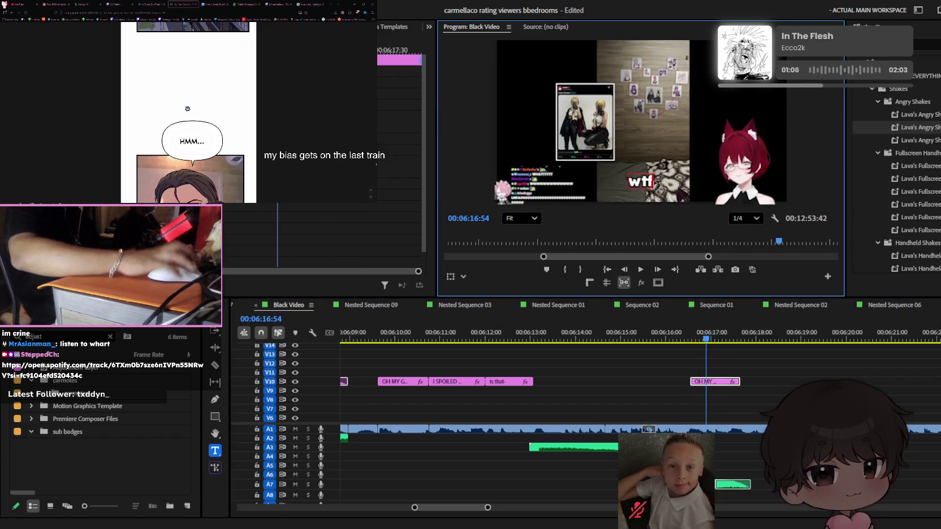
left_click(668, 334)
left_click_drag(720, 382, 731, 383)
key("space")
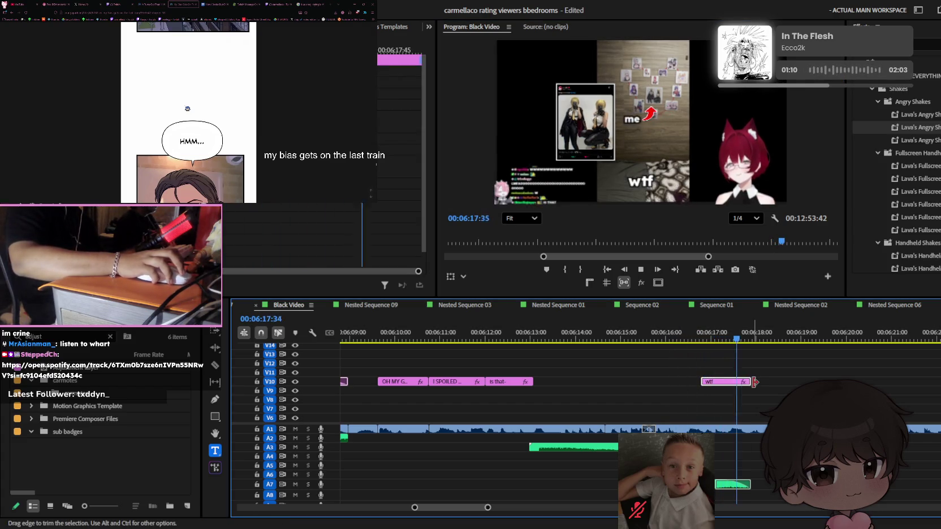
key("space")
key("space")
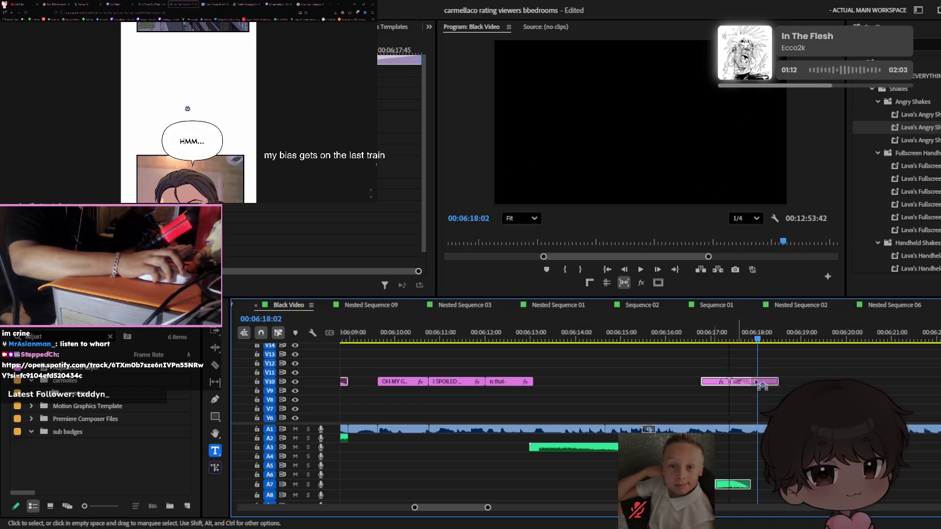
Duplicate the wtf caption further right on V10 and adjust its end edge
left_click_drag(714, 389, 795, 382)
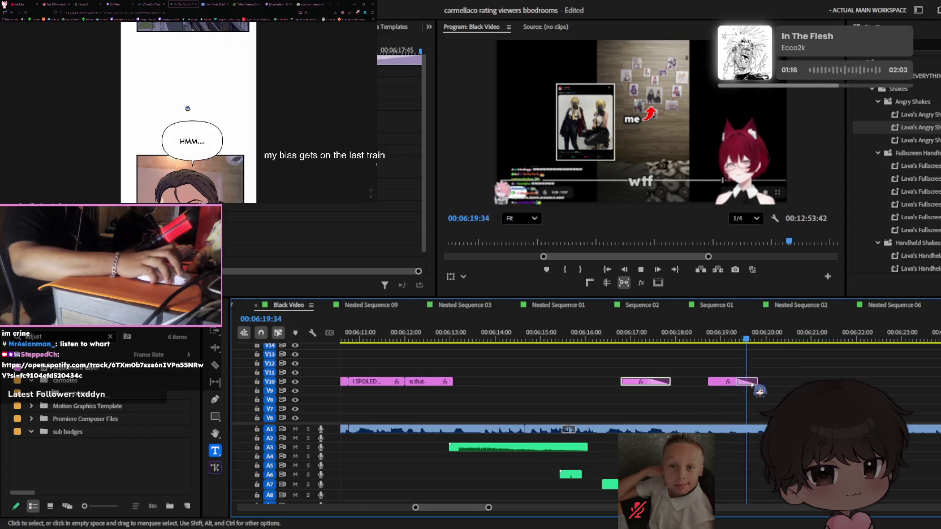
left_click_drag(726, 383, 754, 384)
key("space")
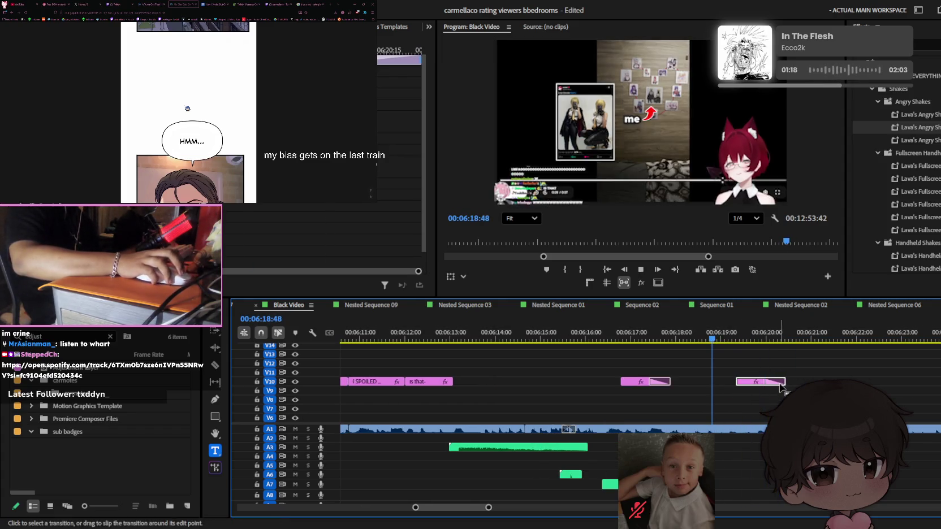
key("space")
left_click(773, 382)
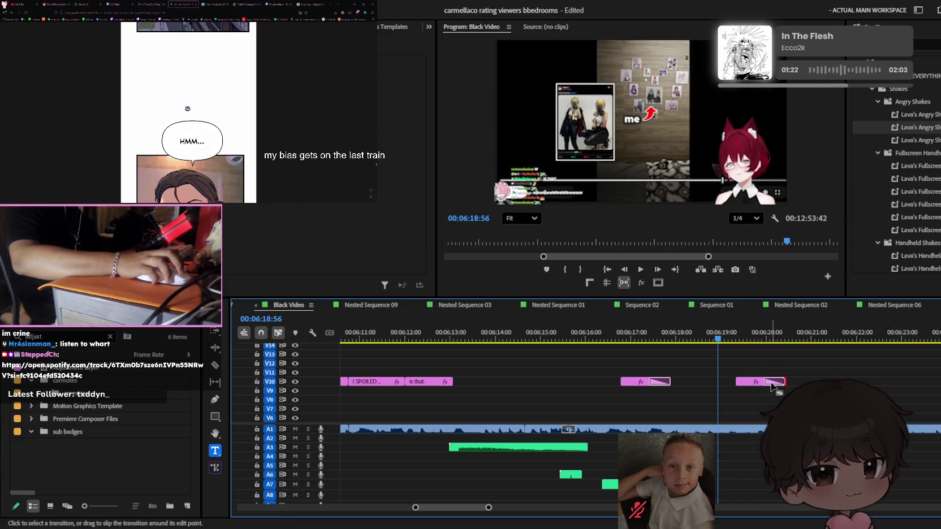
key("space")
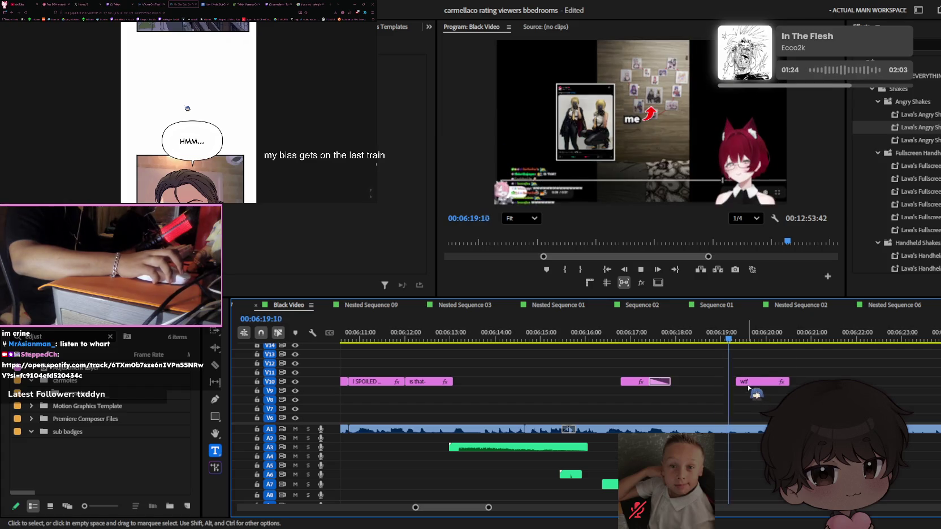
left_click(754, 383)
left_click_drag(806, 381, 797, 381)
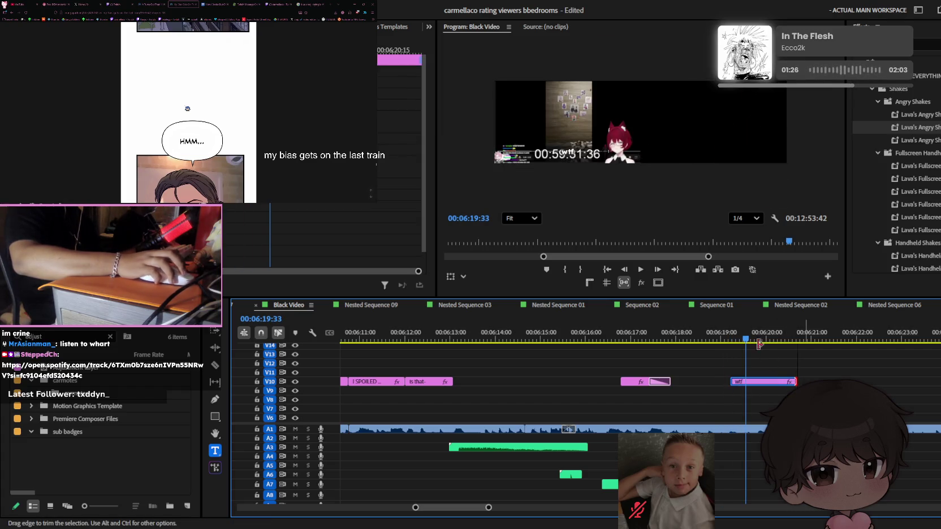
left_click(724, 339)
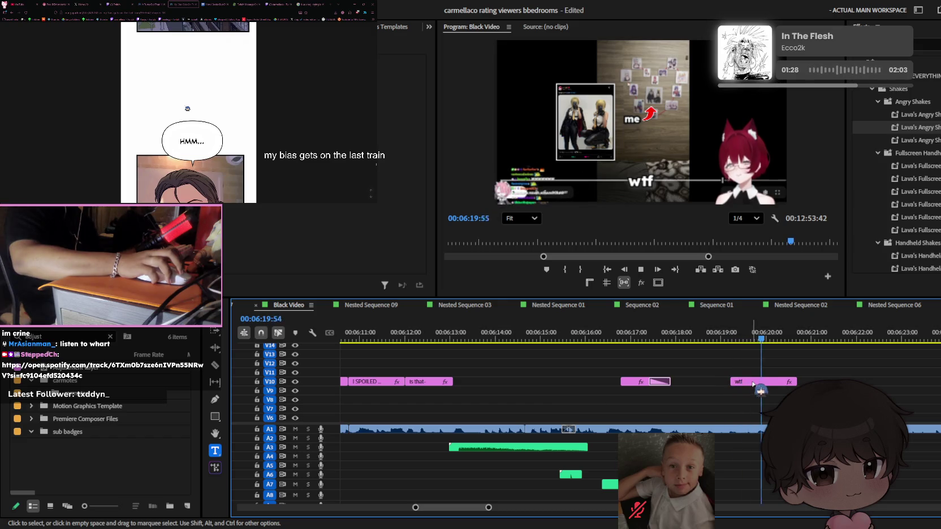
Retype the copy as 'is that red string (?)' and play it back
left_click(641, 181)
type("is that red string (?)")
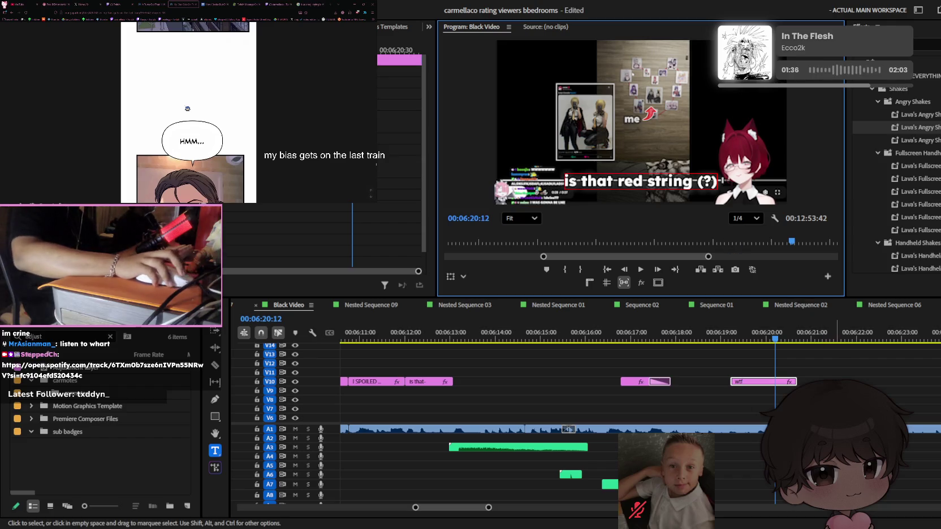
left_click(794, 335)
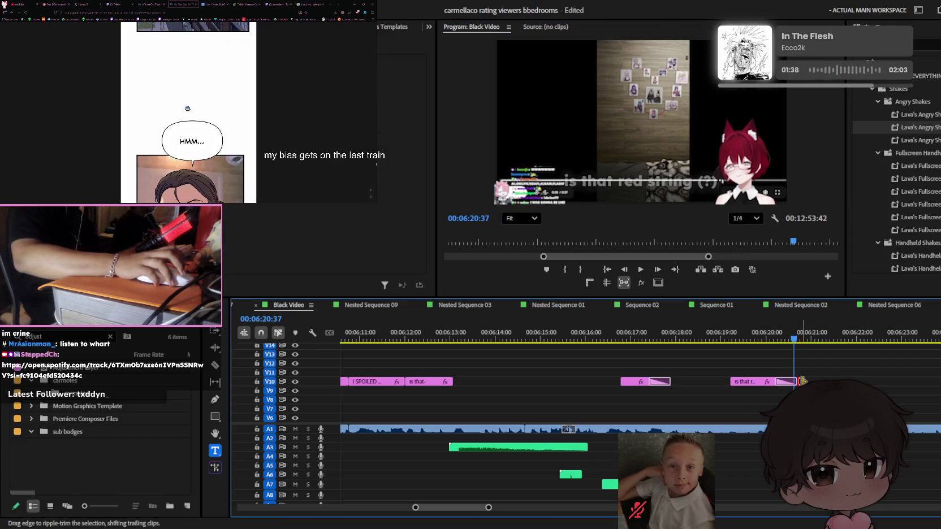
key("space")
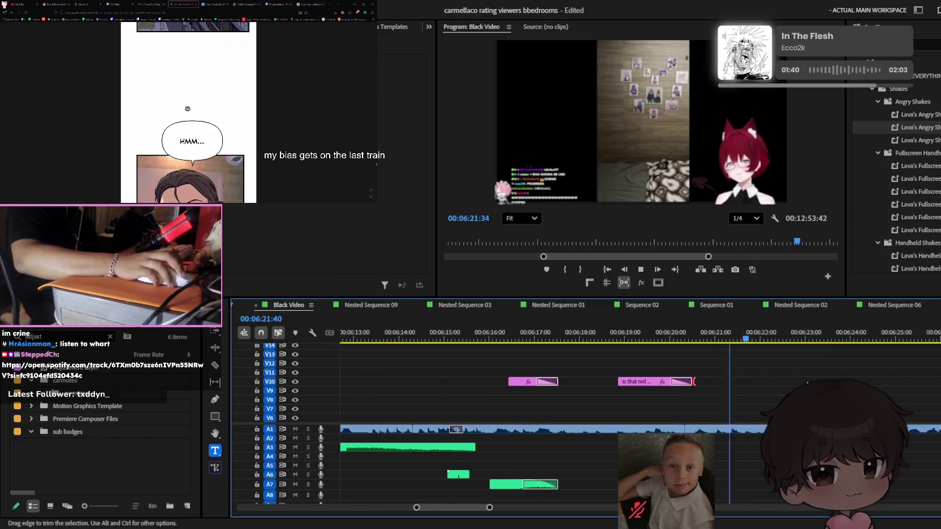
scroll(735, 385, "down", 3)
key("space")
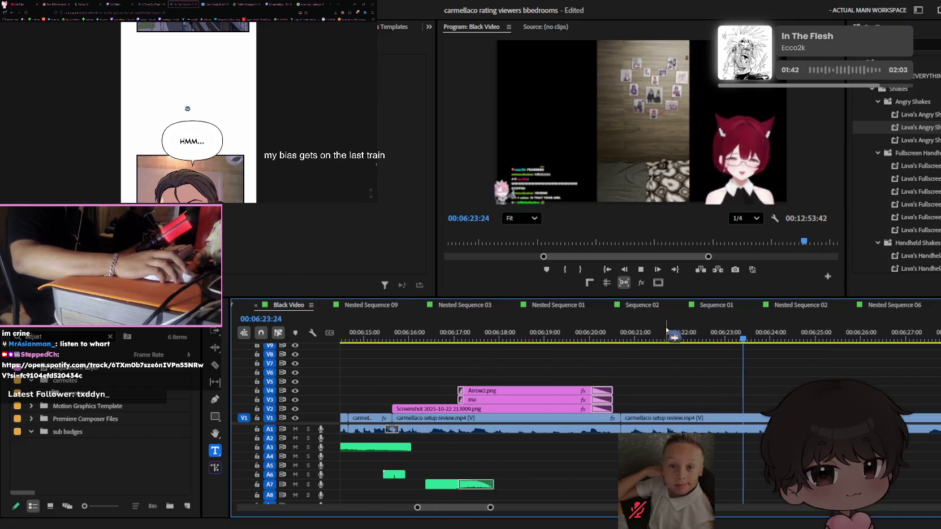
Zoom out and play back the captioned section starting from about 5:54
scroll(578, 392, "down", 3)
scroll(578, 392, "down", 3)
scroll(557, 399, "down", 2)
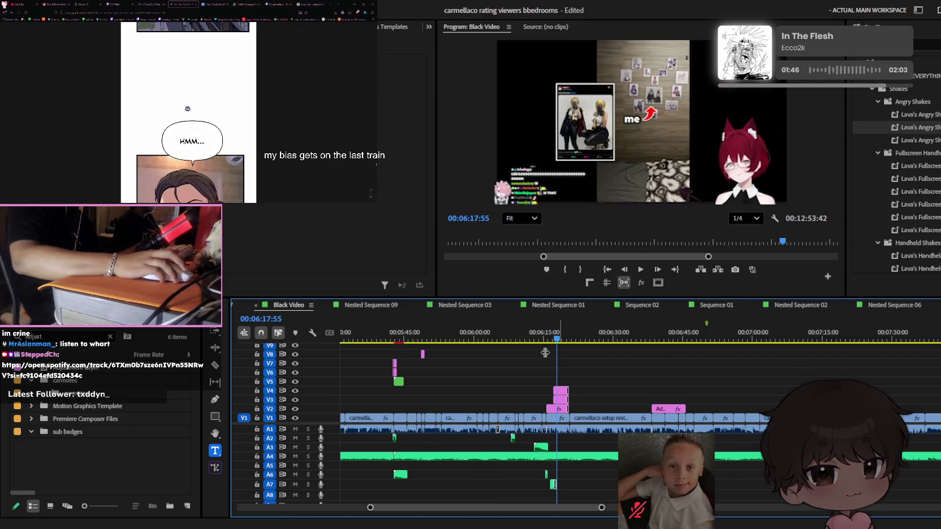
left_click(449, 338)
key("space")
scroll(571, 440, "up", 3)
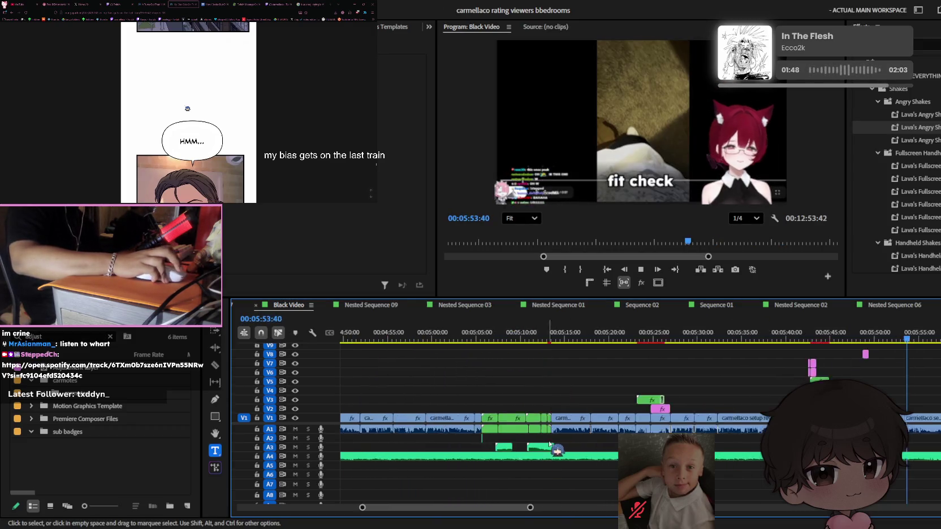
scroll(554, 430, "up", 1)
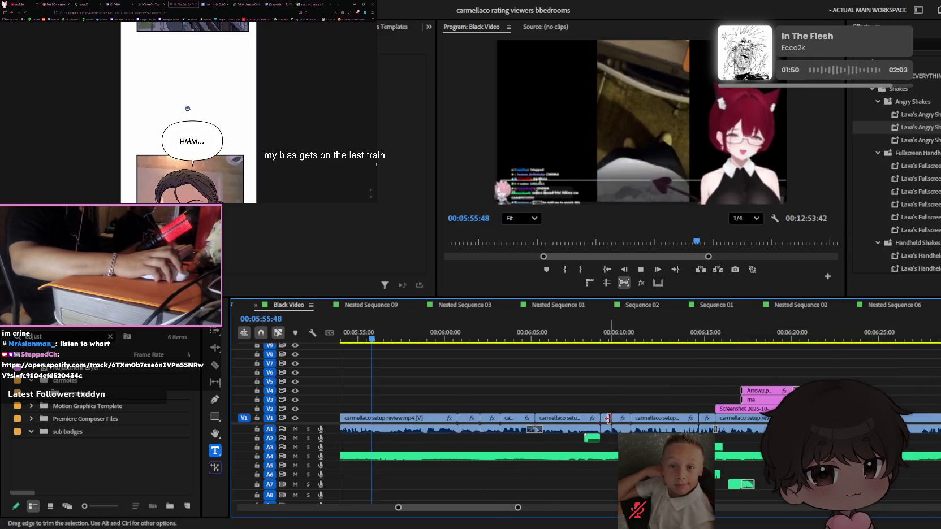
scroll(543, 413, "up", 3)
scroll(578, 404, "up", 1)
scroll(578, 404, "up", 1)
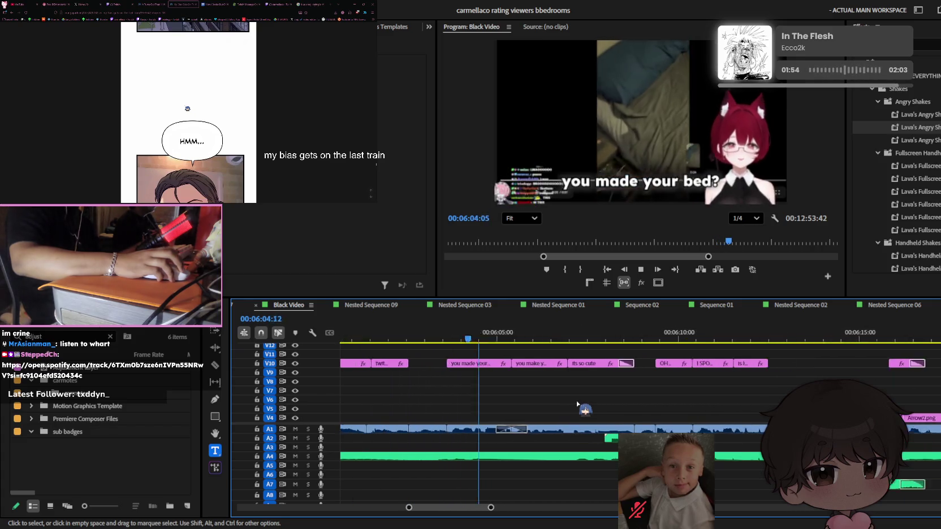
scroll(578, 405, "up", 2)
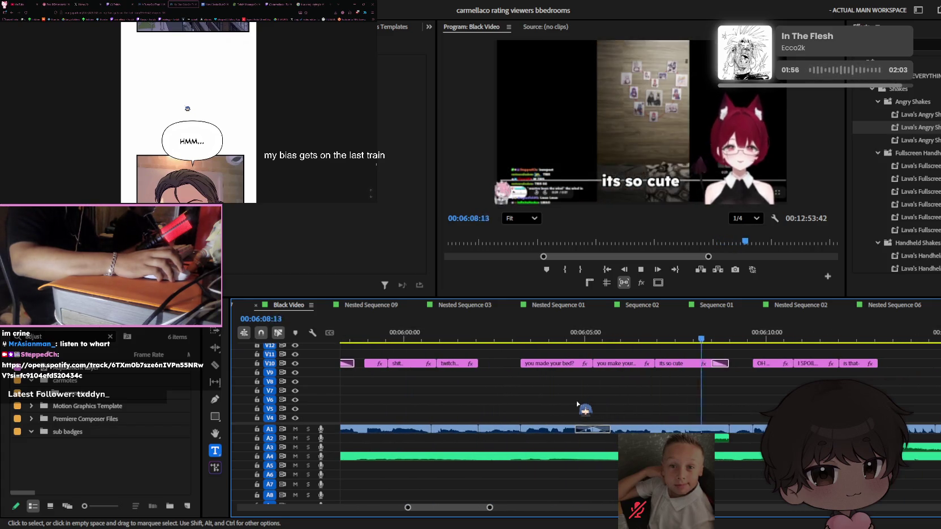
scroll(578, 405, "down", 1)
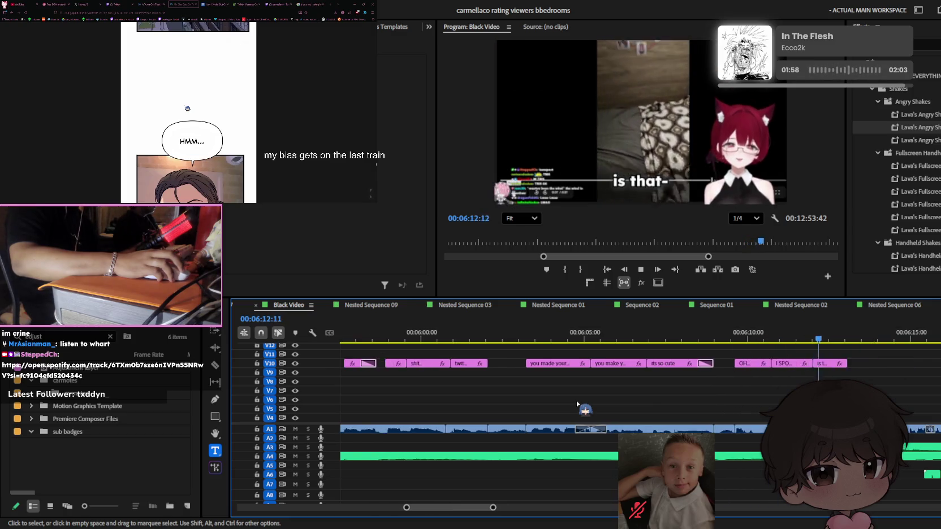
scroll(719, 405, "down", 2)
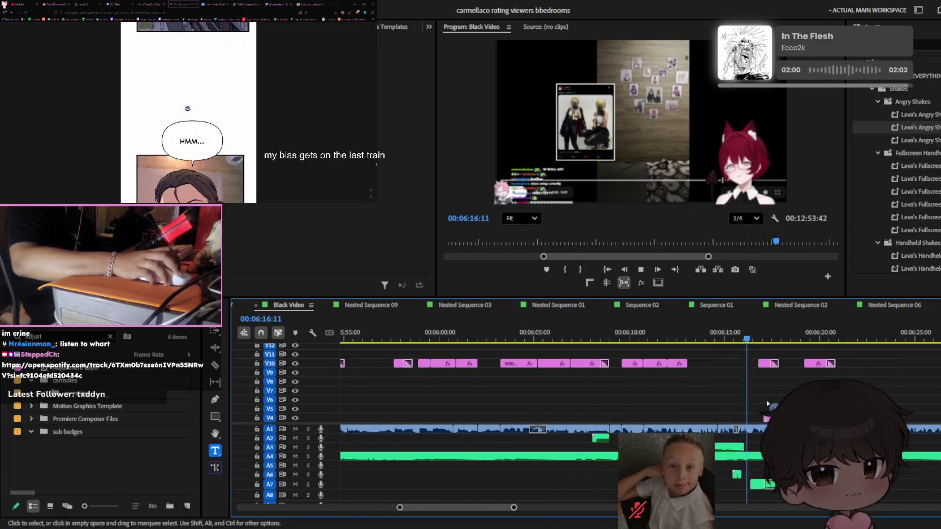
Stop playback and place the playhead at 6:13:21
key("space")
scroll(707, 405, "down", 2)
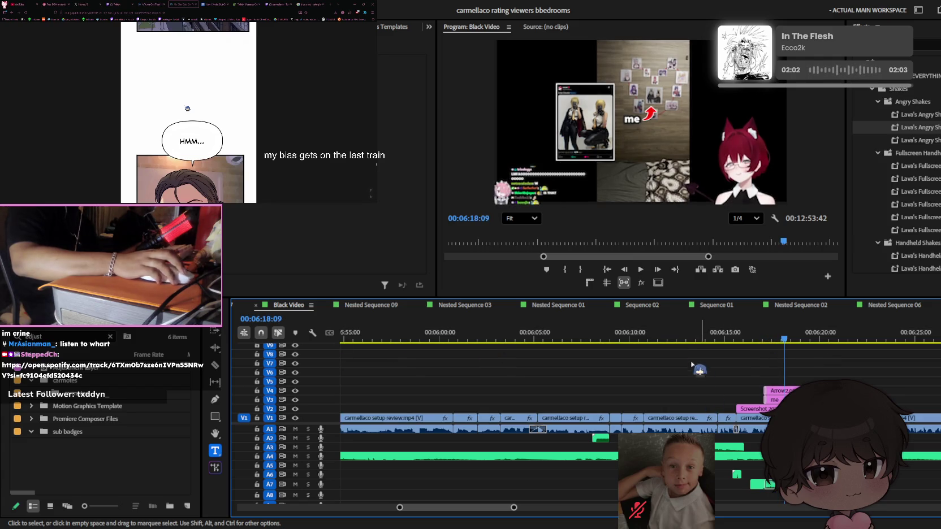
left_click(699, 335)
scroll(707, 396, "up", 2)
Razor the V1 footage at 6:13:21 and lift the second piece onto V2
key("c")
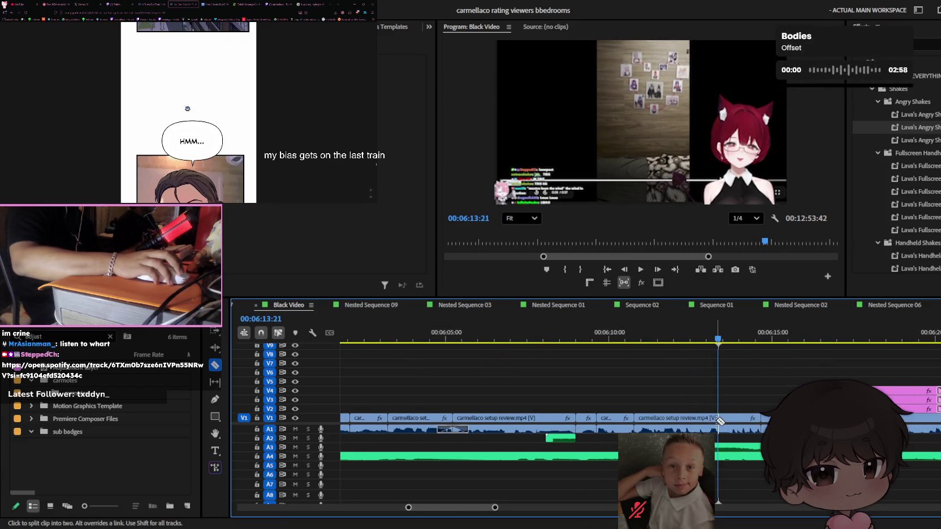
scroll(716, 421, "up", 3)
left_click(704, 420)
key("v")
left_click_drag(733, 419, 735, 411)
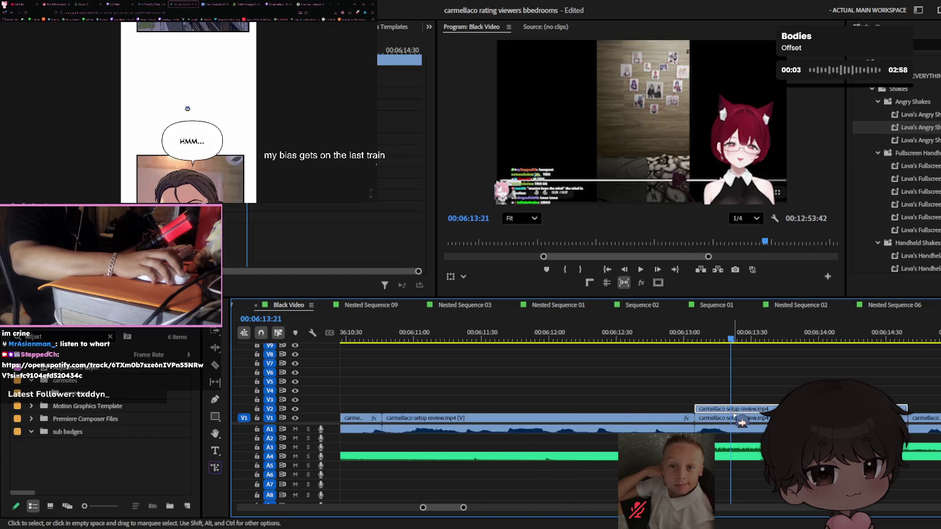
Collapse the preset folders and expand Video Effects in the Effects panel
scroll(897, 170, "up", 5)
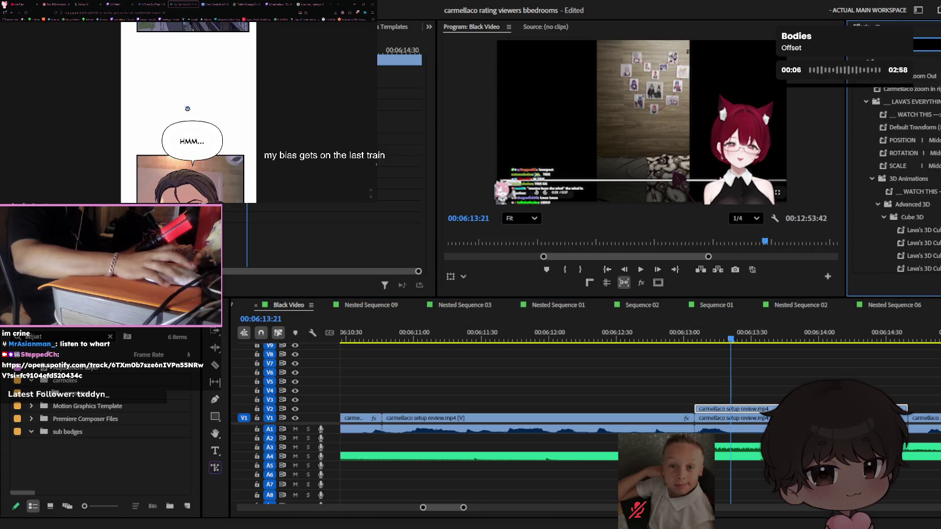
left_click(859, 63)
scroll(883, 141, "up", 1)
left_click(883, 140)
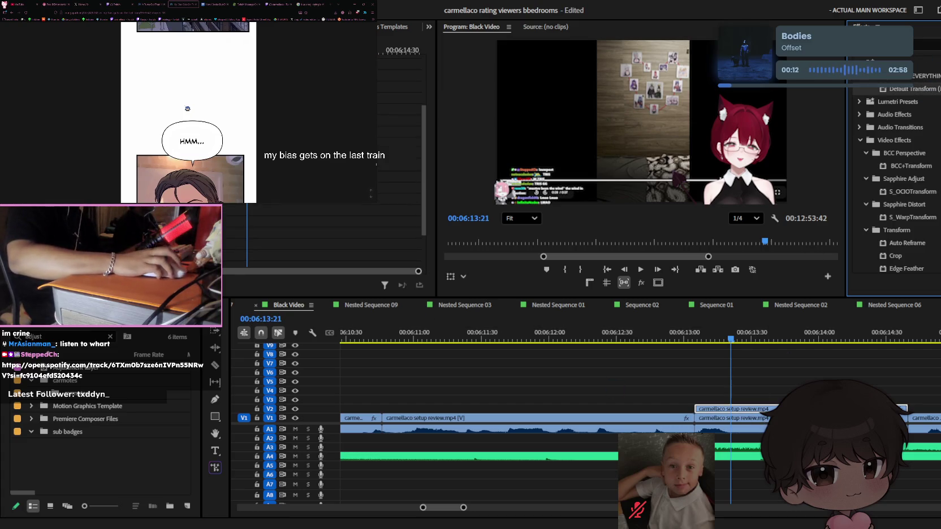
left_click(190, 50)
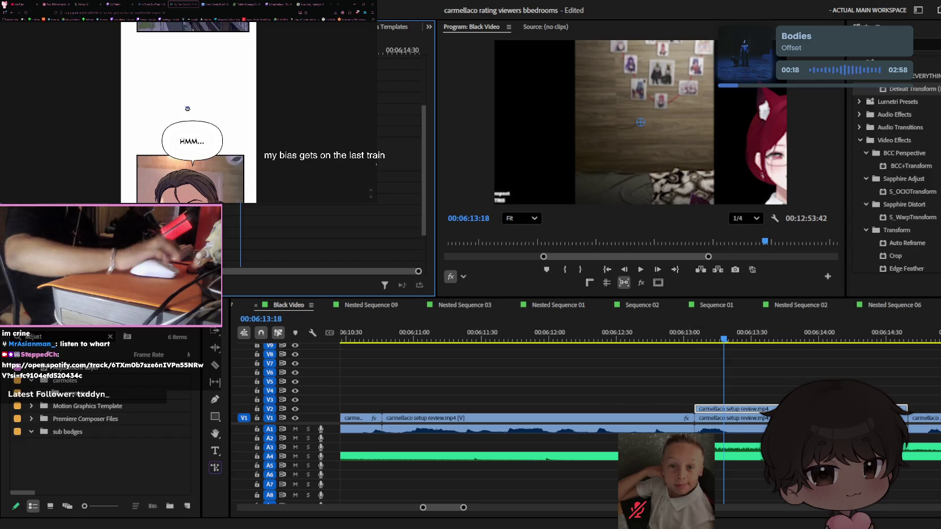
scroll(370, 193, "down", 2)
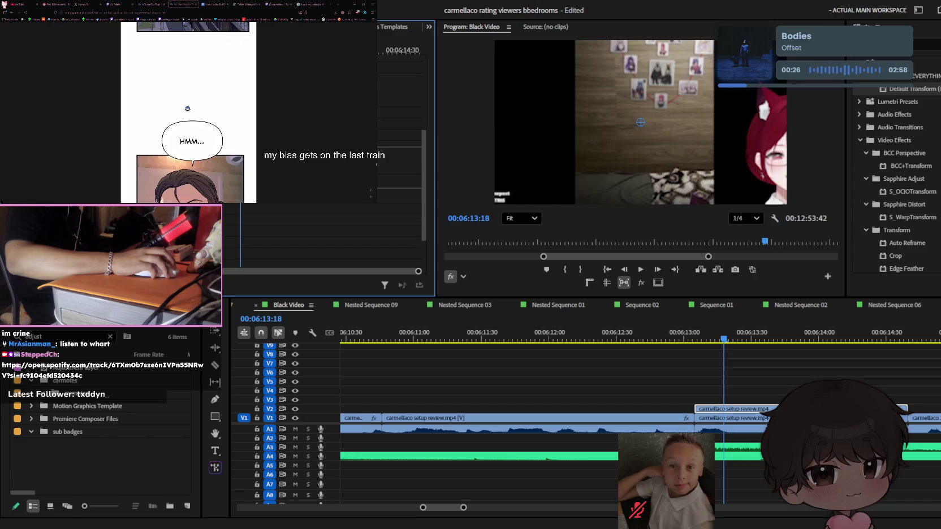
key("space")
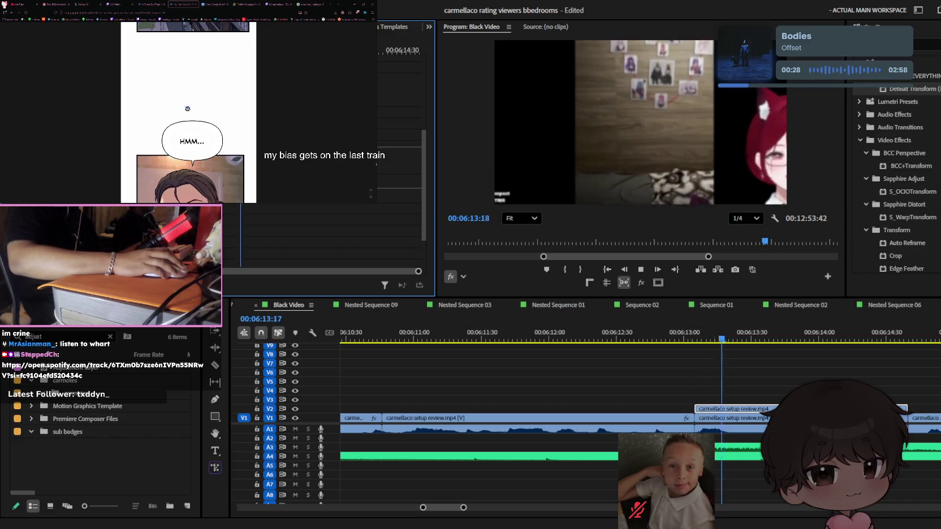
key("Up")
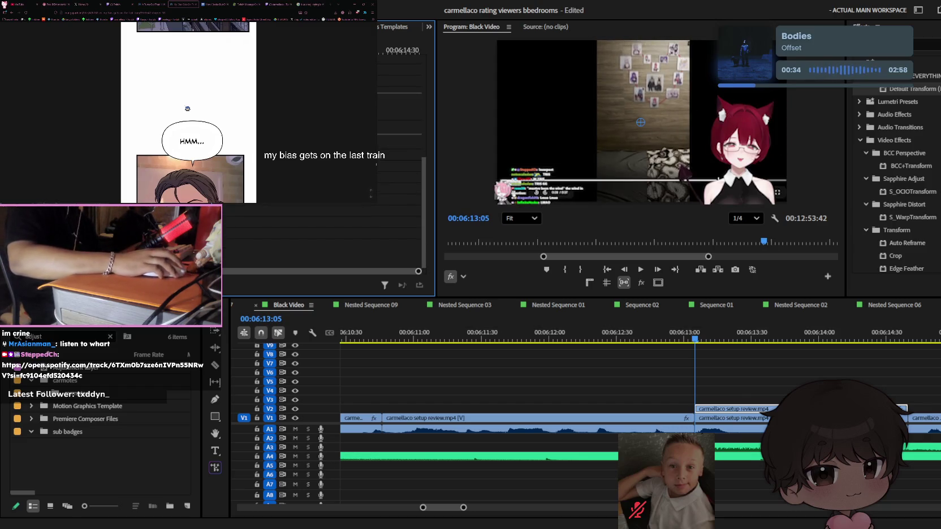
key("shift+Right")
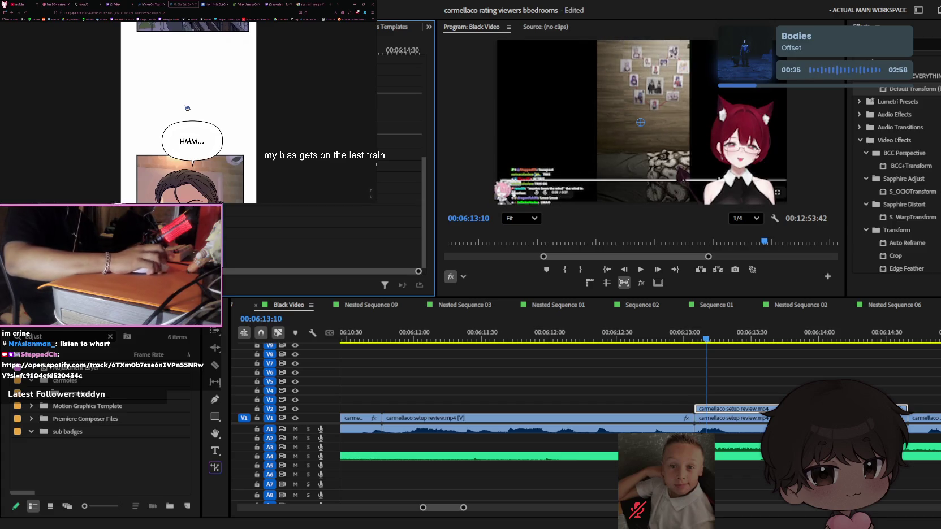
key("shift+Right")
key("shift+Right")
key("shift+Right")
key("shift+Right")
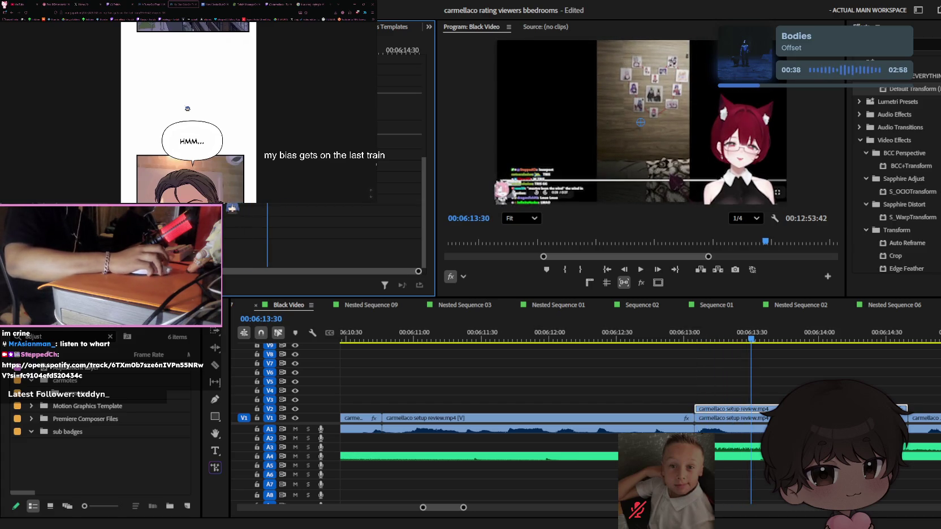
key("shift+Right")
key("Right")
key("space")
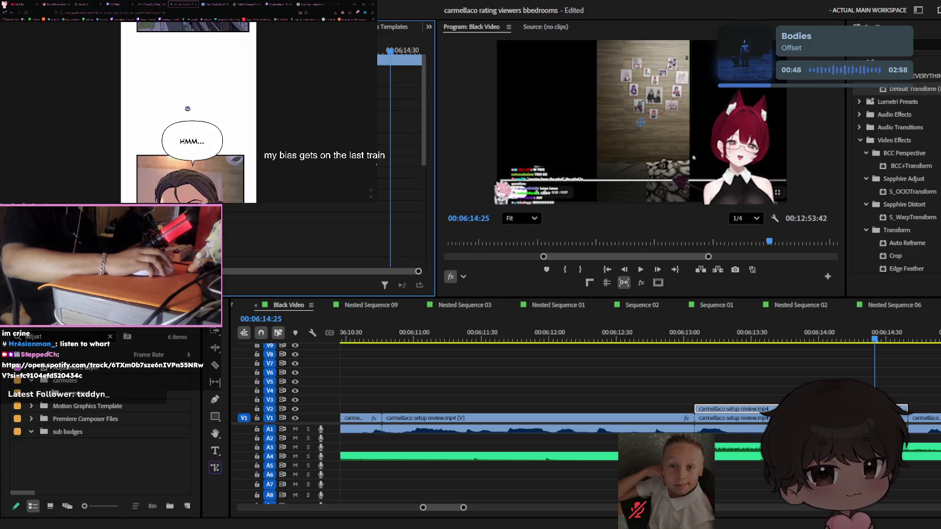
left_click(226, 249)
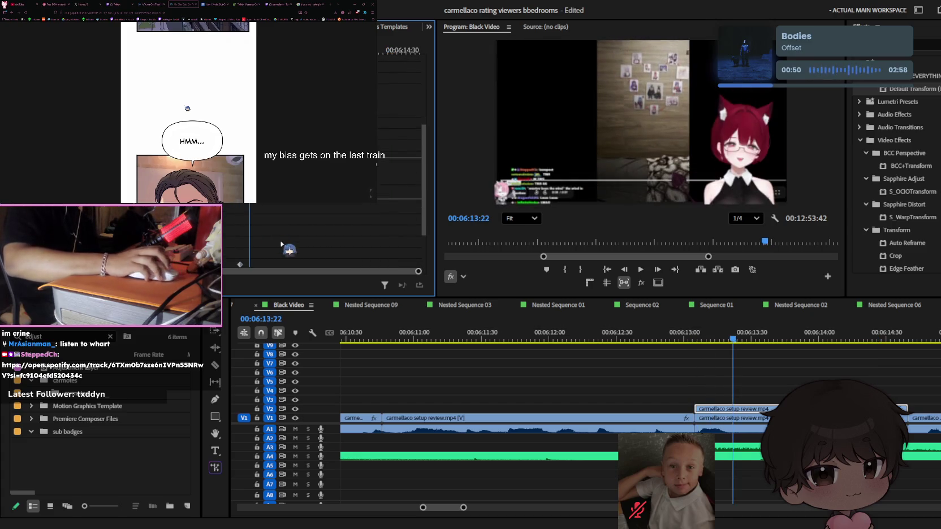
key("space")
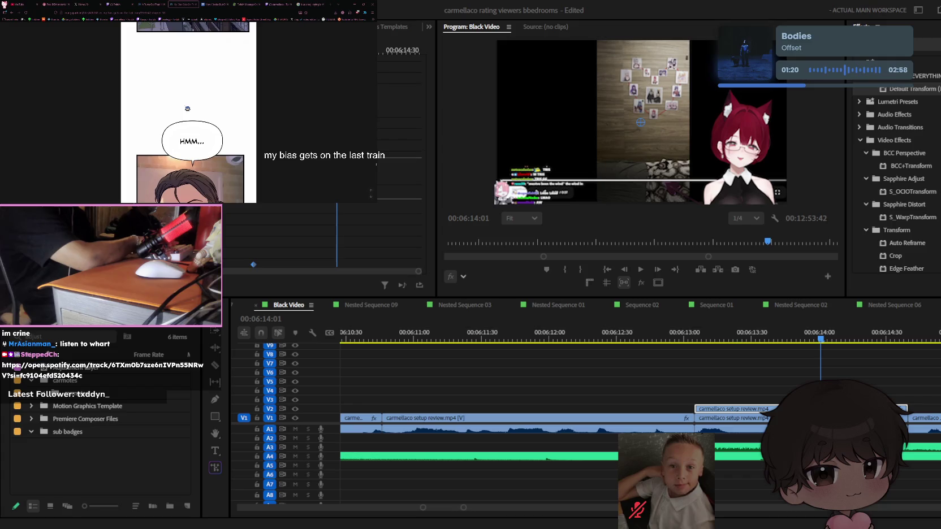
key("alt+Tab")
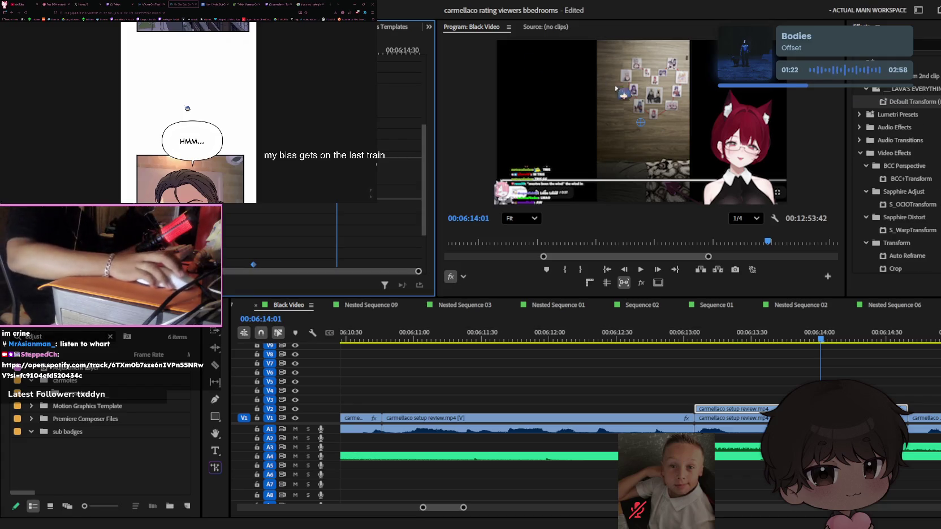
scroll(897, 181, "down", 1)
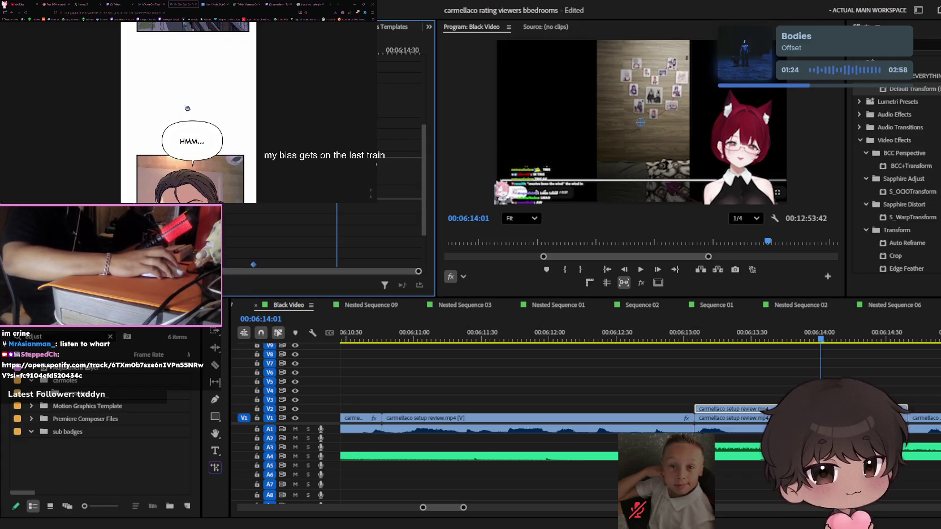
key("alt+Tab")
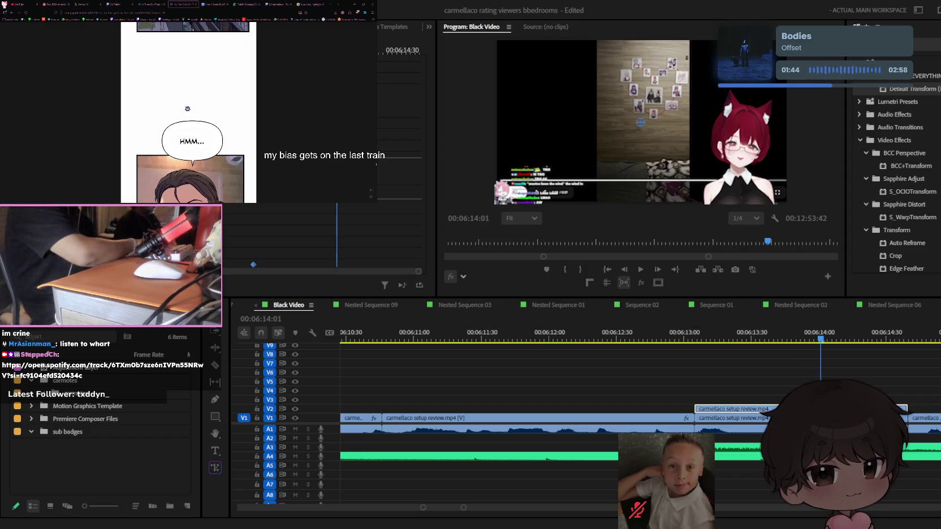
left_click(542, 332)
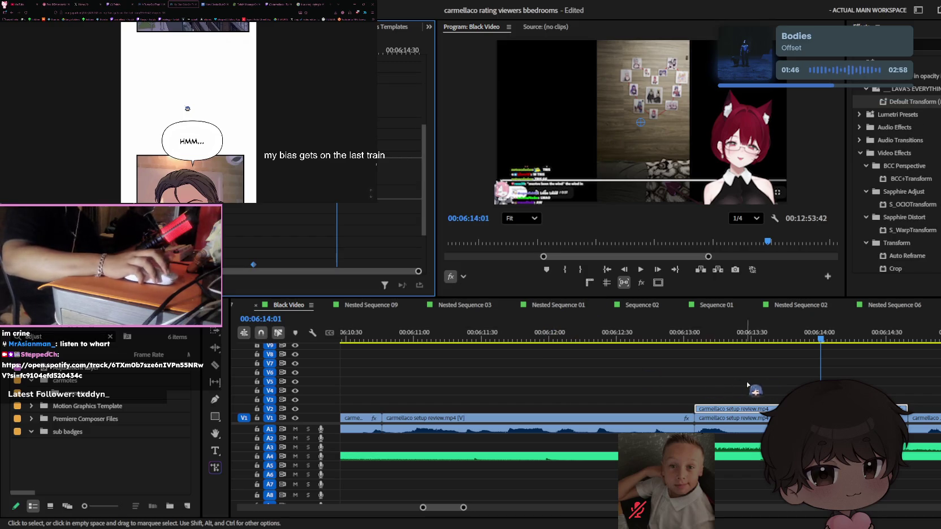
key("space")
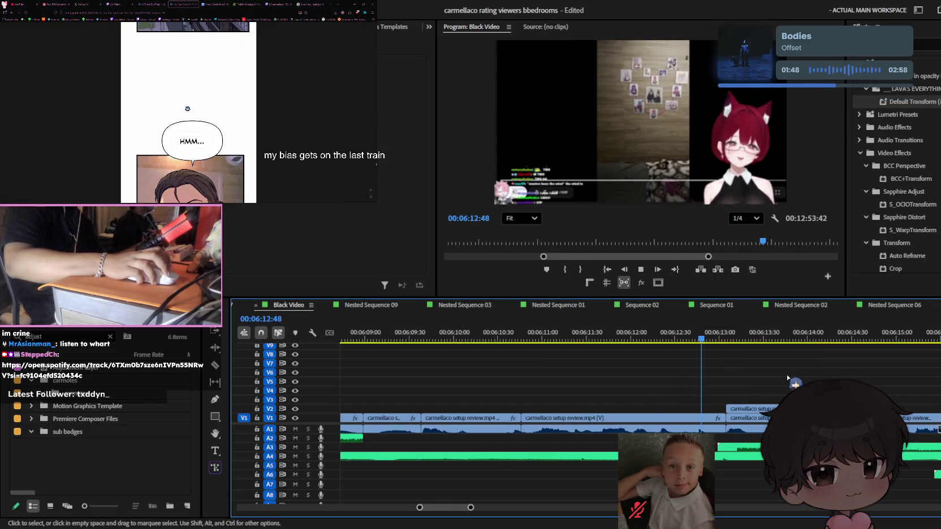
scroll(790, 378, "down", 2)
scroll(772, 382, "down", 1)
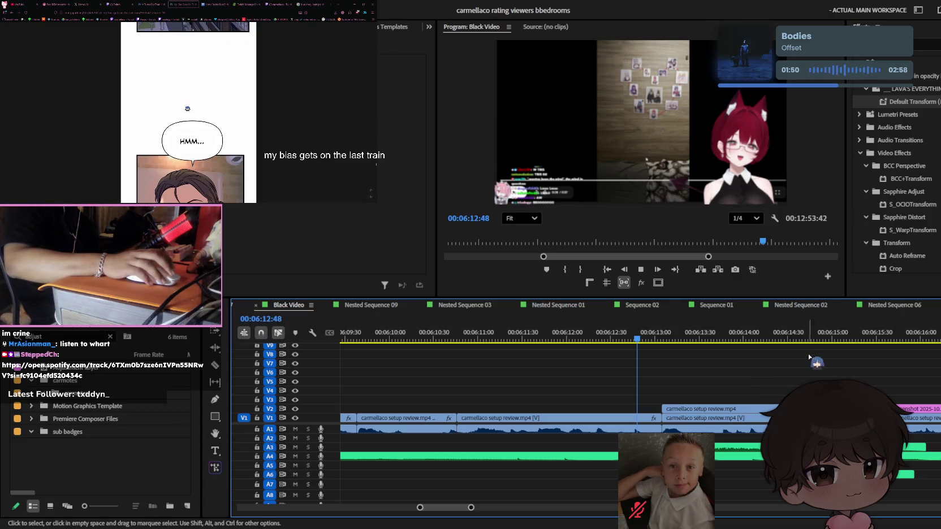
scroll(758, 365, "down", 2)
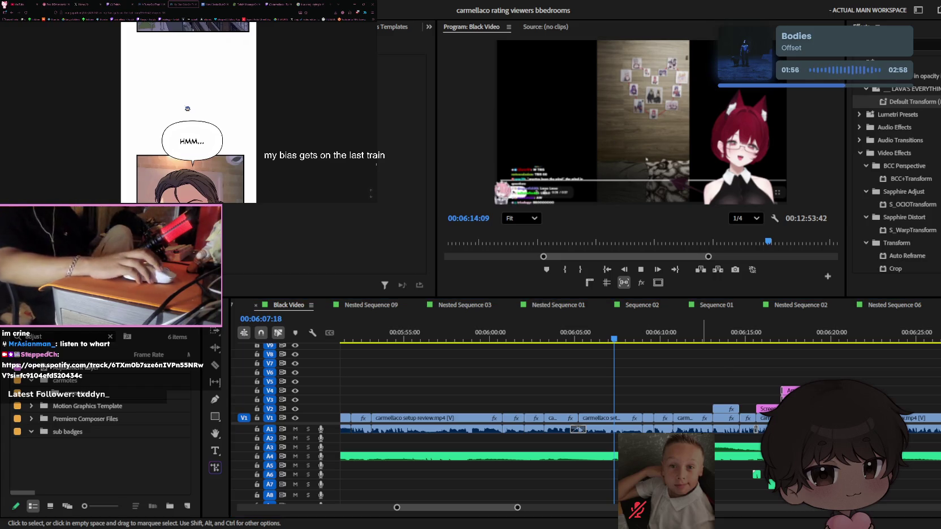
key("space")
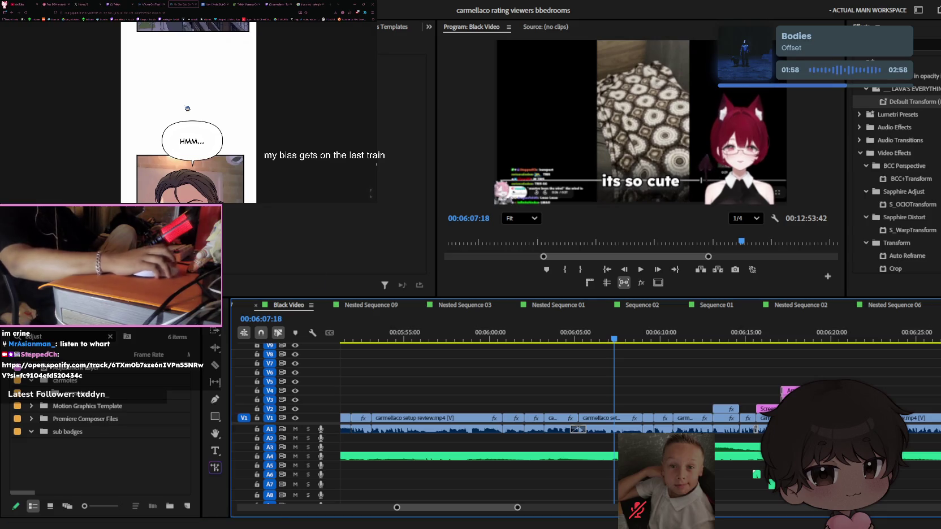
scroll(630, 415, "up", 1)
key("space")
scroll(665, 388, "up", 1)
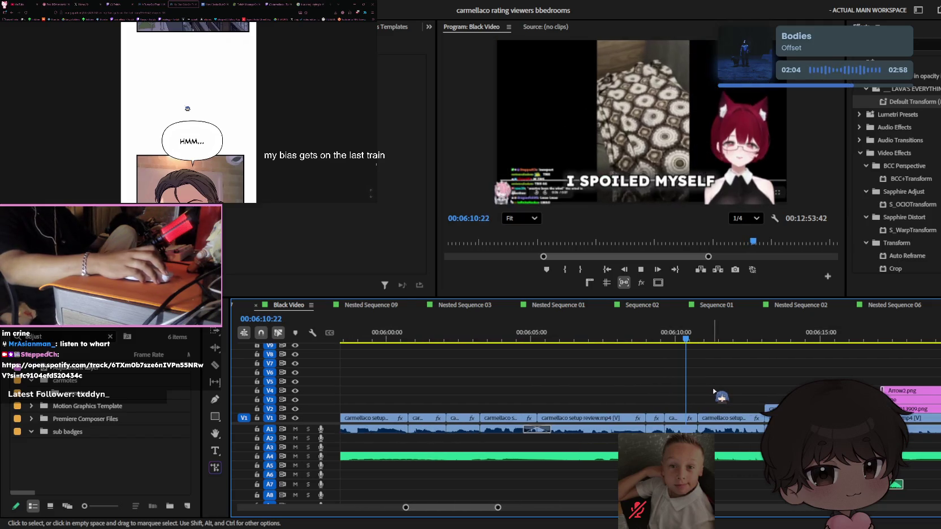
scroll(712, 392, "up", 2)
scroll(735, 394, "up", 2)
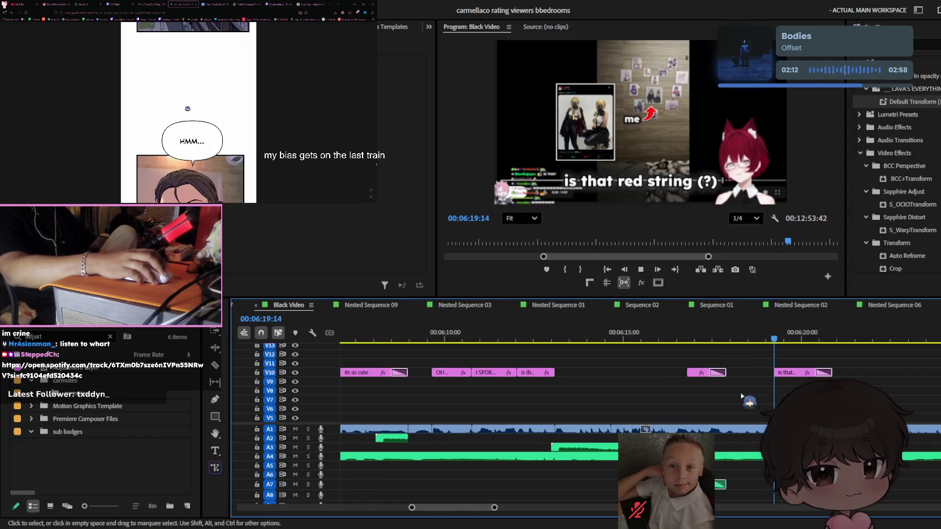
key("minus")
key("minus")
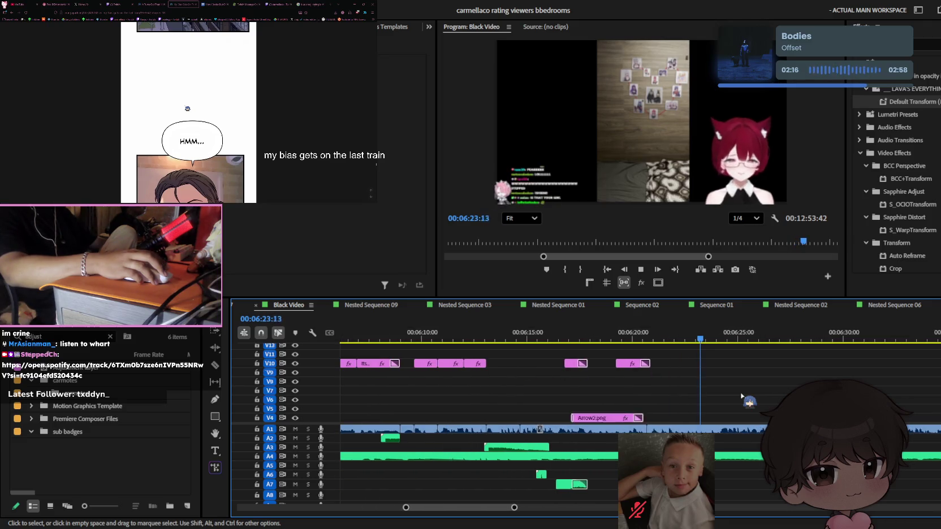
scroll(742, 397, "down", 3)
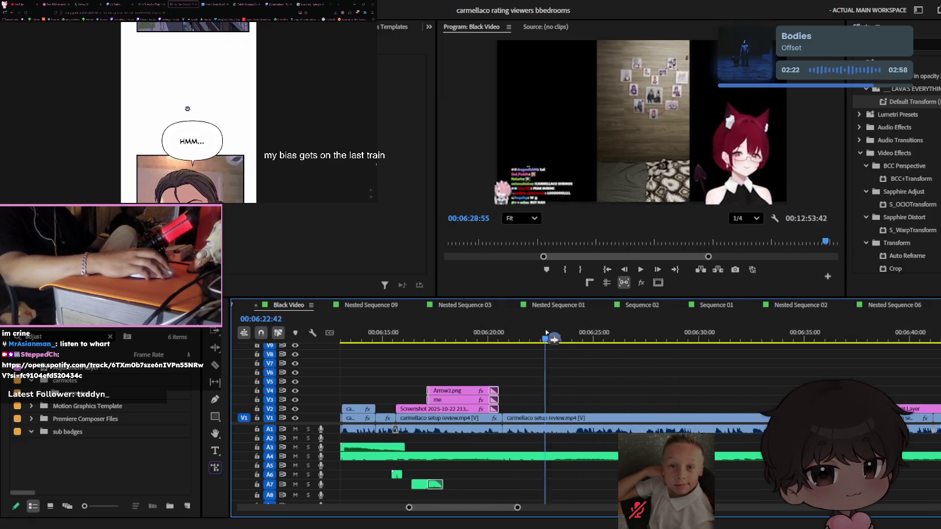
Move the I SPOILED MYSELF caption to around 06:24 and trim its end
left_click(566, 336)
scroll(591, 390, "up", 3)
left_click_drag(409, 406, 789, 390)
key("space")
key("=")
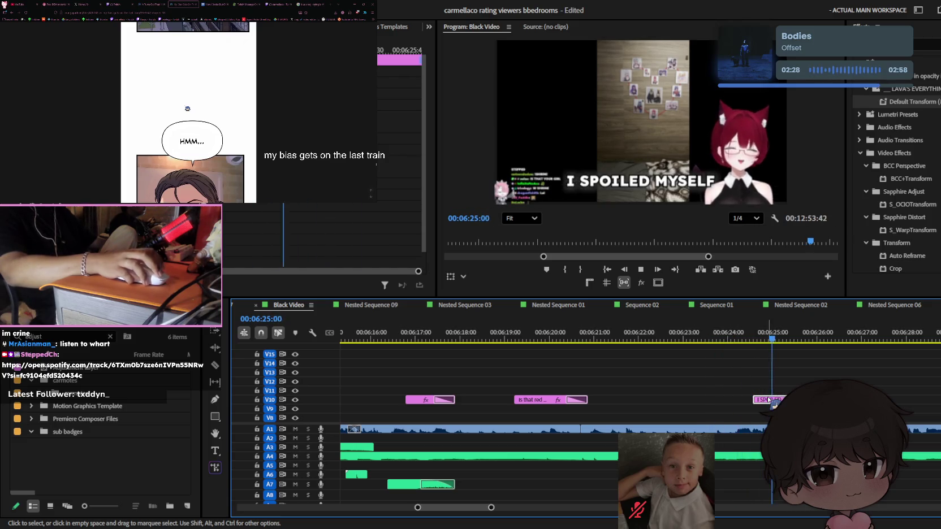
key("=")
scroll(789, 390, "down", 2)
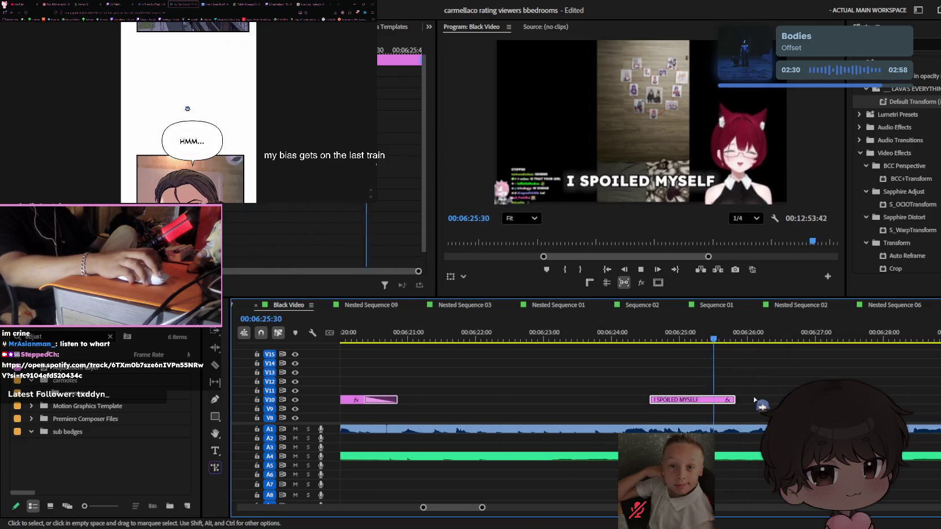
left_click_drag(735, 400, 746, 388)
Rewrite that caption to begin 'wait you actually' and play it back
left_click(682, 333)
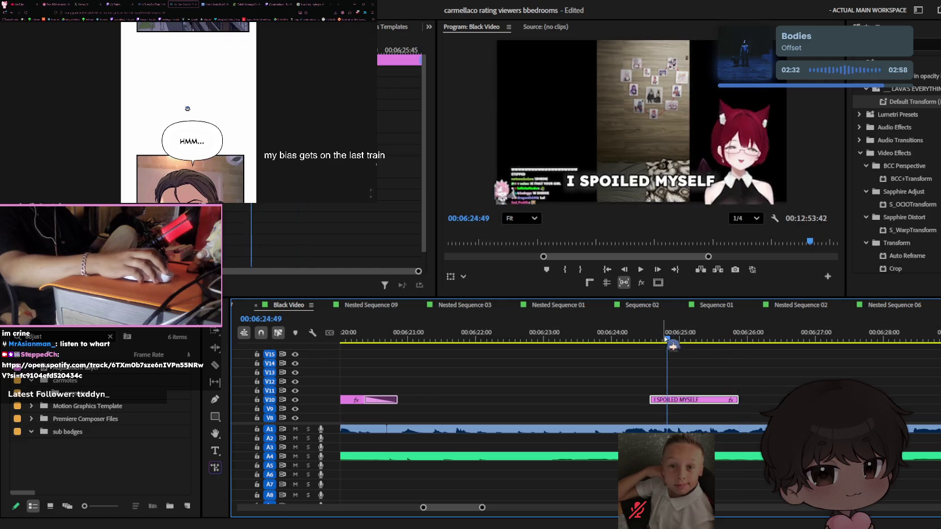
double_click(641, 181)
type("wait you actually")
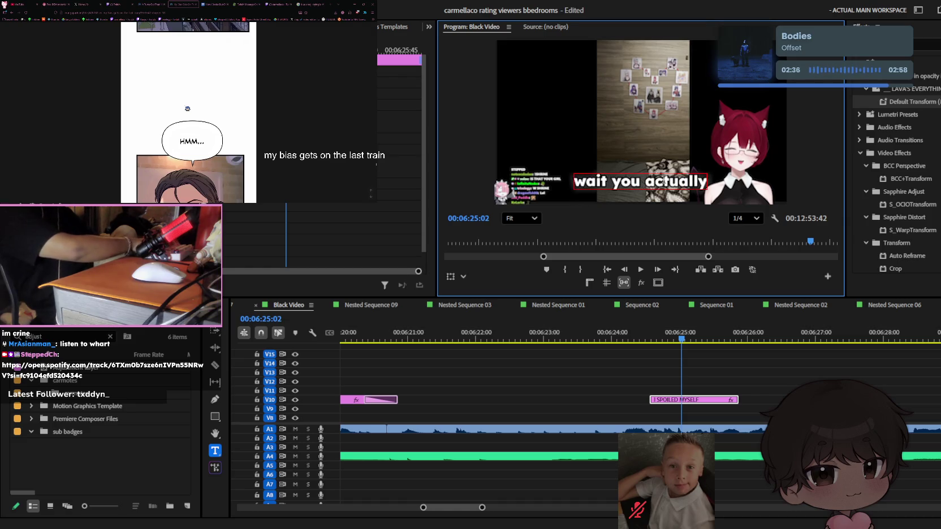
type("-")
left_click(809, 369)
key("space")
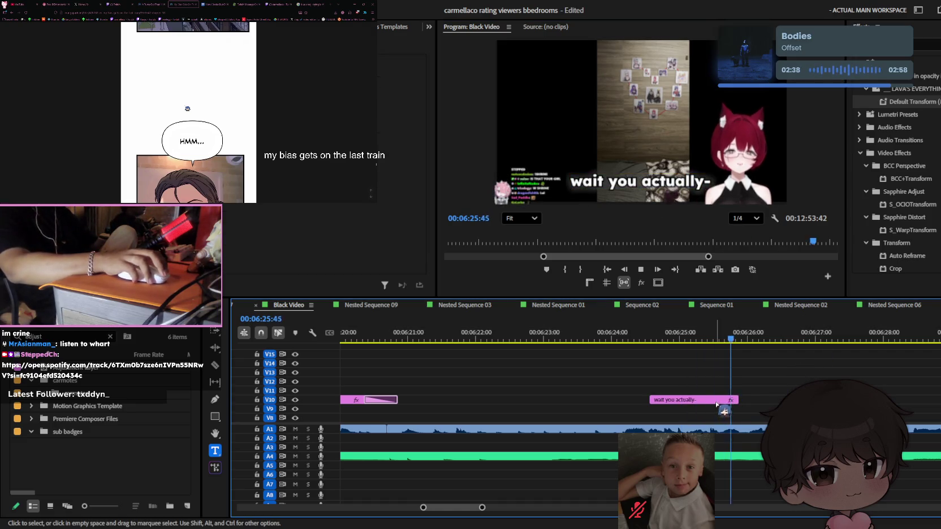
Change the caption text to 'wait you actually have a-'
left_click(717, 400)
left_click(697, 339)
key("space")
left_click(678, 182)
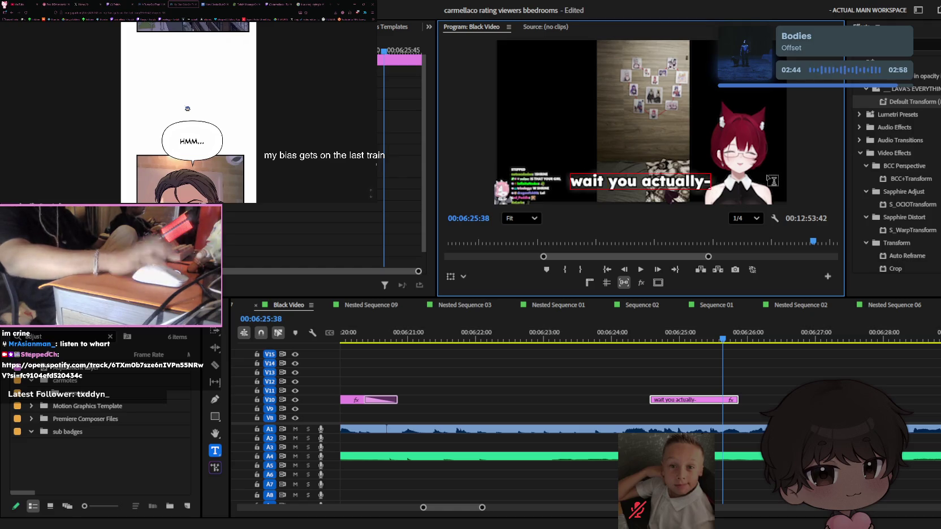
key("BackSpace")
type("have a-")
left_click(717, 406)
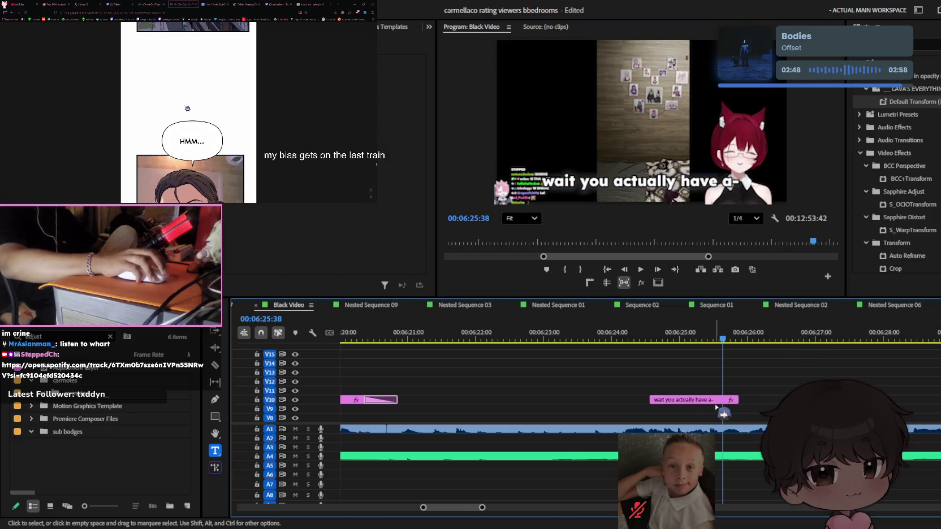
Copy the caption later on V10, shorten the original, and retype the copy as 'shrine of me...'
left_click_drag(702, 403, 797, 404)
key("space")
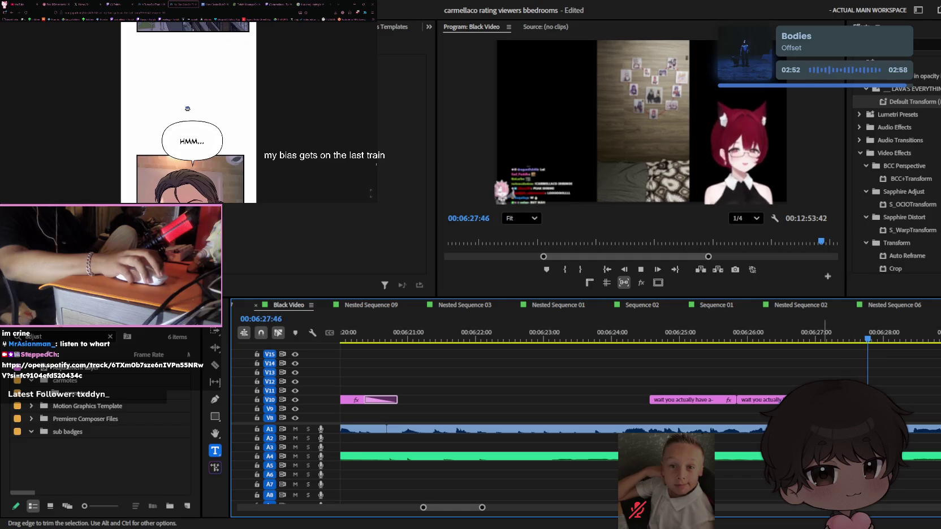
left_click_drag(789, 400, 766, 392)
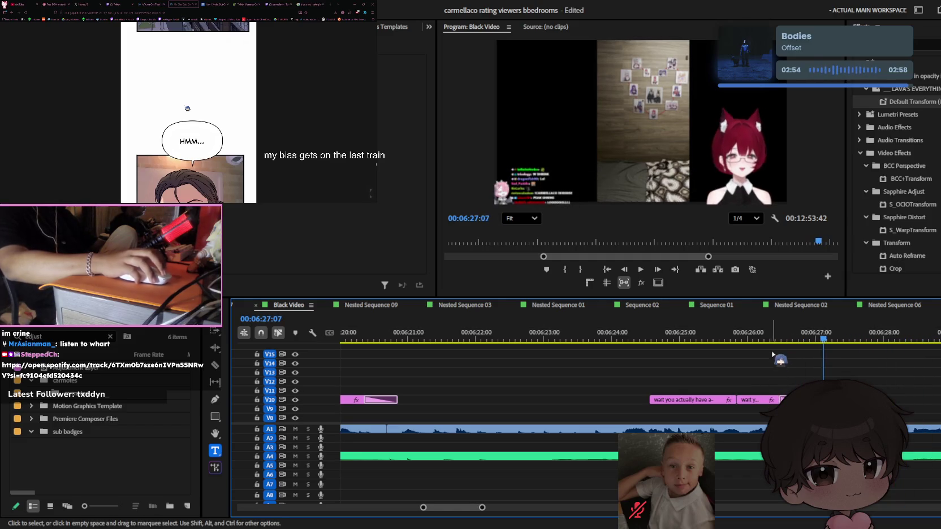
left_click(766, 333)
left_click(683, 182)
key("ctrl+a")
type("shrin")
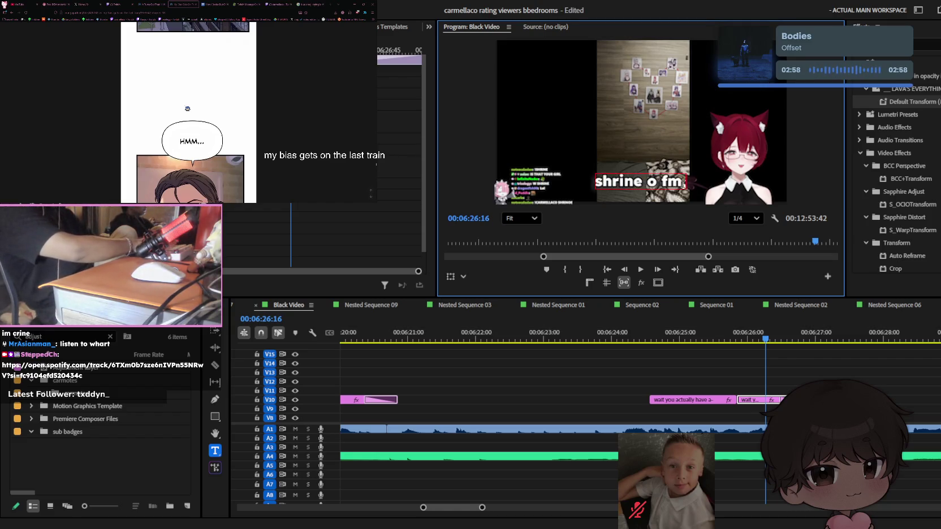
type("e...")
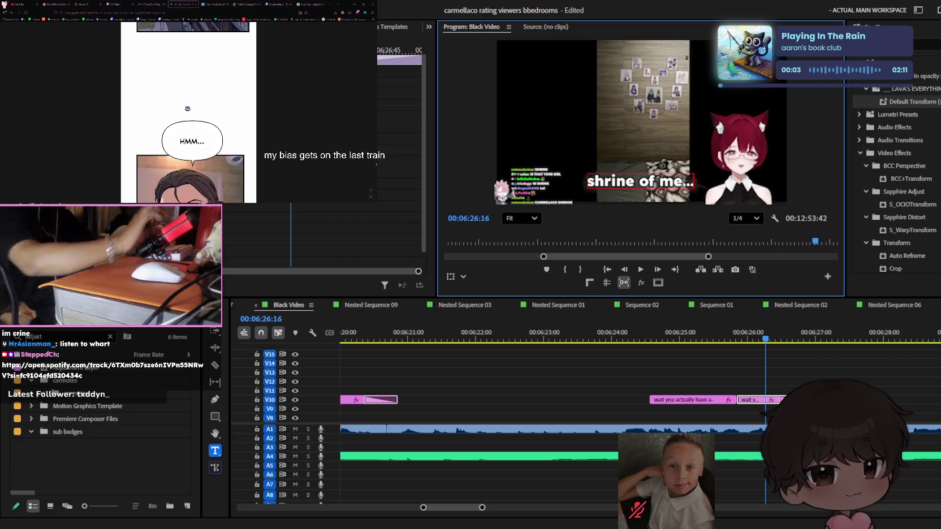
key("Escape")
key("space")
key("space")
key("minus")
key("minus")
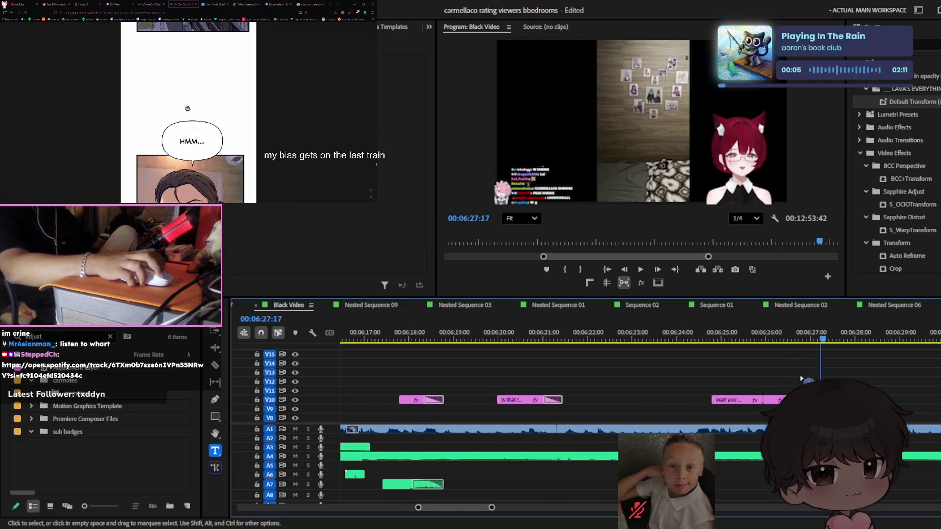
Save, then marquee-select the pink caption clips and move them up to V11
key("minus")
key("ctrl+s")
key("minus")
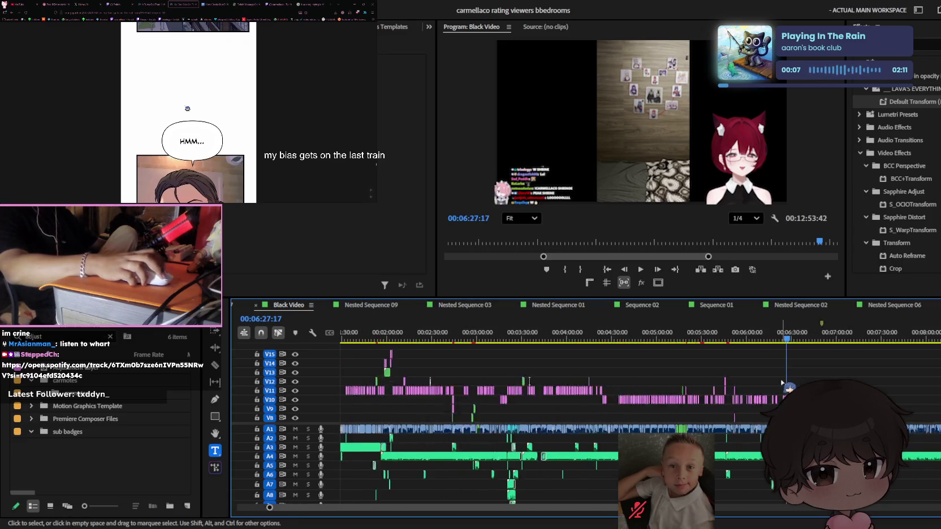
key("equal")
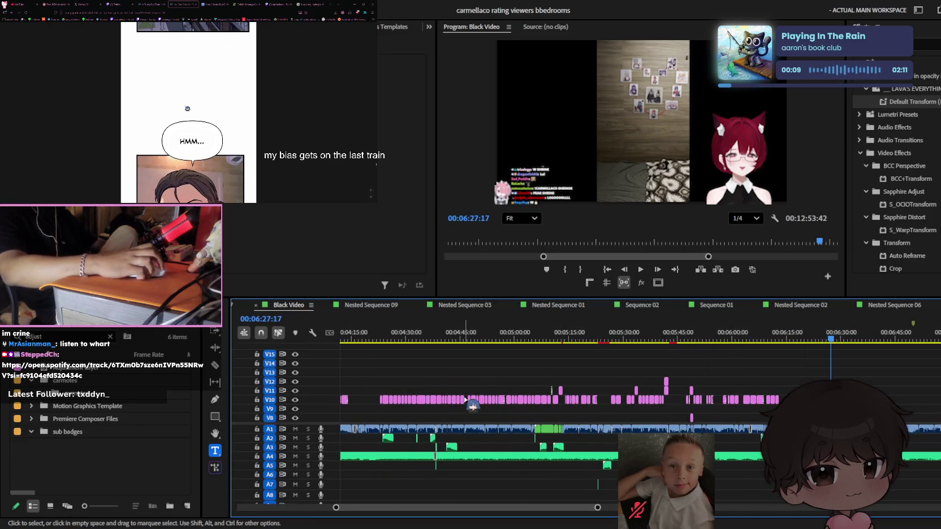
left_click_drag(366, 371, 883, 405)
left_click_drag(510, 408, 510, 399)
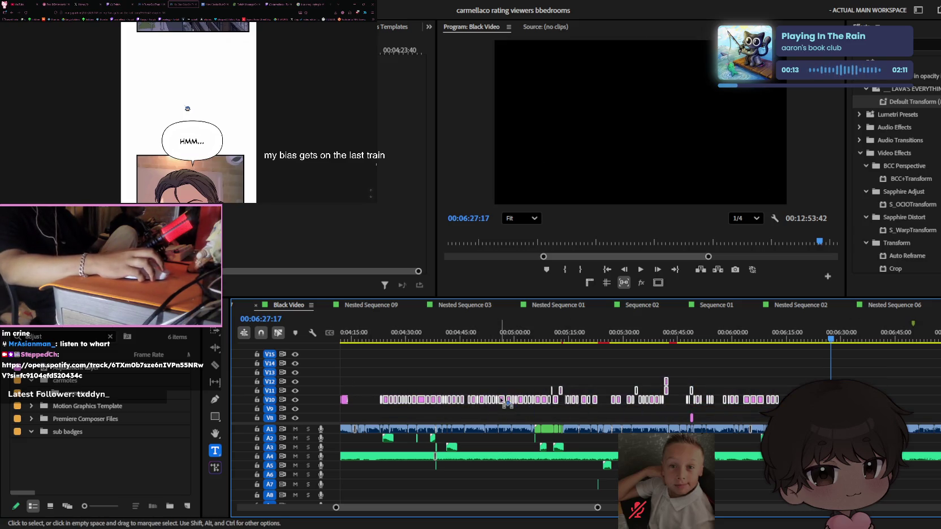
Replay from about 6:19 and Alt-drag a copy of the two captions further along
key("Up")
key("space")
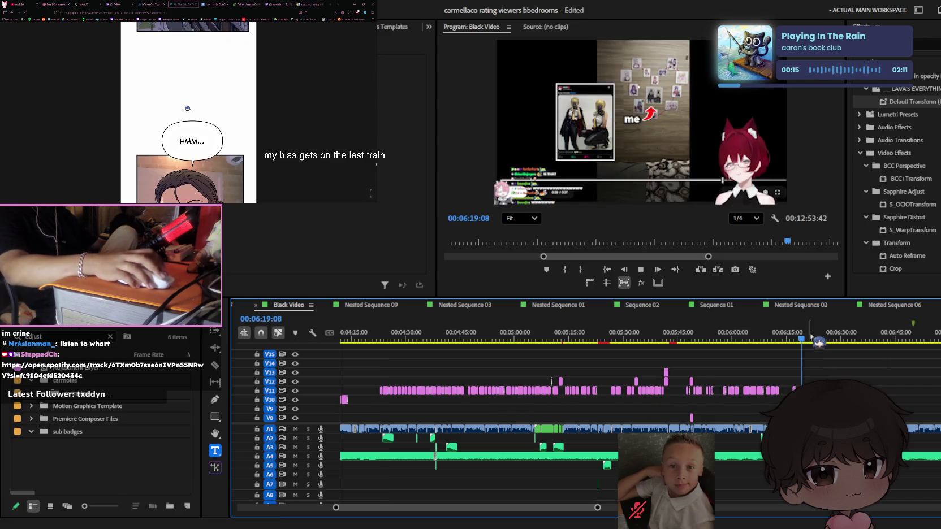
key("equal")
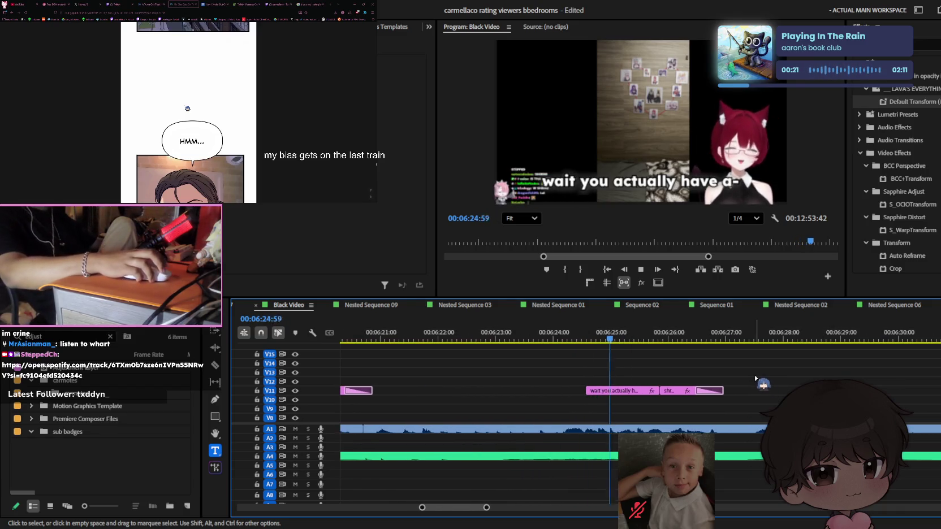
key("equal")
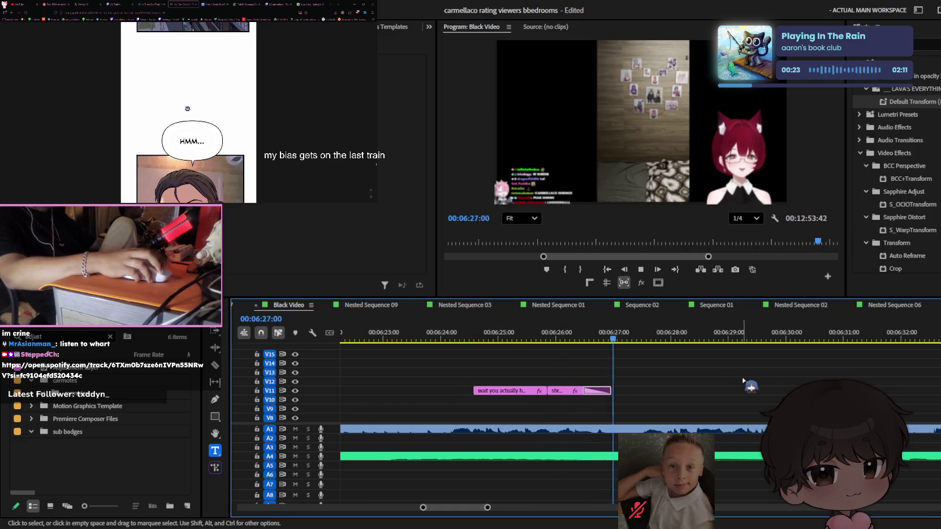
key("minus")
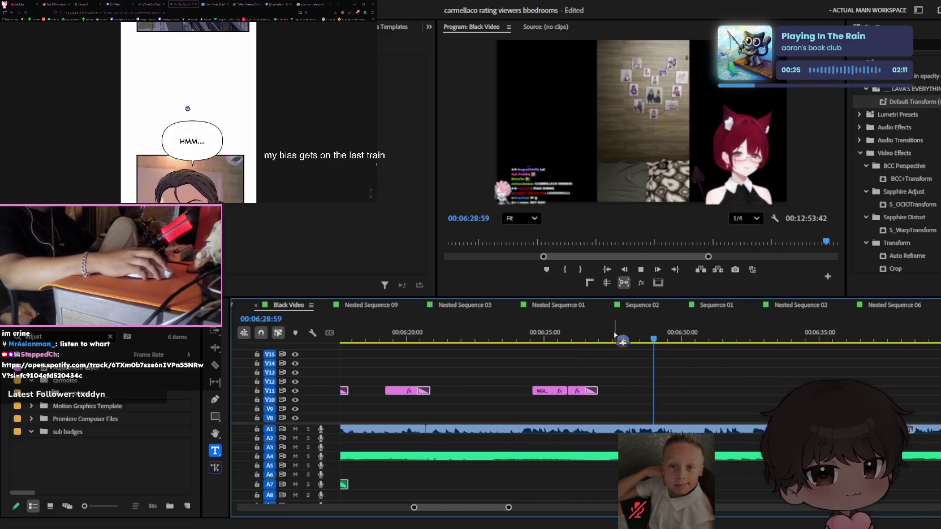
left_click_drag(560, 391, 639, 391)
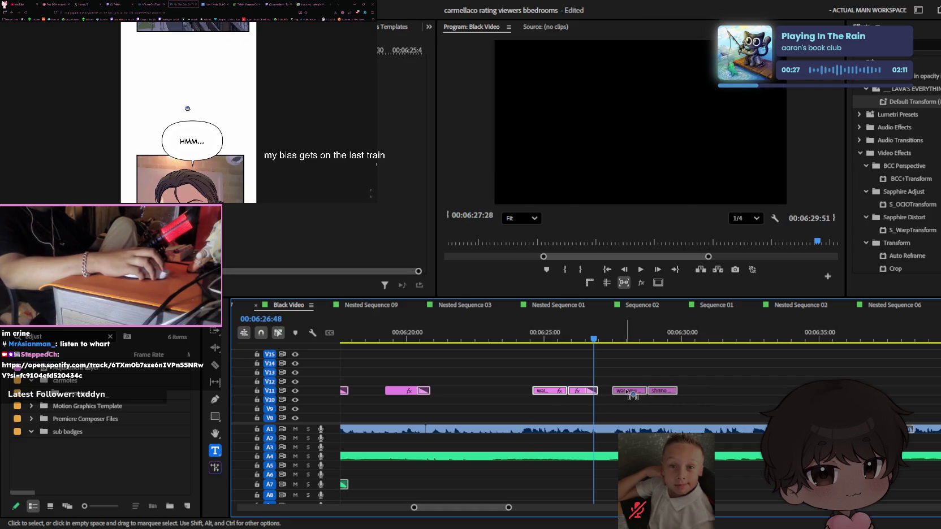
key("space")
Edit the duplicate at 6:27:55 to read 'you actually have a' and lengthen the last clip
key("equal")
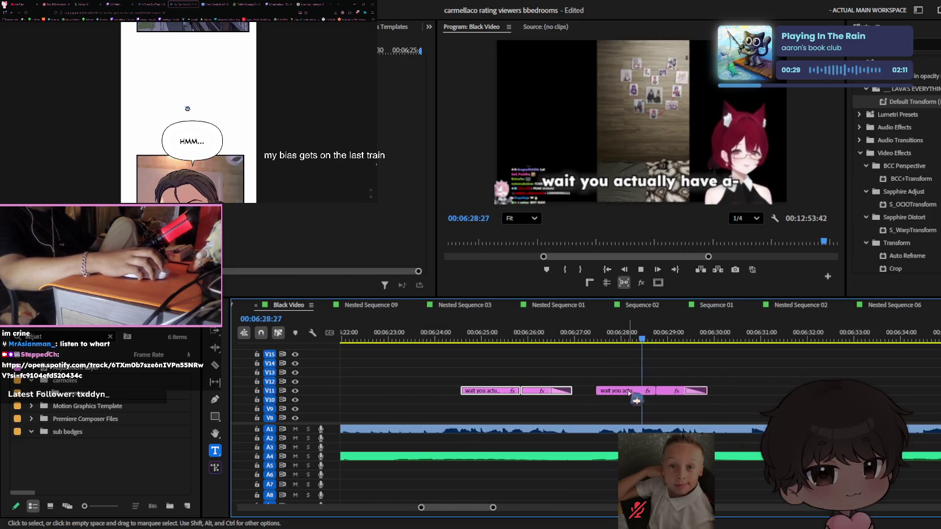
left_click(618, 340)
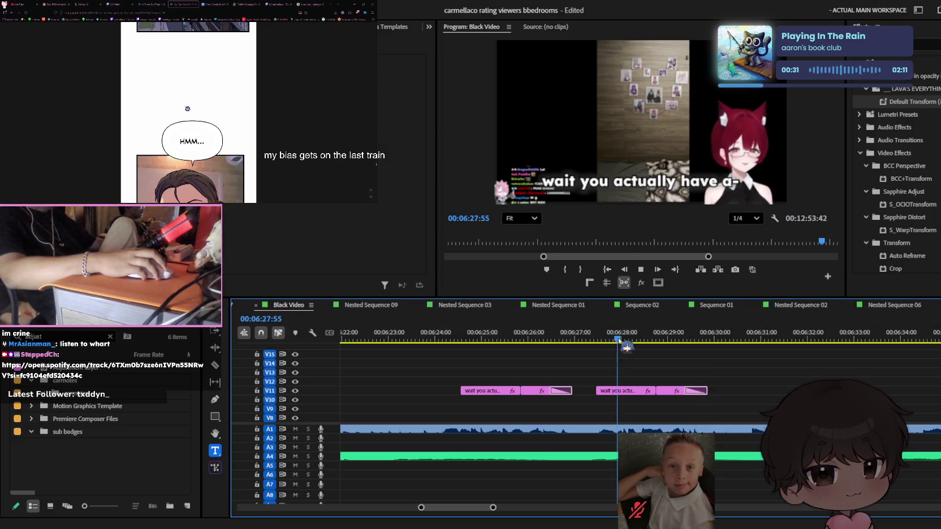
left_click(595, 189)
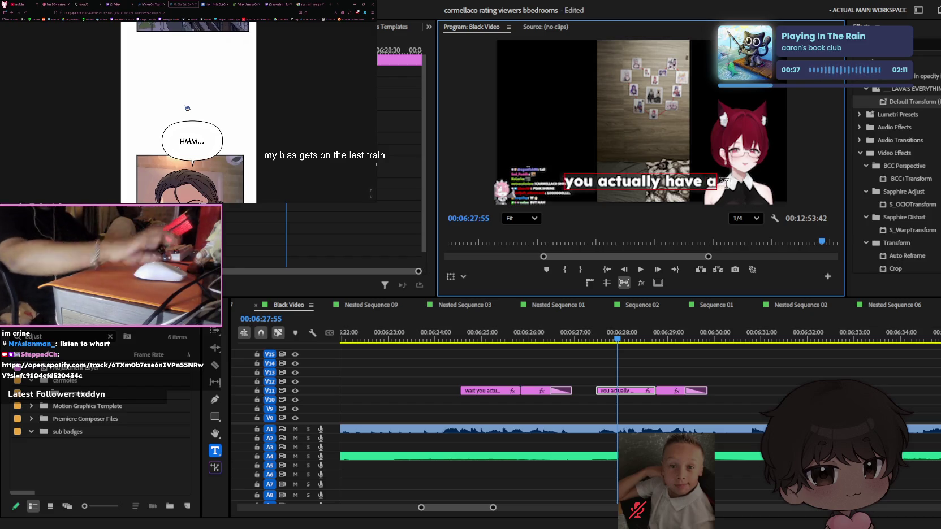
left_click(759, 375)
key("space")
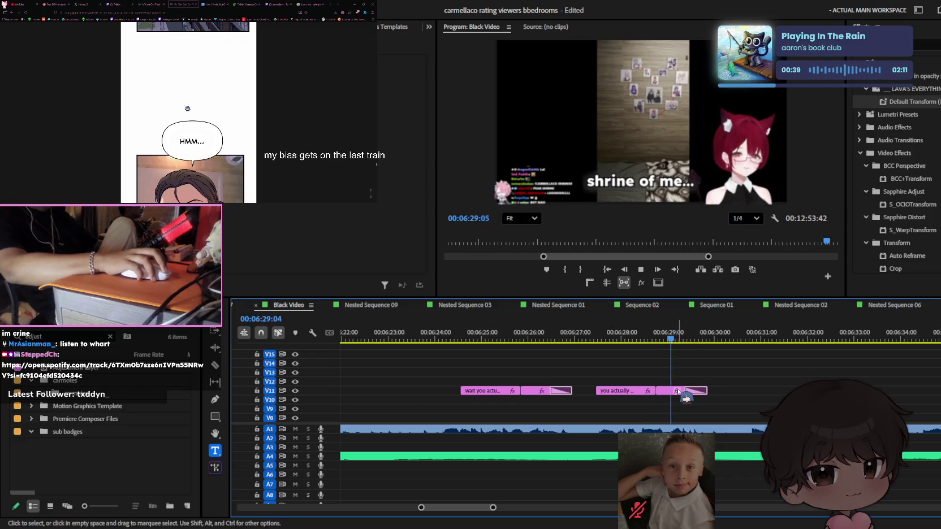
left_click_drag(711, 388, 721, 388)
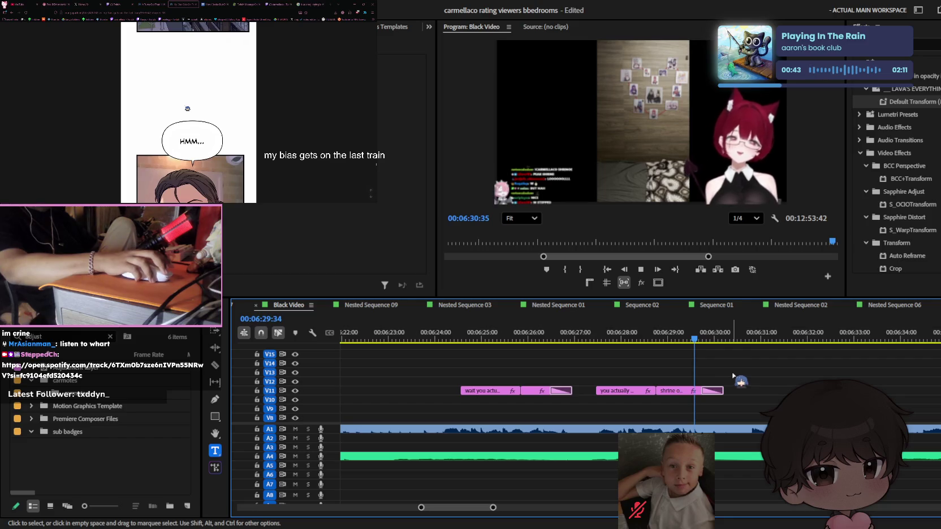
scroll(760, 373, "down", 3)
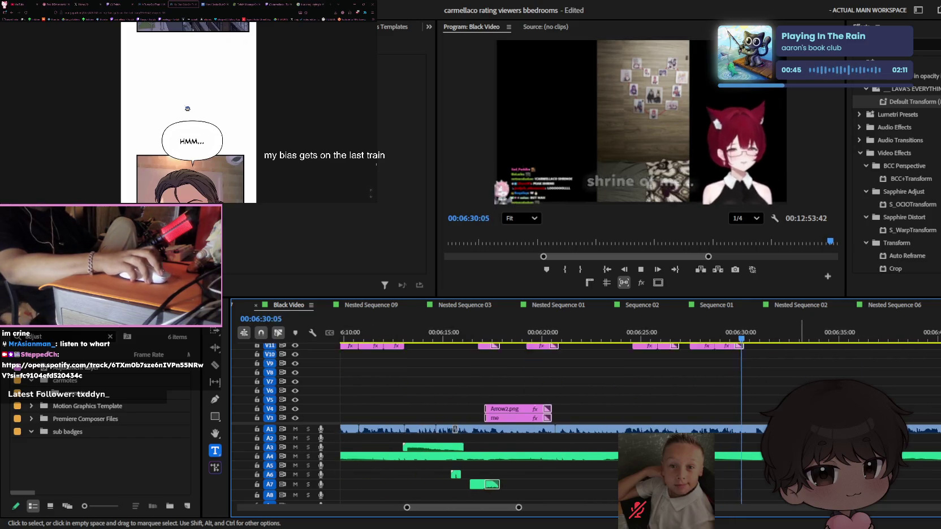
Replay the section and move the pink caption clip later on V11
scroll(760, 374, "down", 3)
key("space")
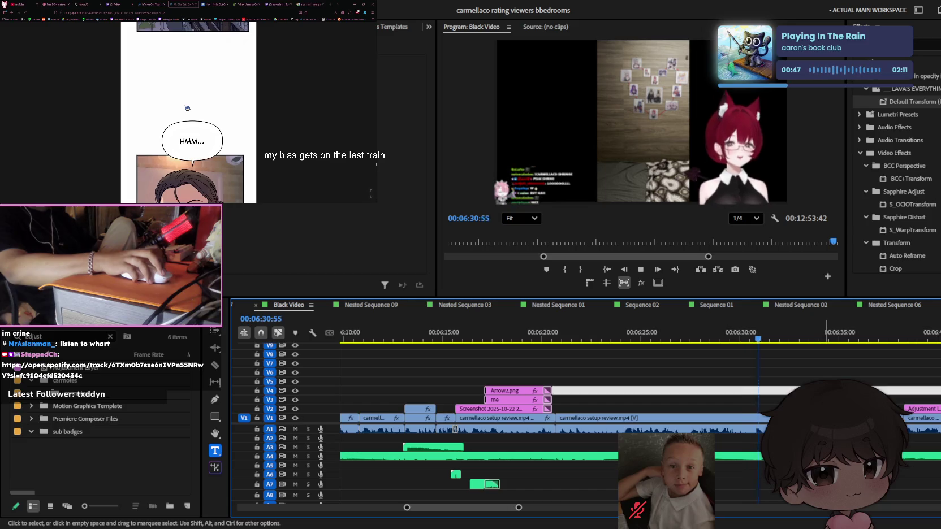
scroll(487, 373, "up", 3)
scroll(487, 372, "down", 3)
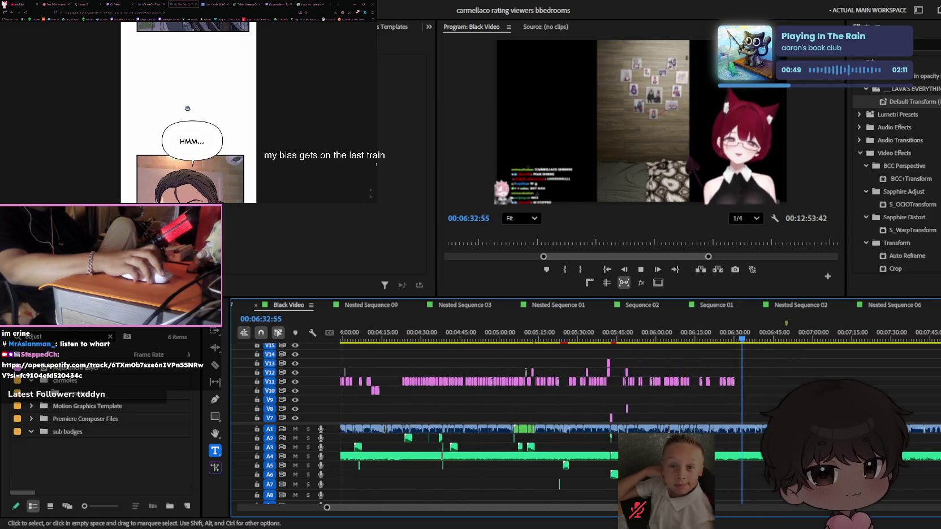
scroll(702, 385, "up", 3)
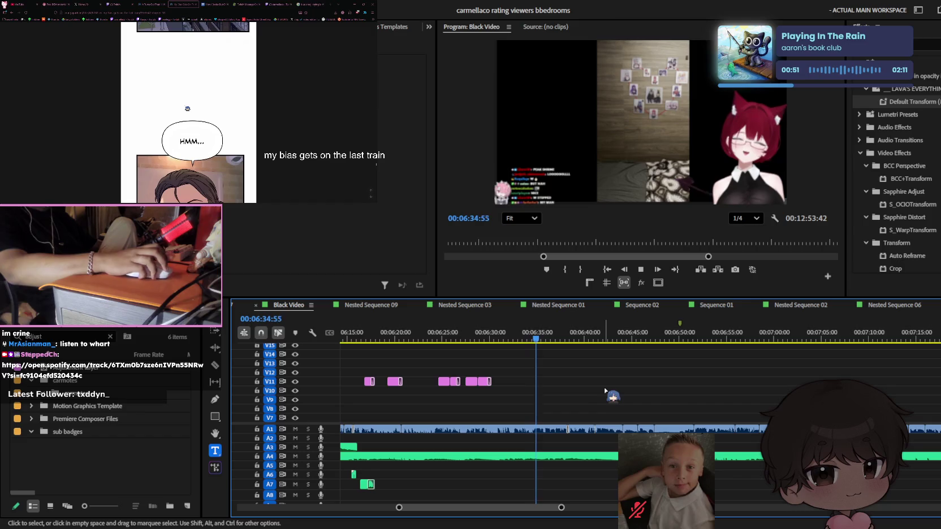
scroll(477, 396, "up", 2)
key("space")
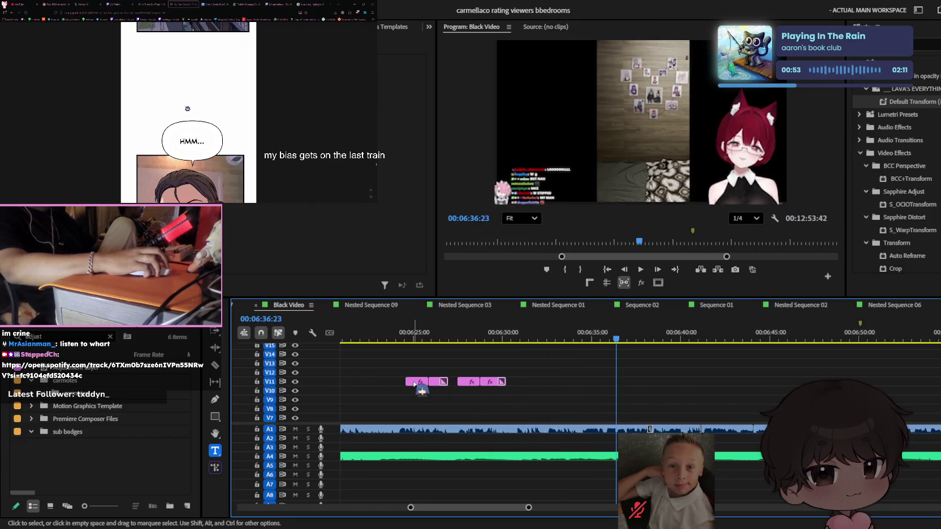
left_click_drag(415, 385, 583, 385)
key("space")
scroll(582, 394, "up", 2)
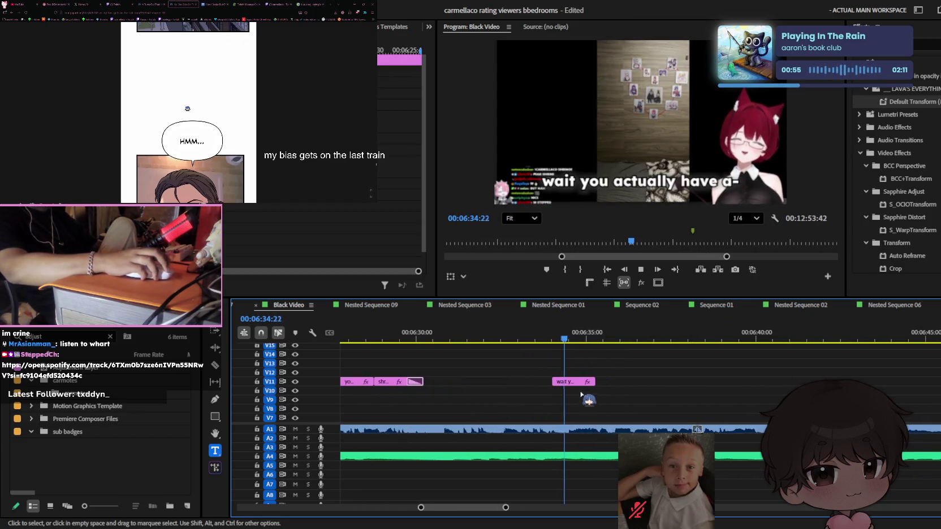
scroll(586, 374, "up", 2)
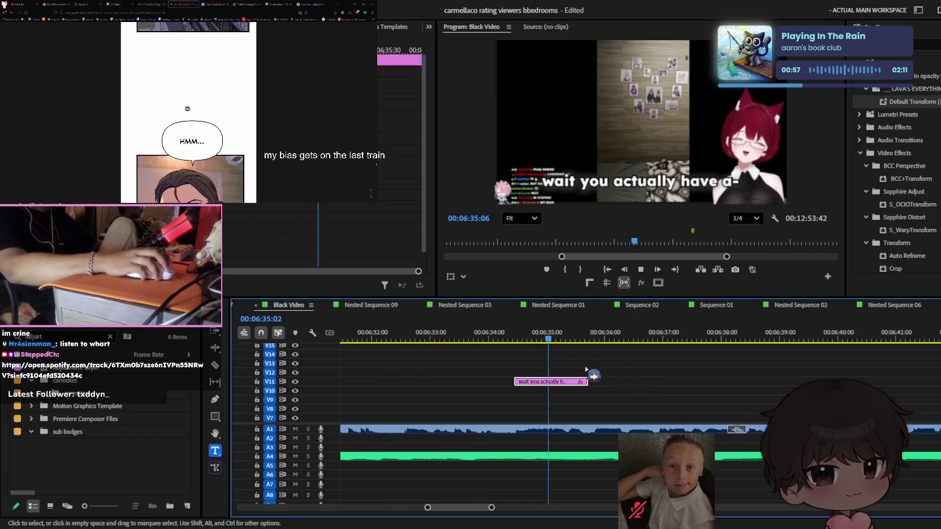
Change the wait caption's text to 'waitt' and play it back
left_click(615, 180)
type("wai")
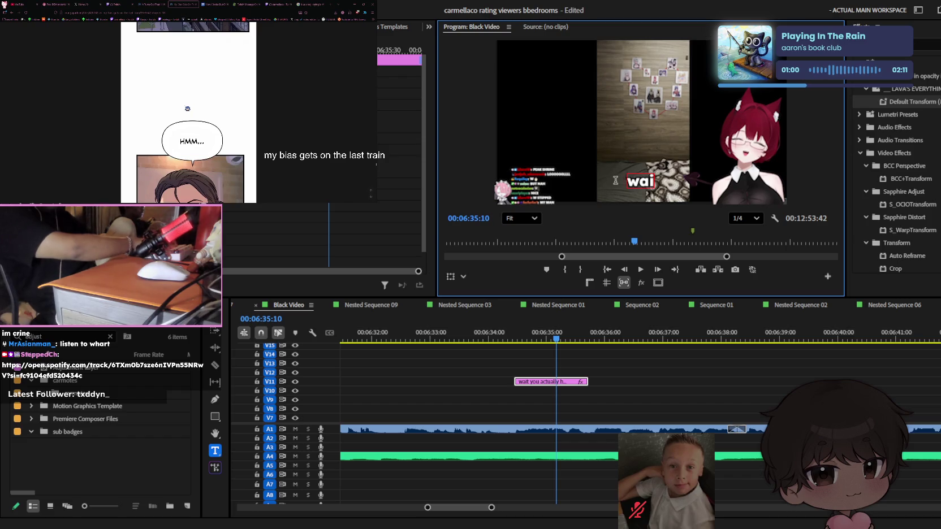
type("tt")
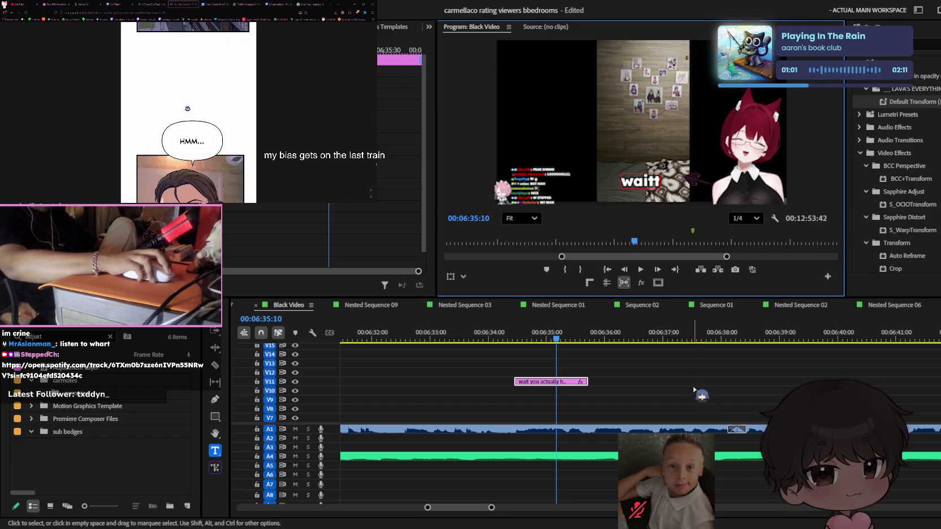
left_click(515, 341)
key("space")
Split the 'waitt' caption at the playhead and extend the right piece to about 6:39
key("c")
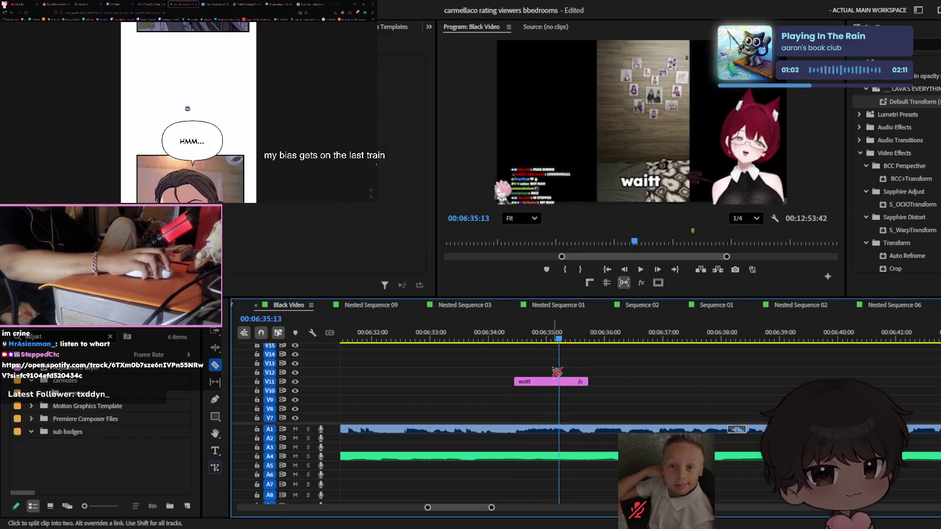
left_click(554, 384)
key("v")
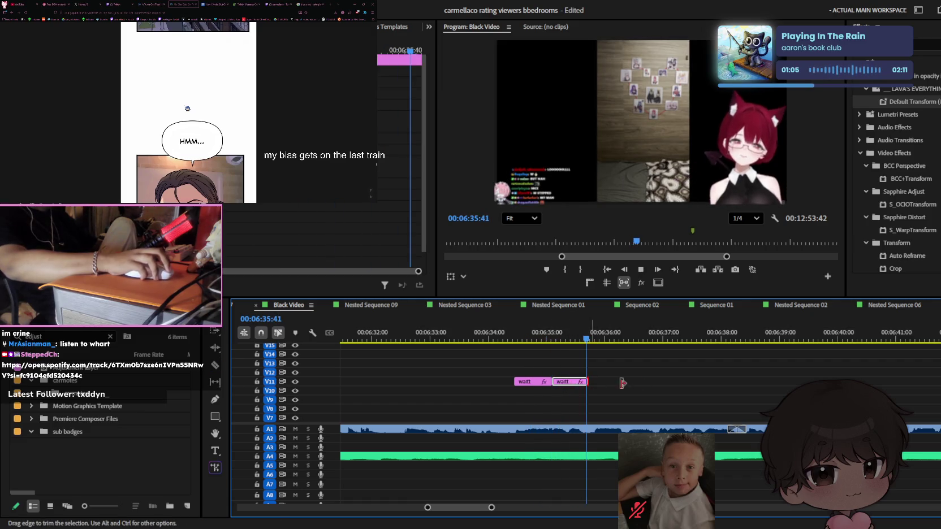
key("minus")
left_click_drag(588, 383, 825, 383)
key("equal")
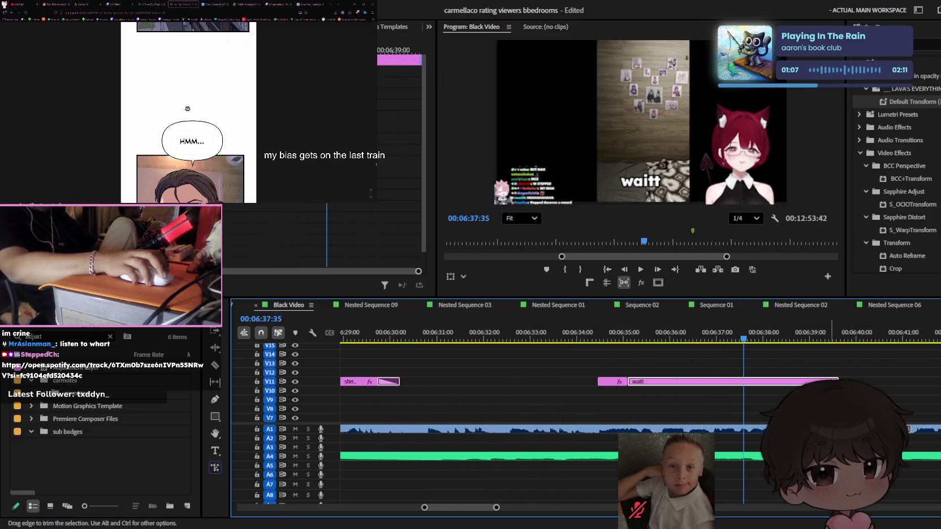
left_click(634, 334)
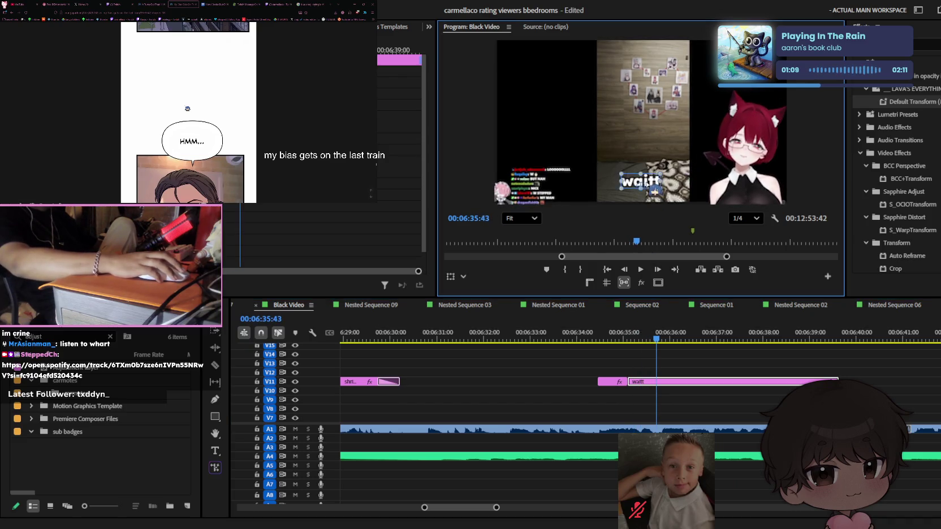
Retype the second piece as 'has your parents', replay it, and select its text
double_click(646, 181)
type("has your pa")
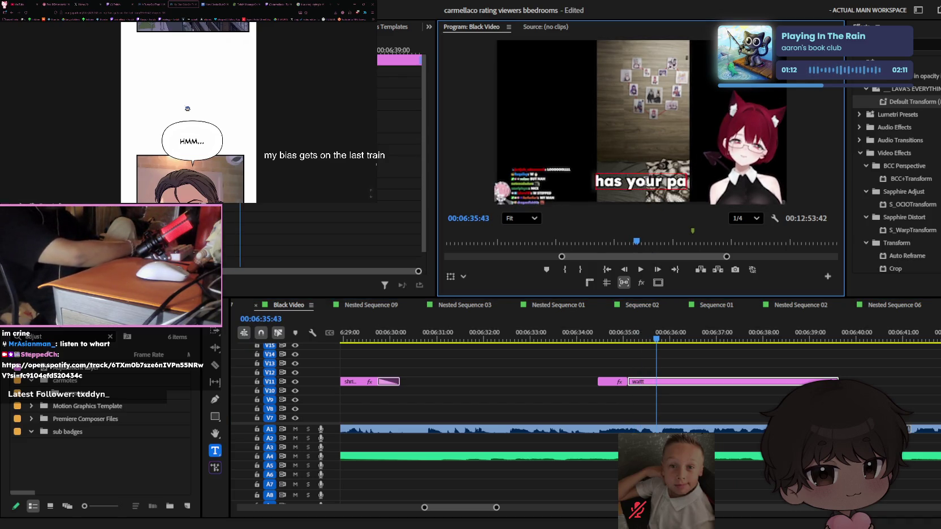
type("rents")
left_click(744, 403)
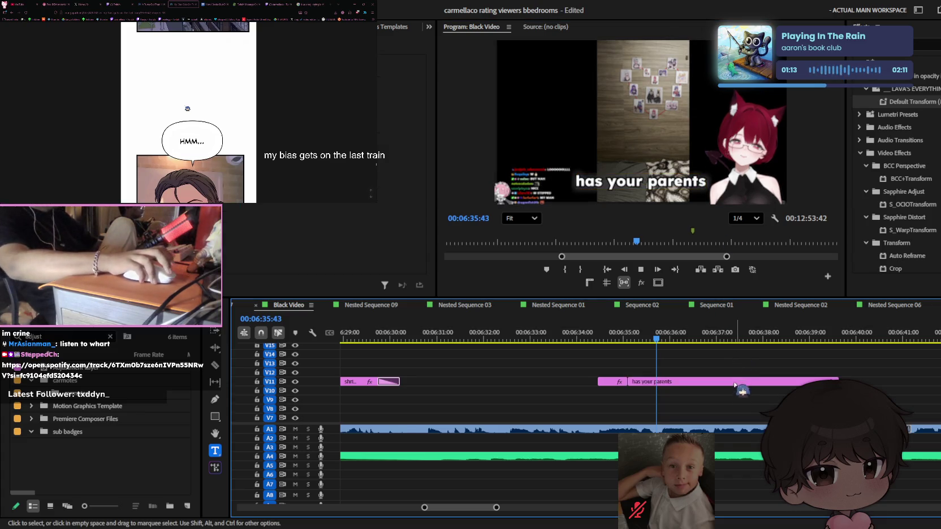
key("equal")
key("space")
left_click(663, 339)
key("space")
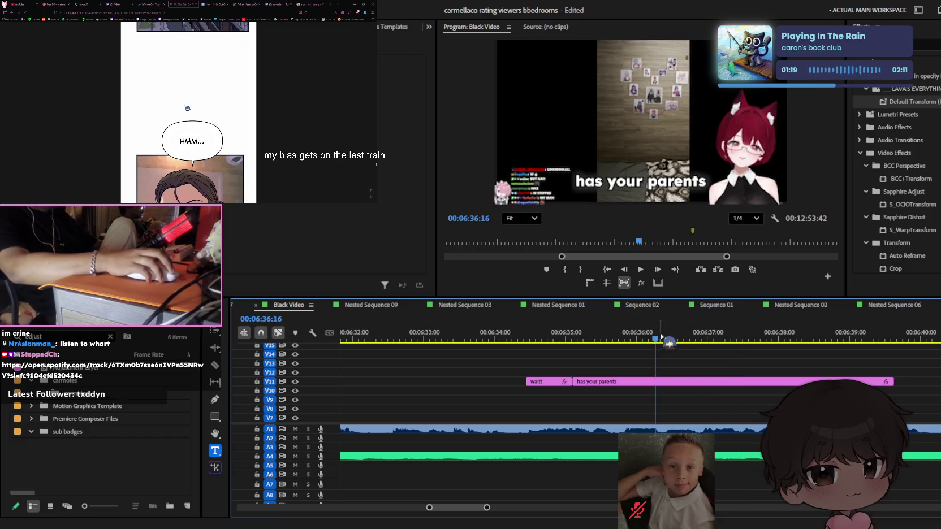
left_click(652, 340)
key("space")
key("space")
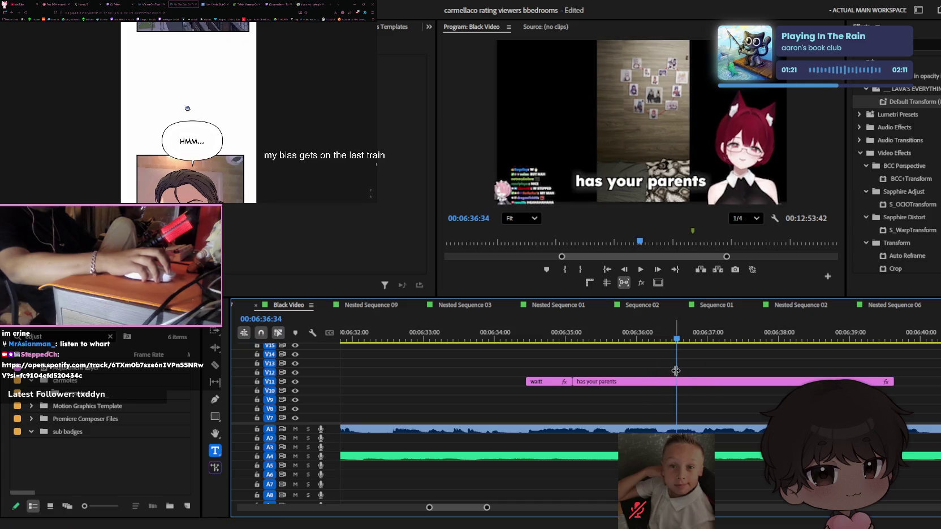
left_click(671, 182)
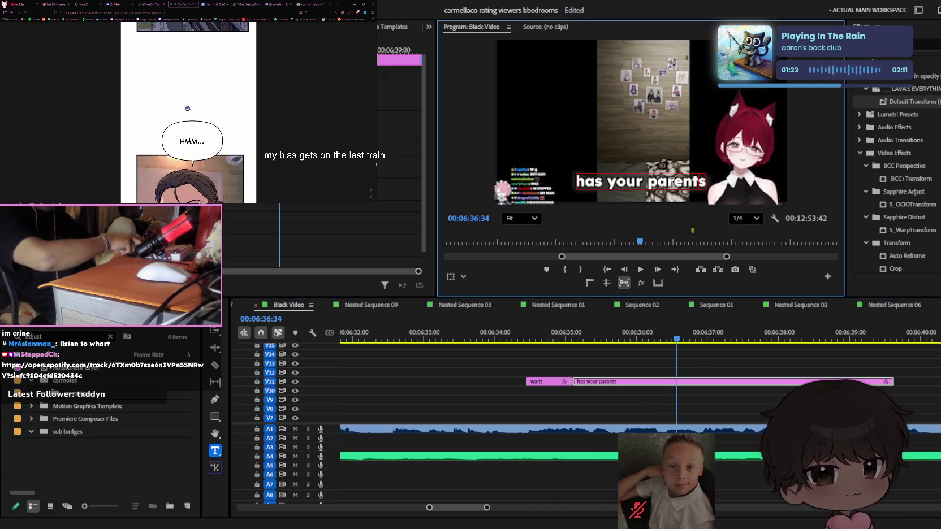
Add a dash to 'has your parents -' and make the following caption read 'oh wait-'
type("-")
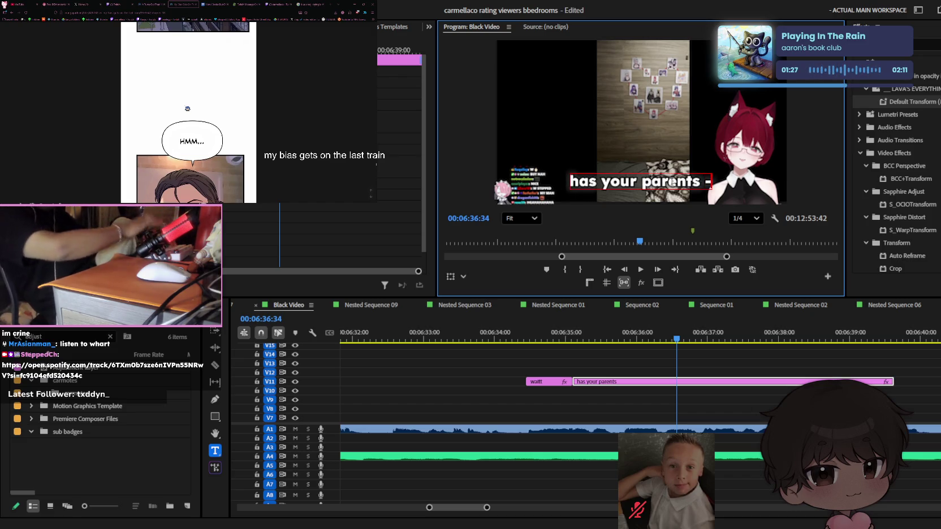
left_click(711, 390)
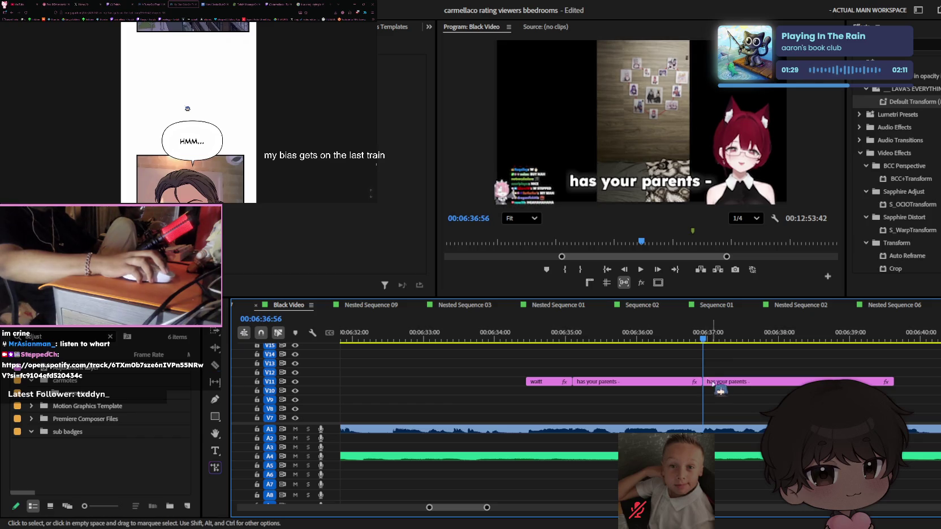
double_click(673, 182)
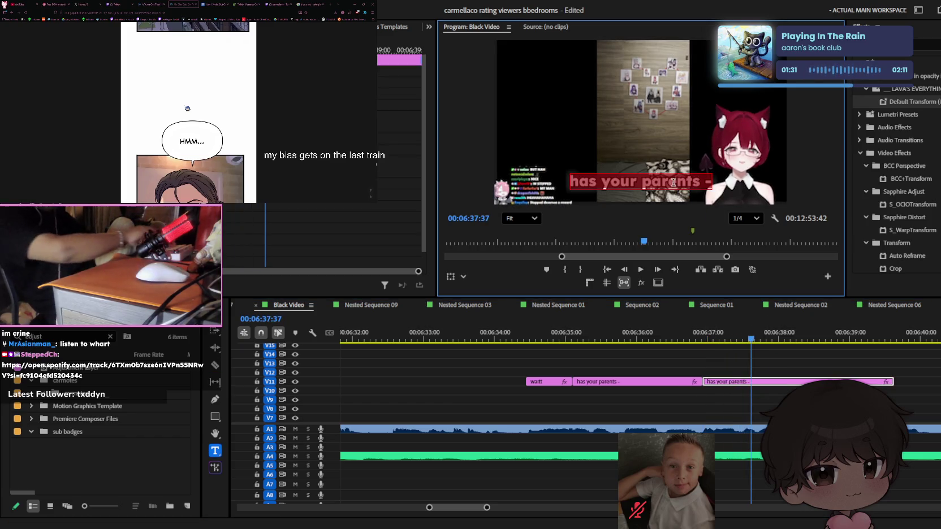
type("oh wait-")
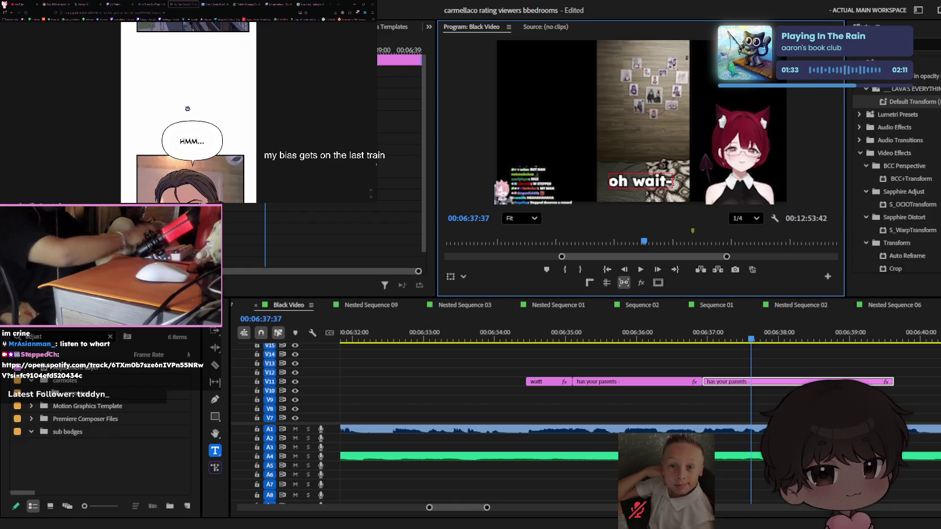
left_click(747, 345)
key("space")
Split the 'oh wait-' caption at 06:38:00 and retype the second half as 'you're right'
left_click(657, 340)
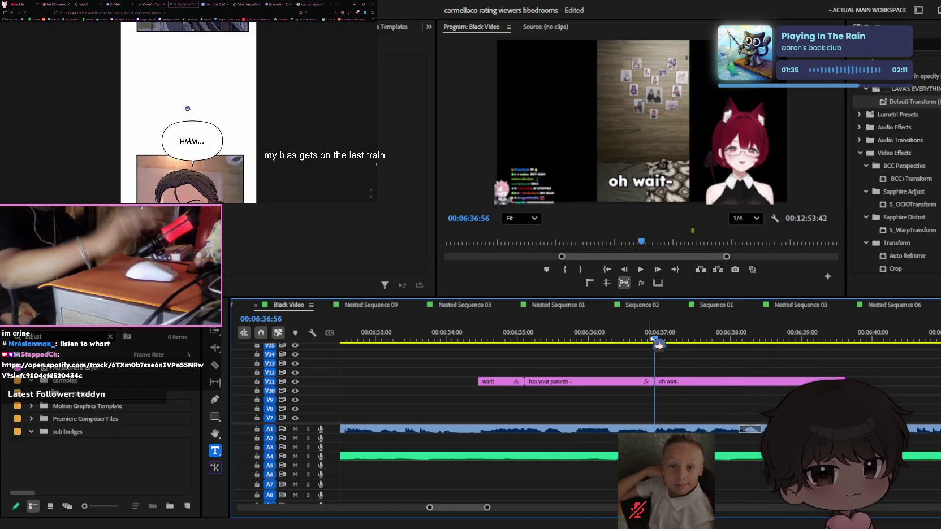
key("c")
key("space")
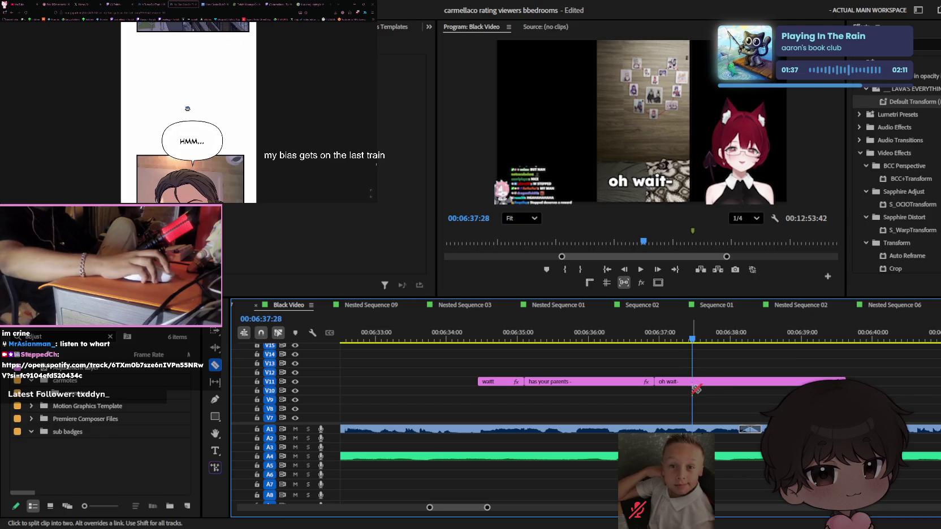
left_click(716, 387)
double_click(655, 176)
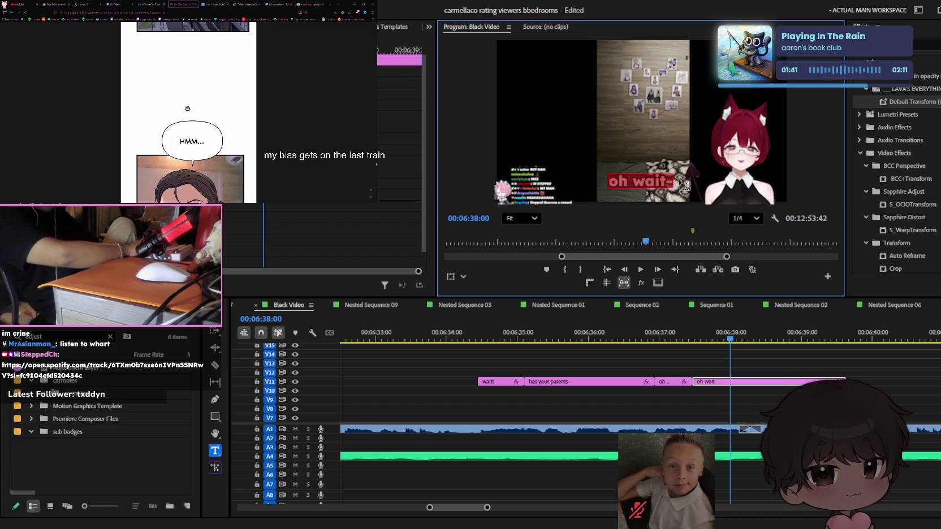
type("you’re right")
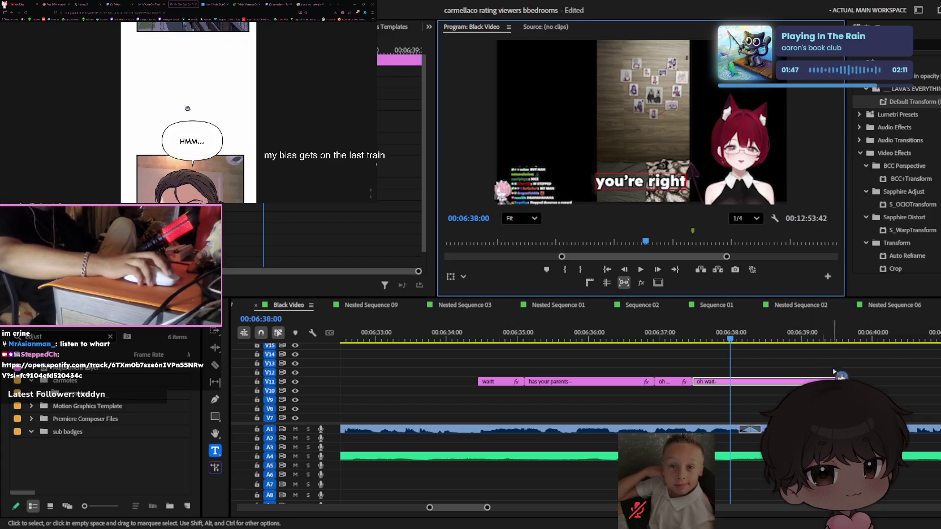
left_click(774, 391)
key("space")
Retype the last caption as 'don't you have roommates' and play it back
key("v")
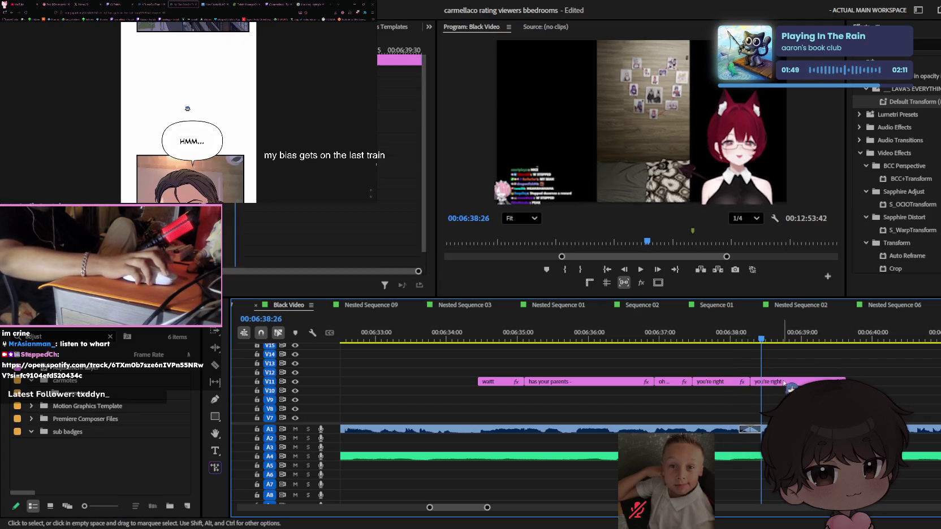
key("space")
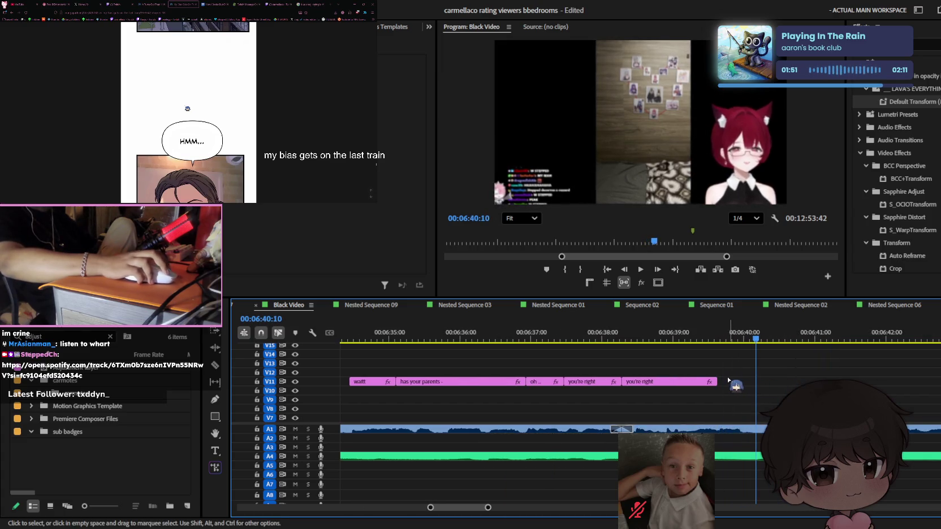
key("space")
left_click_drag(756, 338, 674, 339)
double_click(654, 180)
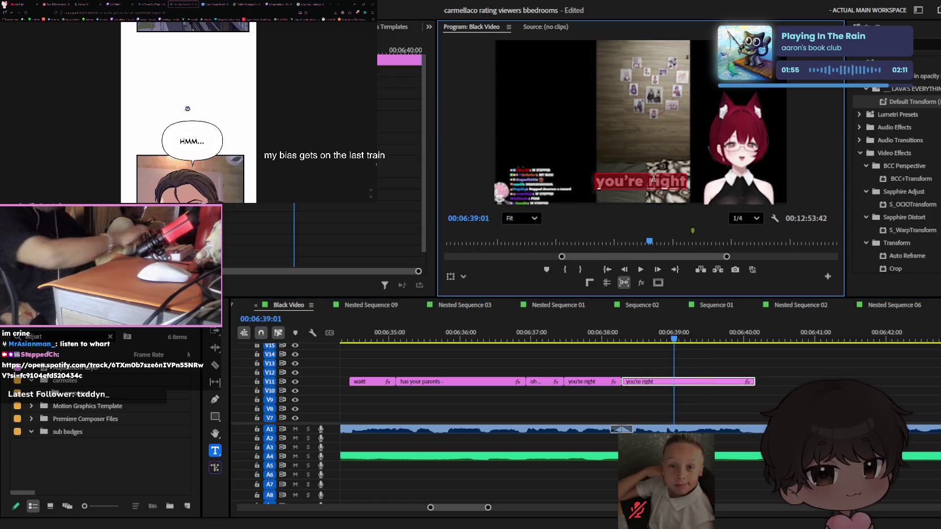
type("t yo")
key("BackSpace")
key("BackSpace")
key("BackSpace")
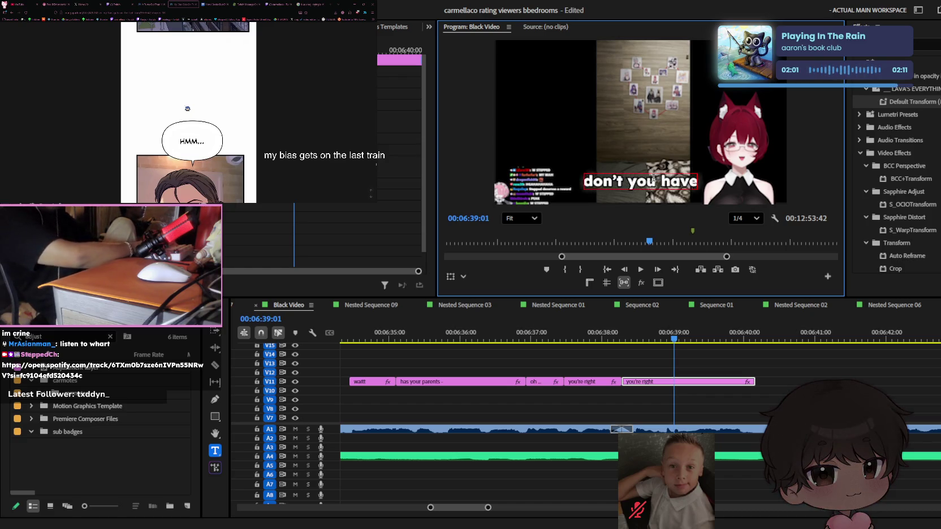
type("mates")
left_click(833, 378)
key("space")
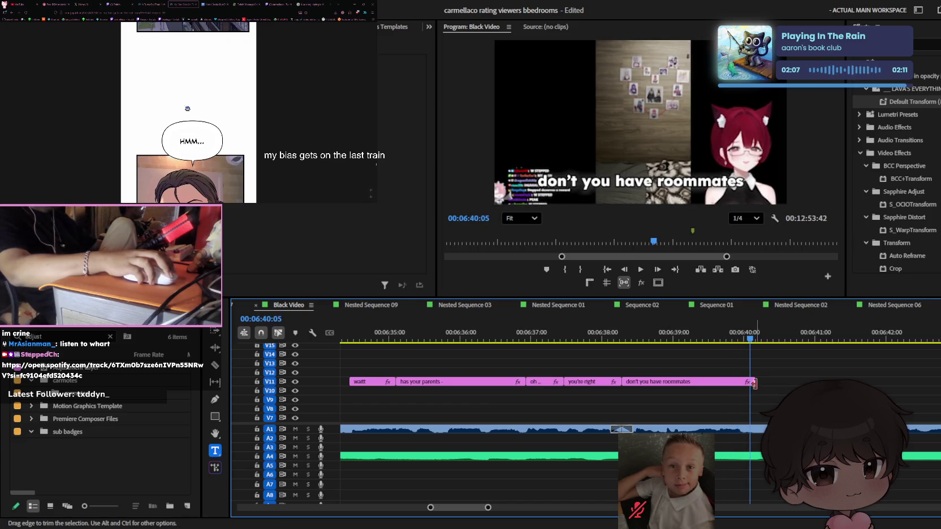
Alt-drag a copy of the roommates caption after it, reaching 00:06:41, and save
left_click_drag(714, 383, 847, 383)
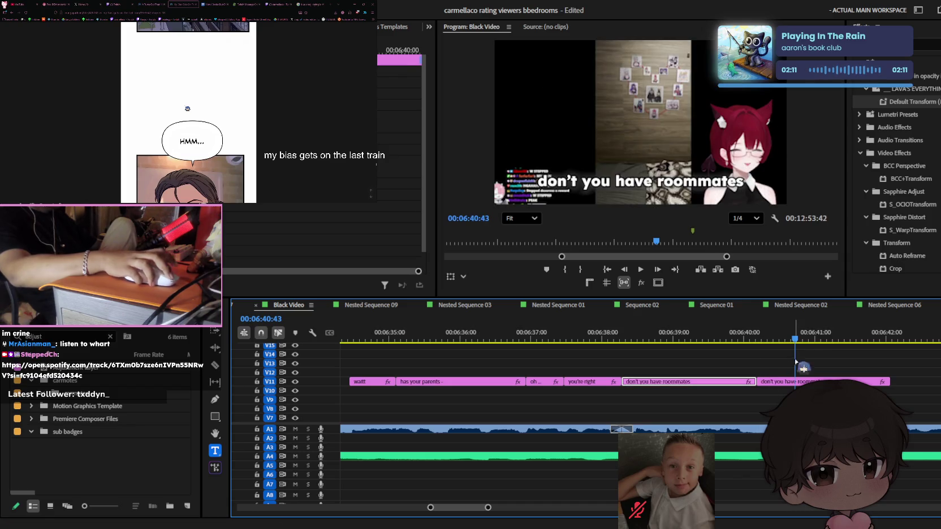
key("ctrl+s")
key("minus")
key("minus")
key("minus")
key("minus")
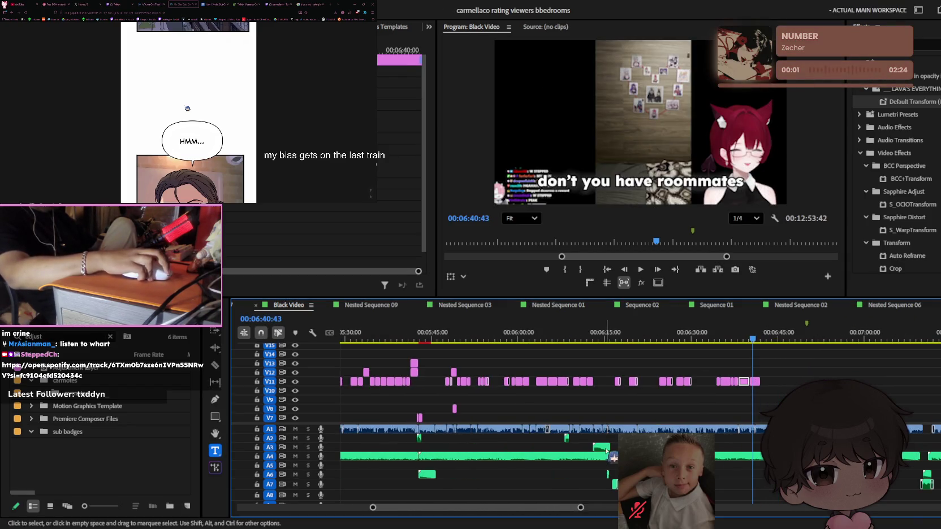
key("minus")
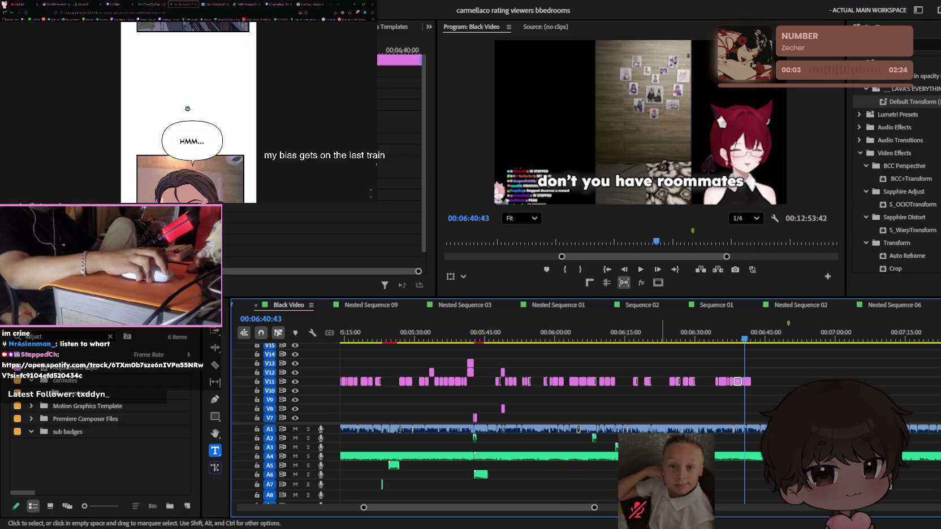
key("minus")
key("equal")
key("equal")
key("equal")
key("equal")
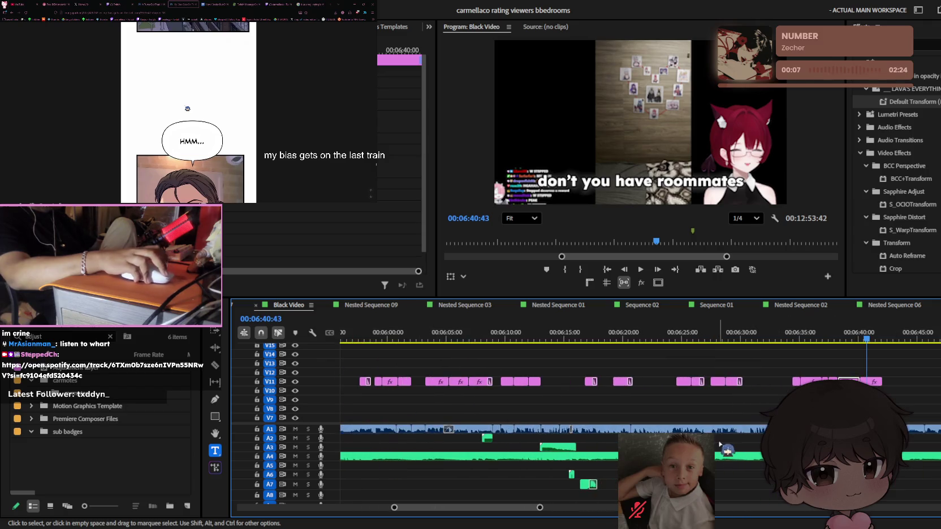
left_click(556, 449)
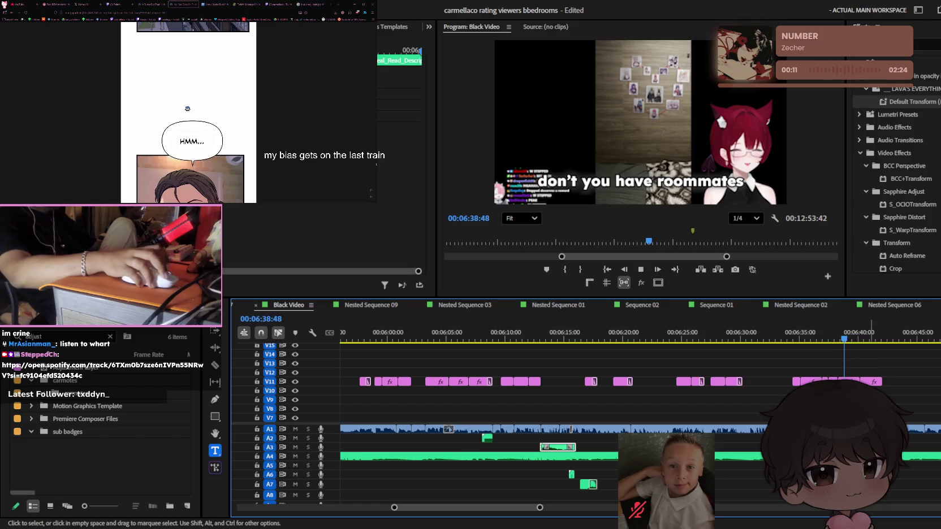
key("equal")
key("equal")
key("space")
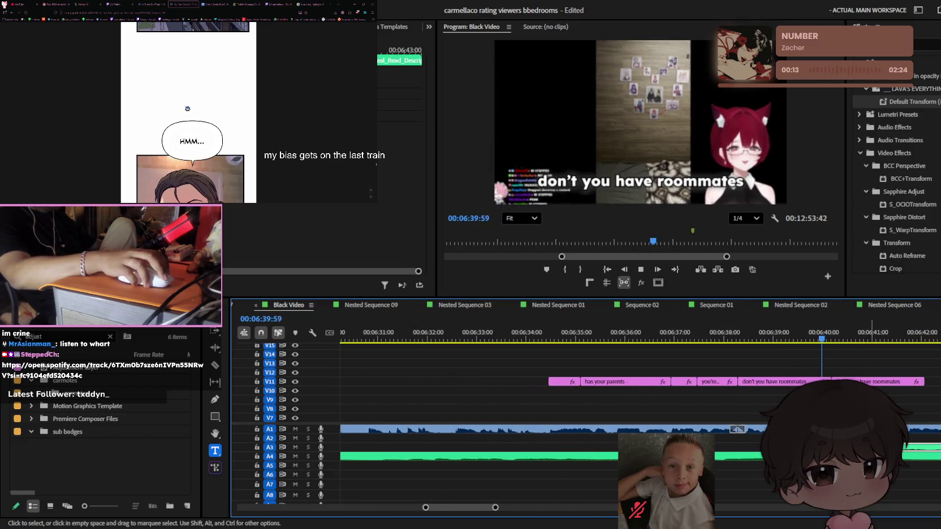
key("minus")
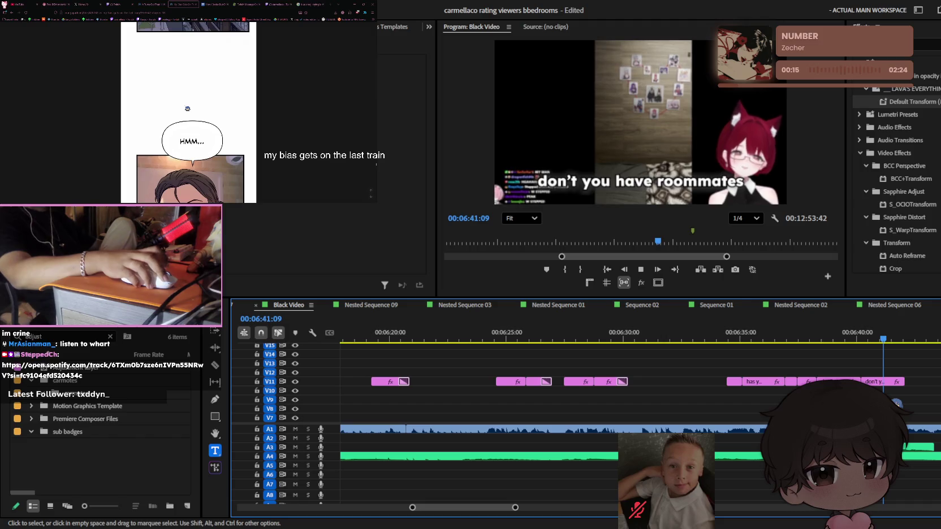
key("minus")
key("minus")
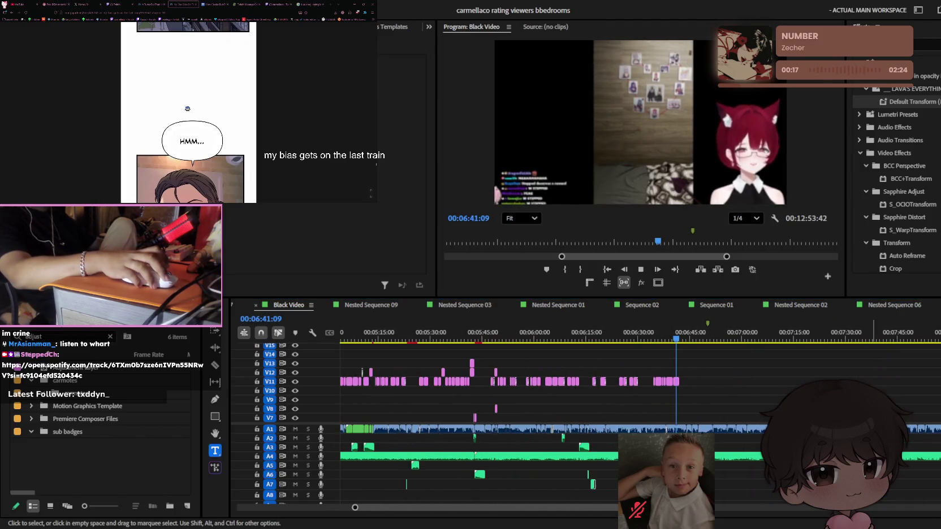
key("space")
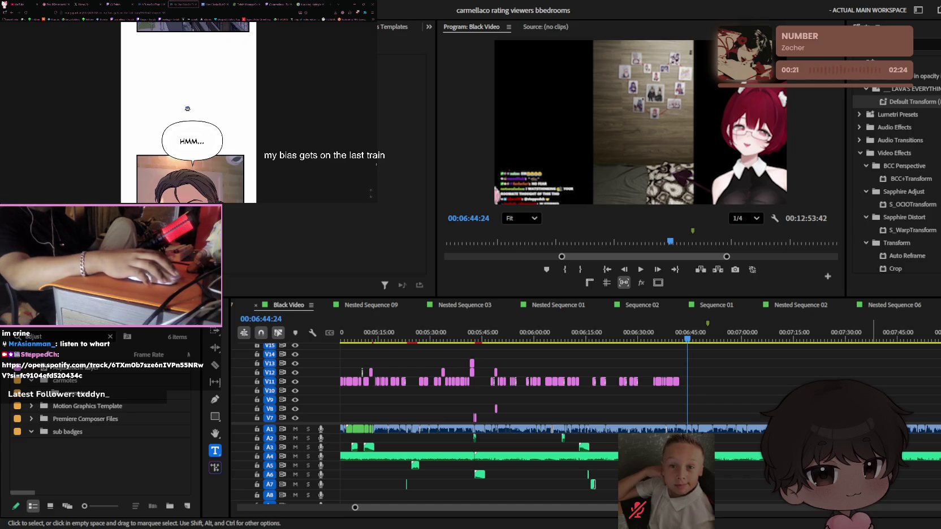
left_click(720, 362)
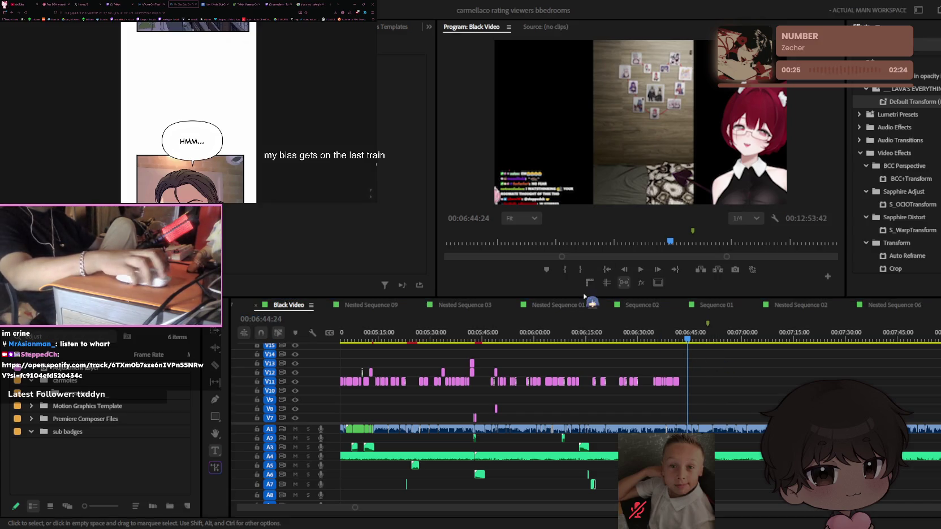
key("ctrl+Tab")
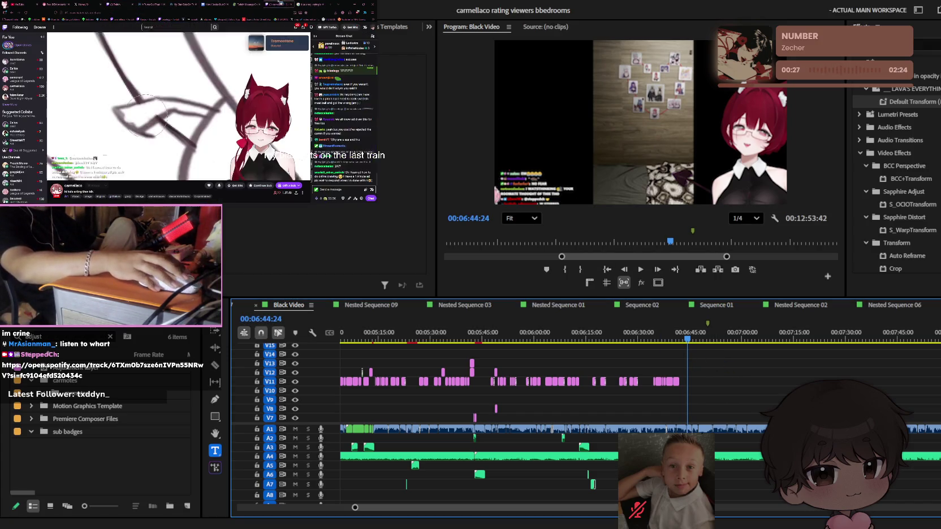
key("ctrl+Tab")
key("ctrl+Tab")
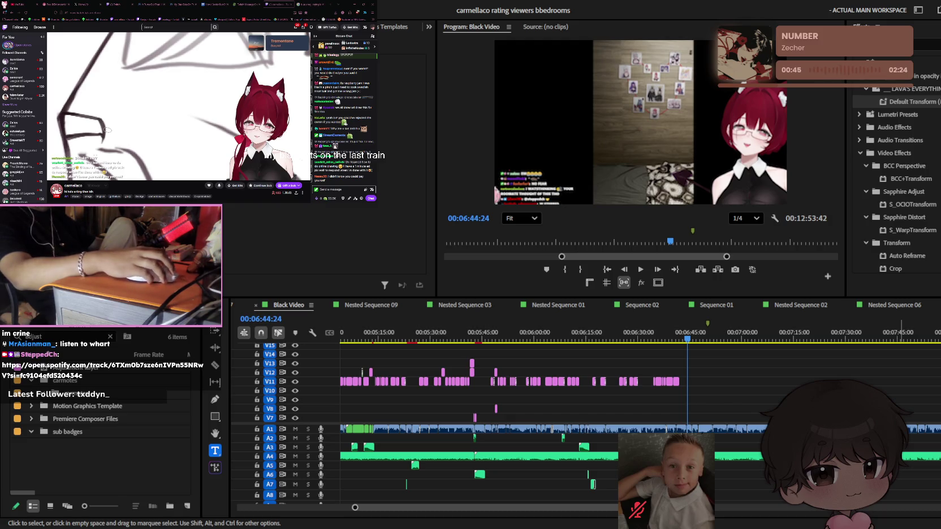
left_click(673, 365)
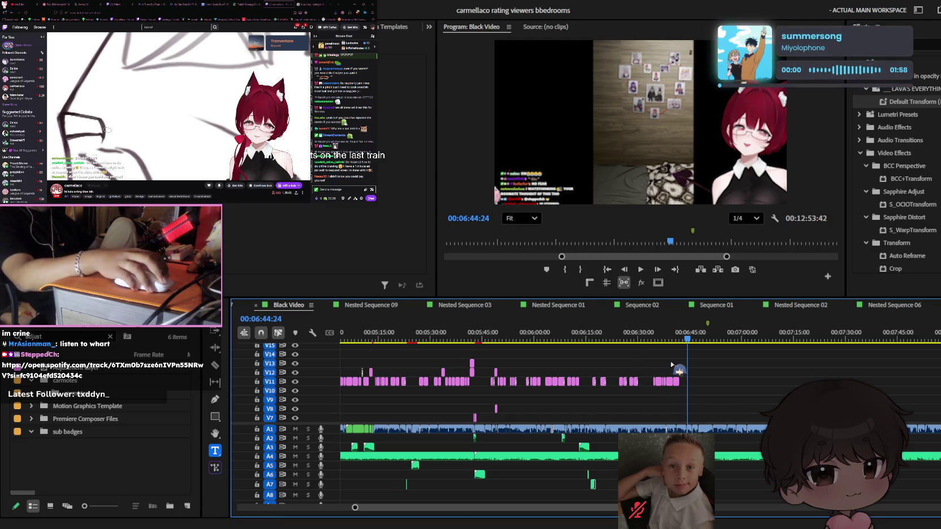
Play back the caption section around 6:40 to review the timing
scroll(707, 388, "up", 3)
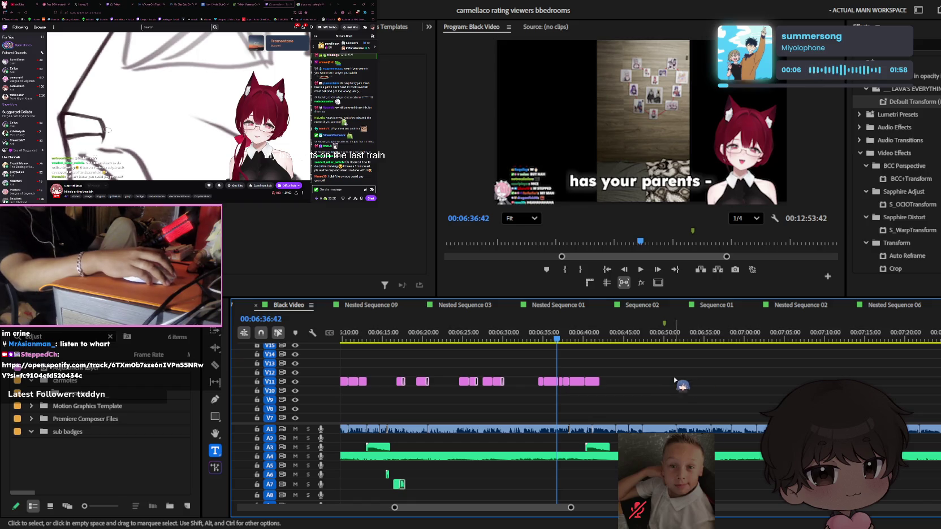
key("space")
scroll(529, 362, "up", 2)
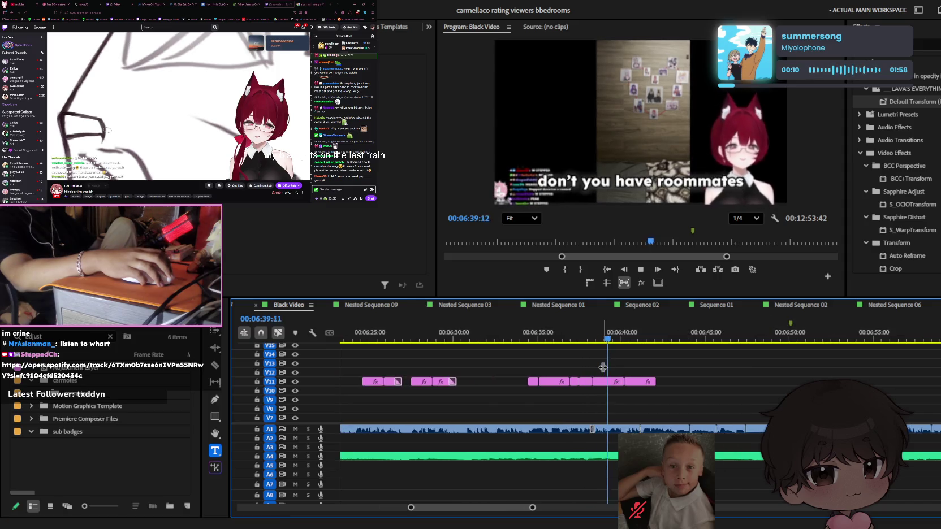
key("space")
key("minus")
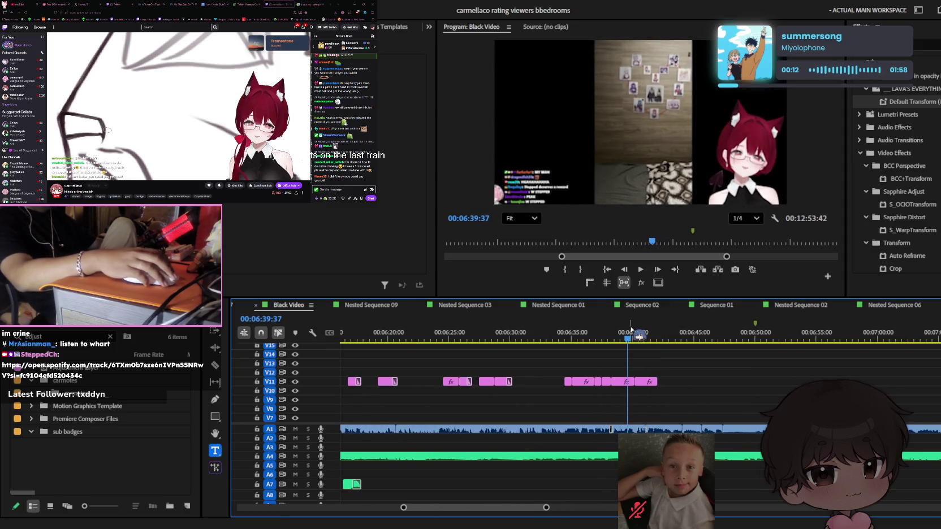
key("space")
key("equal")
Check the 'don't you have roommates' caption text and lengthen the caption by about one second
left_click(645, 384)
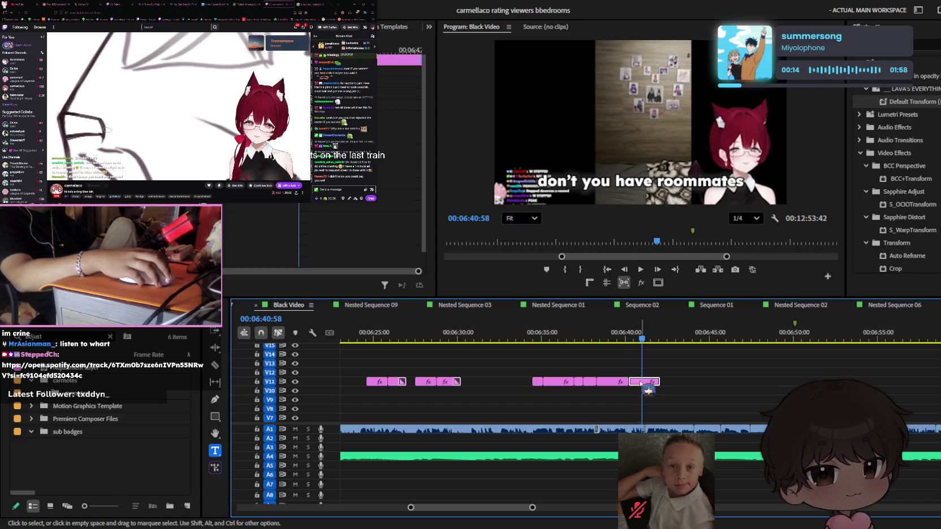
left_click(694, 186)
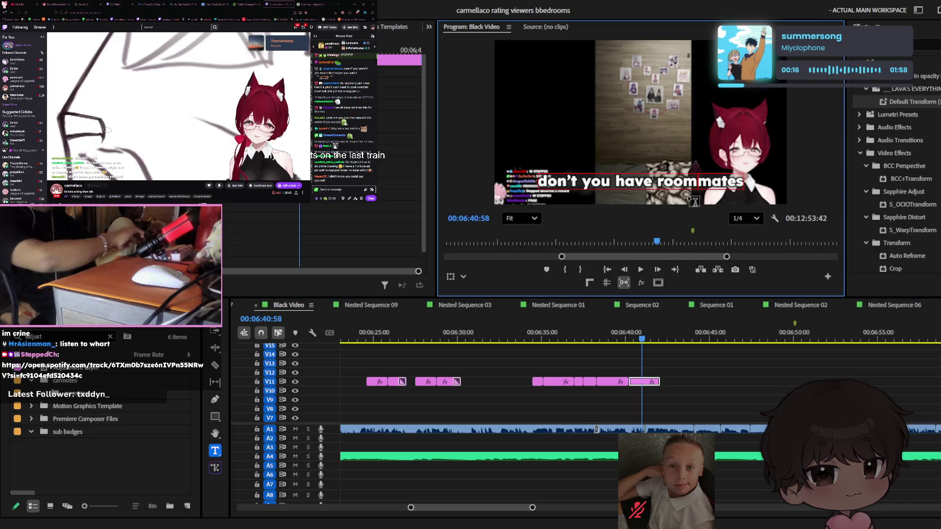
left_click(682, 404)
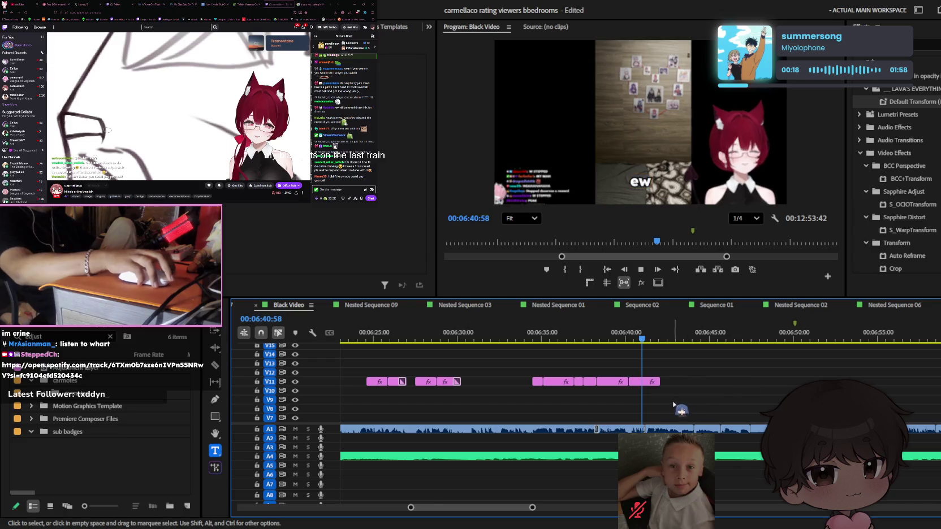
key("space")
key("space")
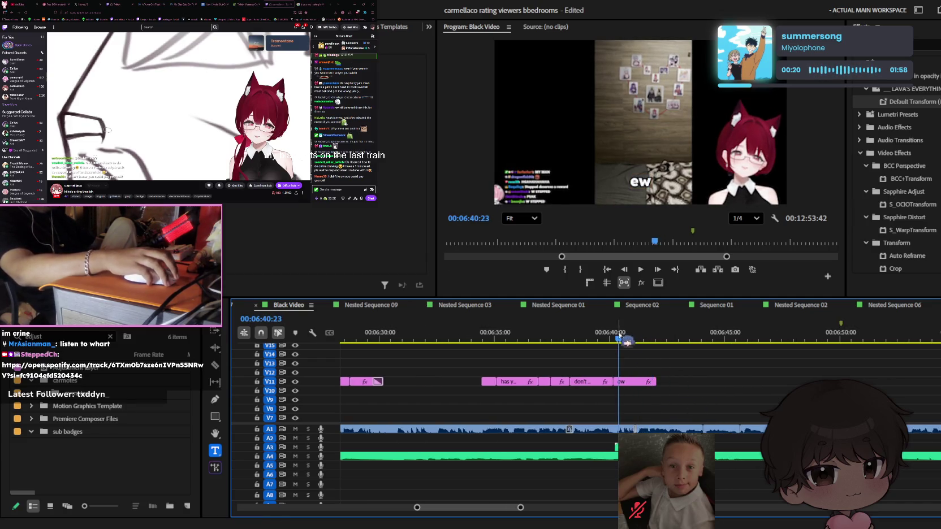
scroll(662, 378, "up", 3, "alt")
left_click_drag(630, 382, 658, 382)
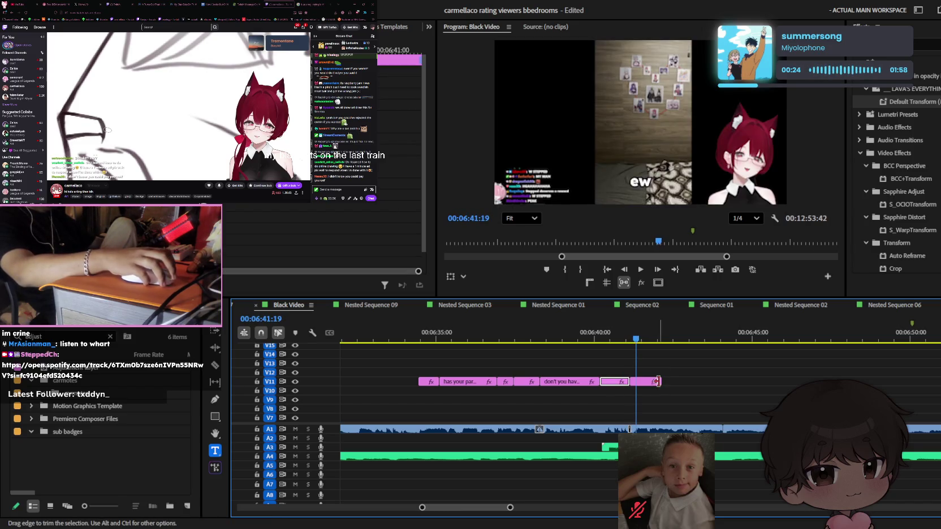
Stretch the 'ew' caption and complete the trailing caption's text as 'don't you have roommates'
left_click_drag(776, 378, 778, 378)
scroll(628, 343, "up", 2, "alt")
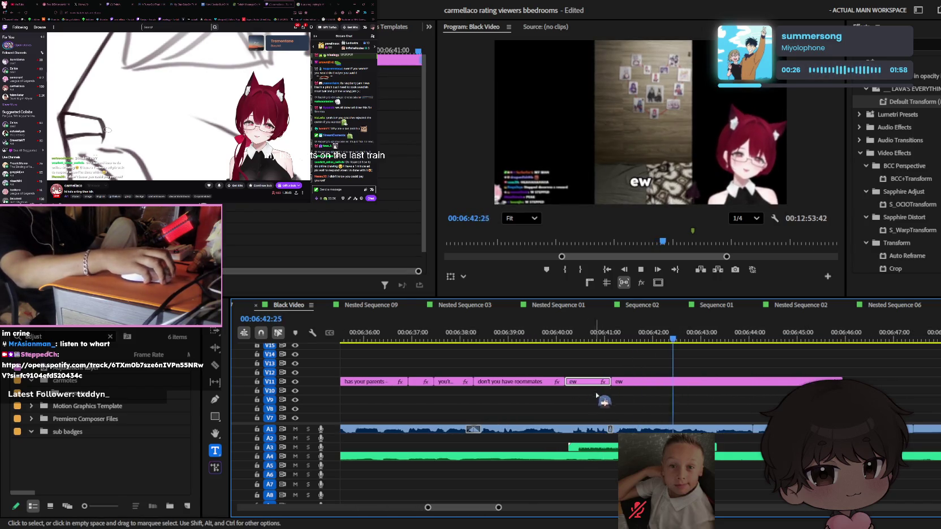
key("space")
key("space")
left_click(626, 387)
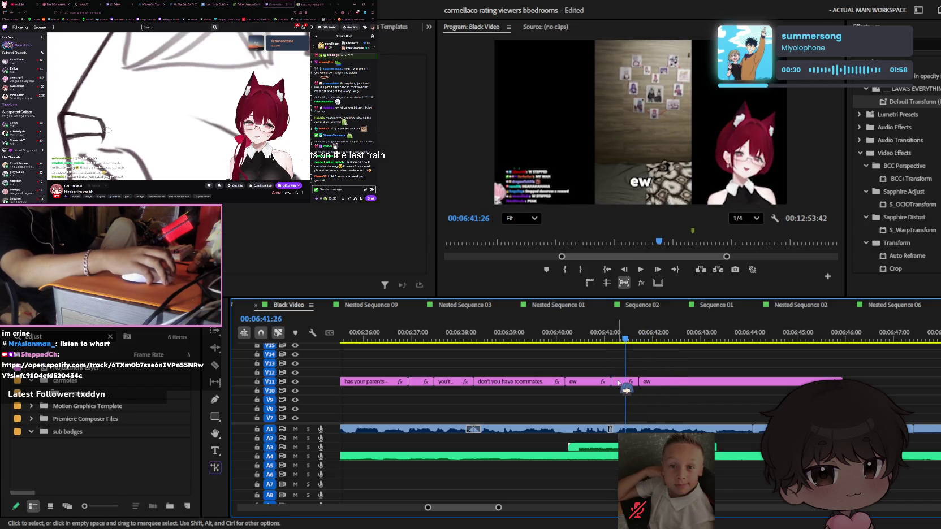
left_click(626, 388)
left_click(648, 191)
type("yooo")
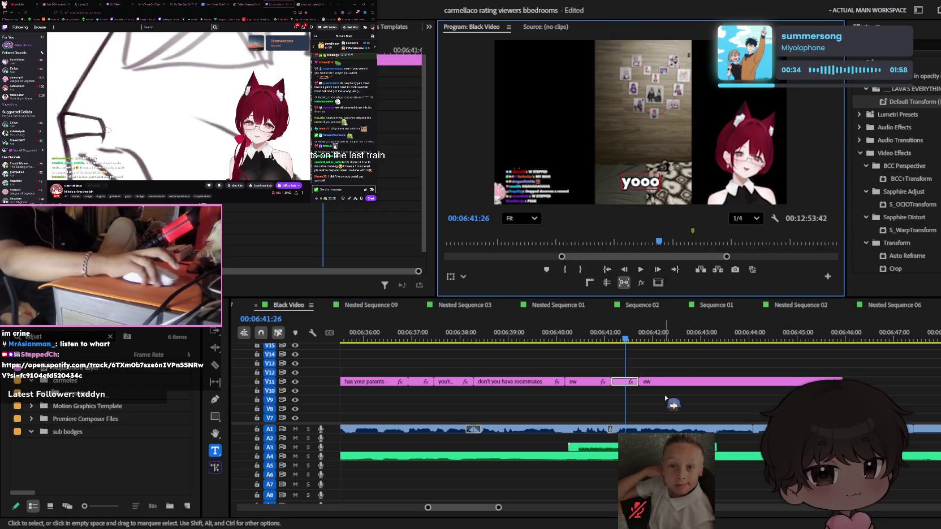
left_click(656, 339)
double_click(646, 179)
type("don't you have roommat")
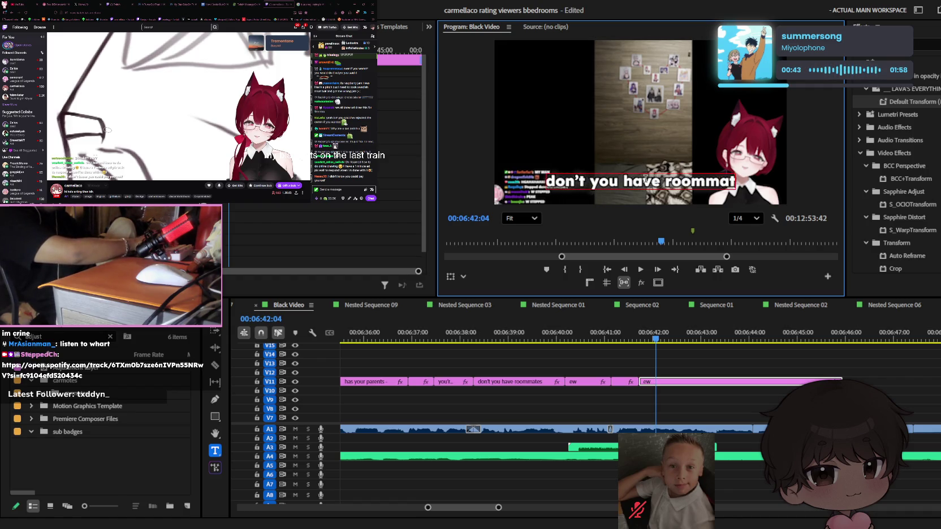
type("es")
Razor-split the caption and delete 'have roommates' so the later piece reads 'don't you'
left_click(670, 414)
key("space")
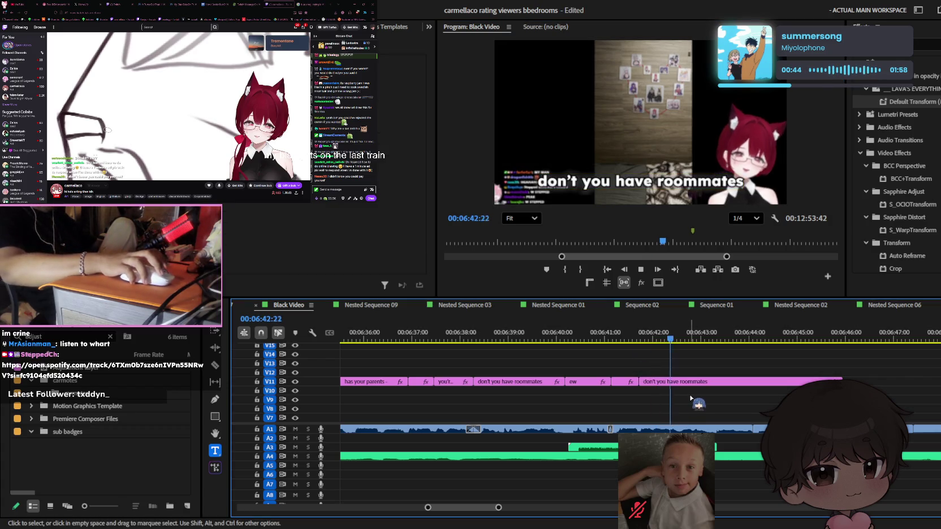
key("c")
key("space")
left_click(715, 382)
key("t")
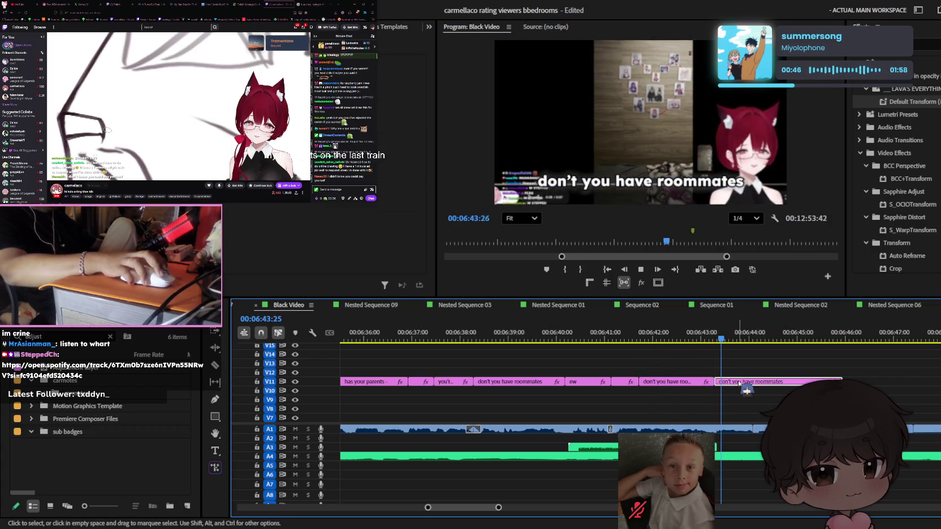
left_click(688, 181)
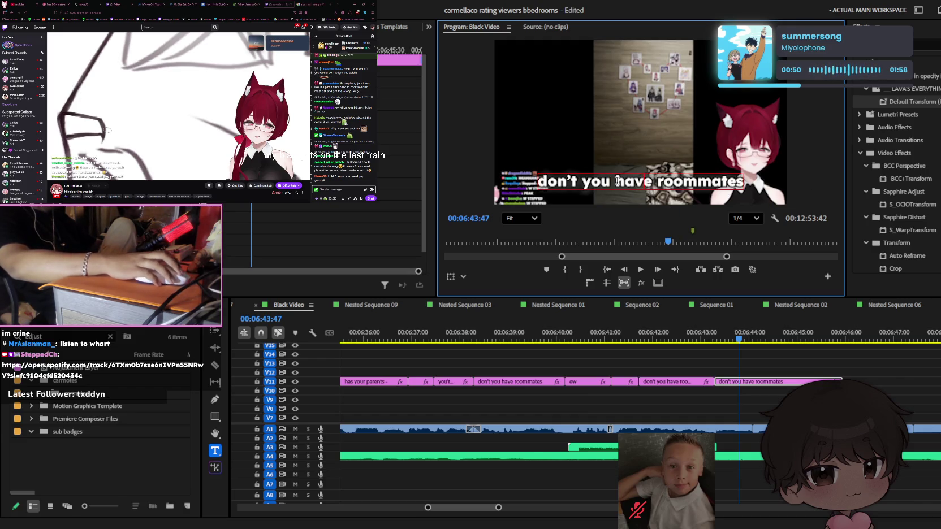
key("BackSpace")
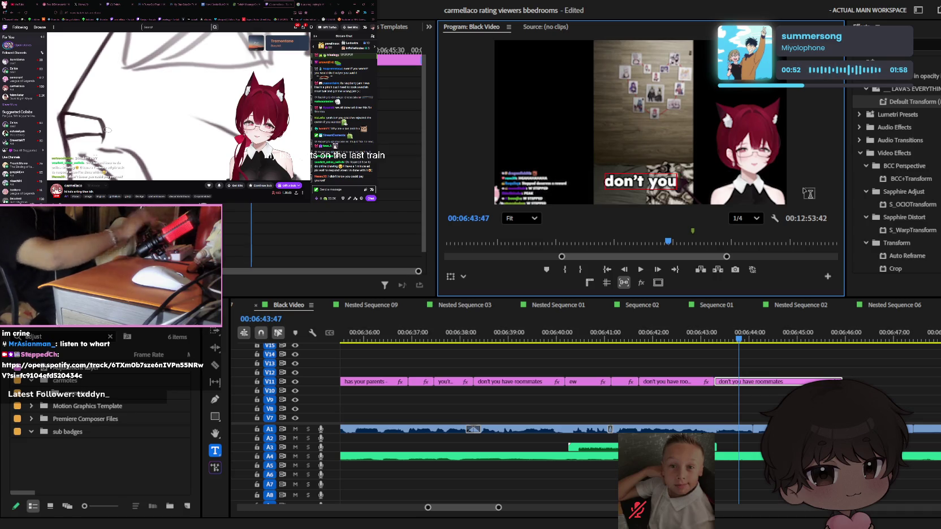
left_click(688, 345)
Split the caption at the playhead to create a 'have roommates' piece and play it back
left_click_drag(653, 340, 676, 338)
key("ctrl+k")
left_click(696, 382)
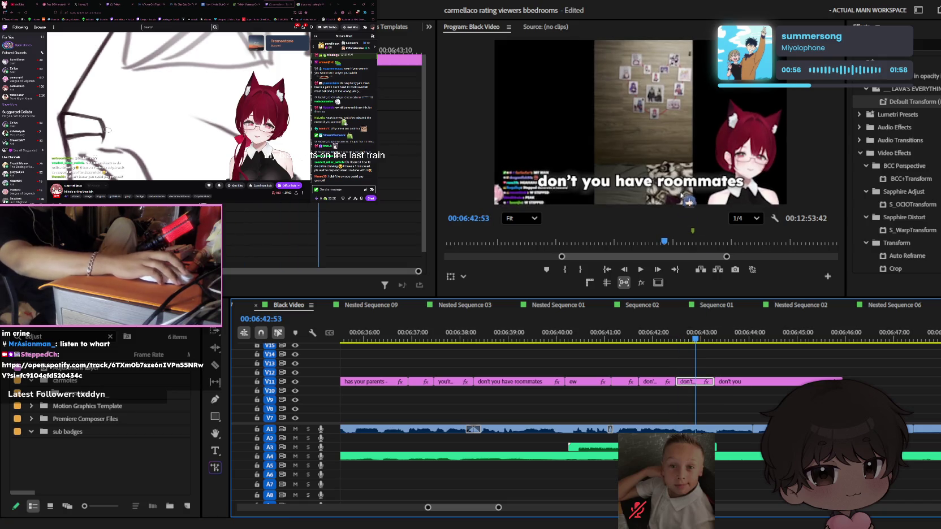
key("t")
left_click(687, 181)
left_click(651, 340)
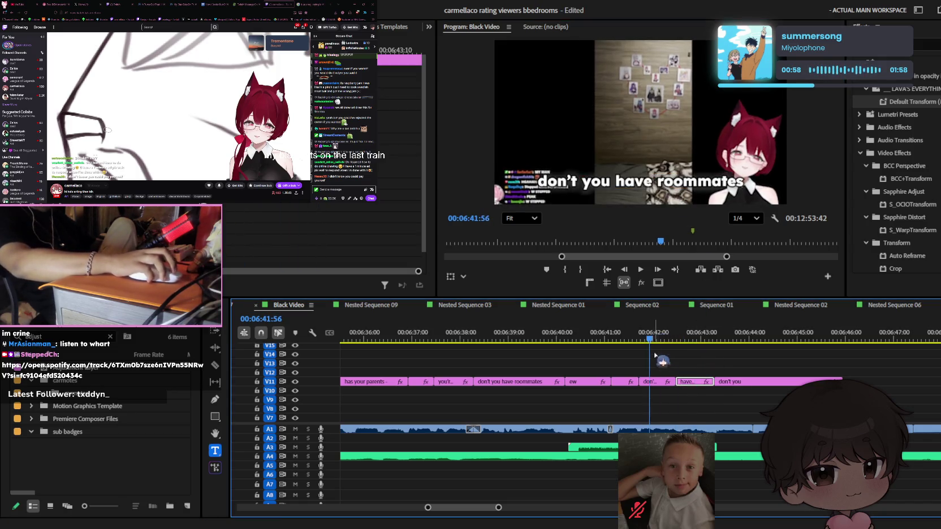
left_click(828, 191)
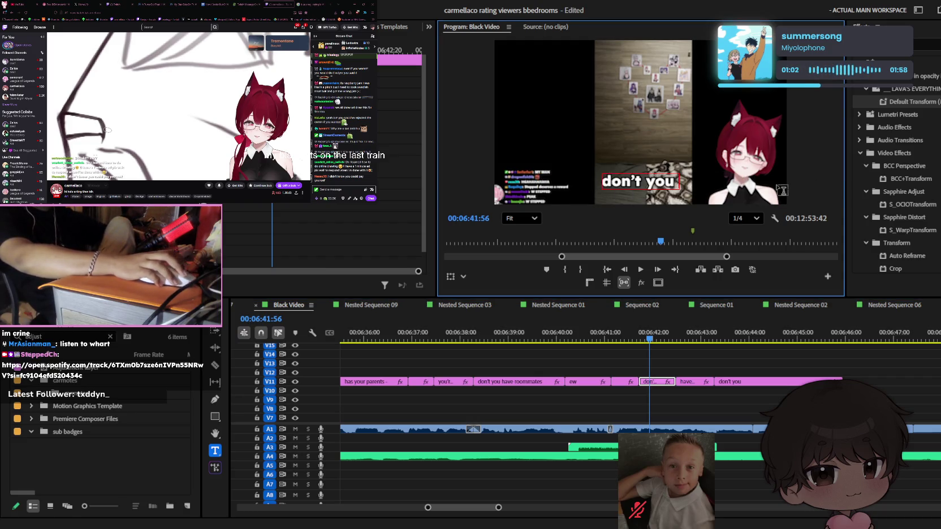
left_click(687, 383)
key("space")
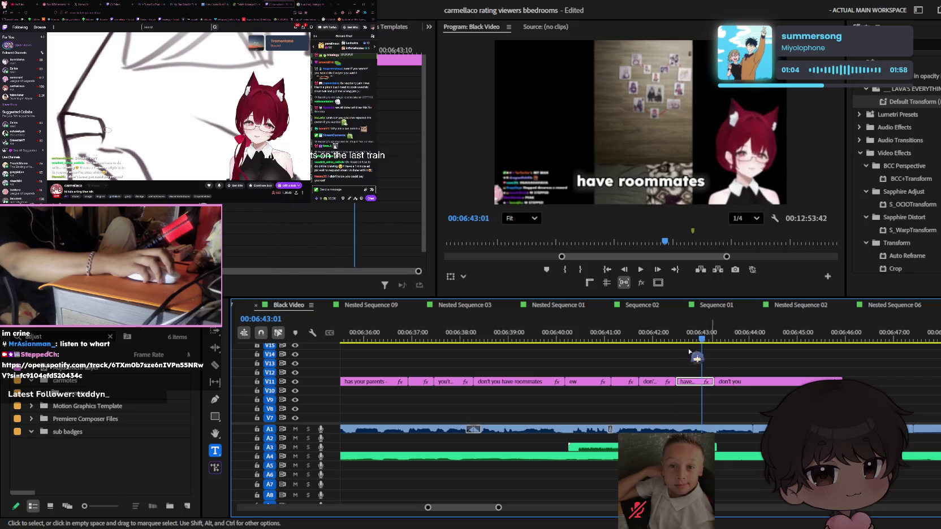
key("space")
key("=")
Retime the 'don't you' and 'have roommates' boundaries, then razor off and delete the leftover tail
left_click_drag(675, 383, 659, 382)
key("space")
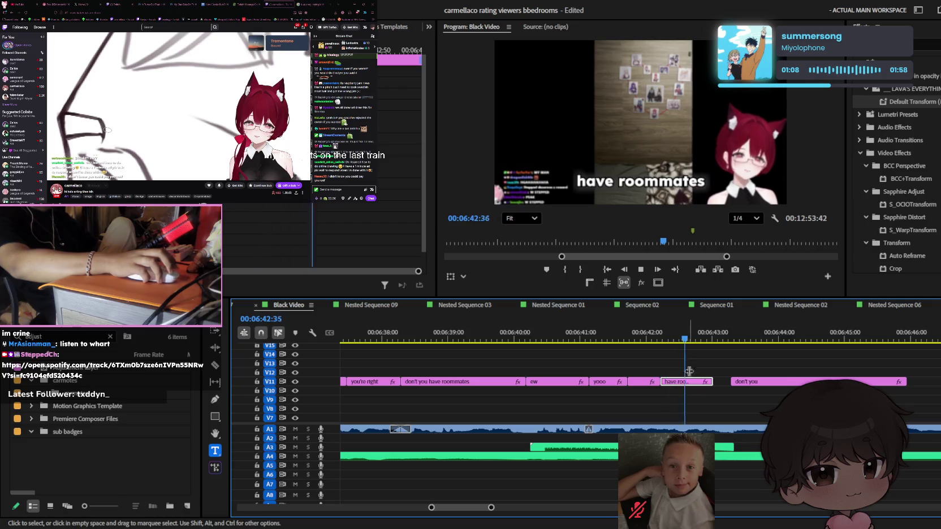
left_click_drag(732, 382, 726, 382)
key("space")
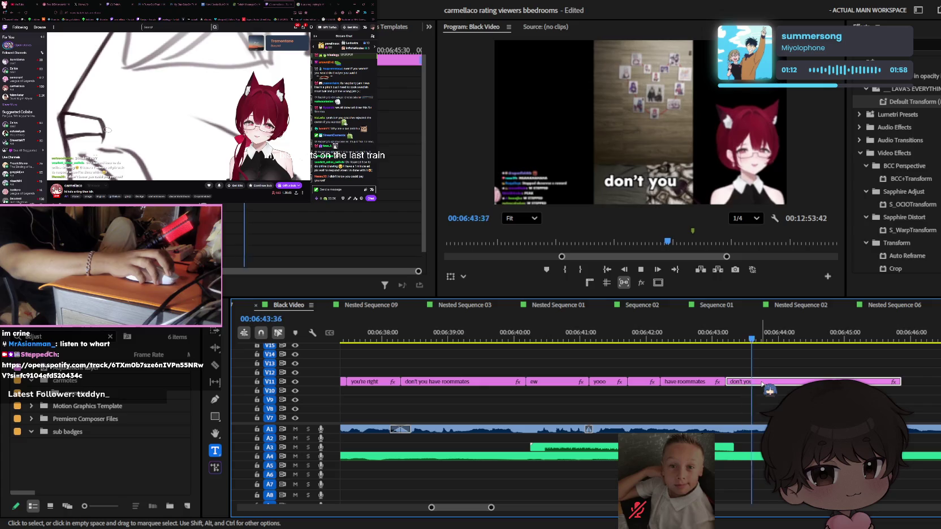
key("c")
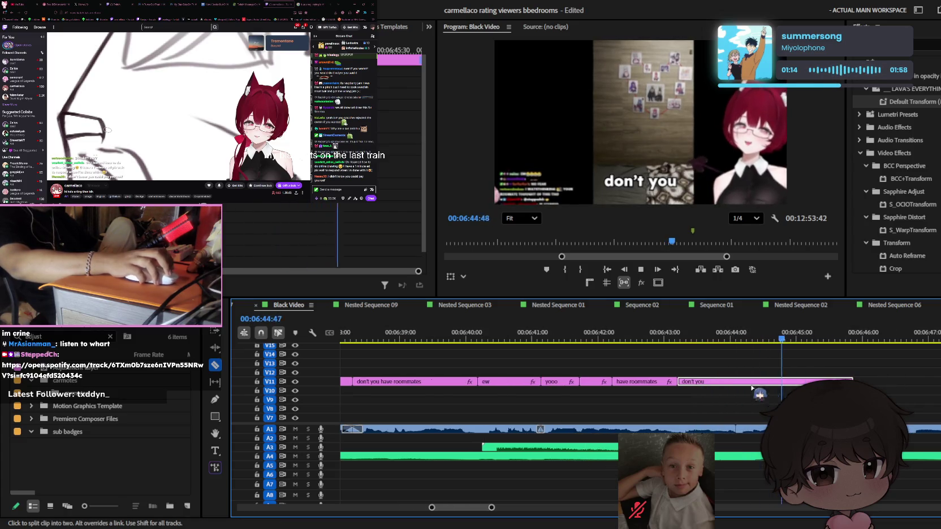
left_click(737, 382)
key("v")
left_click(791, 382)
key("Delete")
key("space")
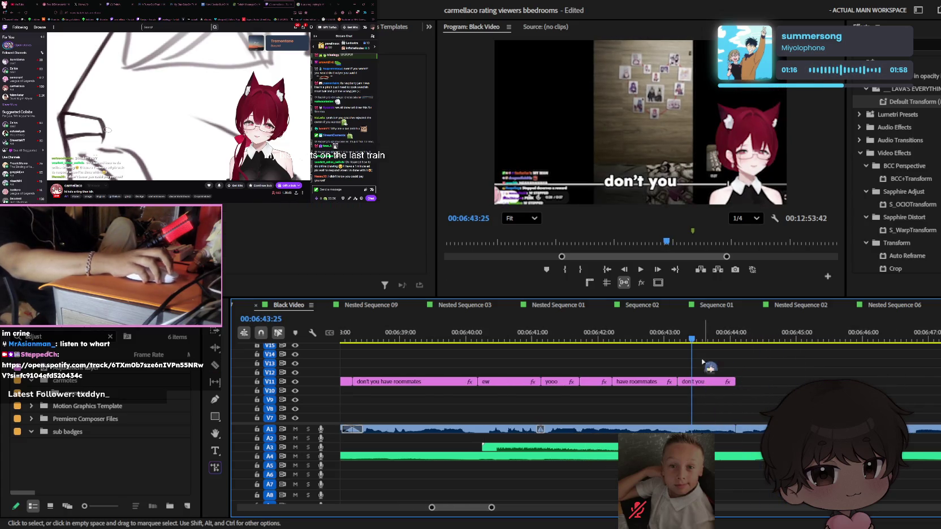
Replace the last caption's text with 'gang..' and play back the finished captions
key("t")
triple_click(651, 182)
type("gang..")
key("Escape")
left_click(754, 388)
key("space")
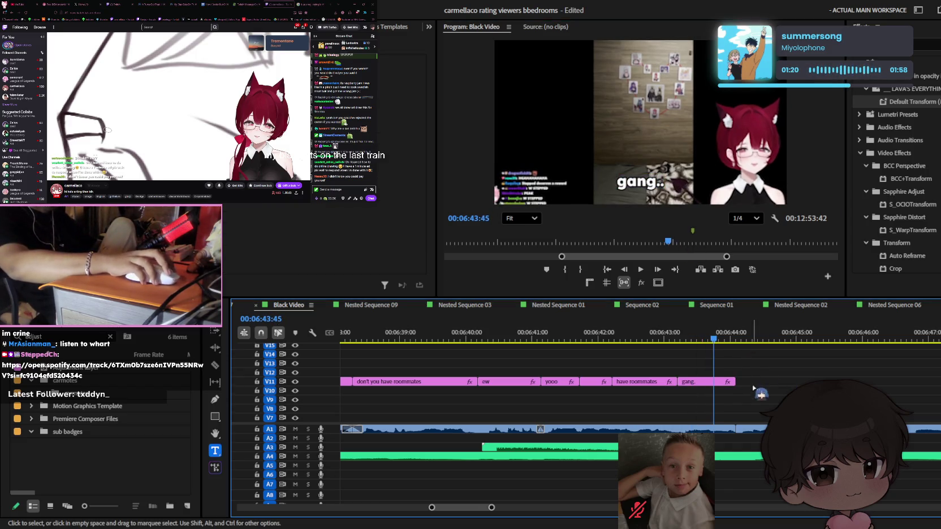
key("space")
key("minus")
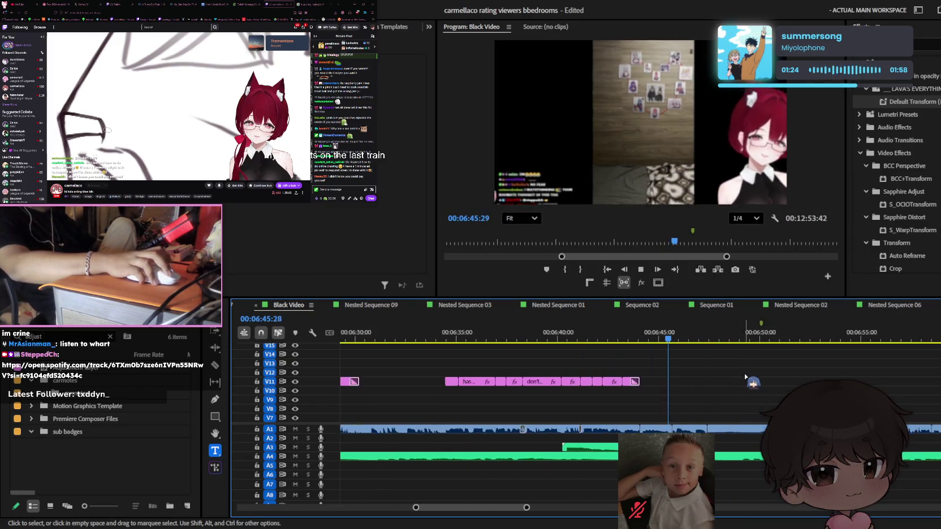
Switch to the My Bias Gets On the Last Train comic and scroll down the chapter
scroll(735, 390, "down", 3)
key("minus")
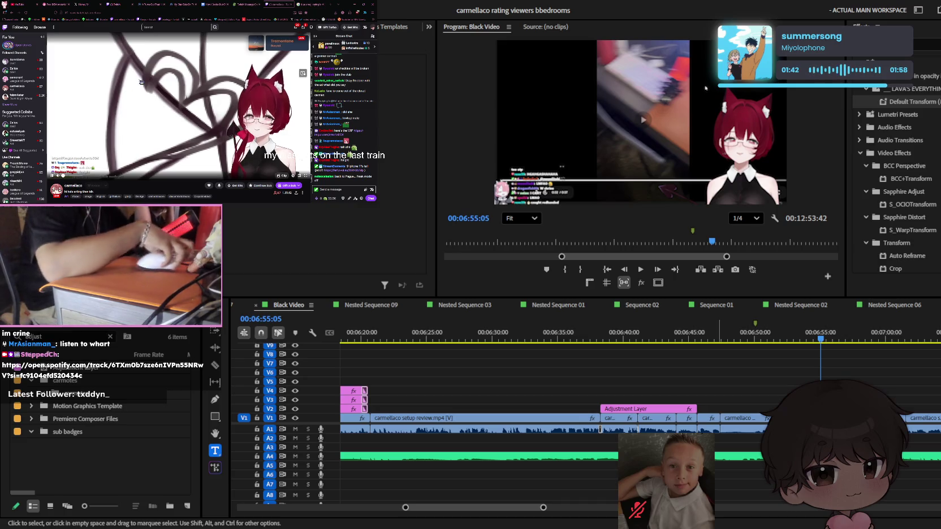
left_click(187, 4)
scroll(172, 90, "down", 3)
scroll(172, 90, "down", 3)
scroll(174, 91, "down", 3)
scroll(176, 92, "down", 1)
scroll(177, 91, "down", 3)
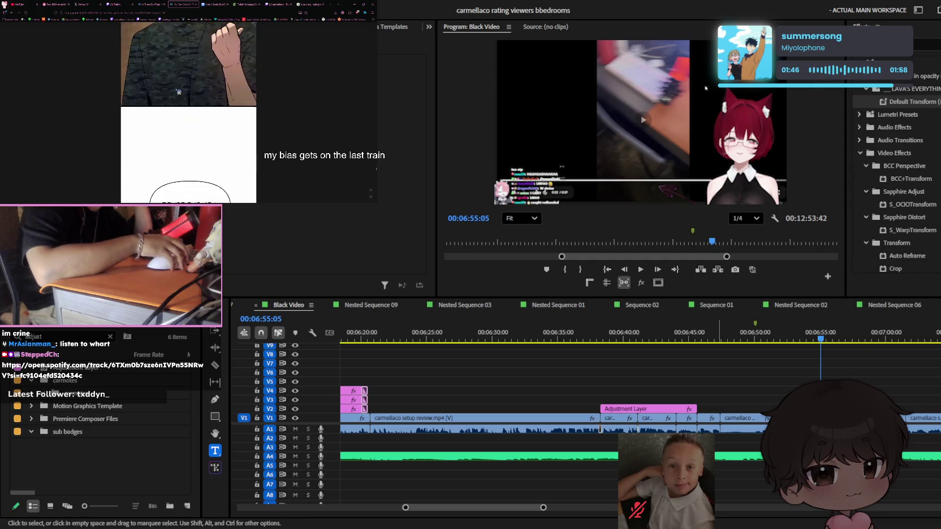
scroll(178, 92, "down", 3)
scroll(179, 94, "down", 3)
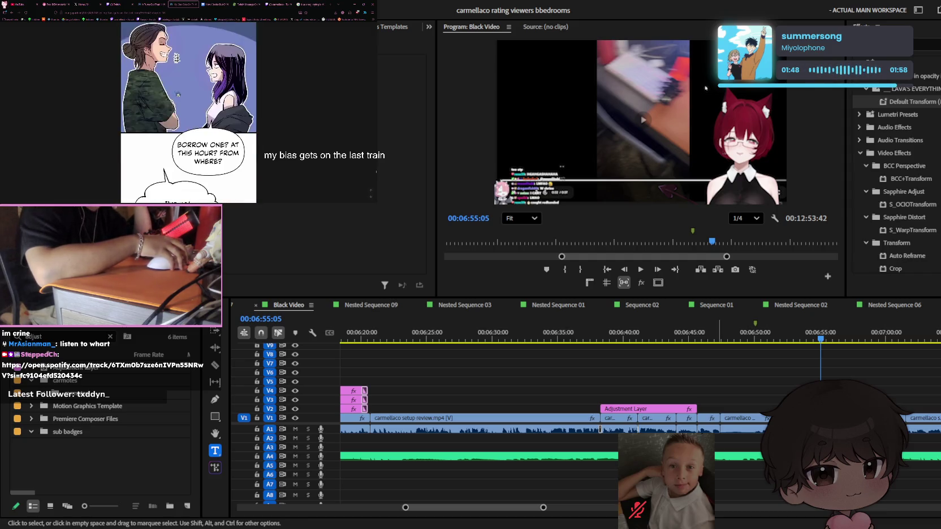